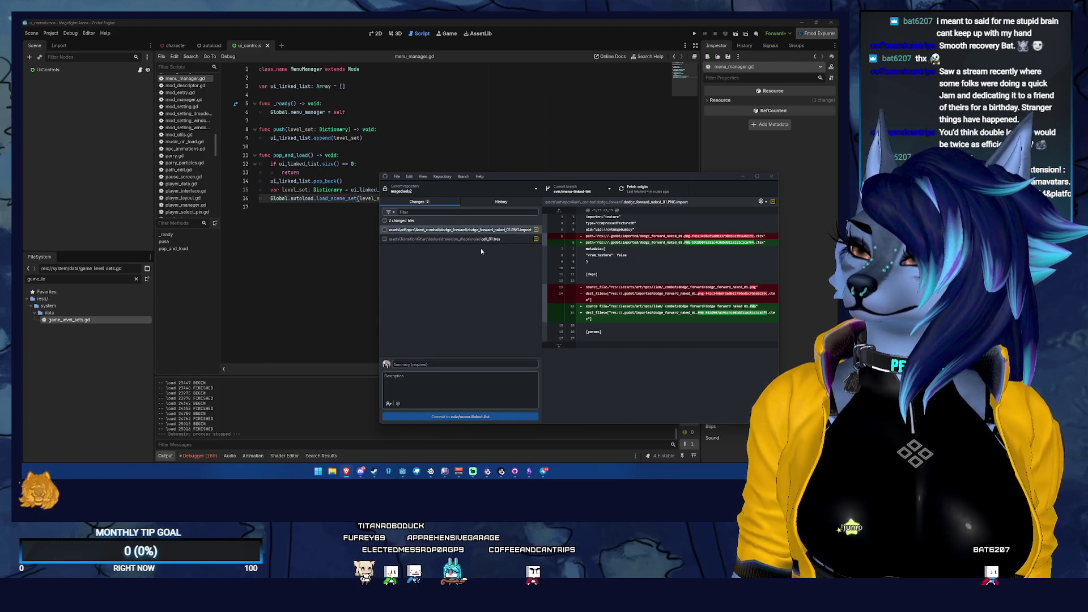
# - Check the end of the Godot script, then bring up the browser's menu linked list pull request form
pyautogui.click(473, 142)
pyautogui.click(415, 237)
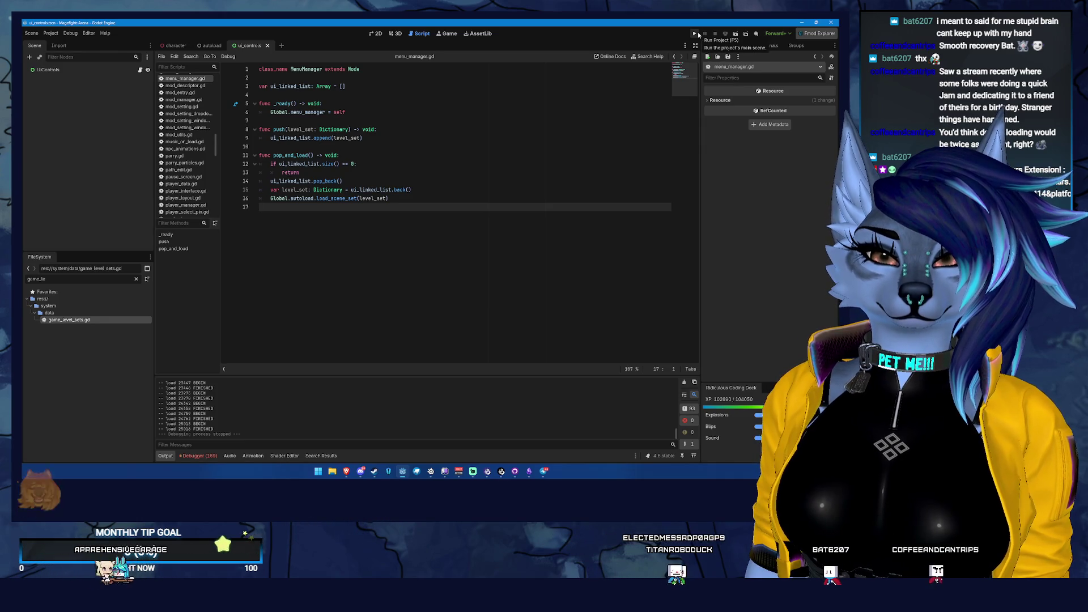
pyautogui.click(515, 473)
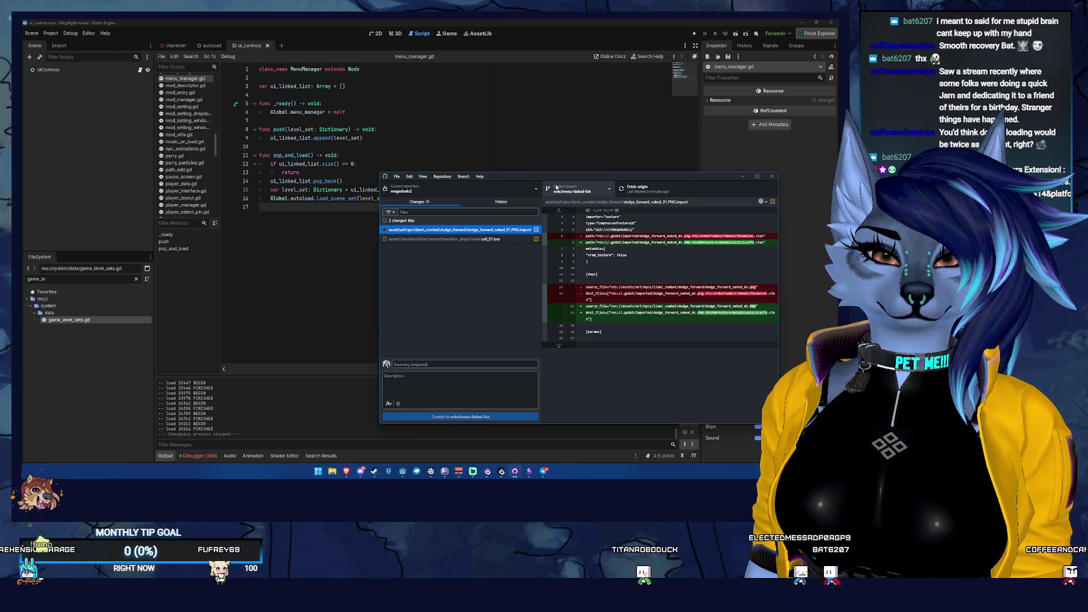
pyautogui.click(346, 471)
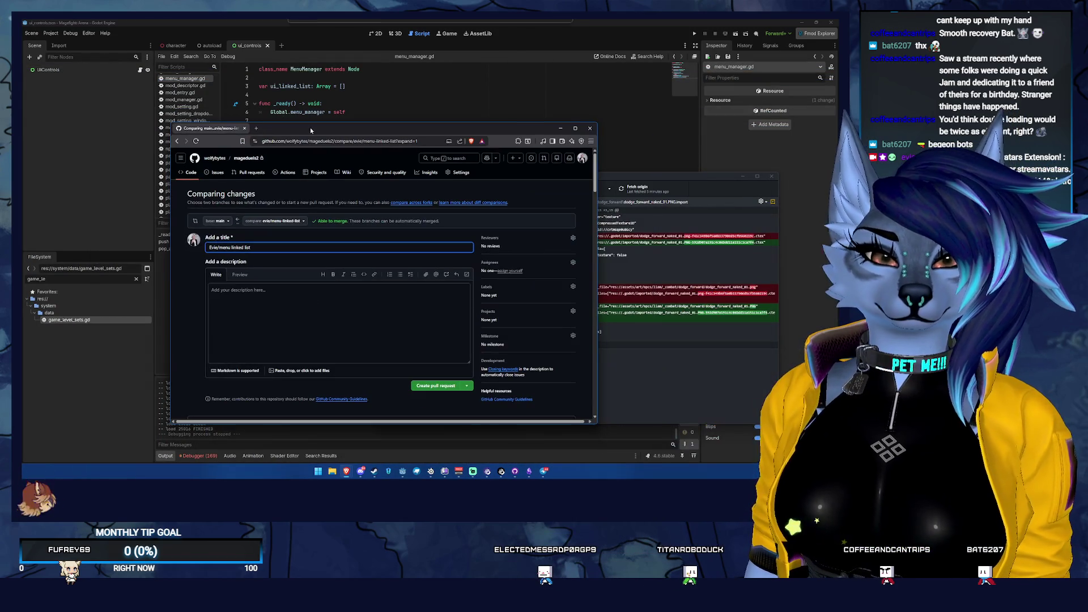
# - Create the menu linked list pull request on GitHub and merge it into main
pyautogui.click(437, 386)
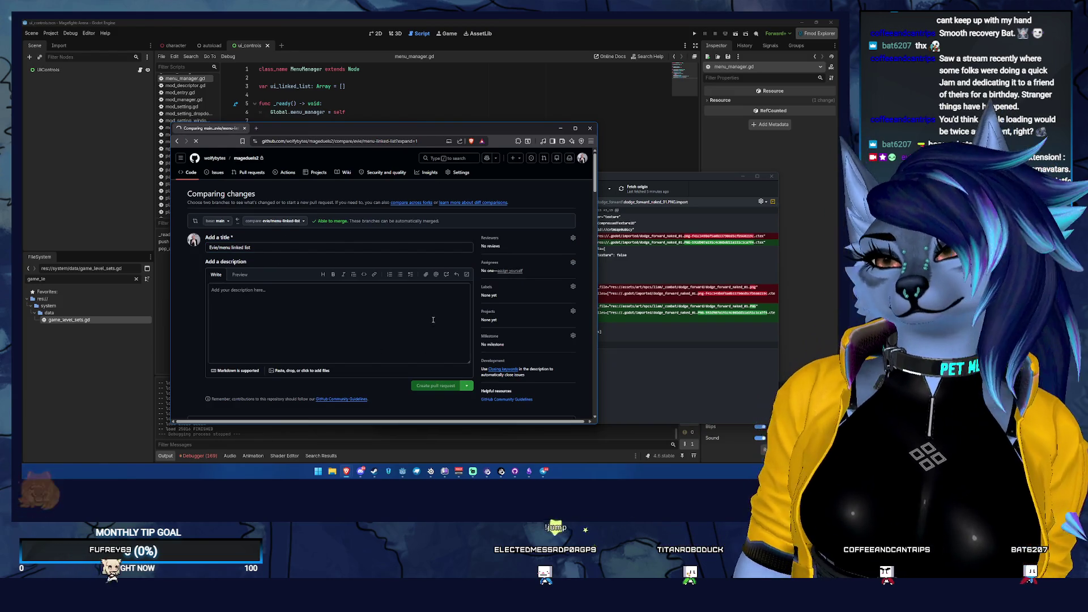
pyautogui.scroll(-5, 410, 298)
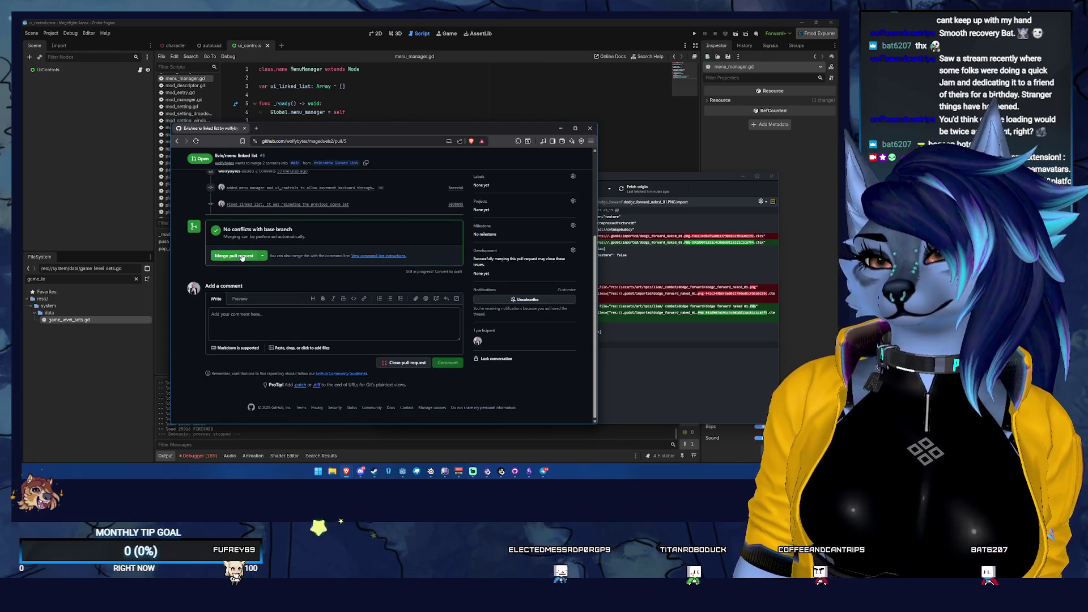
pyautogui.click(234, 255)
pyautogui.click(229, 342)
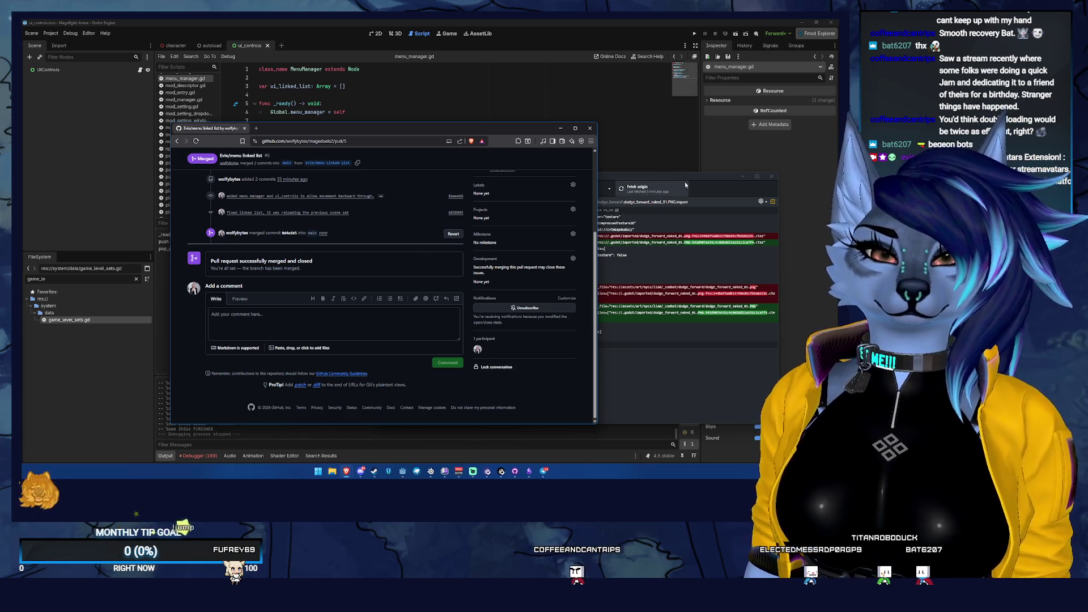
pyautogui.click(684, 184)
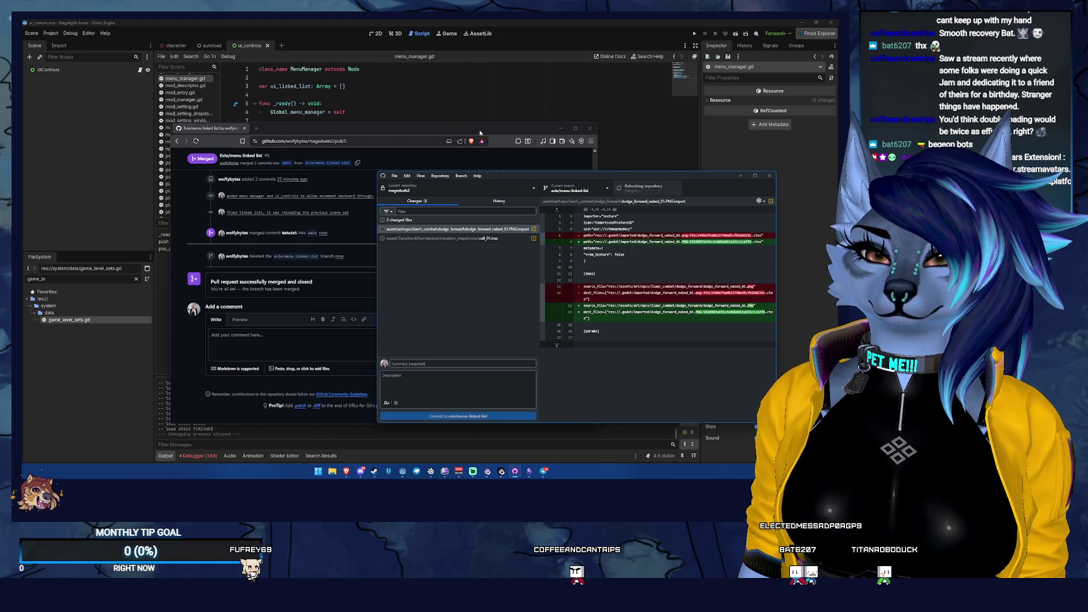
# - Switch GitHub Desktop to main, bringing the uncommitted changes along
pyautogui.click(603, 189)
pyautogui.rightClick(588, 264)
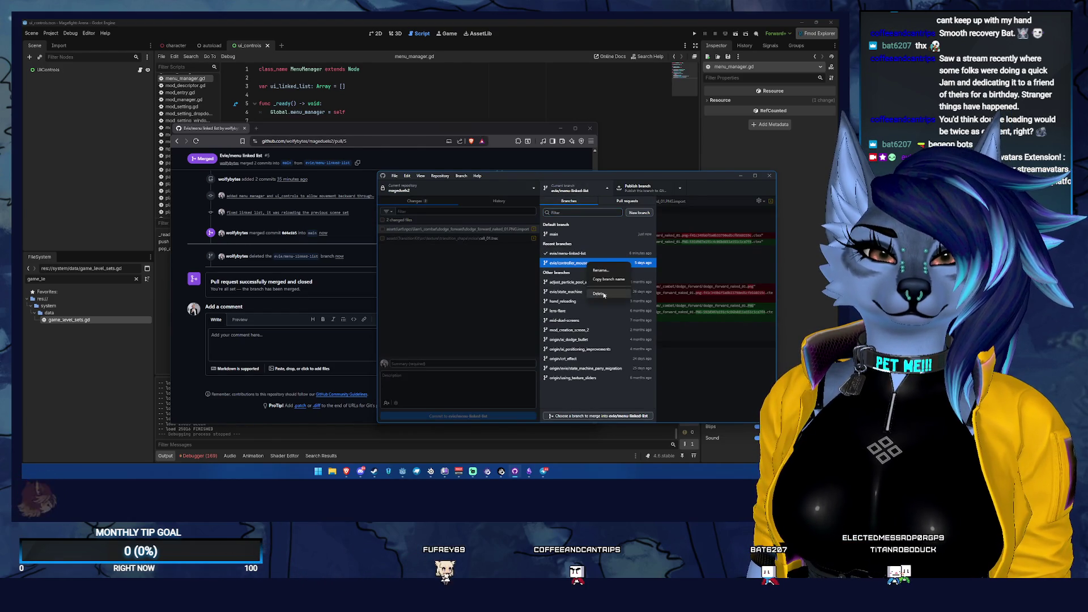
pyautogui.click(599, 294)
pyautogui.press('Escape')
pyautogui.click(579, 234)
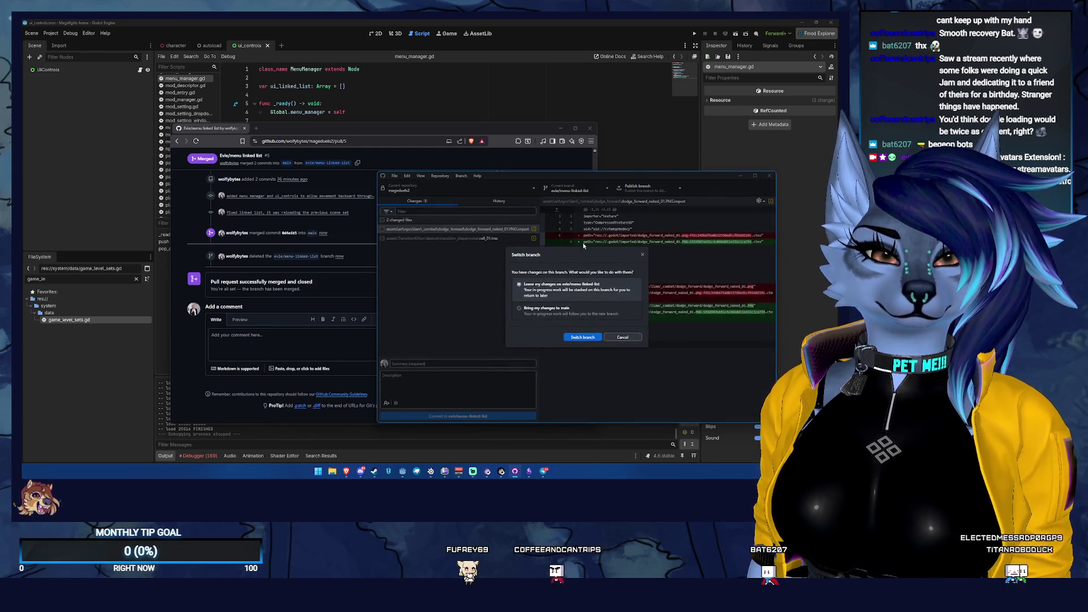
pyautogui.click(580, 315)
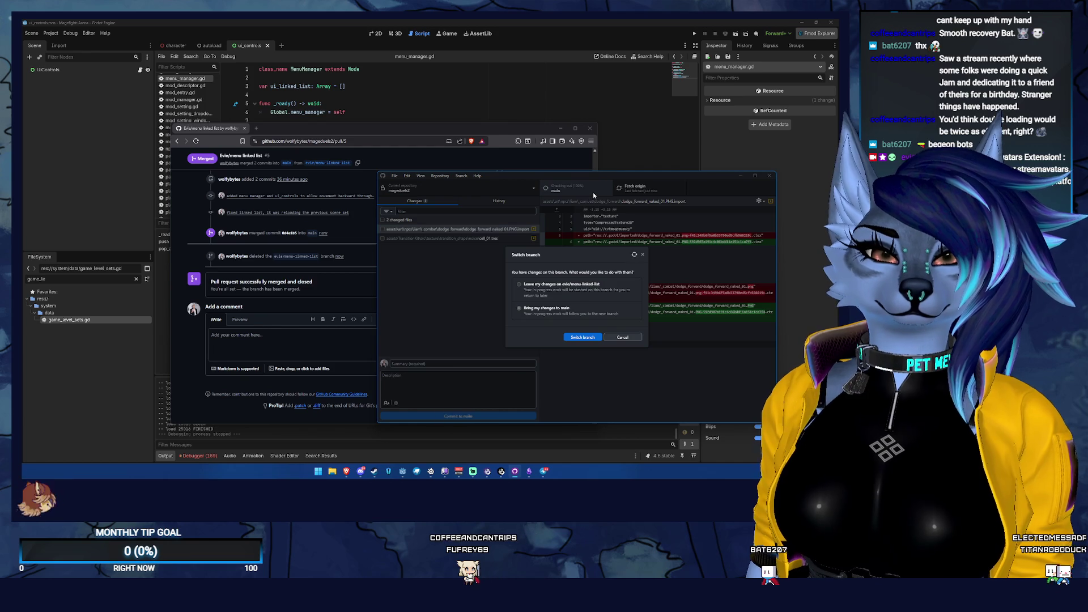
pyautogui.click(593, 192)
# - Delete the local menu-linked-list branch and bring YouTube Music forward
pyautogui.rightClick(587, 253)
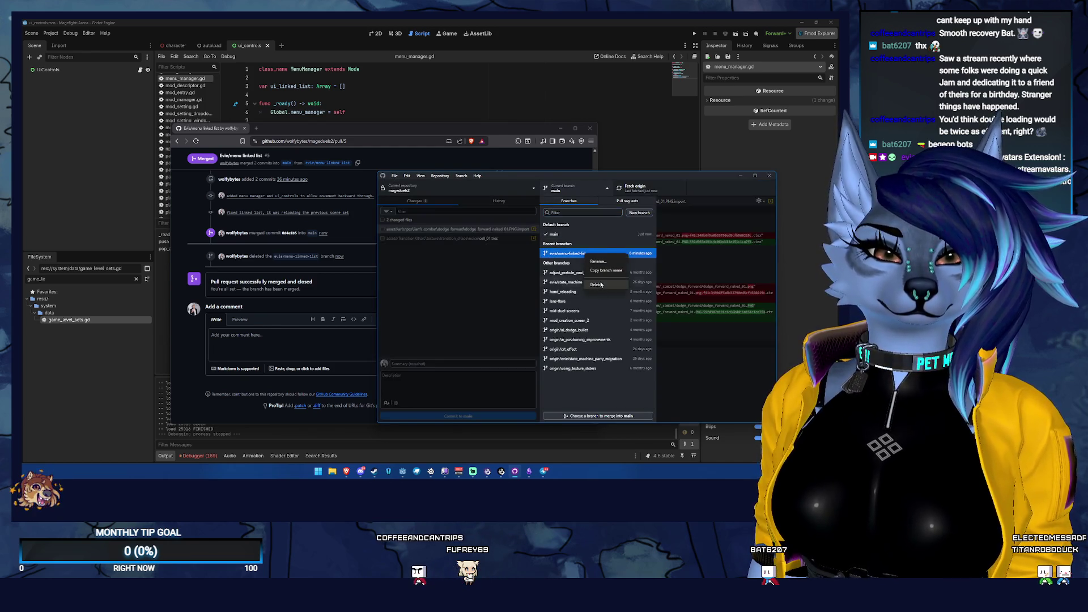
pyautogui.click(601, 284)
pyautogui.click(575, 319)
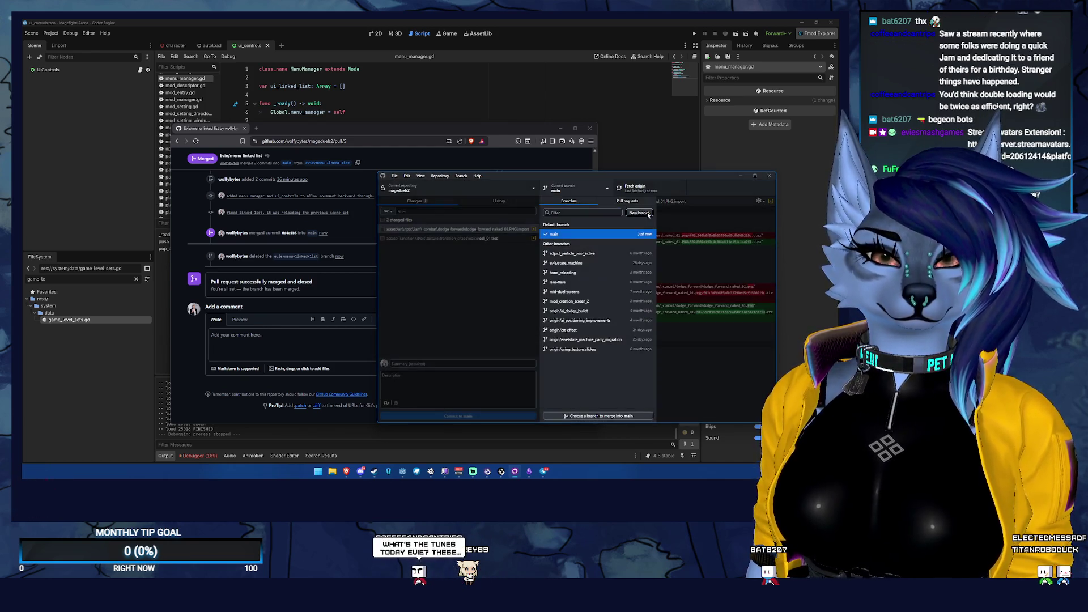
pyautogui.hotkey('alt', 'Tab')
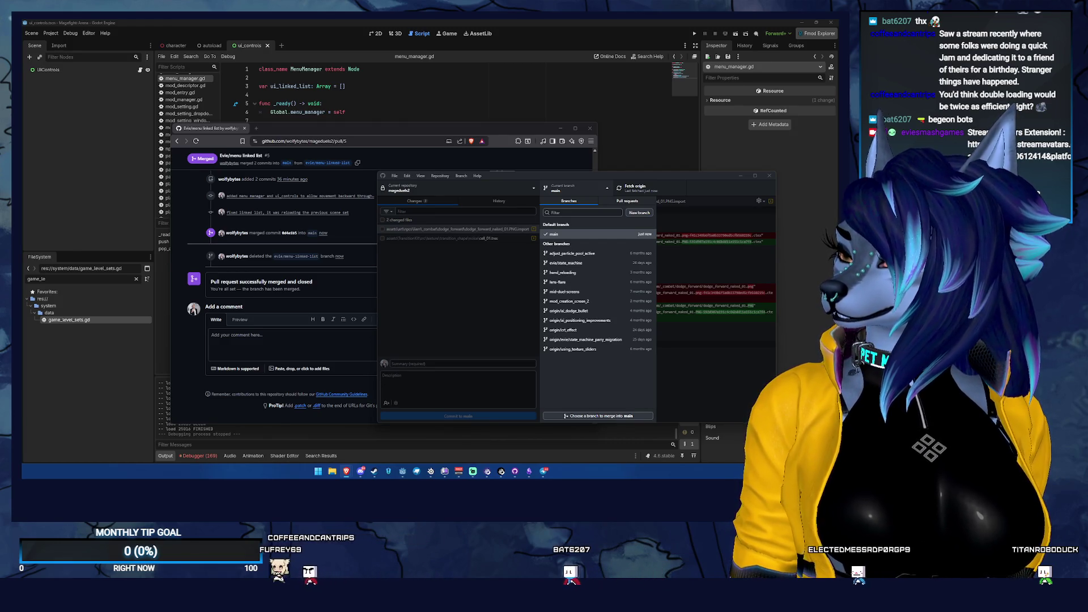
pyautogui.hotkey('alt', 'Tab')
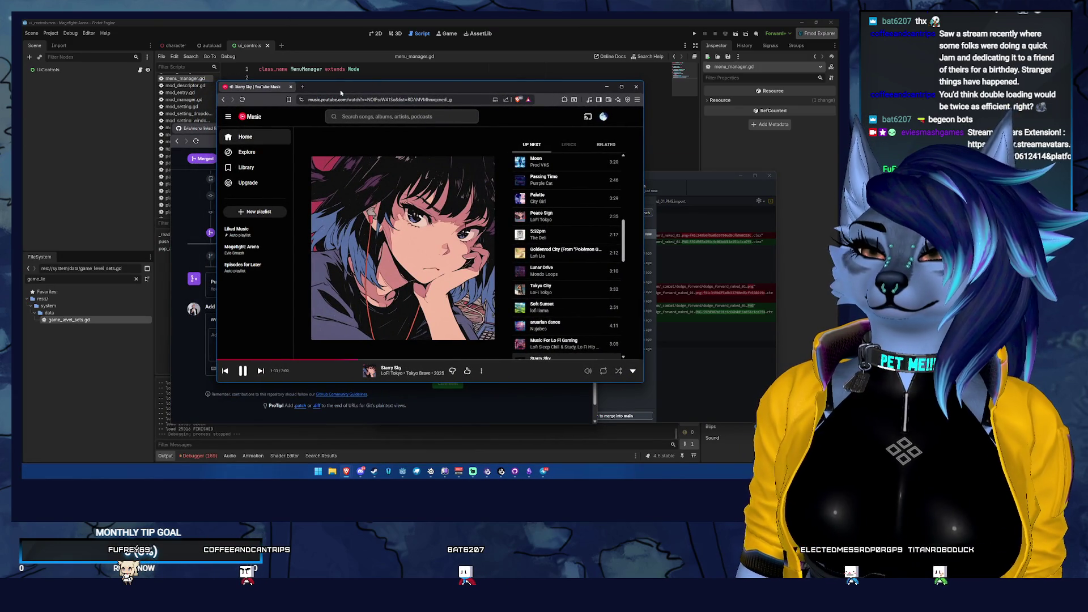
# - Create and check out a redo/controller_mouse branch carrying the 2 changed files, then close the browser windows
pyautogui.moveTo(460, 86); pyautogui.dragTo(317, 33)
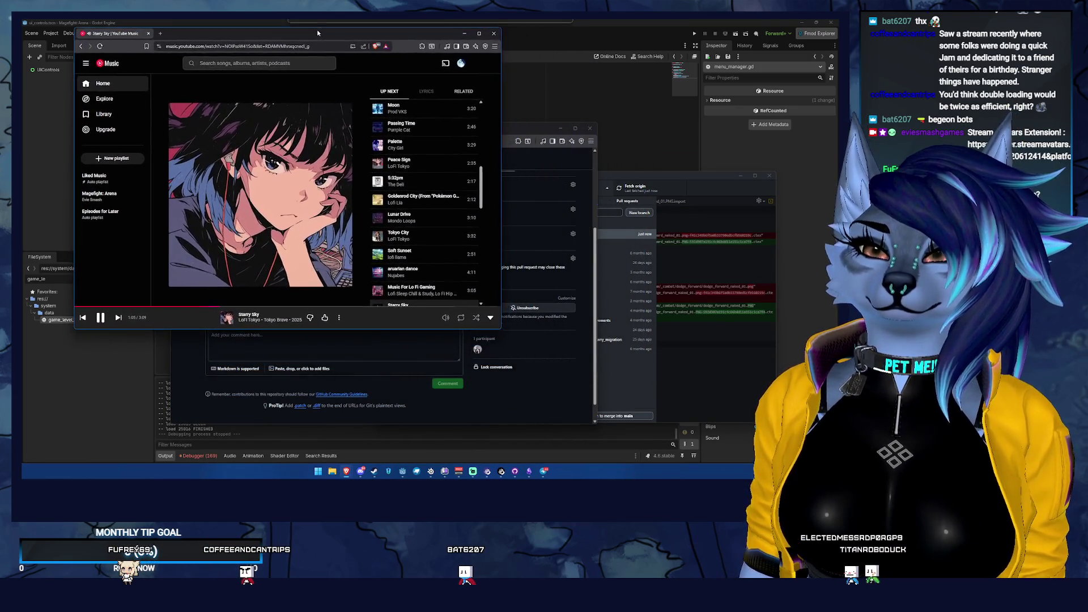
pyautogui.moveTo(537, 130)
pyautogui.mouseDown()
pyautogui.moveTo(669, 155)
pyautogui.moveTo(551, 155)
pyautogui.mouseUp()
pyautogui.click(690, 183)
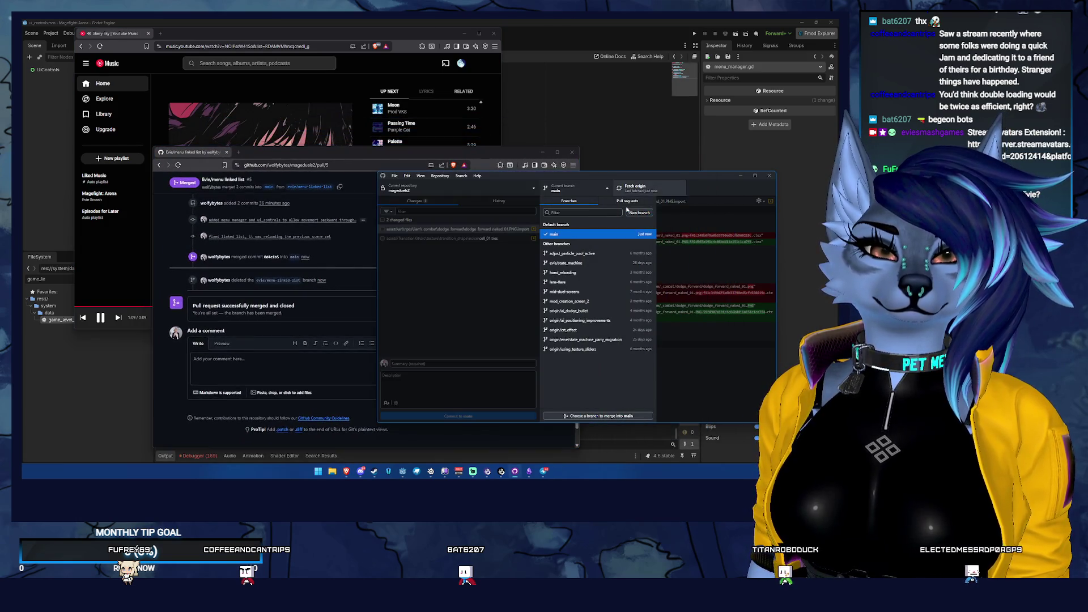
pyautogui.click(635, 214)
pyautogui.write('exe/controller_mouse')
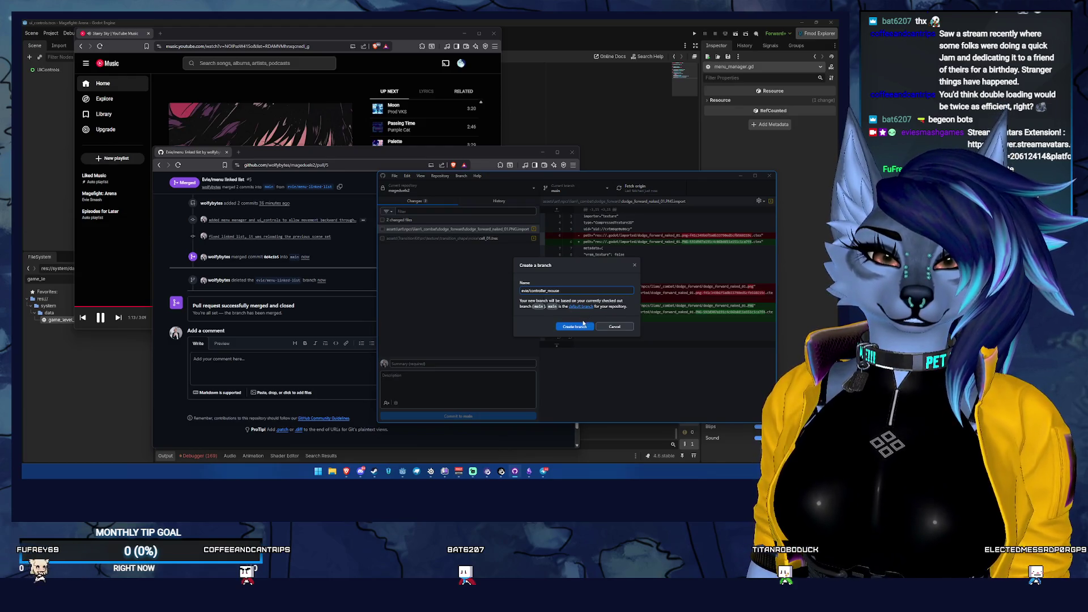
pyautogui.click(571, 327)
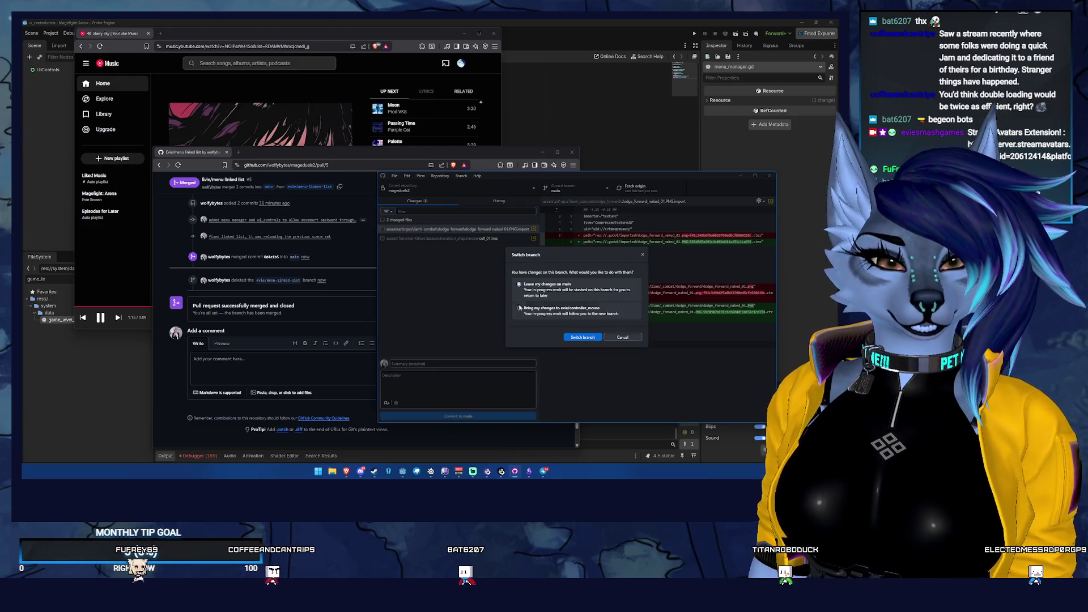
pyautogui.click(561, 308)
pyautogui.click(584, 337)
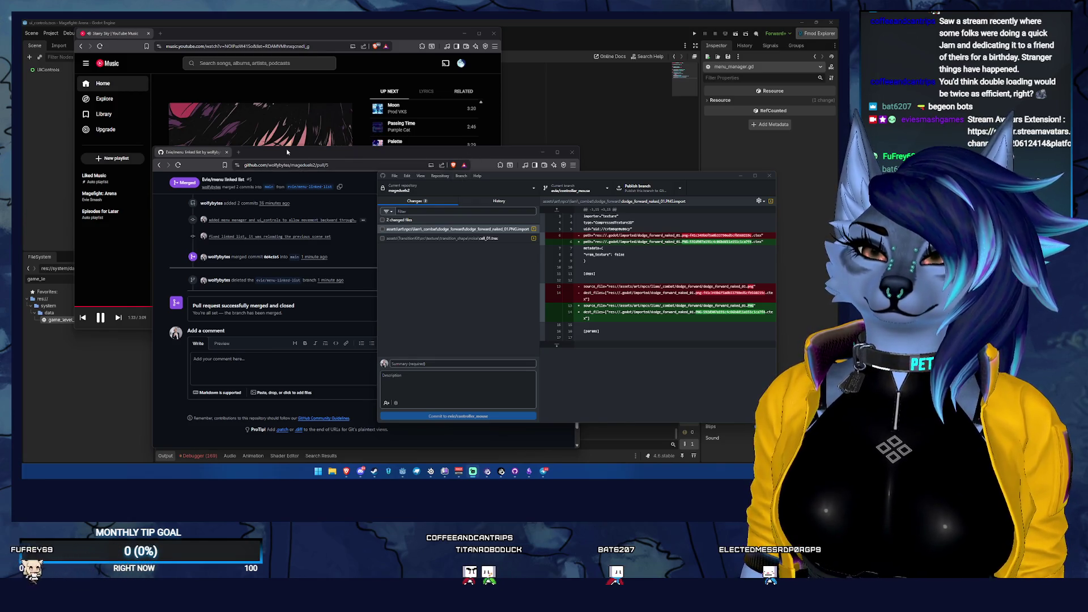
pyautogui.click(226, 152)
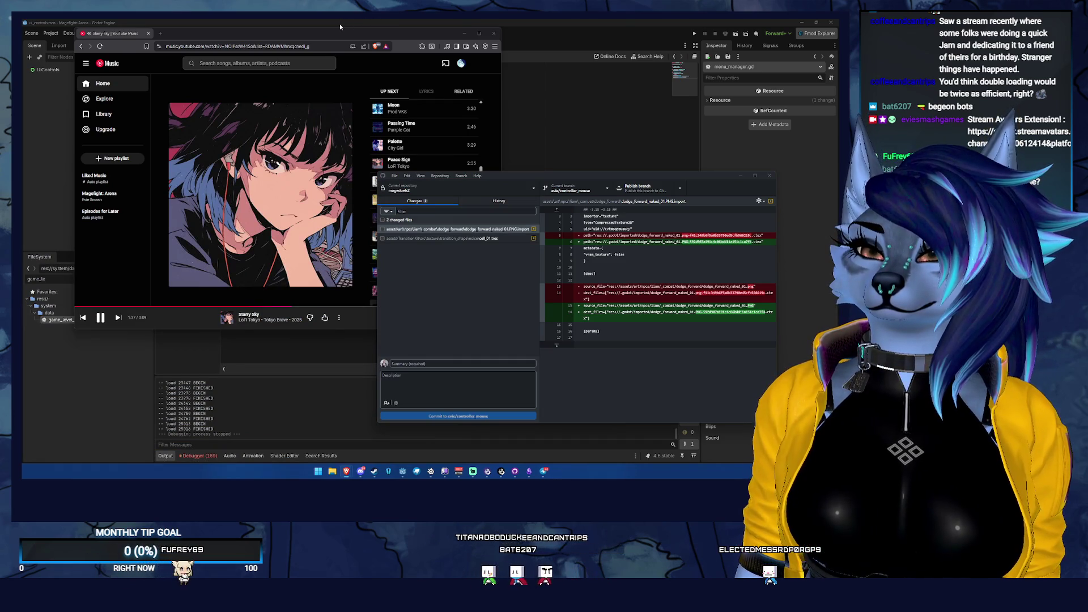
pyautogui.click(148, 33)
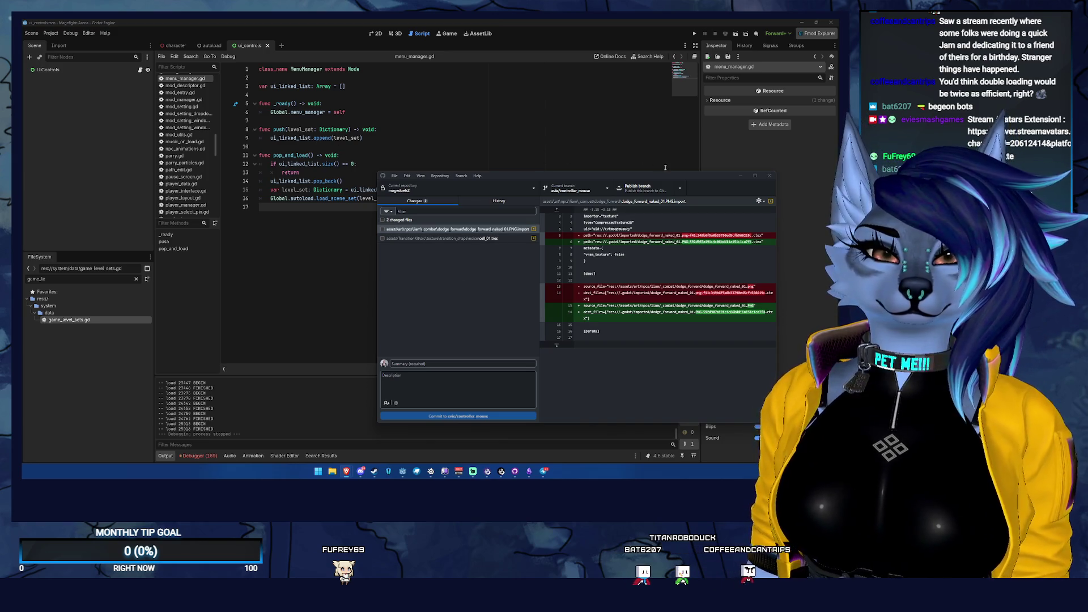
pyautogui.moveTo(688, 179)
pyautogui.mouseDown()
pyautogui.moveTo(532, 189)
pyautogui.moveTo(528, 207)
pyautogui.moveTo(666, 177)
pyautogui.moveTo(680, 186)
pyautogui.mouseUp()
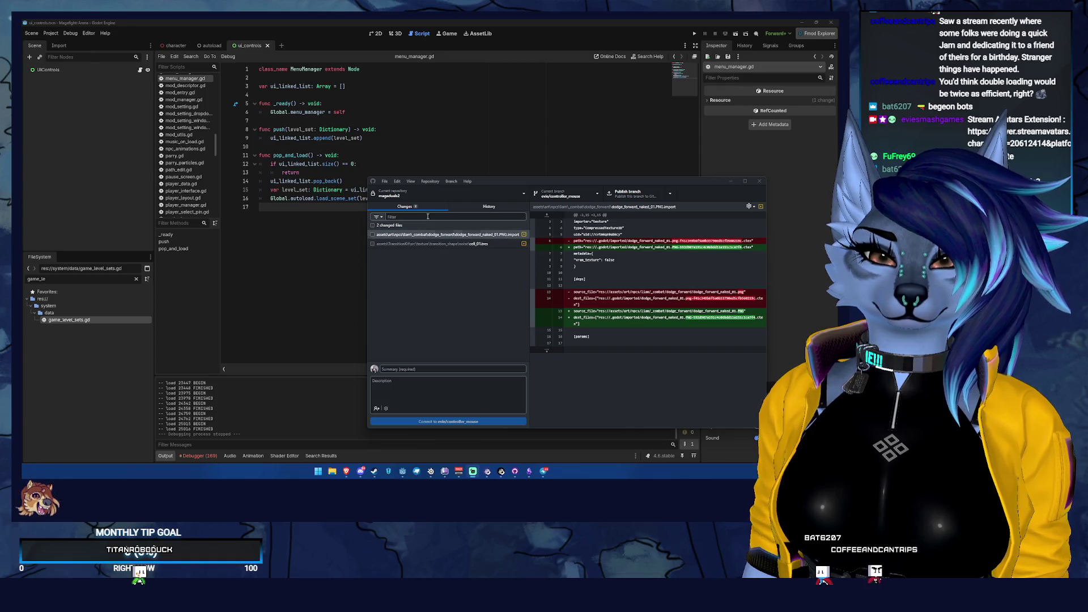
# - Switch back to main, bringing the 2 changed files along
pyautogui.click(567, 194)
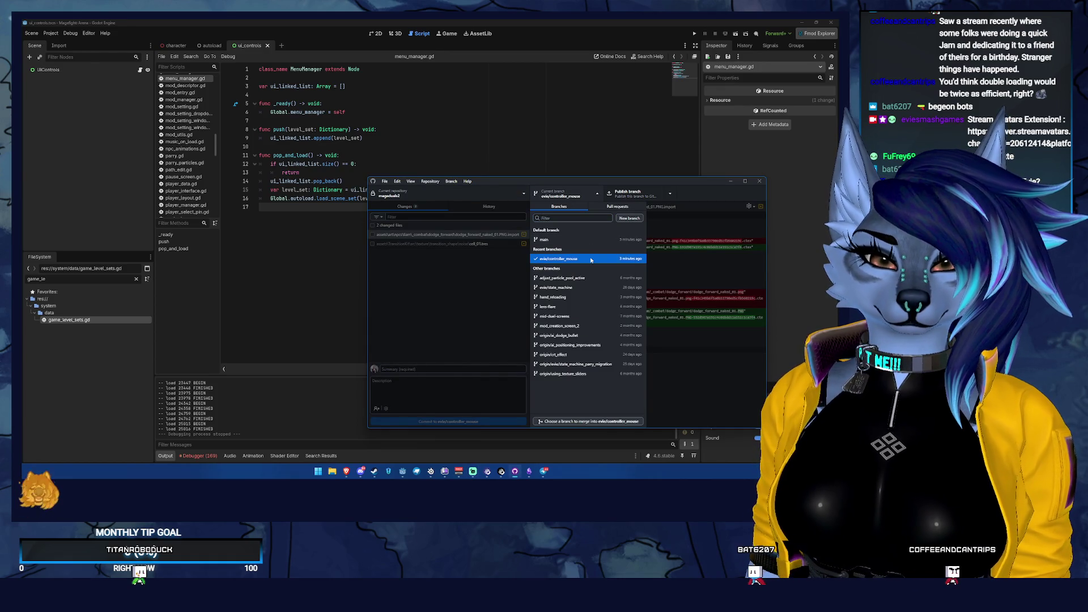
pyautogui.click(605, 289)
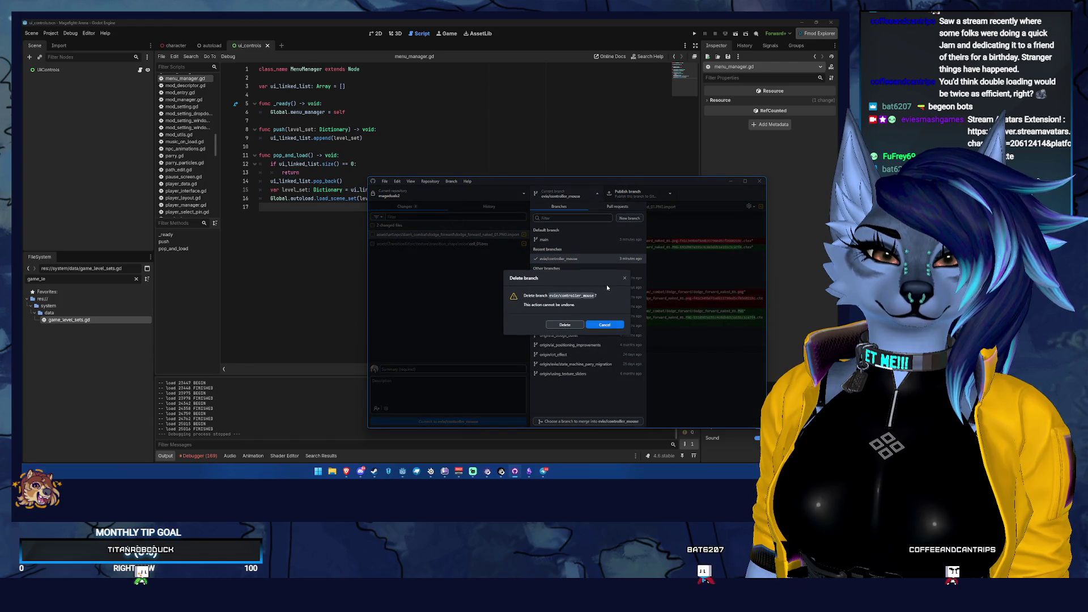
pyautogui.click(578, 325)
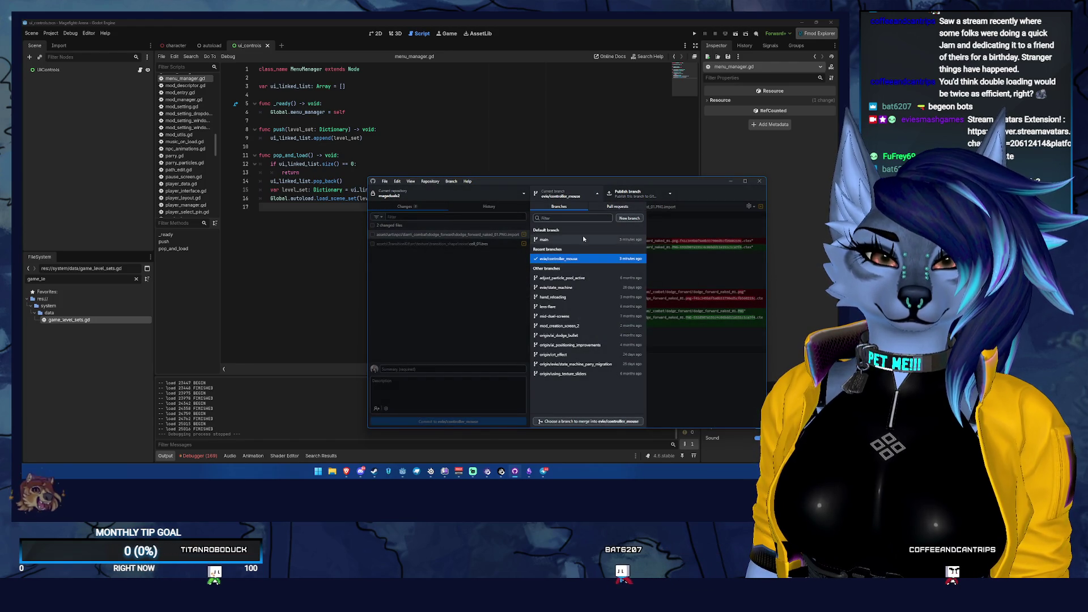
pyautogui.click(565, 343)
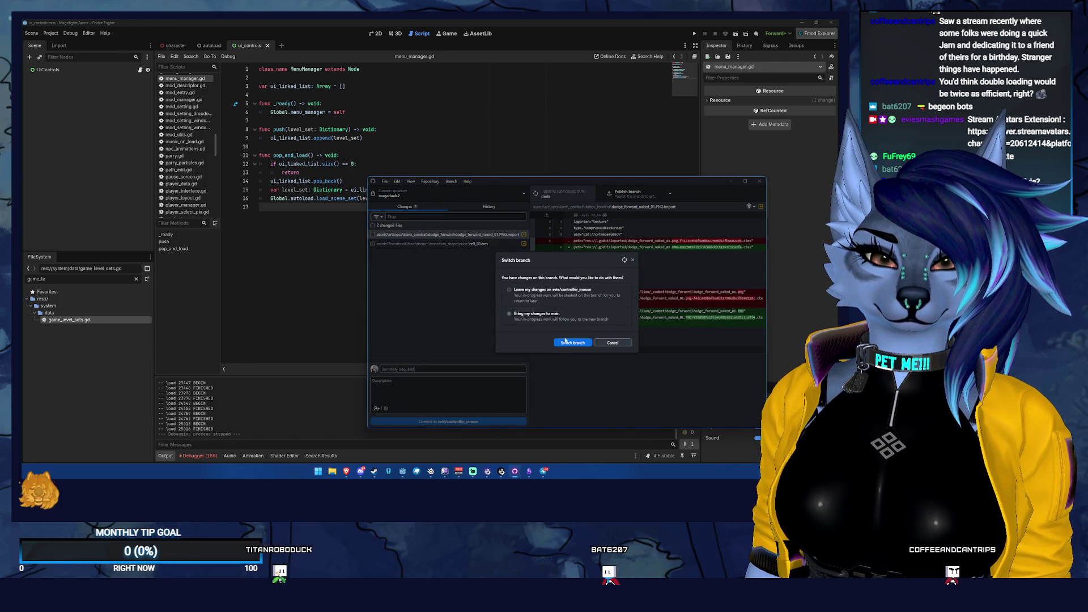
# - Delete the local redo/controller_mouse branch
pyautogui.click(560, 198)
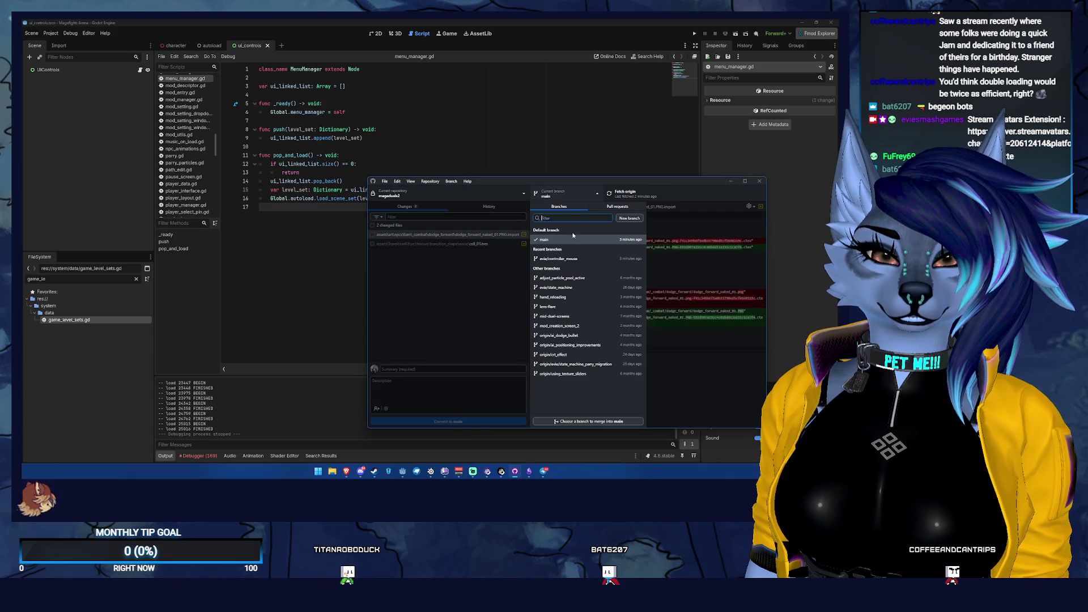
pyautogui.rightClick(598, 240)
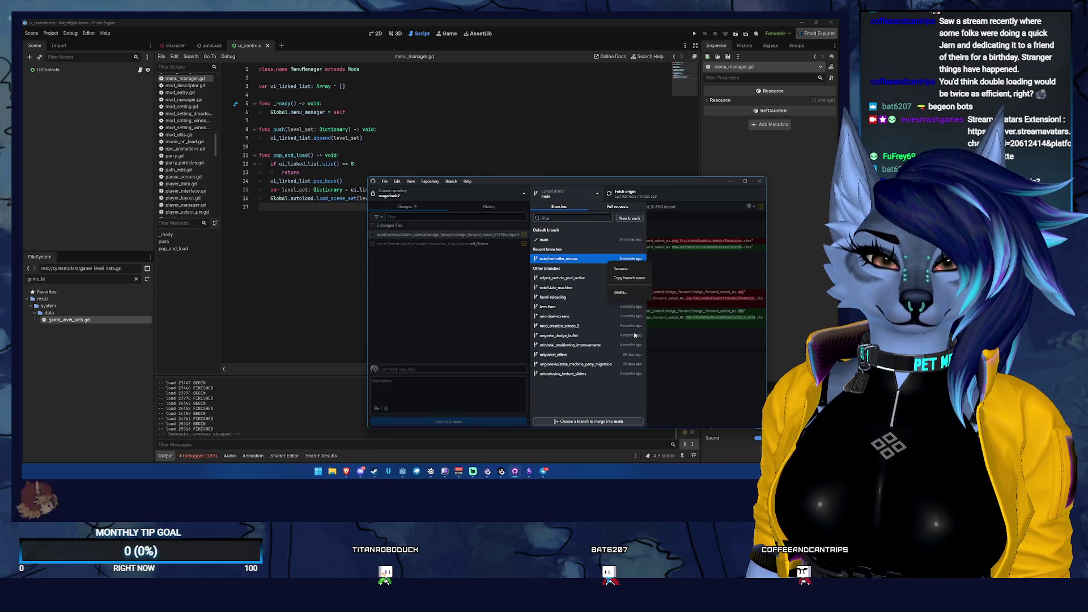
pyautogui.click(628, 291)
pyautogui.click(564, 324)
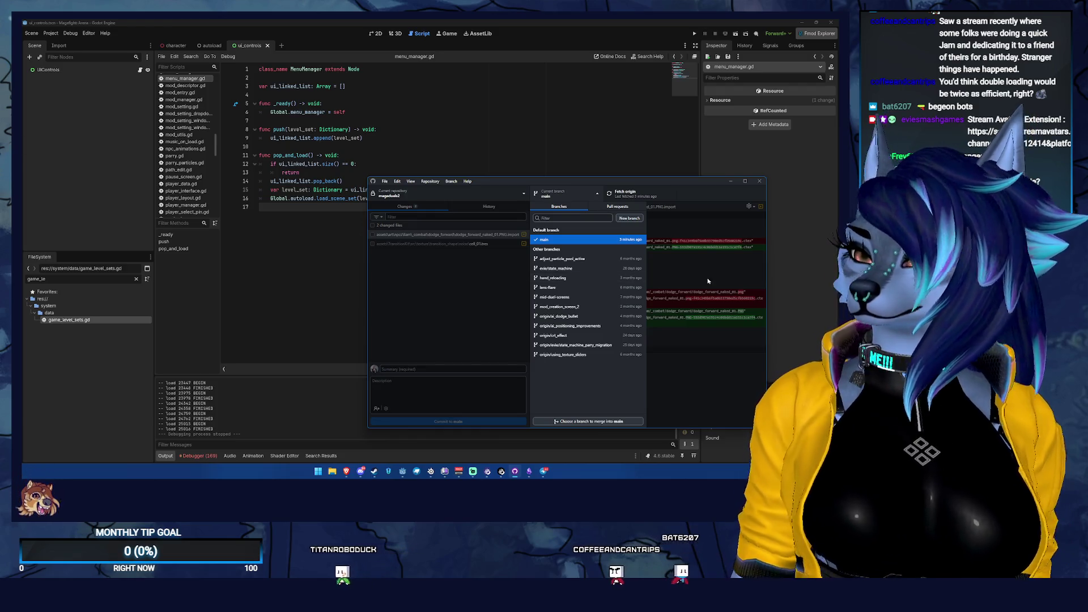
# - Create and check out redo/pregame_screens, carrying the 2 changed files onto it
pyautogui.hotkey('ctrl', 'shift', 'n')
pyautogui.write('pre')
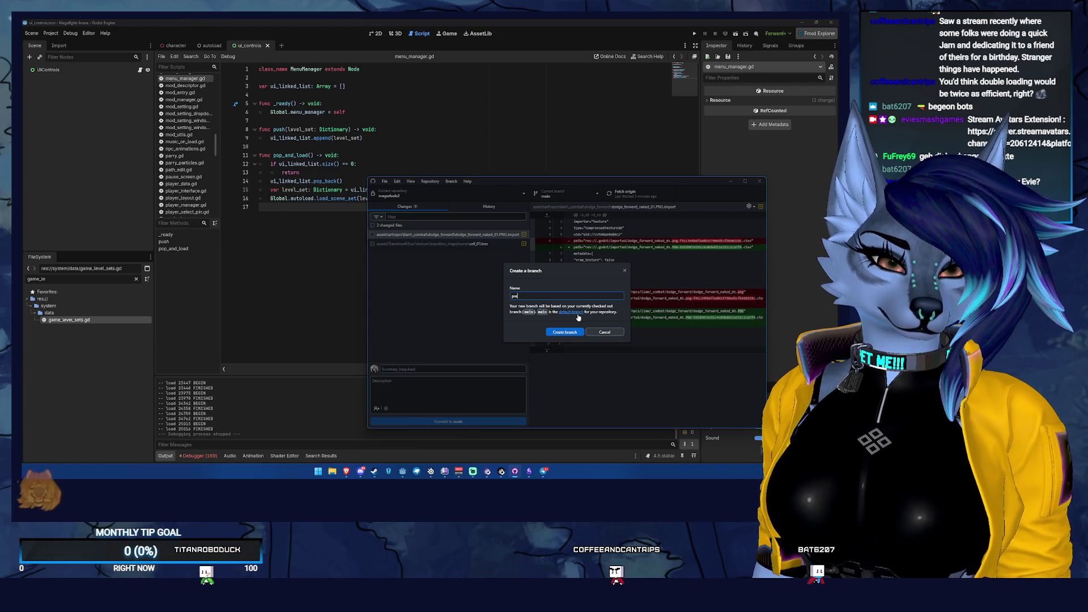
pyautogui.write('-/')
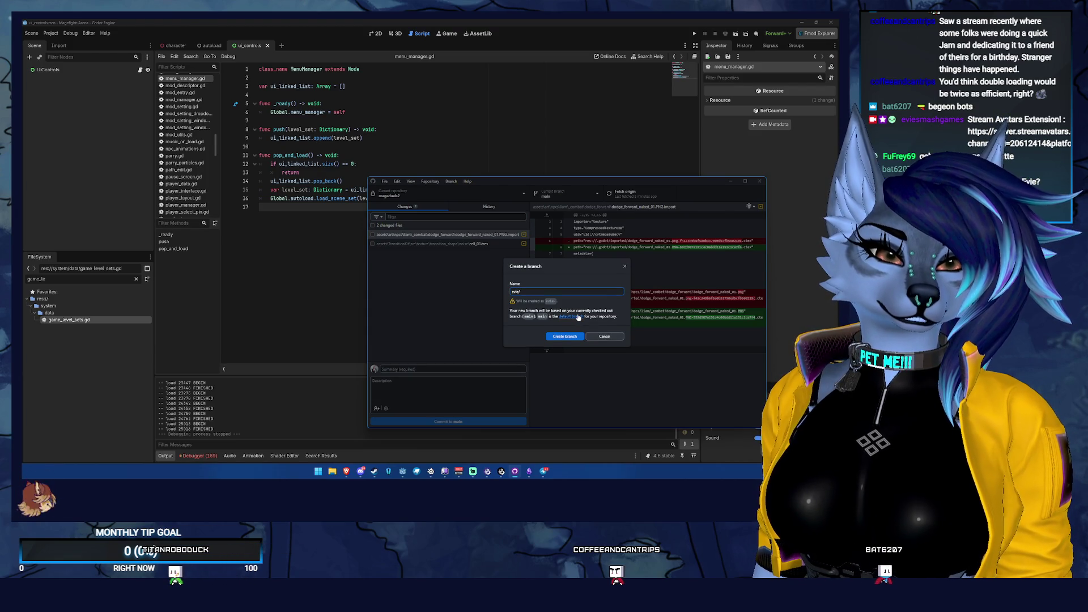
pyautogui.write('pregame_screens')
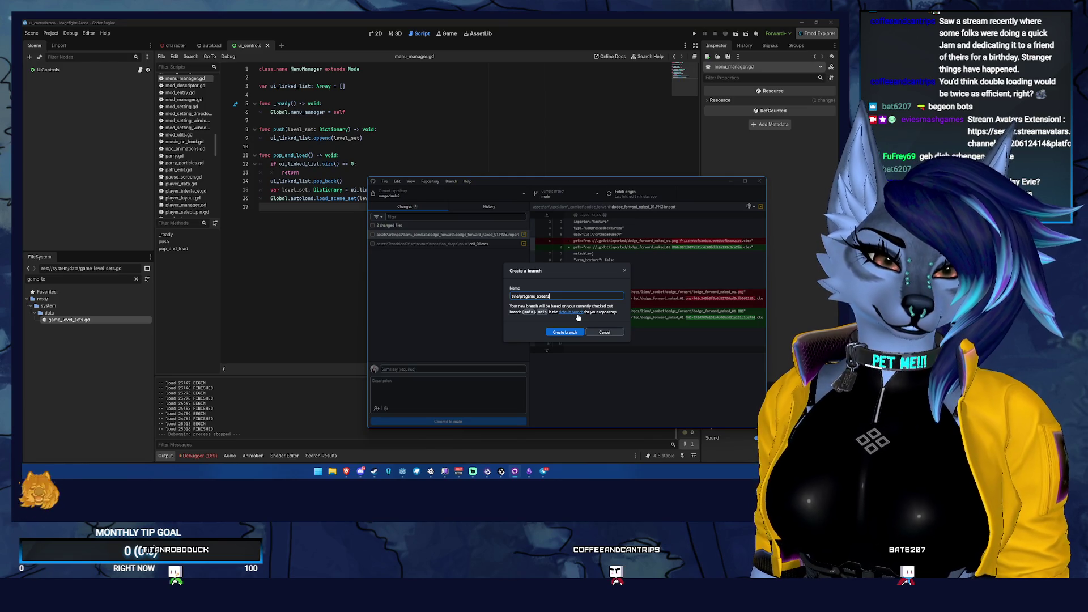
pyautogui.click(559, 330)
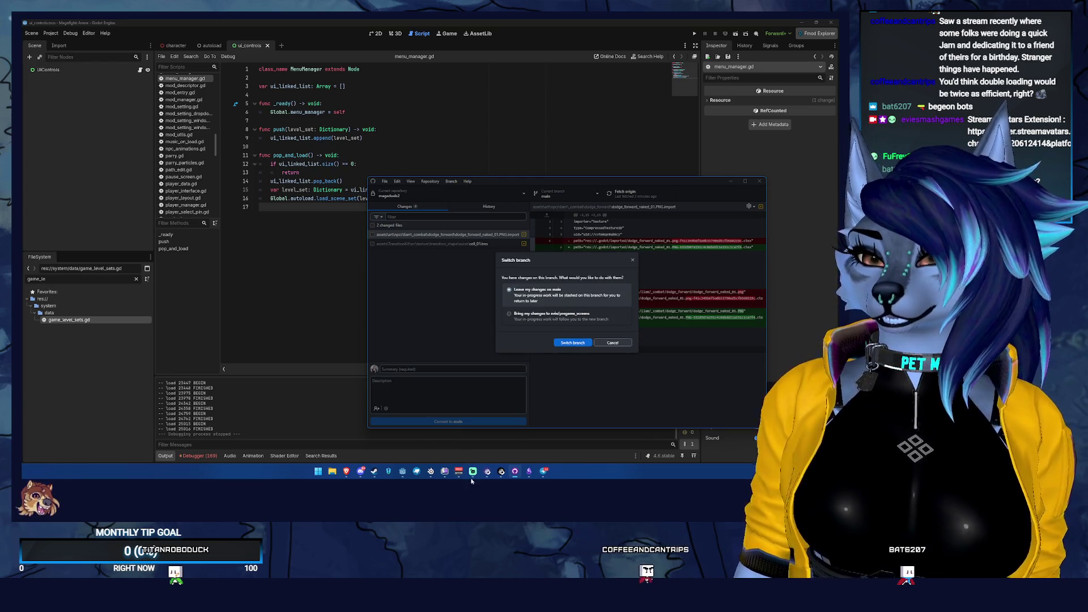
pyautogui.click(528, 471)
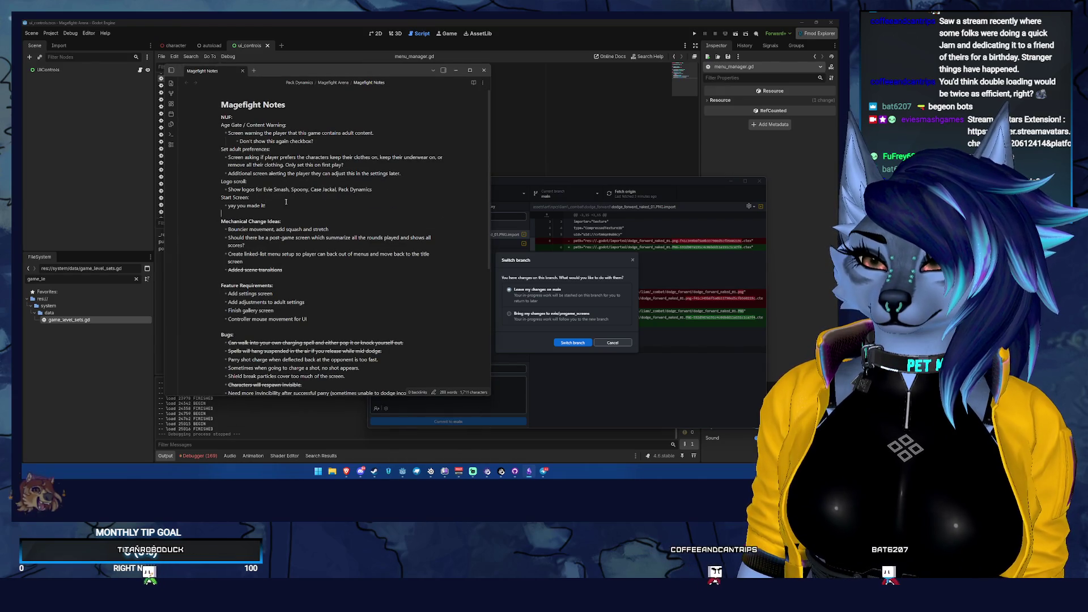
pyautogui.moveTo(286, 202); pyautogui.dragTo(178, 98)
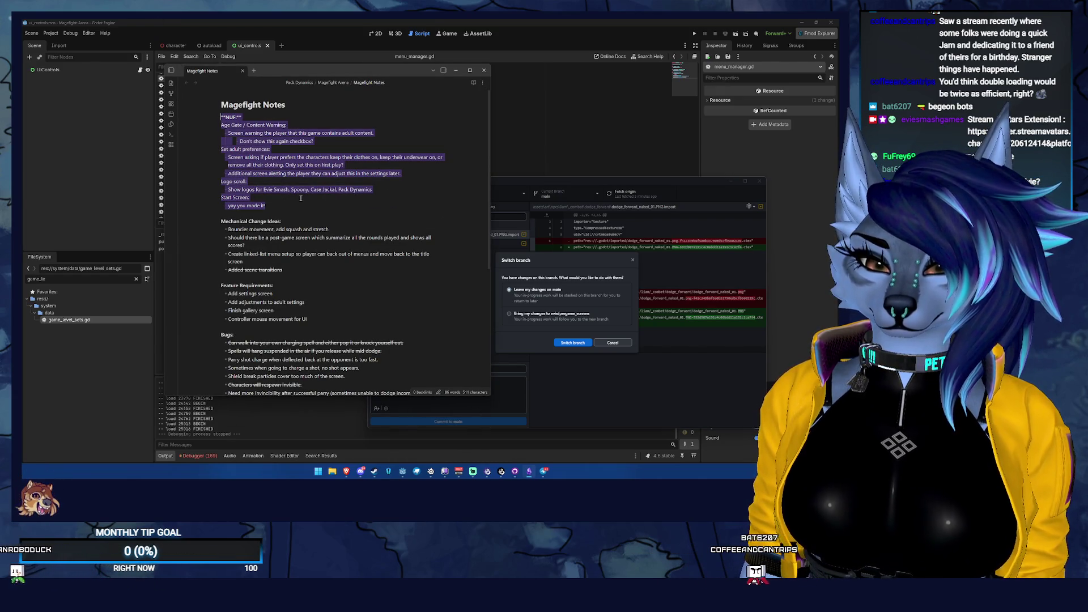
pyautogui.click(539, 341)
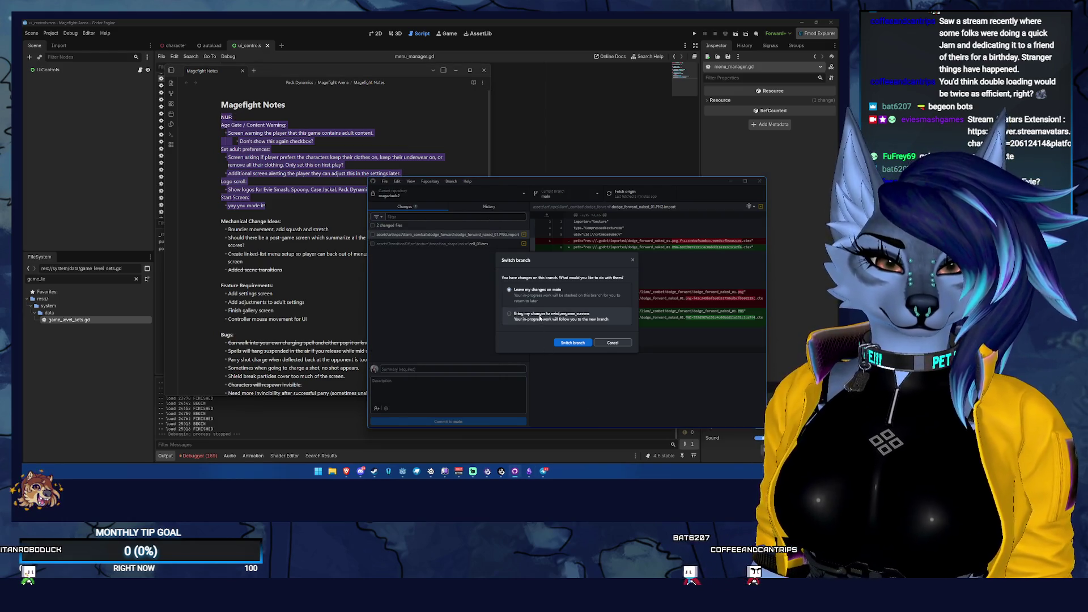
pyautogui.click(571, 344)
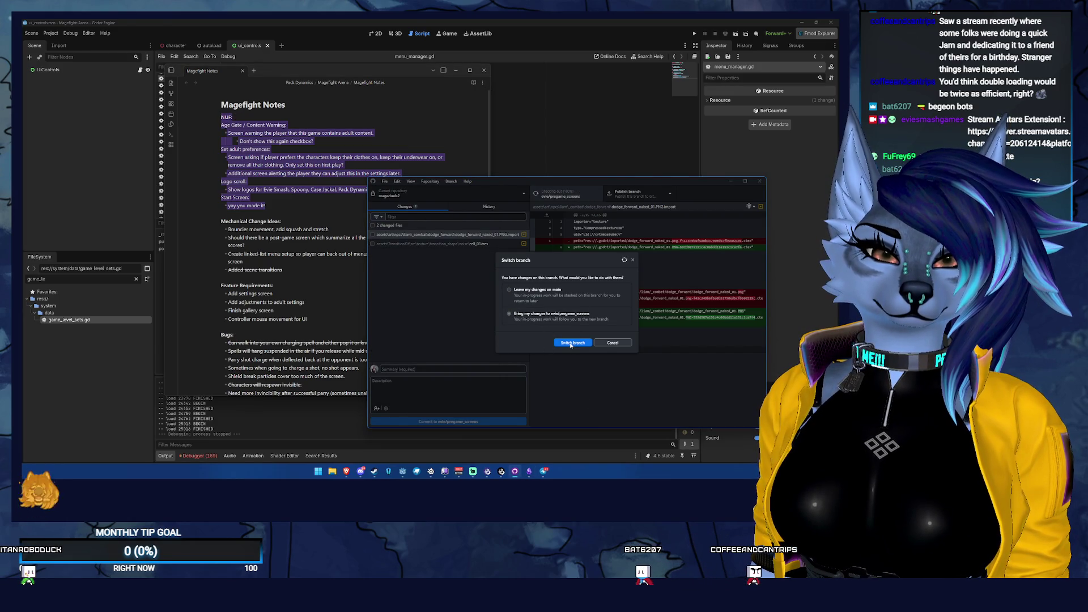
pyautogui.click(455, 70)
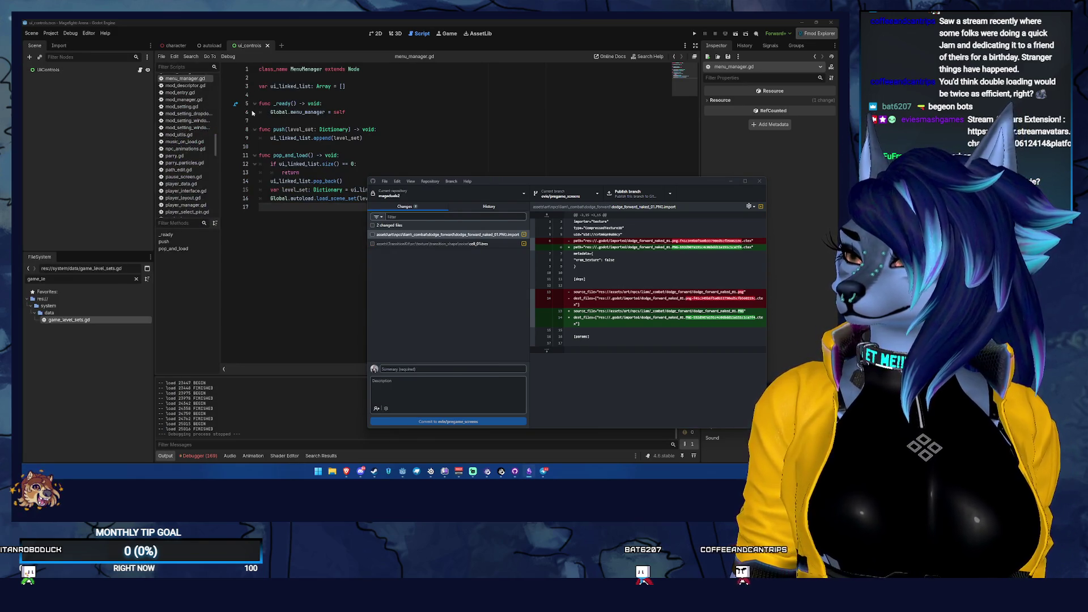
# - Show the Character scene in Godot's 2D workspace
pyautogui.click(779, 154)
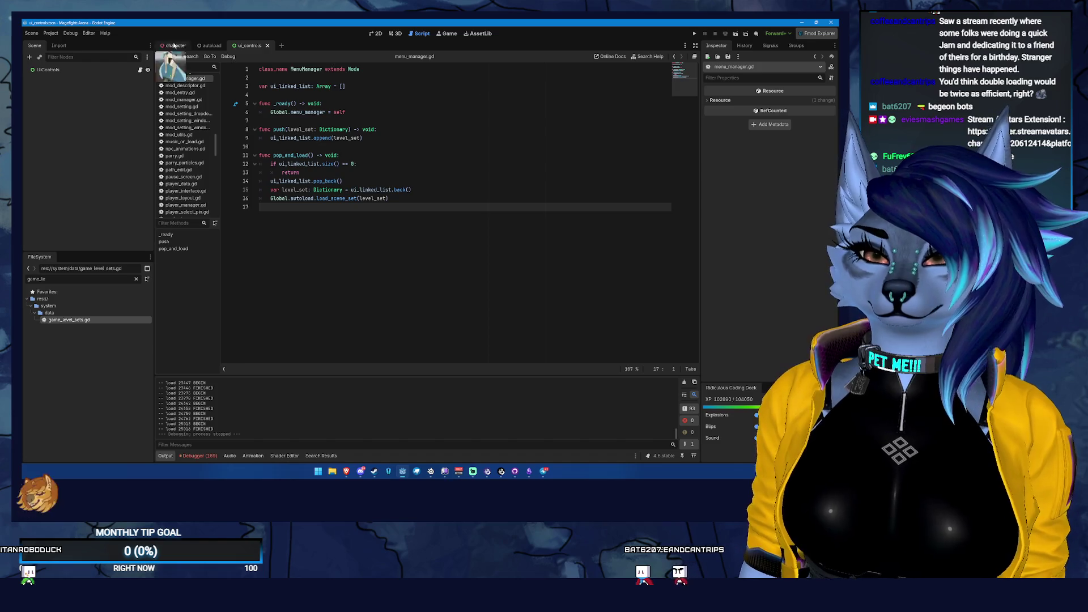
pyautogui.click(209, 45)
pyautogui.click(180, 45)
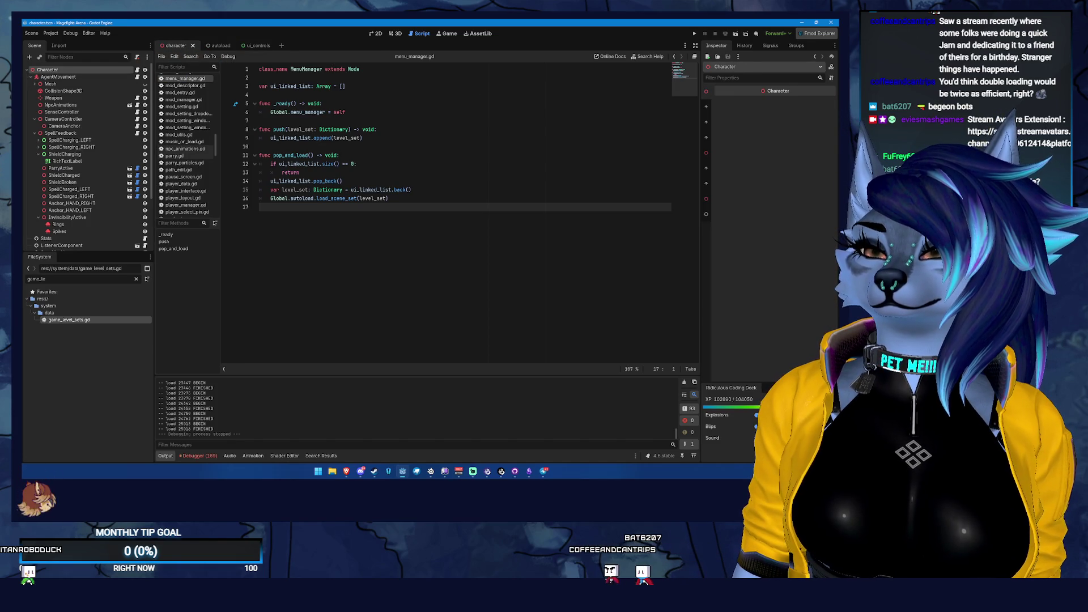
pyautogui.click(371, 33)
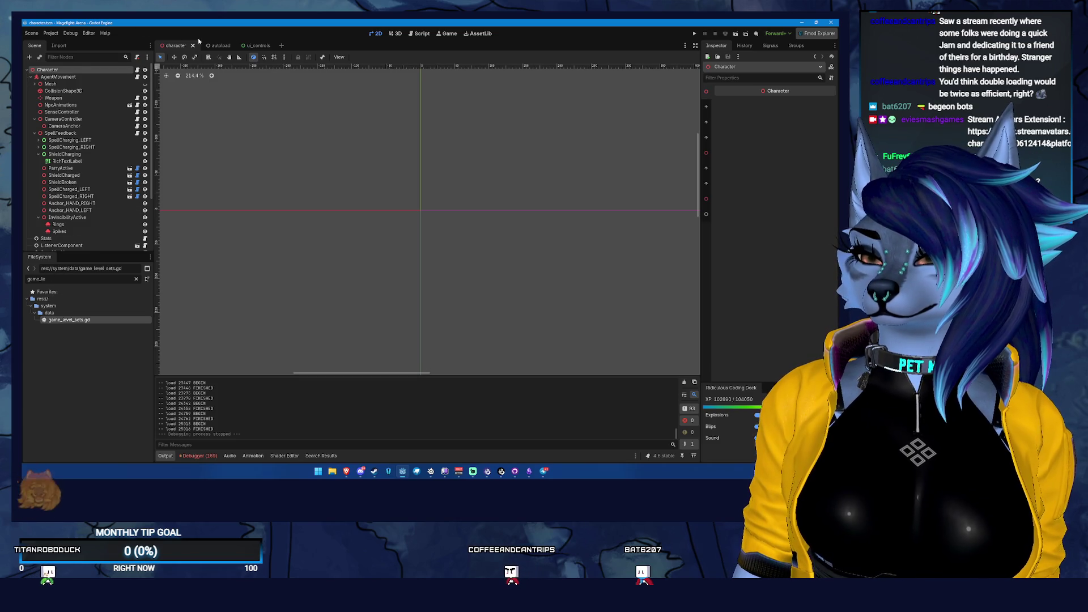
pyautogui.click(30, 76)
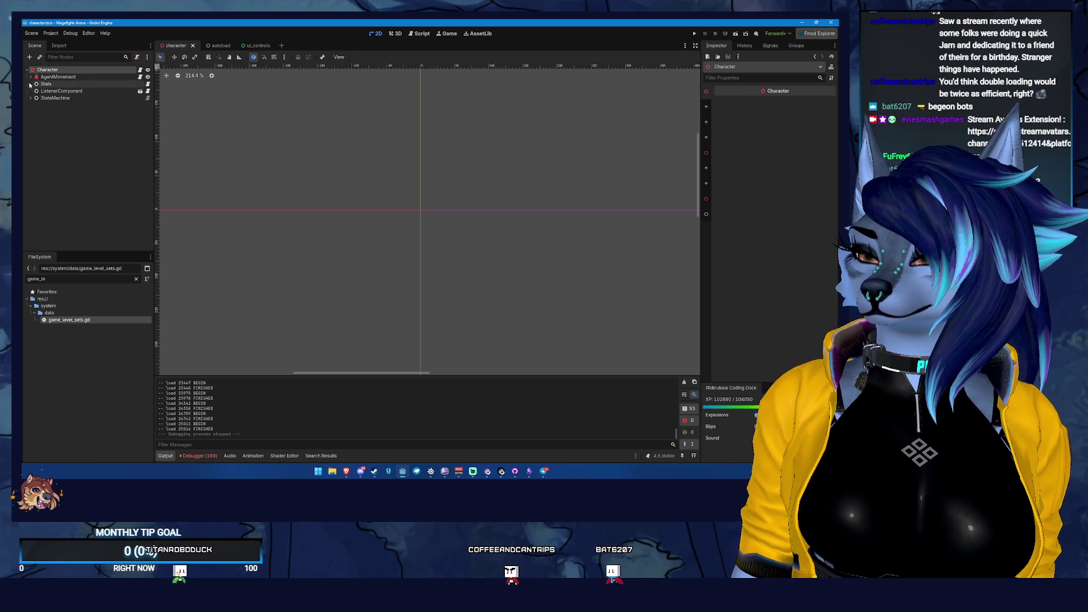
pyautogui.click(31, 77)
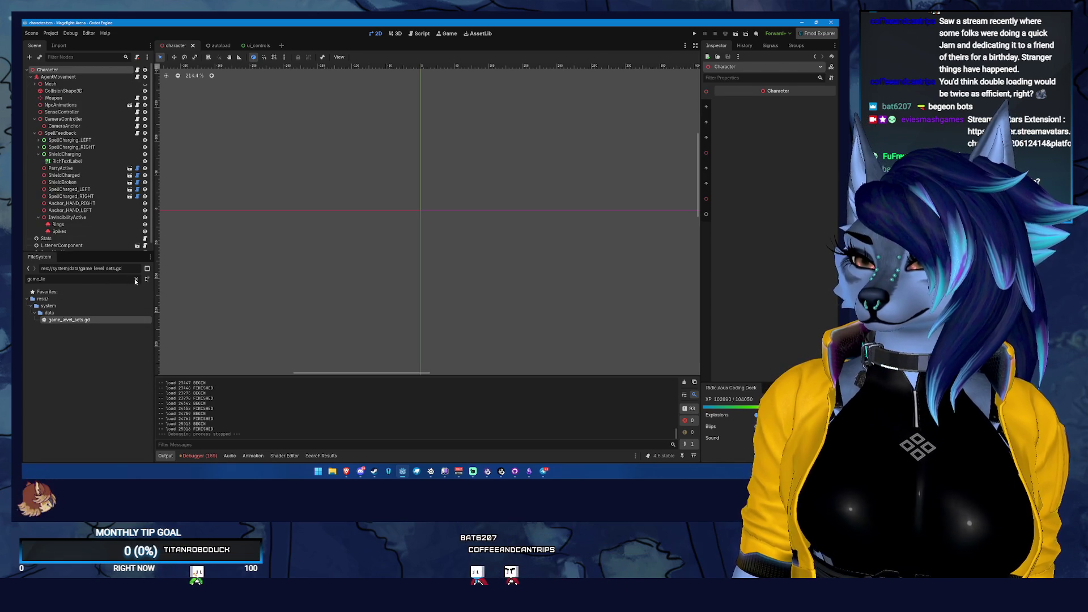
# - Clear the FileSystem filter, browse res://scenes/ui/ and select launch_ui.tscn
pyautogui.click(136, 281)
pyautogui.scroll(10, 143, 435)
pyautogui.click(107, 356)
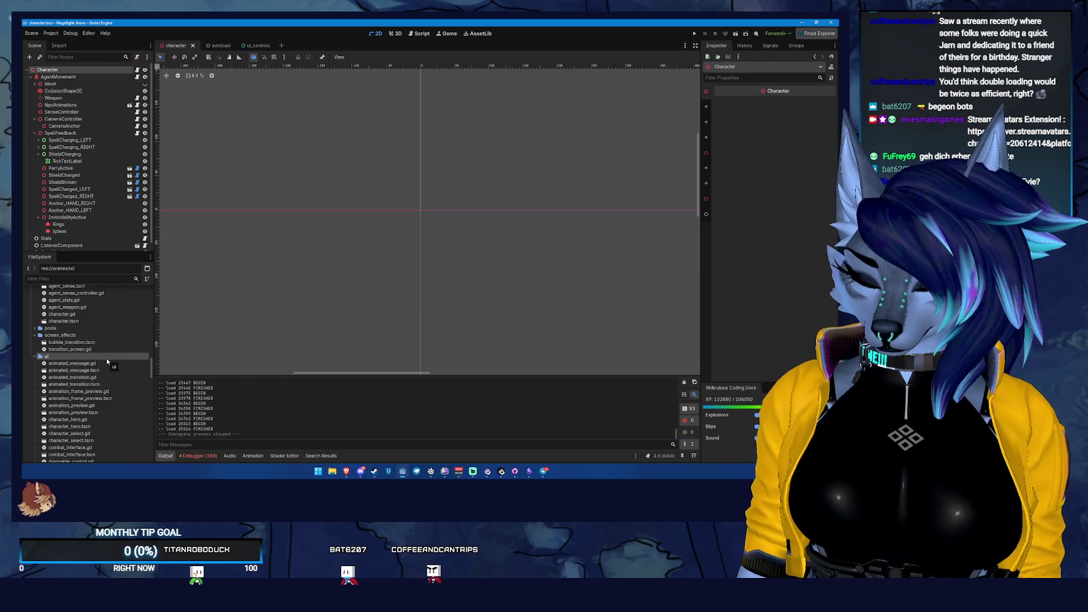
pyautogui.scroll(-5, 114, 405)
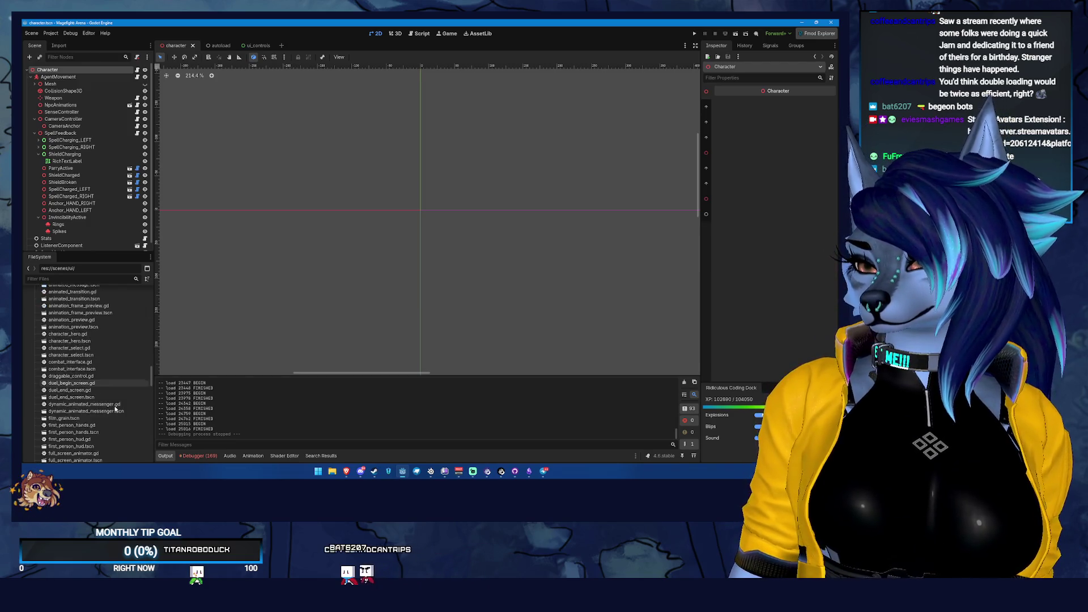
pyautogui.scroll(-6, 115, 408)
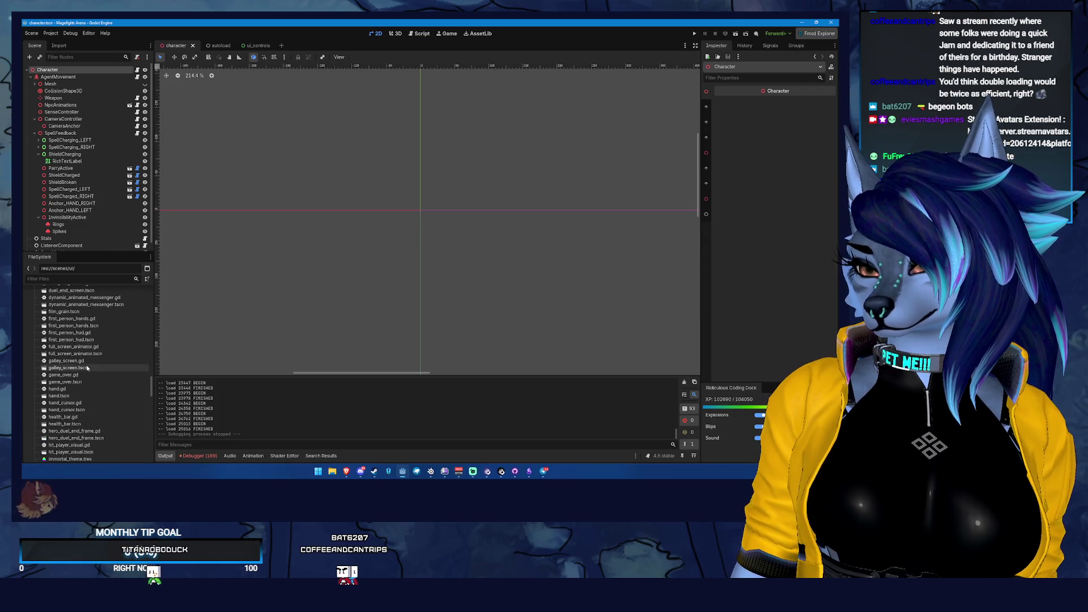
pyautogui.scroll(5, 96, 433)
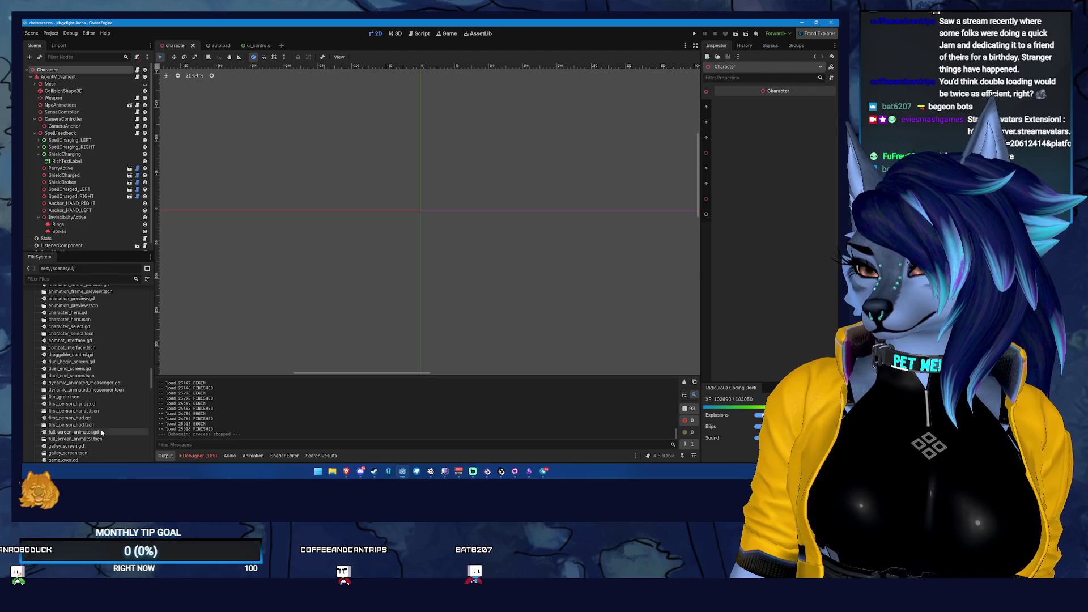
pyautogui.scroll(5, 101, 429)
pyautogui.scroll(-15, 133, 424)
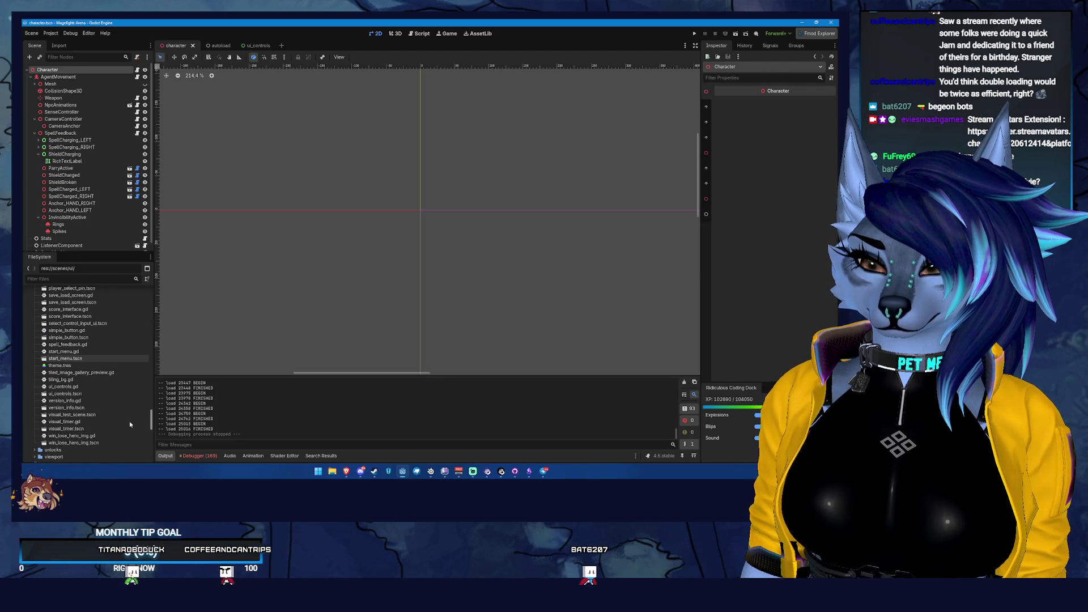
pyautogui.scroll(4, 128, 420)
pyautogui.scroll(7, 122, 414)
pyautogui.scroll(12, 117, 399)
pyautogui.scroll(-15, 115, 381)
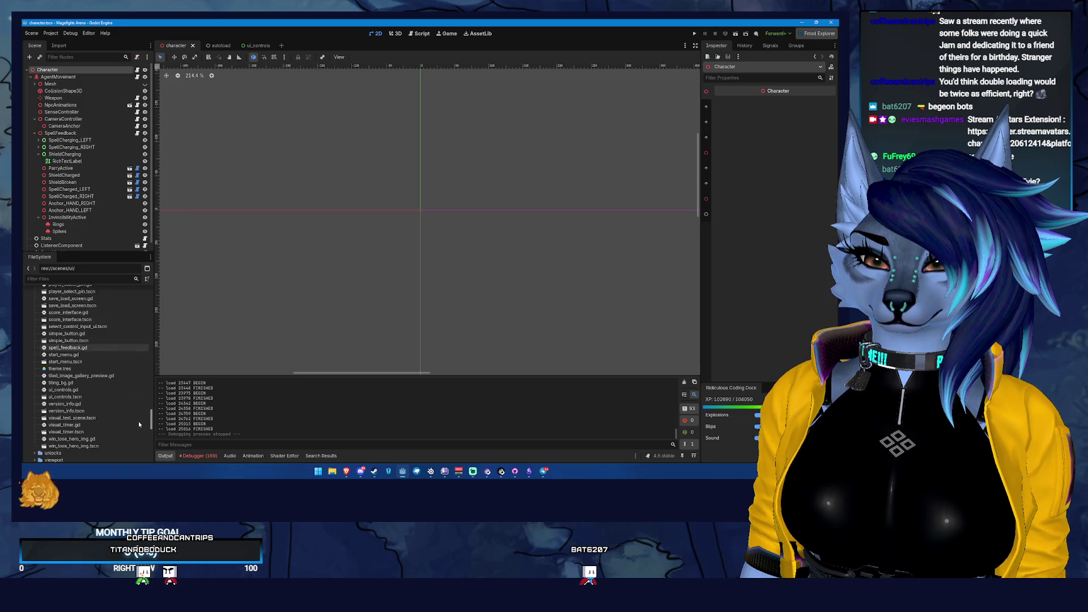
pyautogui.scroll(-1, 136, 422)
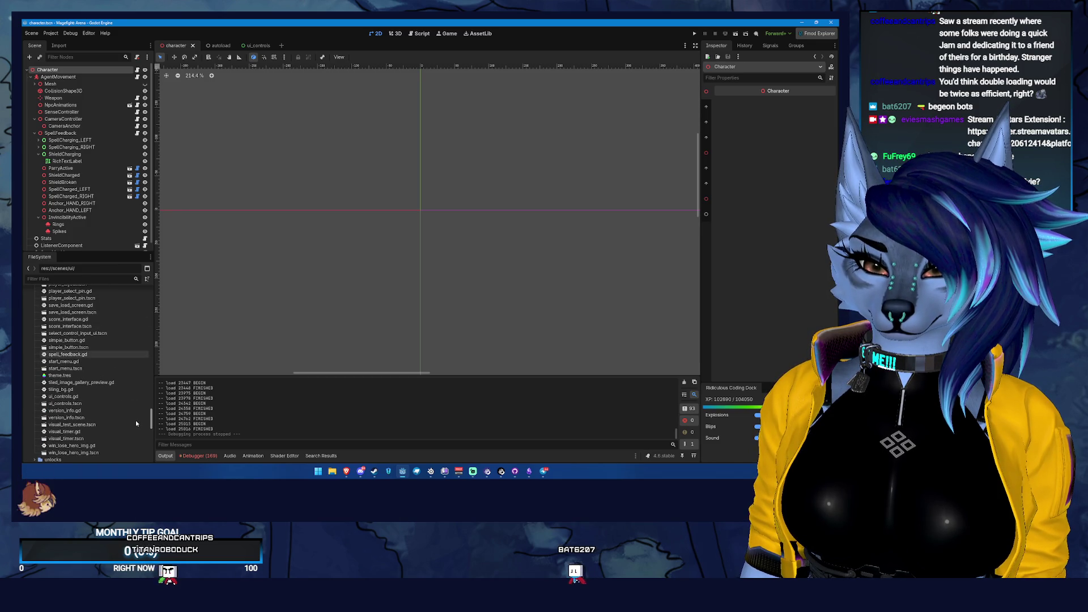
pyautogui.scroll(10, 132, 413)
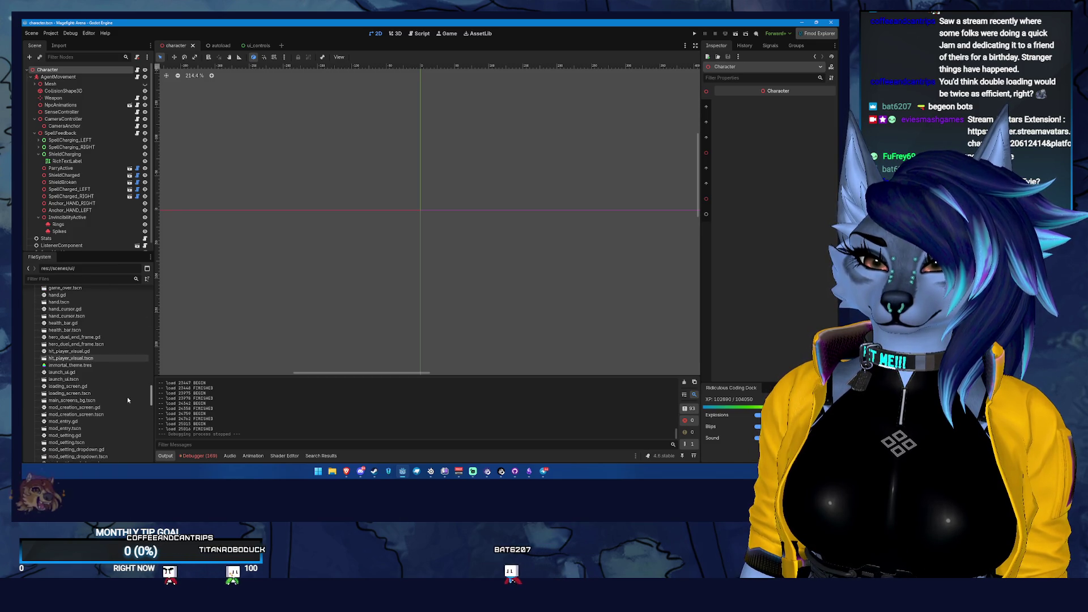
pyautogui.click(110, 379)
# - Open launch_ui.tscn for reference, then start a new scene with a User Interface Control root
pyautogui.doubleClick(110, 379)
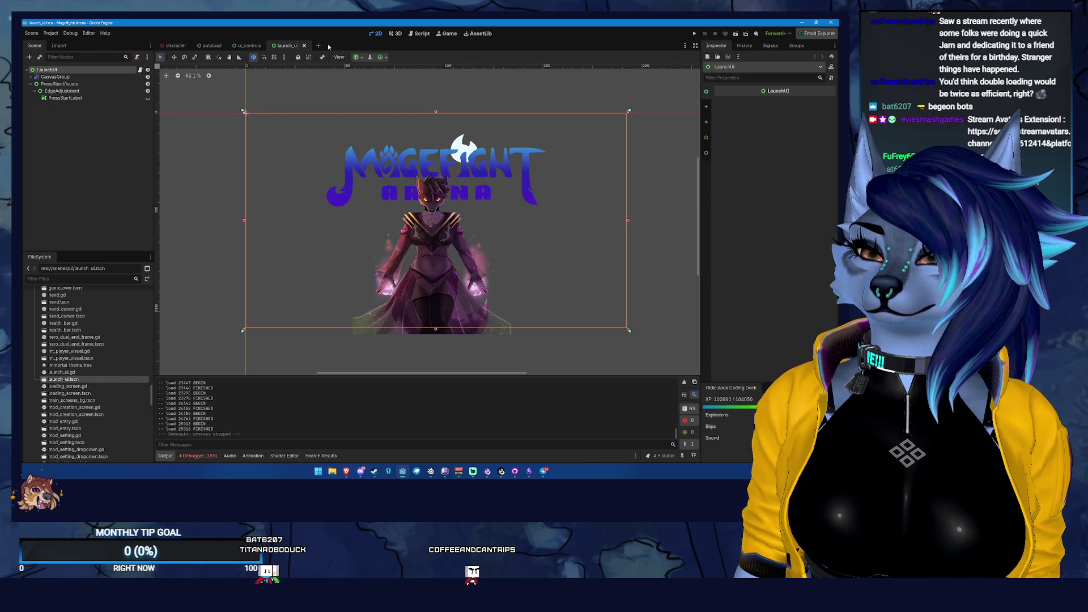
pyautogui.hotkey('ctrl', 'n')
pyautogui.click(104, 102)
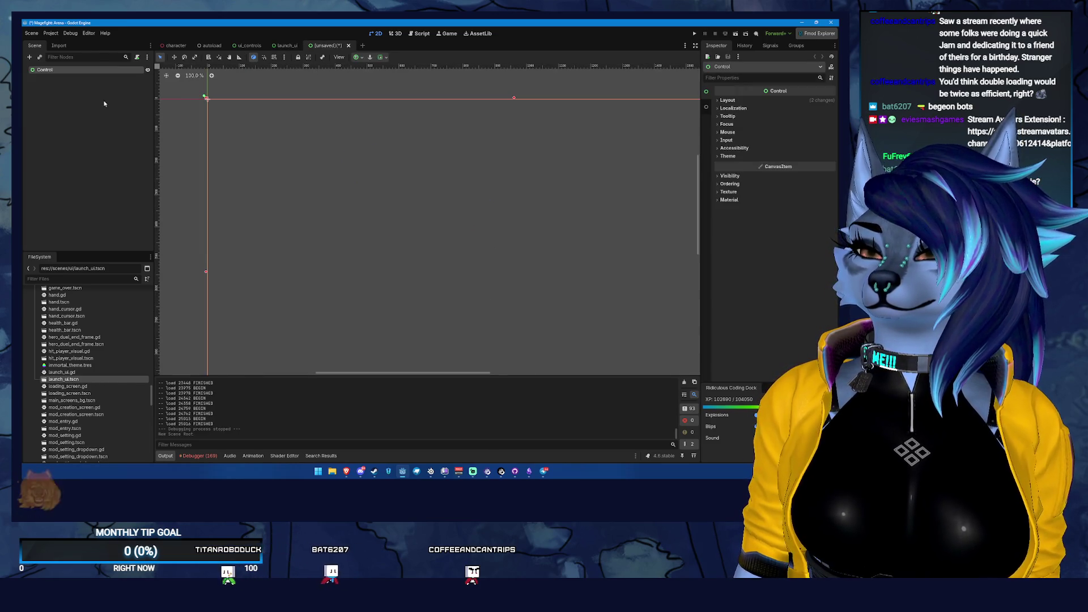
pyautogui.click(728, 99)
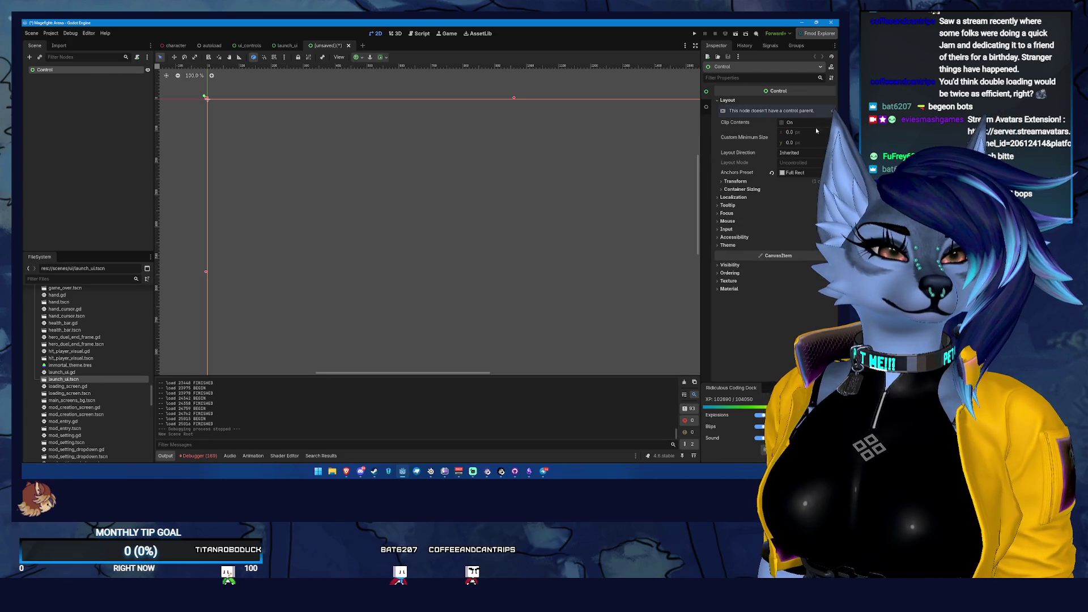
pyautogui.scroll(-3, 438, 286)
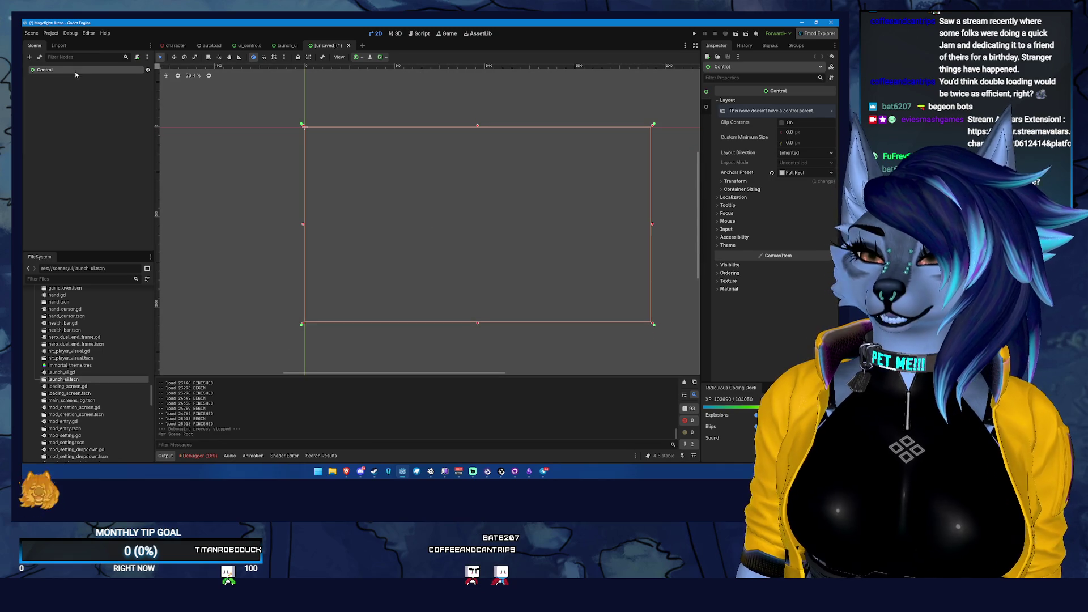
pyautogui.hotkey('alt', 'Tab')
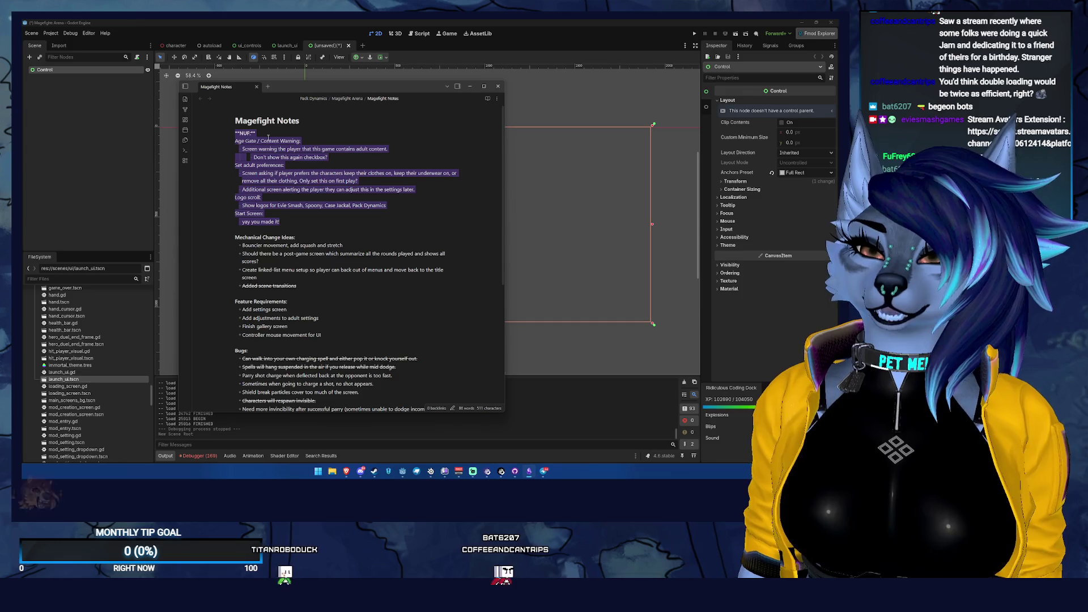
pyautogui.tripleClick(235, 163)
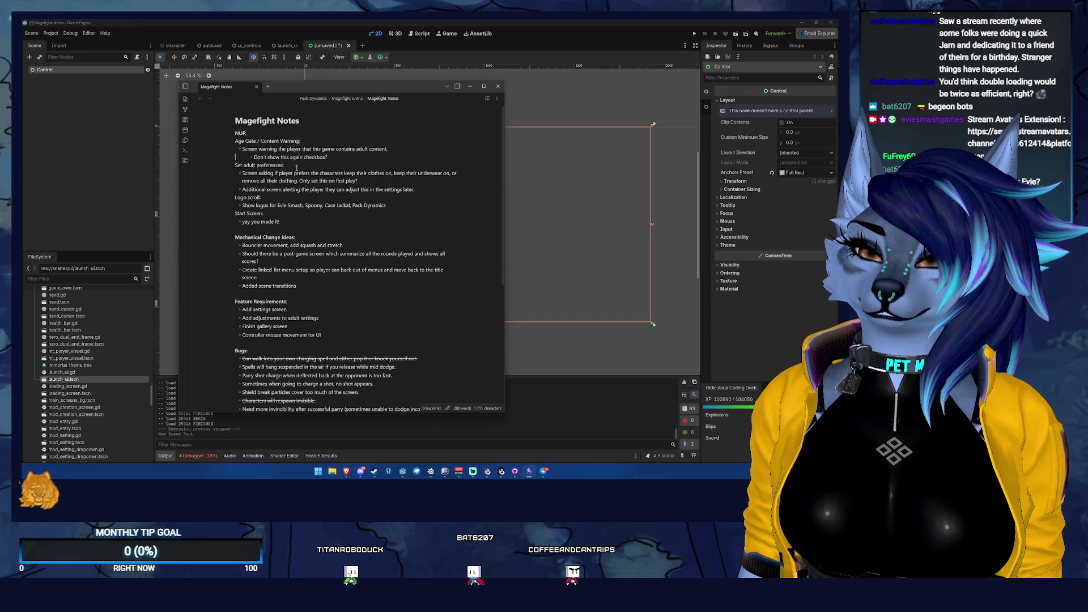
pyautogui.click(291, 199)
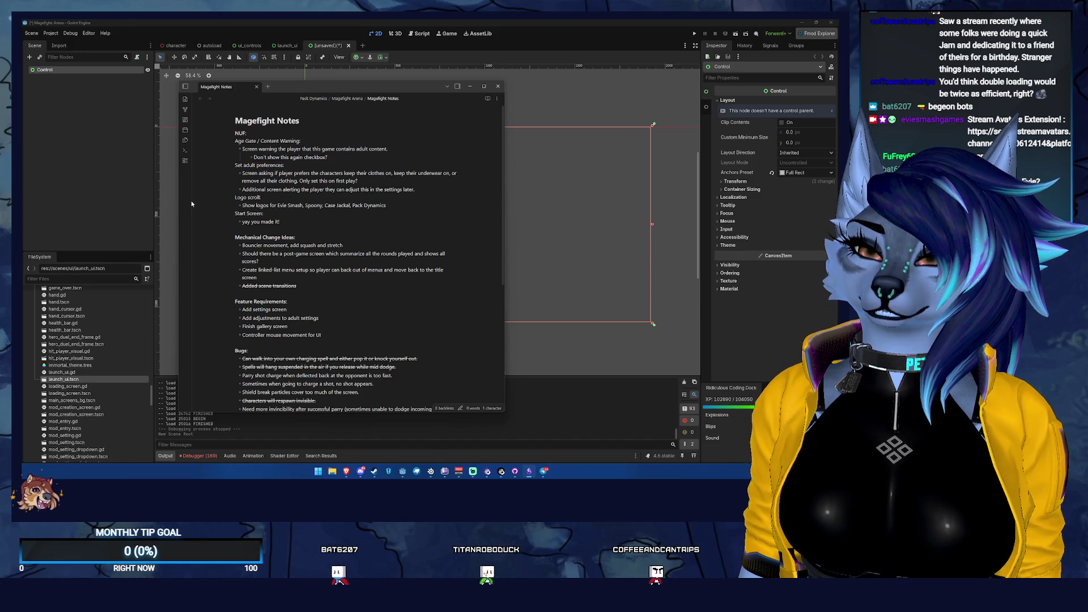
pyautogui.hotkey('alt', 'Tab')
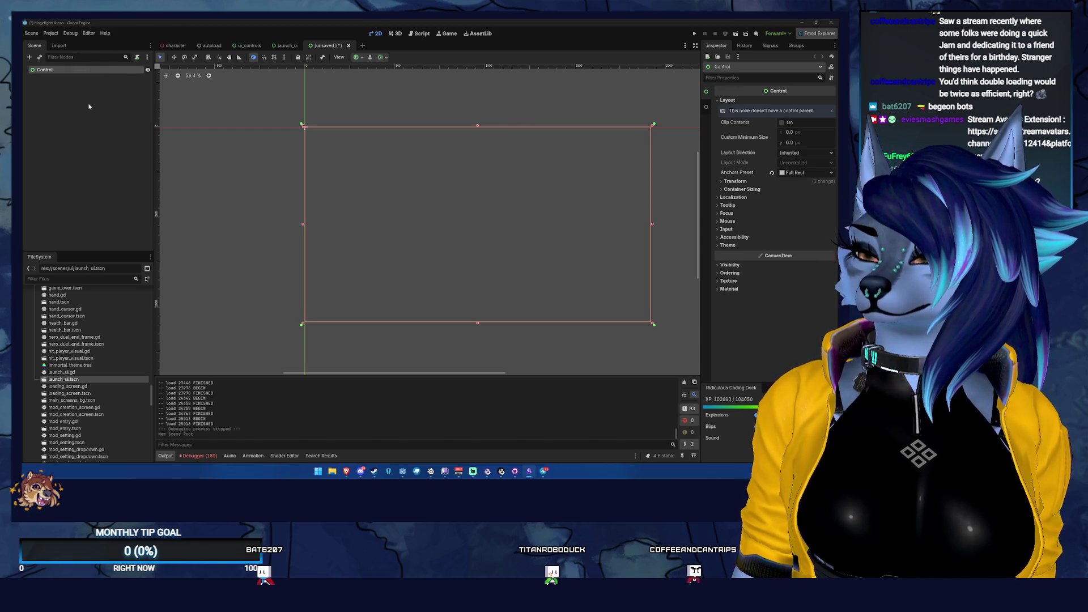
# - Rename the root Control node to AgeGate
pyautogui.doubleClick(95, 70)
pyautogui.write('AgeGF')
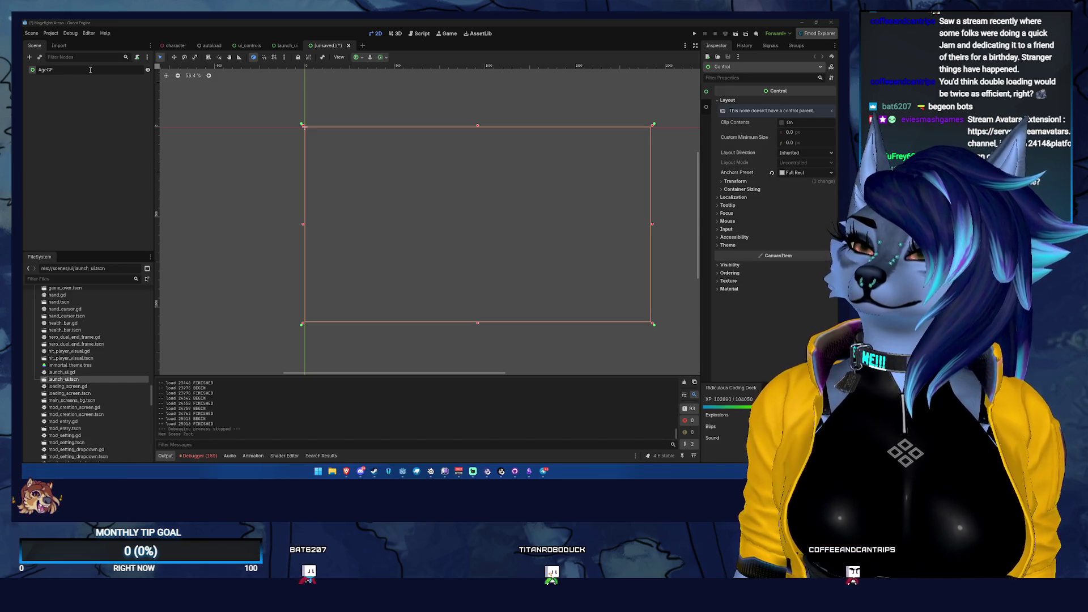
pyautogui.write('ate')
pyautogui.press('Return')
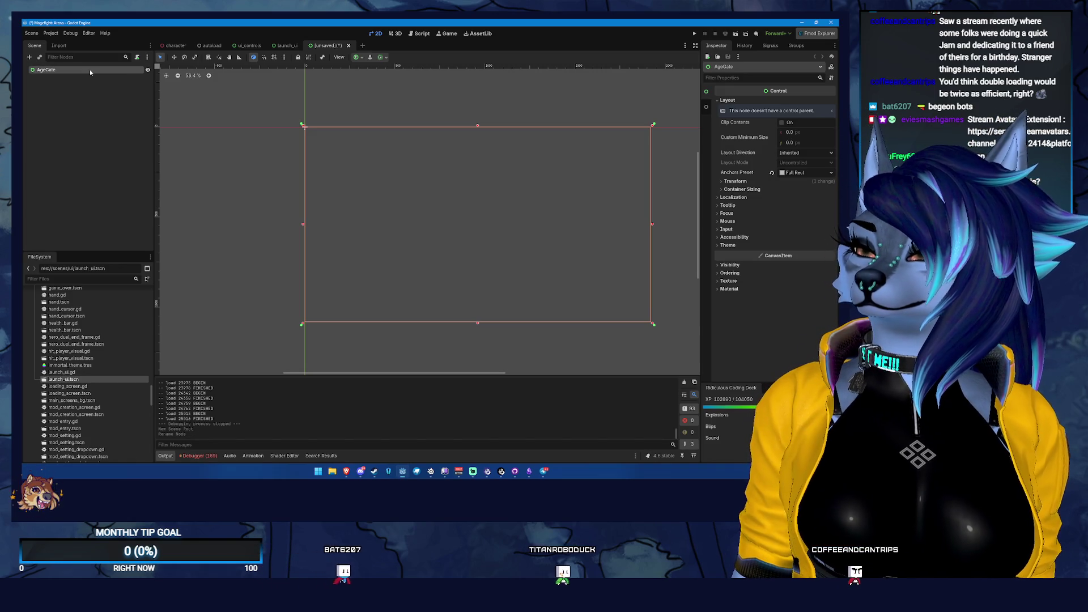
# - Save the scene as age_gate.tscn in a new scenes/ui/pregame_screens folder
pyautogui.hotkey('ctrl', 's')
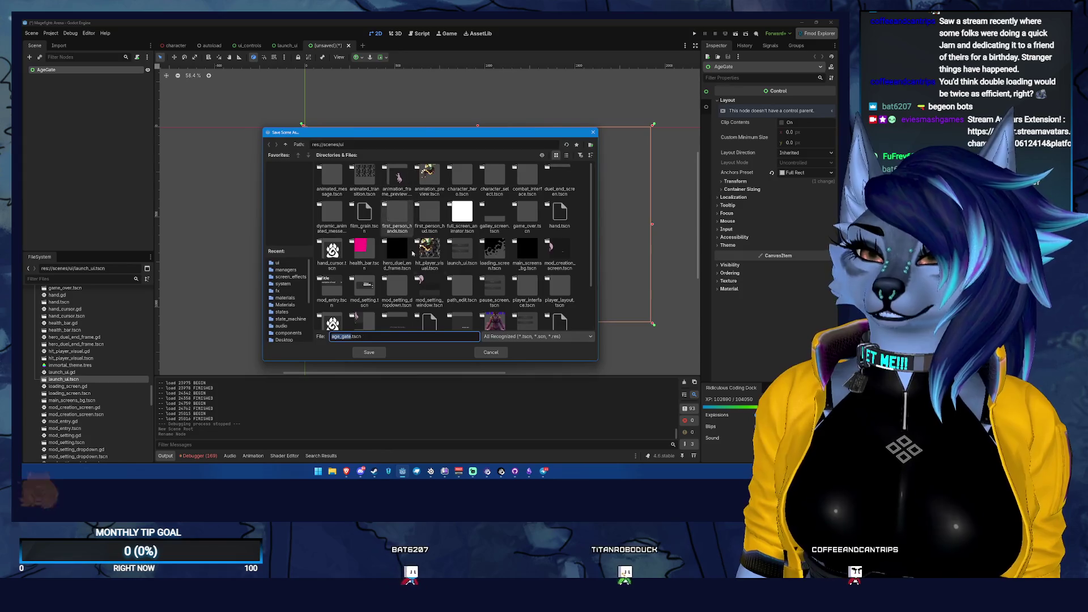
pyautogui.click(590, 145)
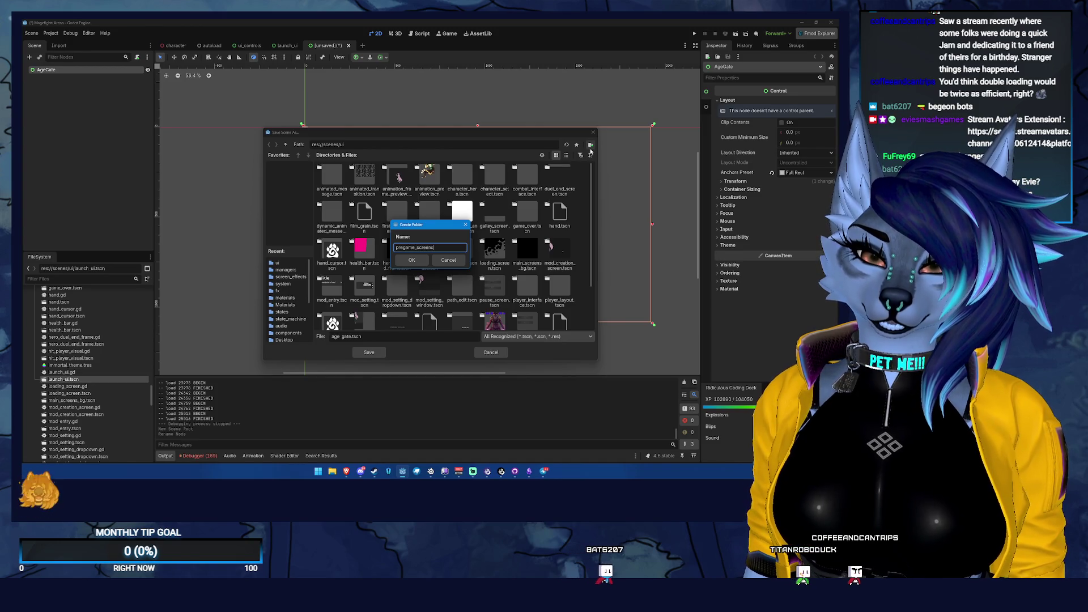
pyautogui.write('s')
pyautogui.press('Return')
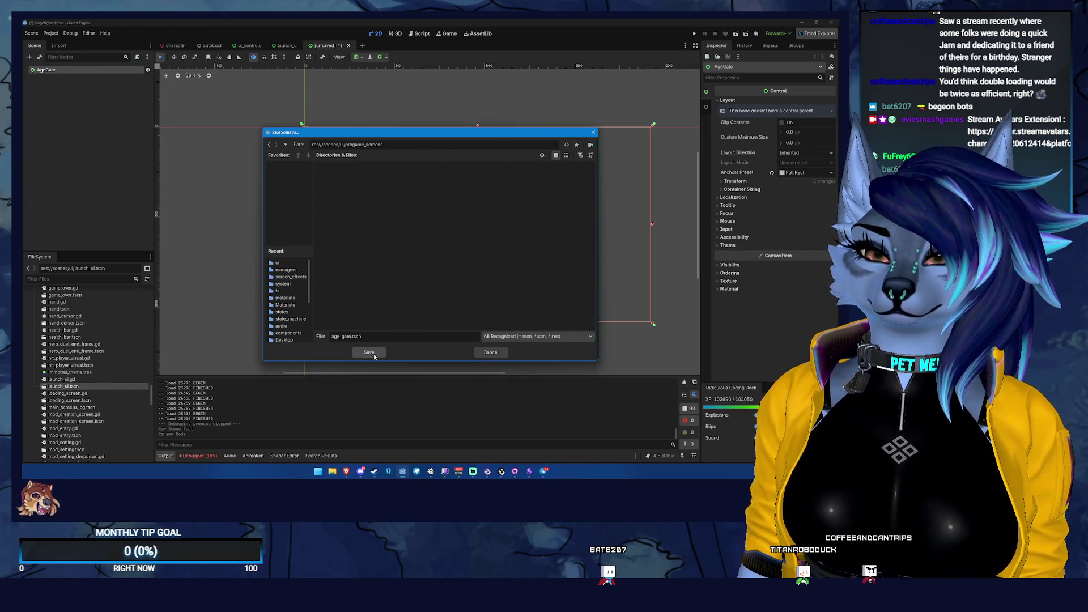
pyautogui.click(374, 356)
pyautogui.moveTo(382, 165); pyautogui.dragTo(297, 154)
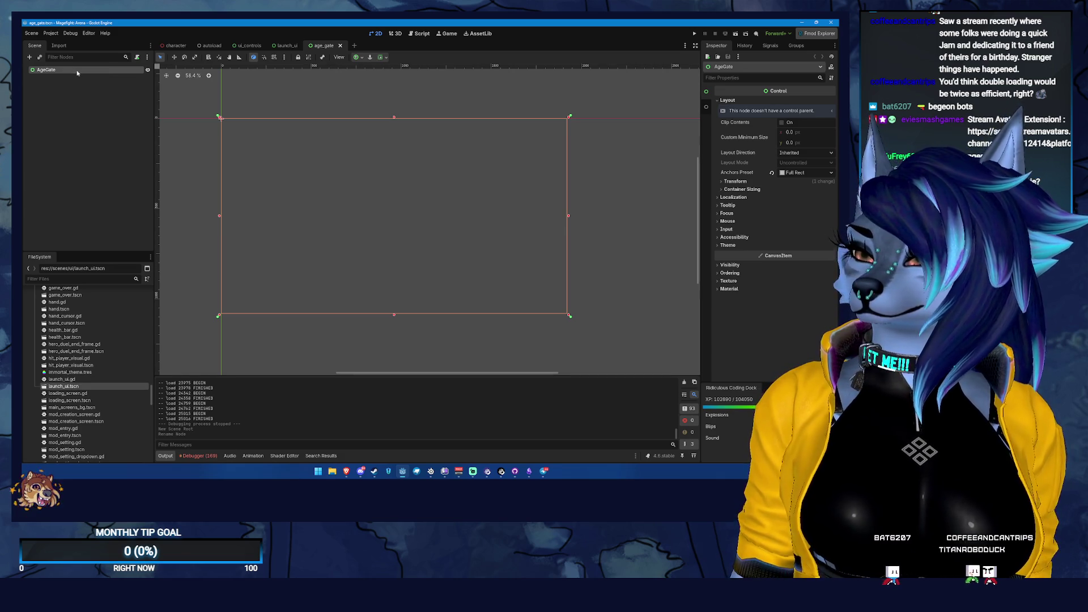
# - Save the scene with the root still named AgeGate
pyautogui.doubleClick(78, 71)
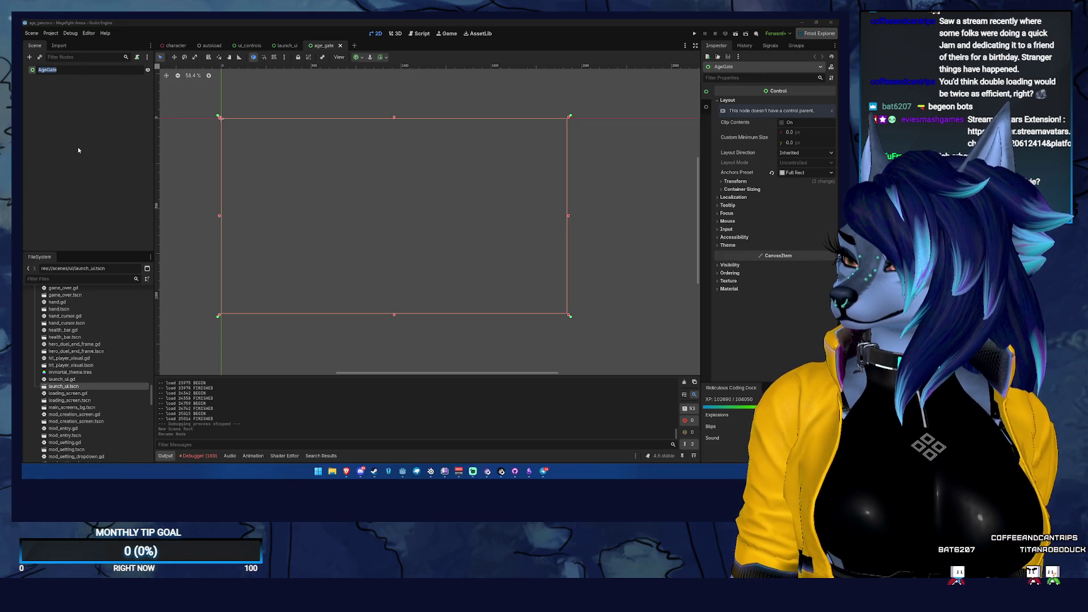
pyautogui.click(99, 114)
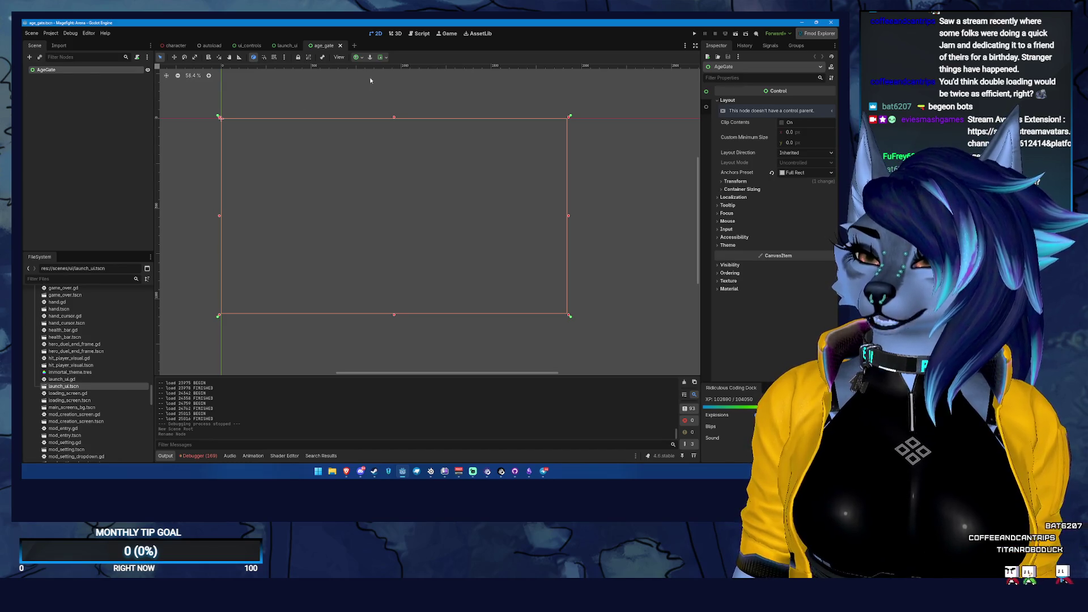
pyautogui.moveTo(323, 91); pyautogui.dragTo(325, 109)
pyautogui.hotkey('ctrl', 's')
pyautogui.hscroll(-1, 244, 141)
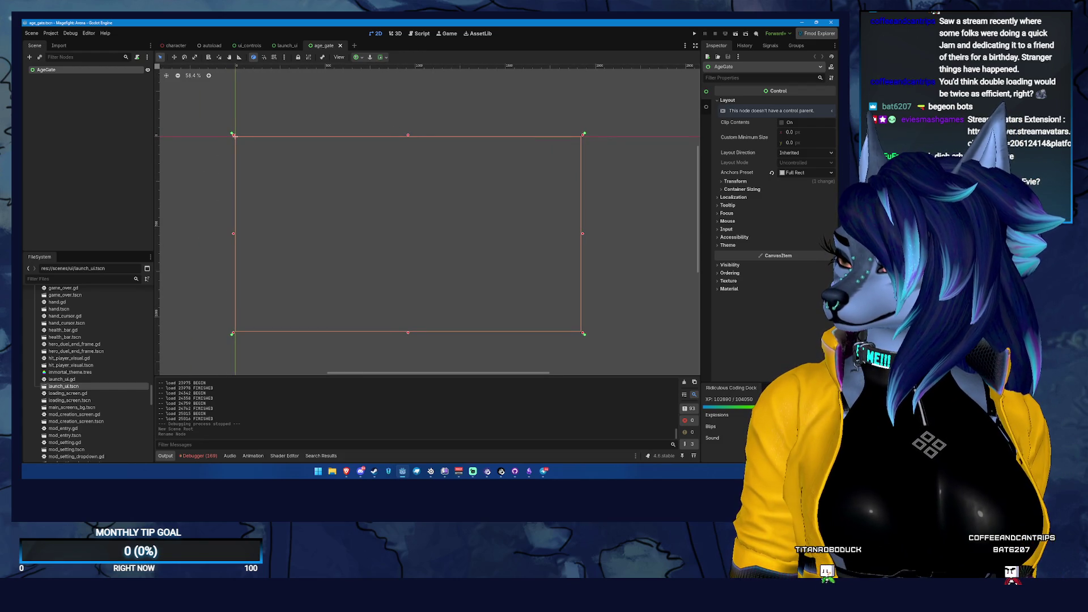
# - Rename the root node to PreGameScreens and save the scene
pyautogui.rightClick(106, 69)
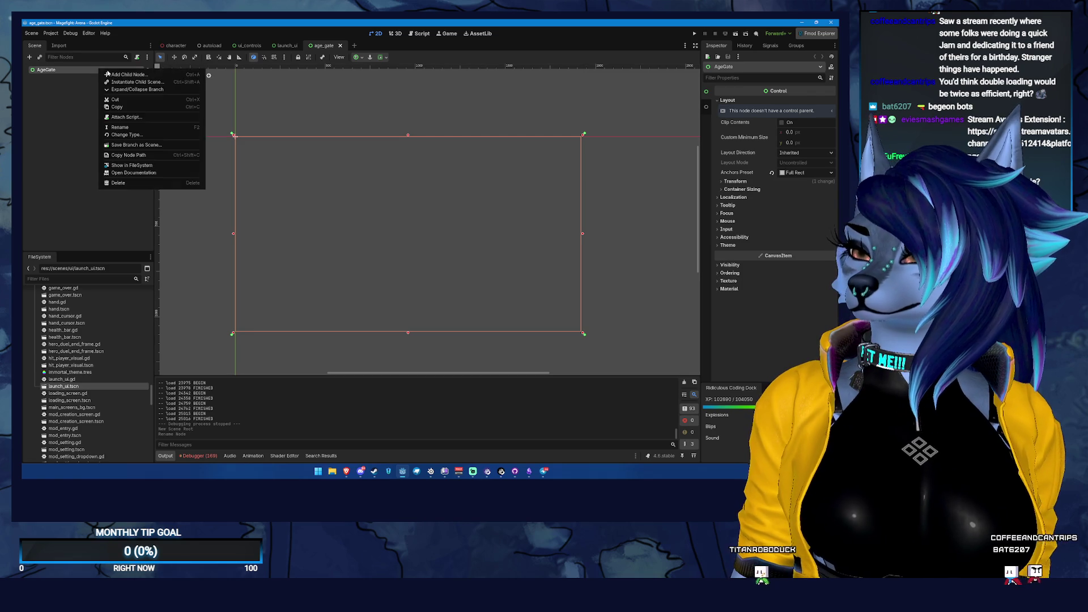
pyautogui.click(116, 74)
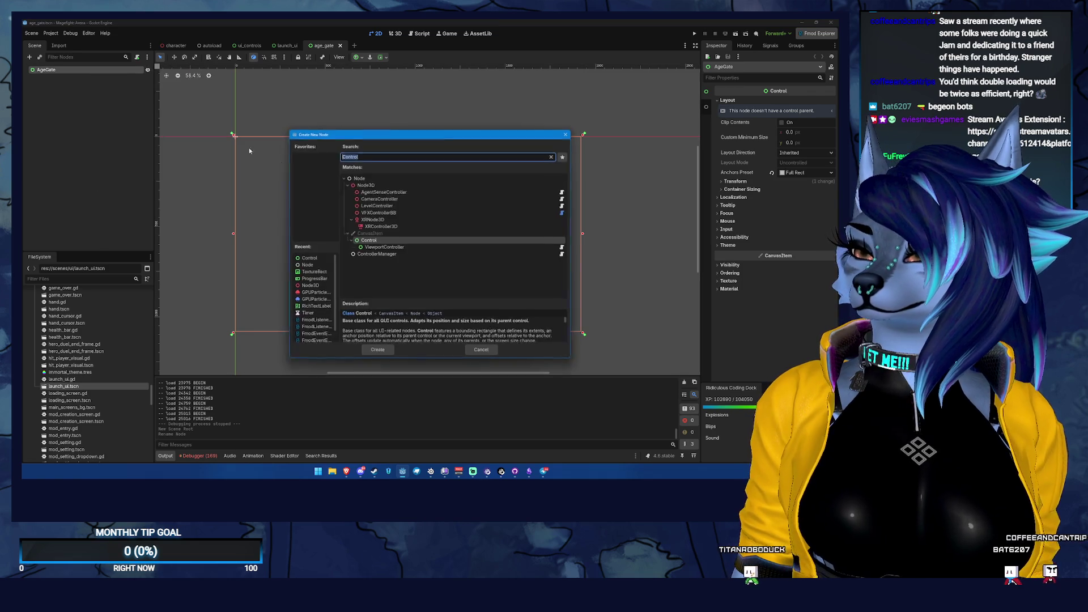
pyautogui.click(62, 75)
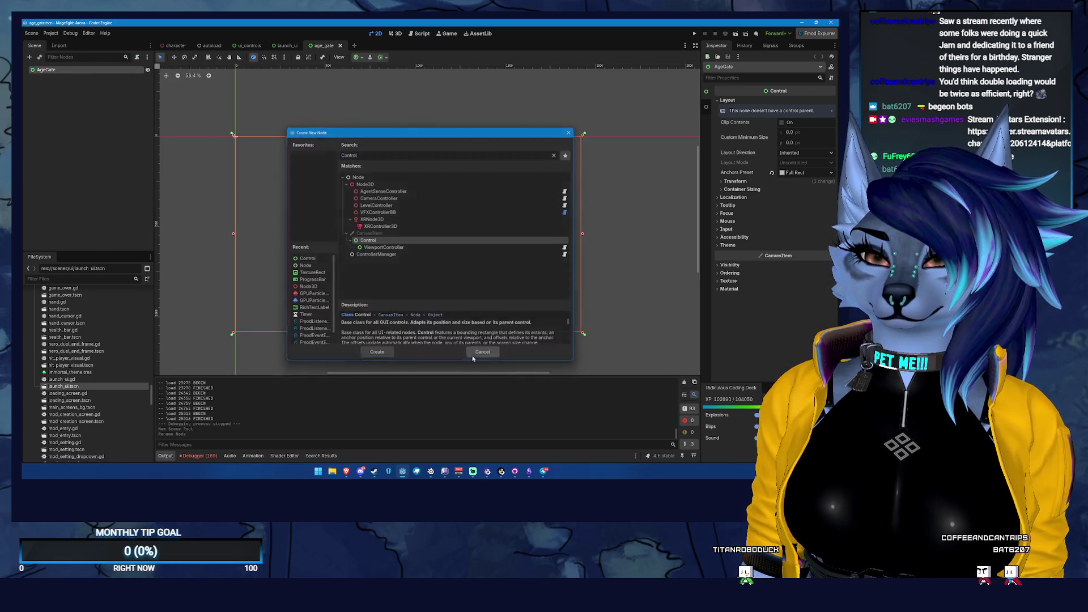
pyautogui.click(482, 352)
pyautogui.click(79, 70)
pyautogui.doubleClick(78, 70)
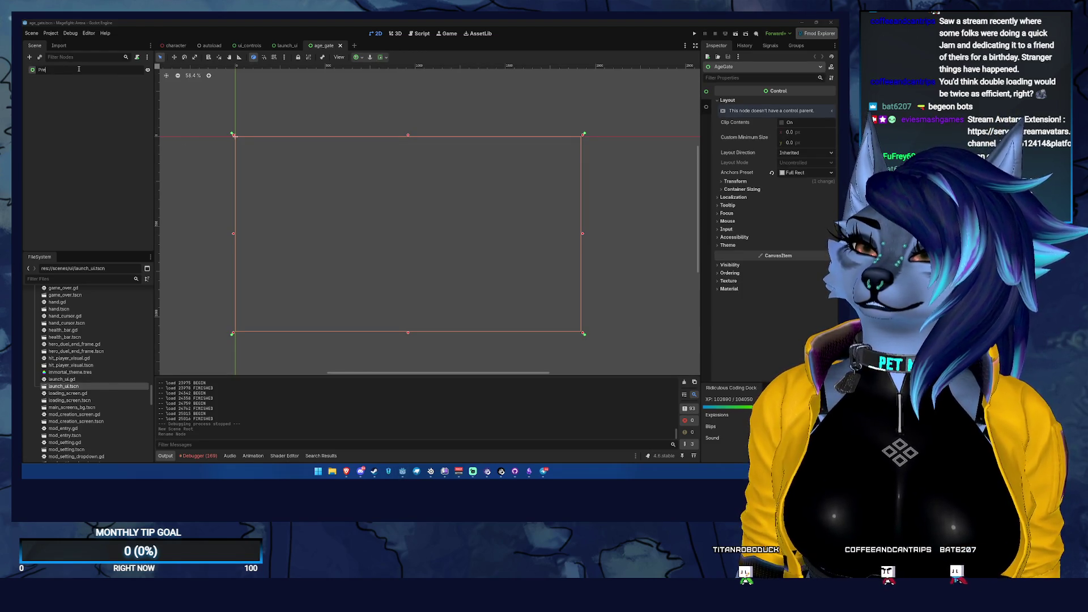
pyautogui.write('s')
pyautogui.press('Return')
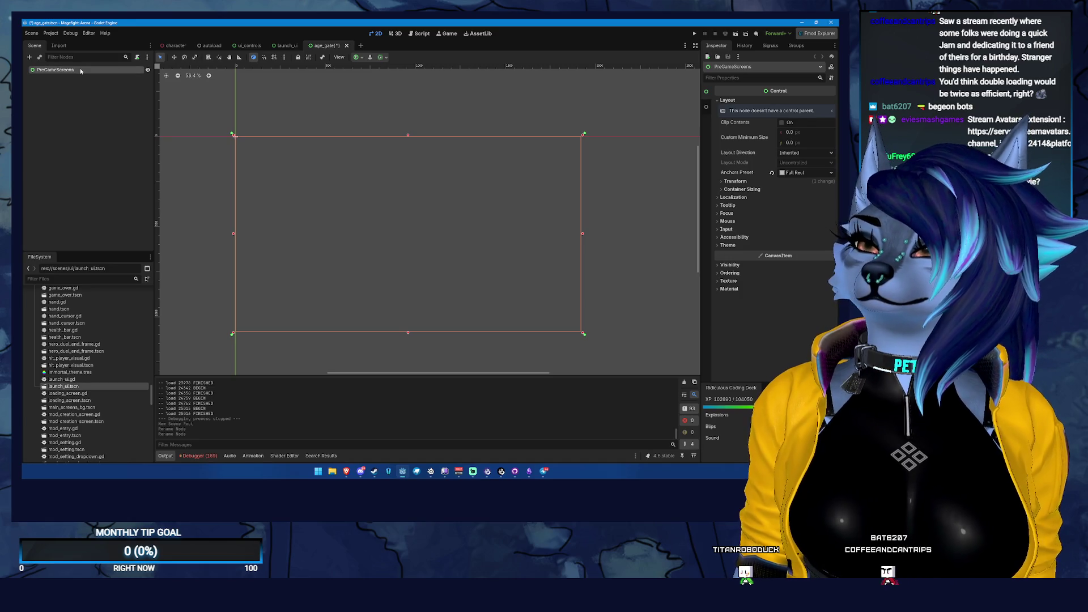
pyautogui.hotkey('ctrl', 's')
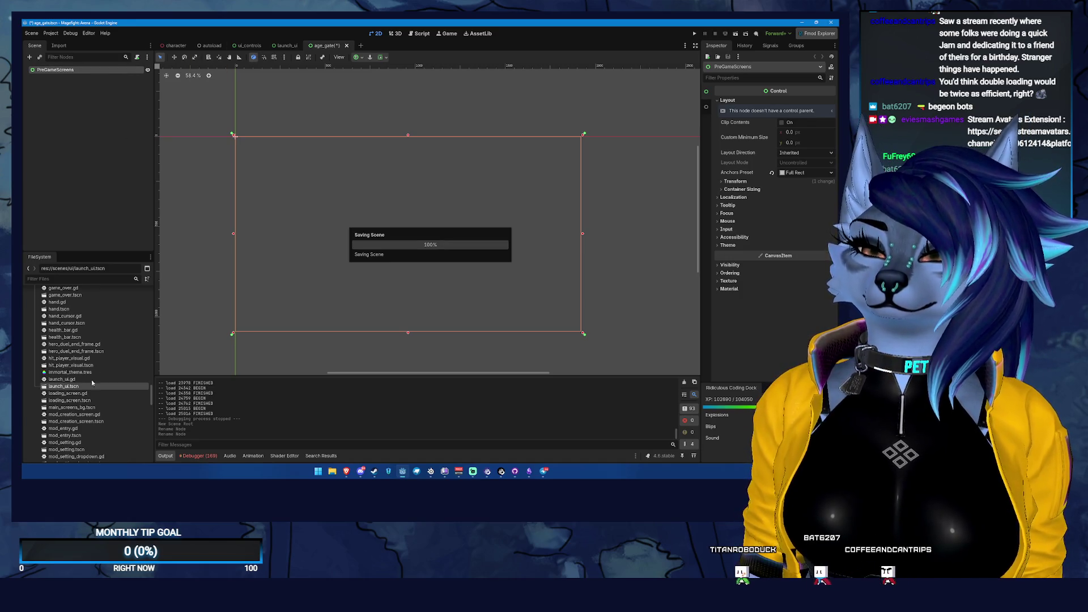
# - Rename age_gate.tscn to pregame_screens.tscn in the FileSystem dock
pyautogui.scroll(5, 103, 335)
pyautogui.scroll(5, 104, 329)
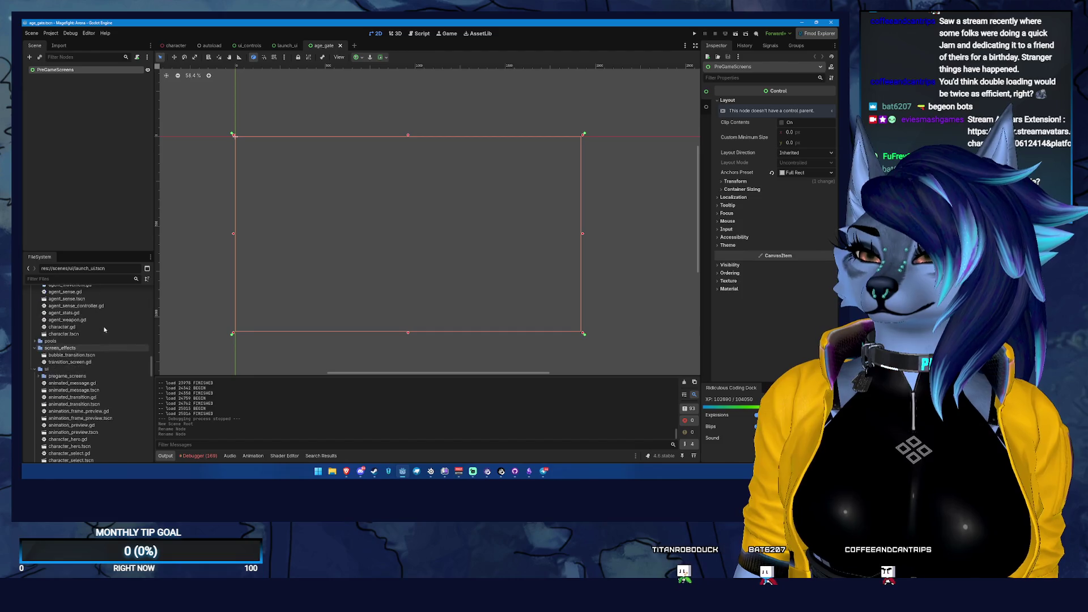
pyautogui.click(56, 404)
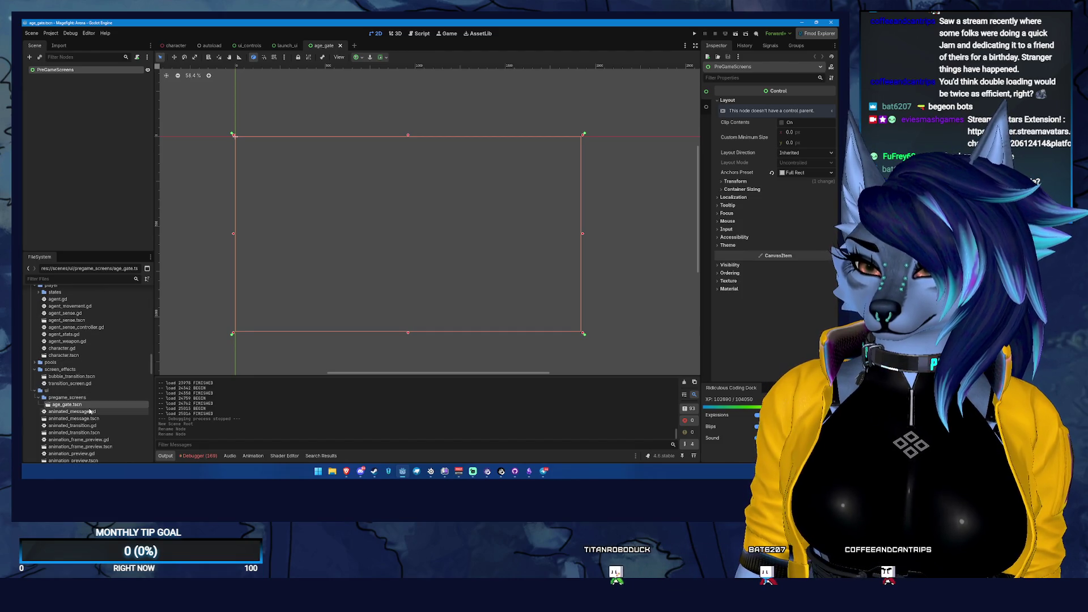
pyautogui.press('F2')
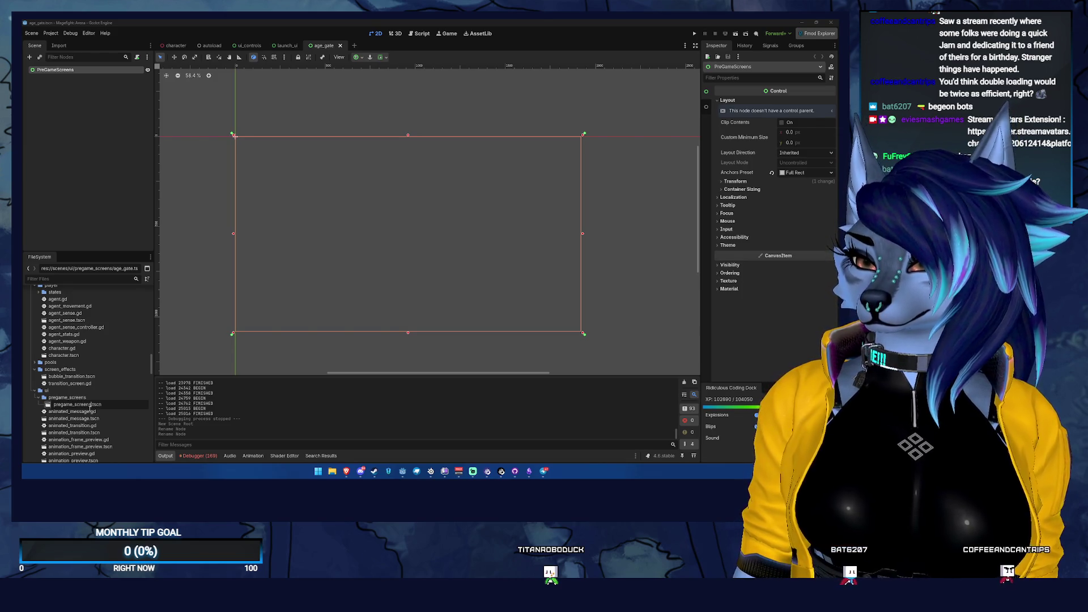
pyautogui.press('Return')
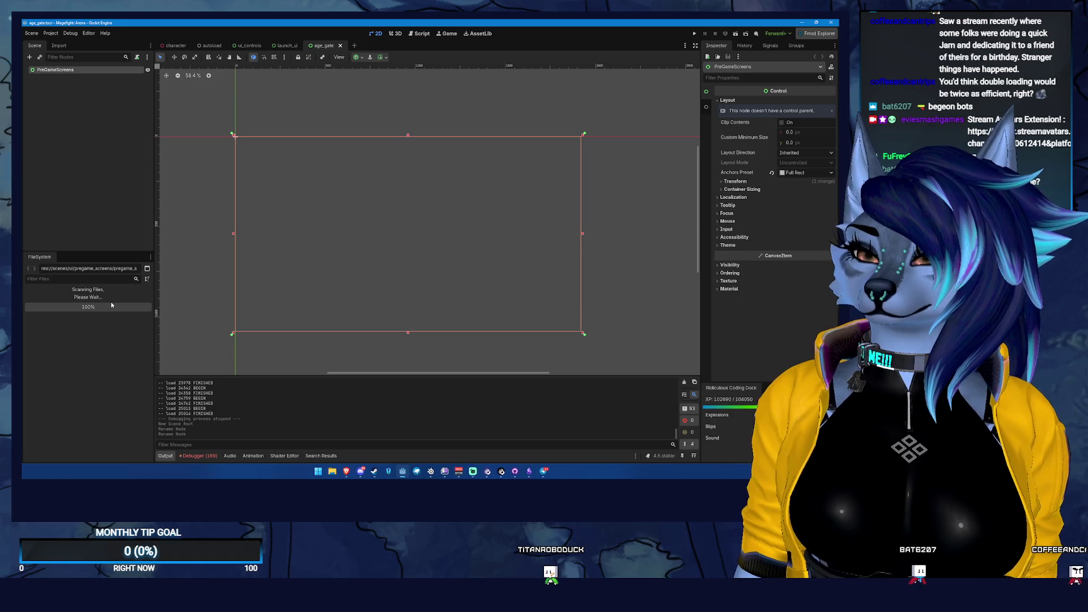
pyautogui.rightClick(96, 70)
pyautogui.click(113, 75)
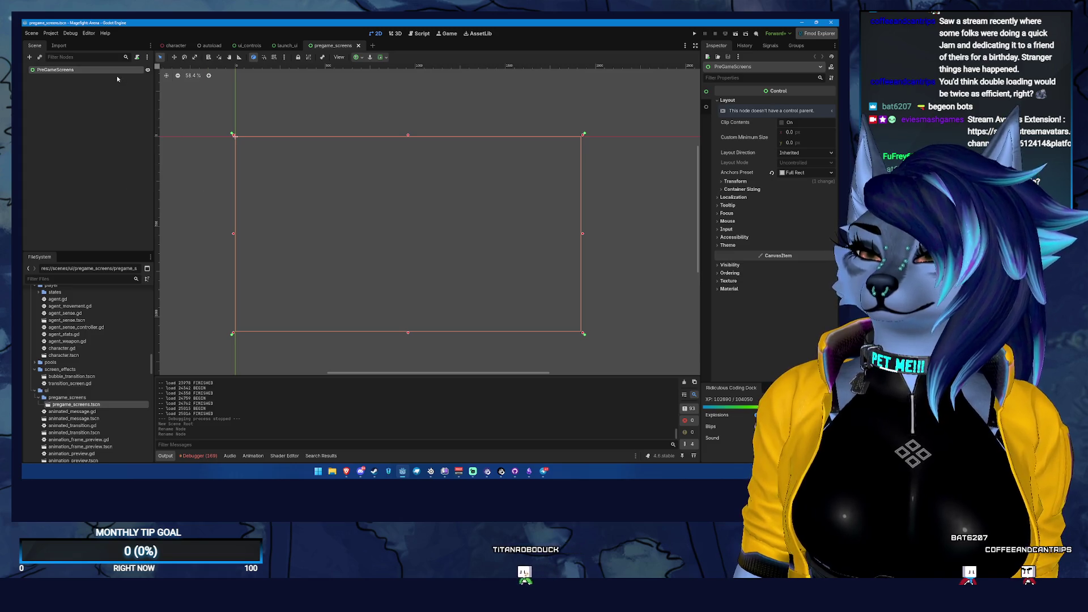
# - Add a Control node under PreGameScreens and name it 01_AgeGate
pyautogui.click(377, 352)
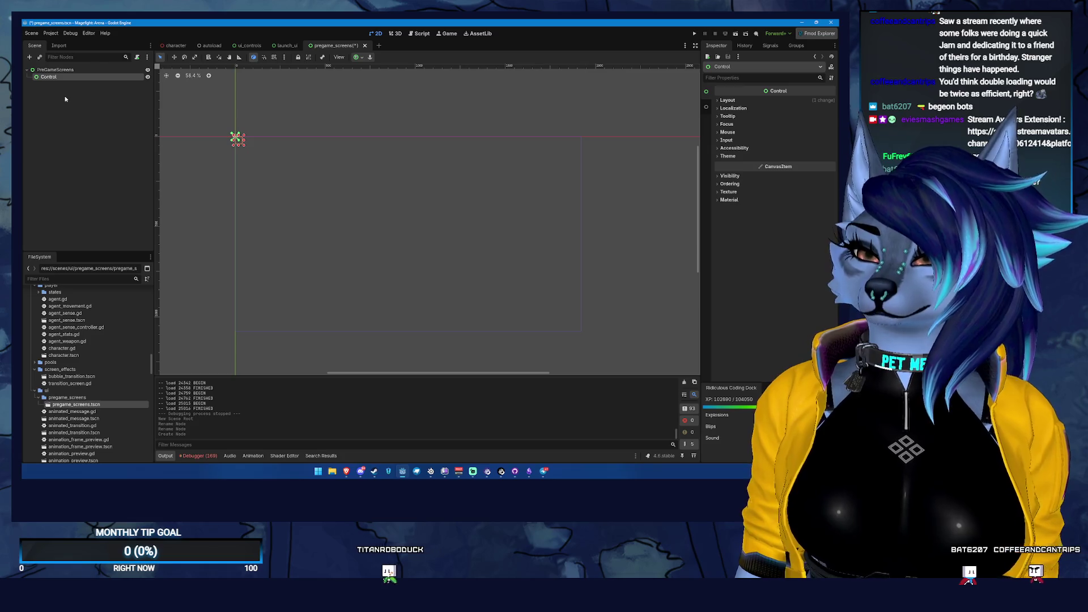
pyautogui.click(65, 96)
pyautogui.doubleClick(66, 76)
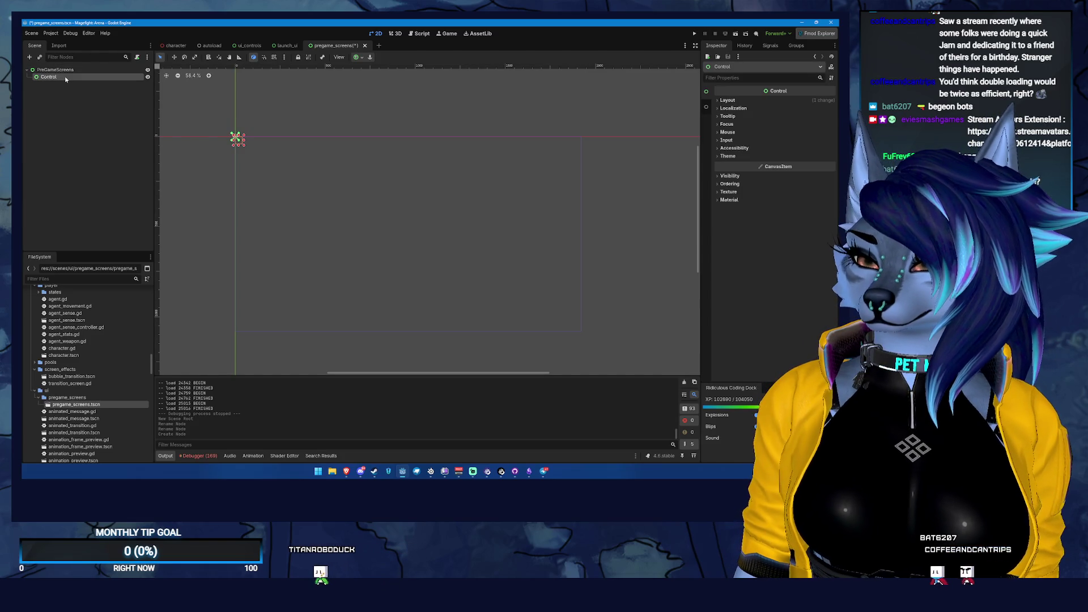
pyautogui.write('AgeGate')
pyautogui.press('Return')
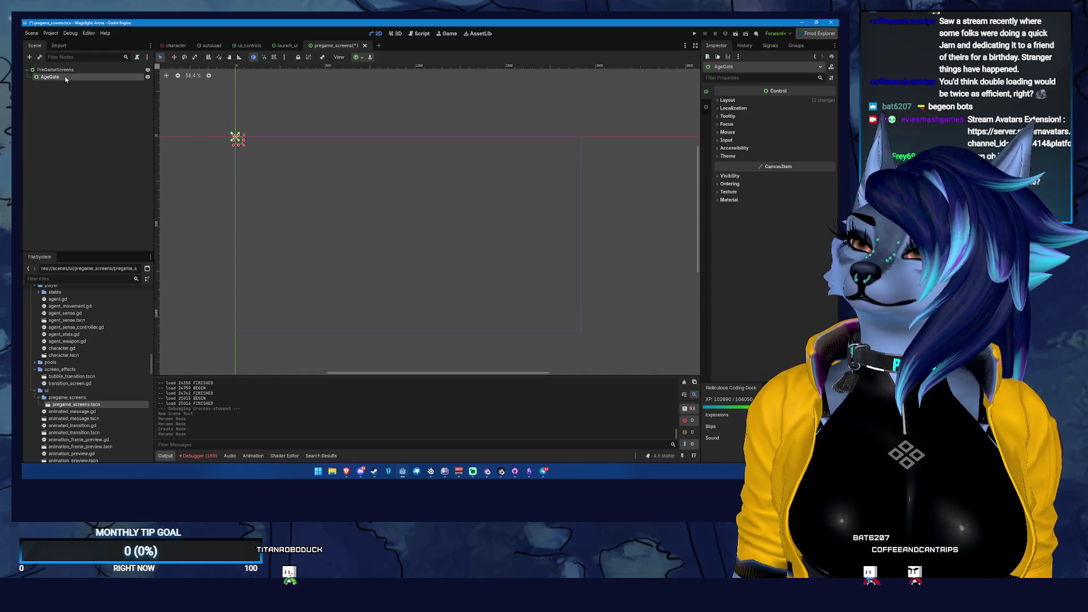
pyautogui.doubleClick(66, 77)
pyautogui.press('Home')
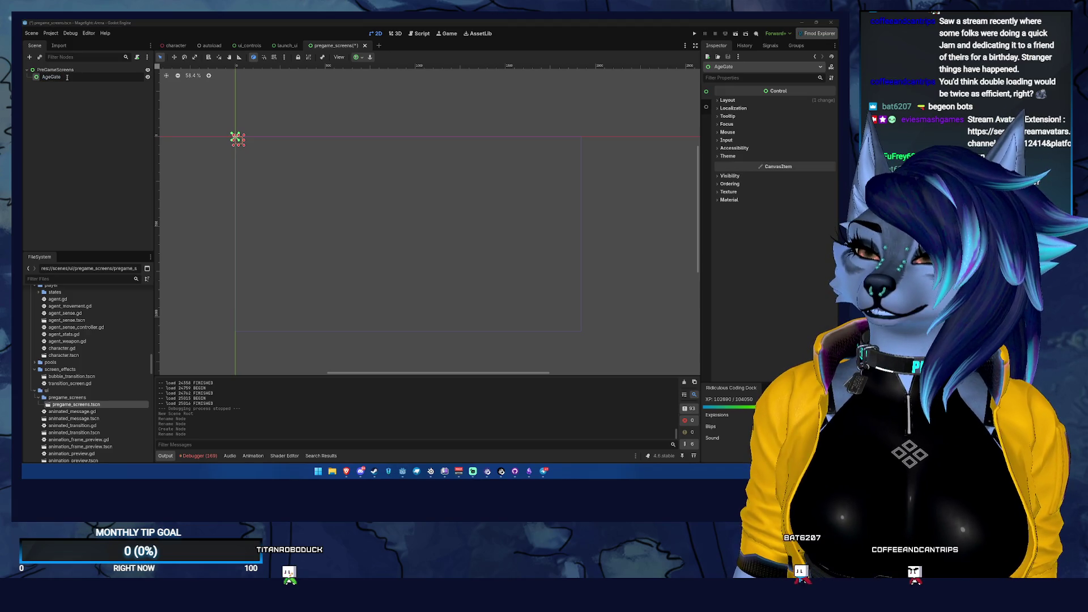
pyautogui.write('01_')
pyautogui.press('Return')
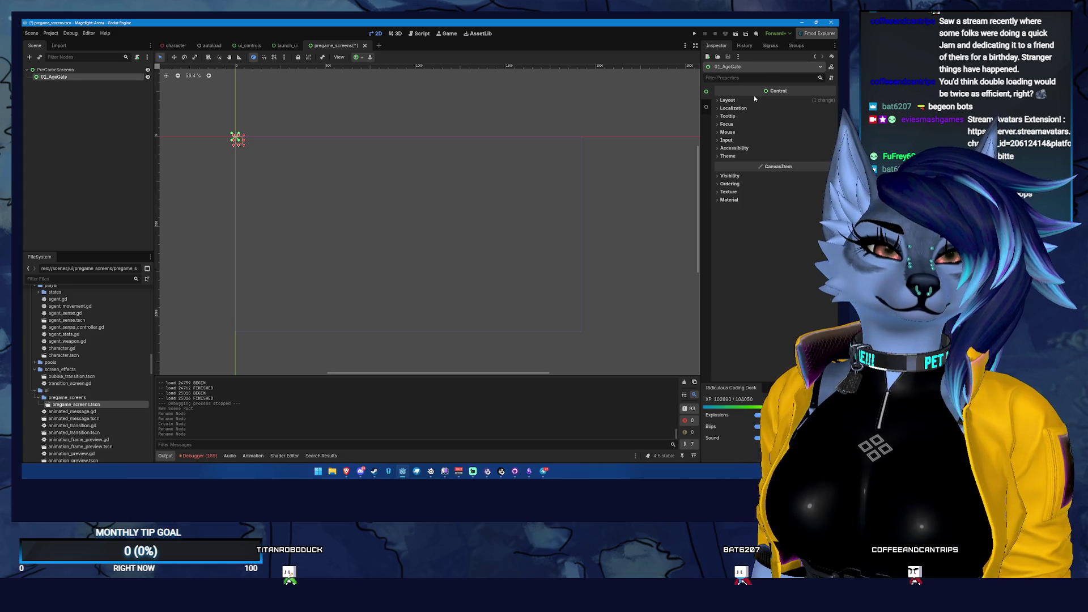
# - Set 01_AgeGate's layout mode to Anchors with the Full Rect preset
pyautogui.click(736, 100)
pyautogui.click(782, 171)
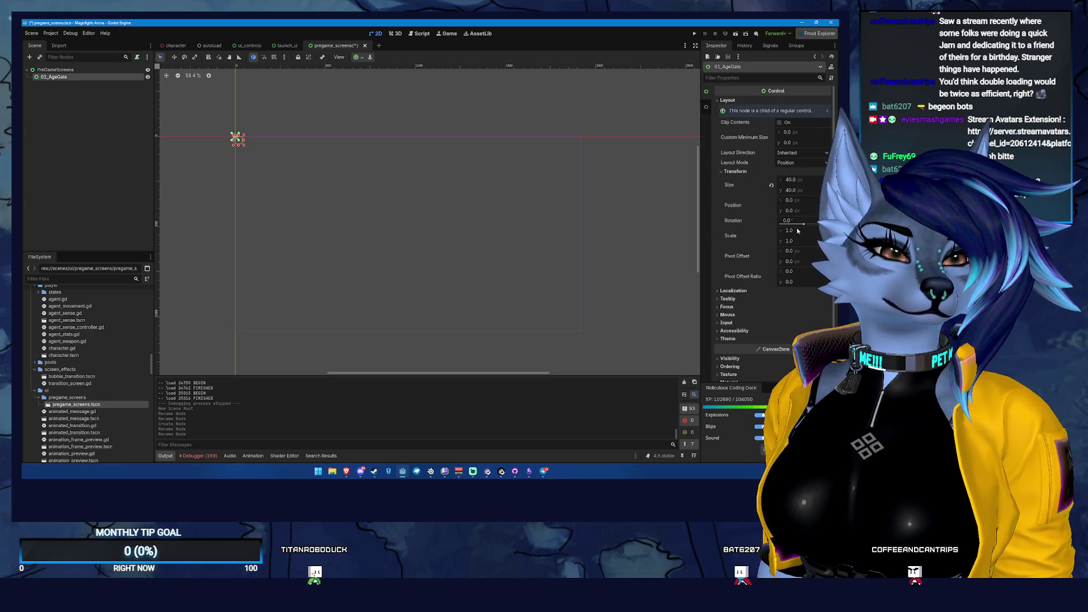
pyautogui.click(802, 163)
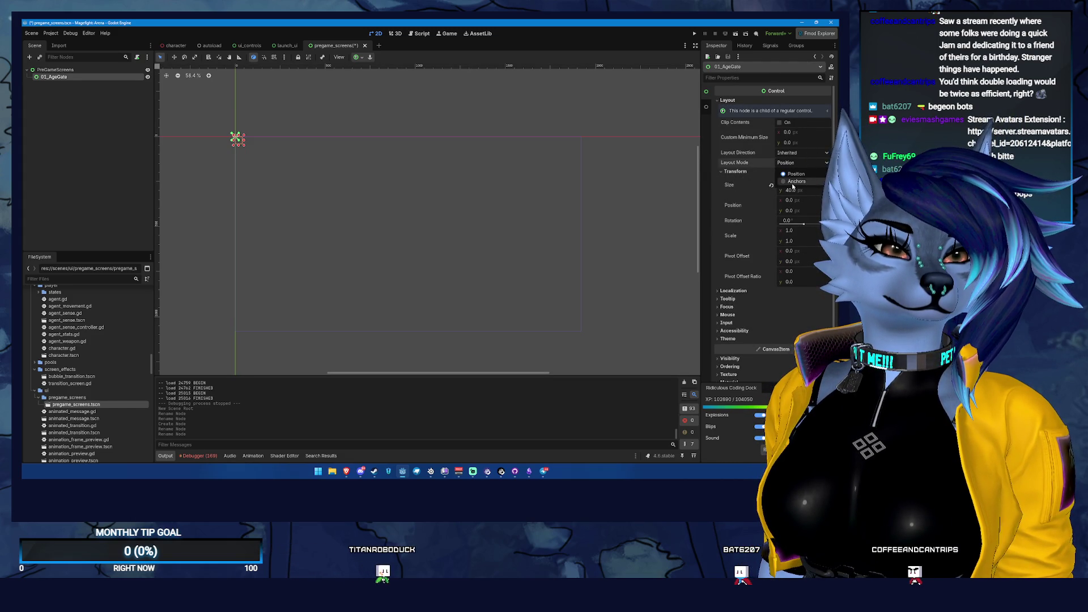
pyautogui.click(793, 180)
pyautogui.click(802, 172)
pyautogui.click(804, 194)
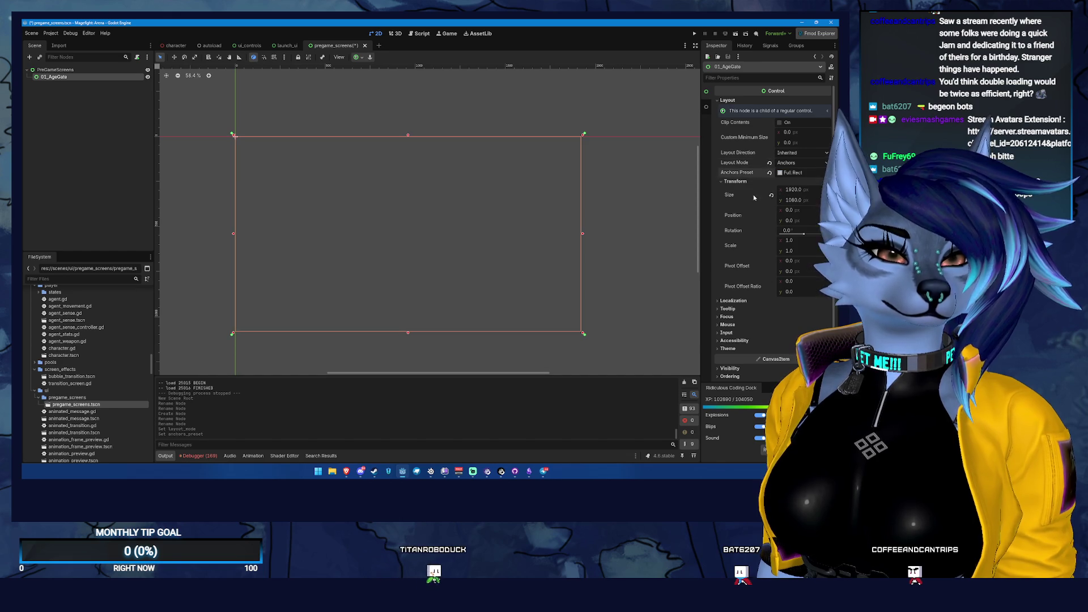
# - Add a second Control node under the PreGameScreens root
pyautogui.rightClick(107, 77)
pyautogui.click(108, 80)
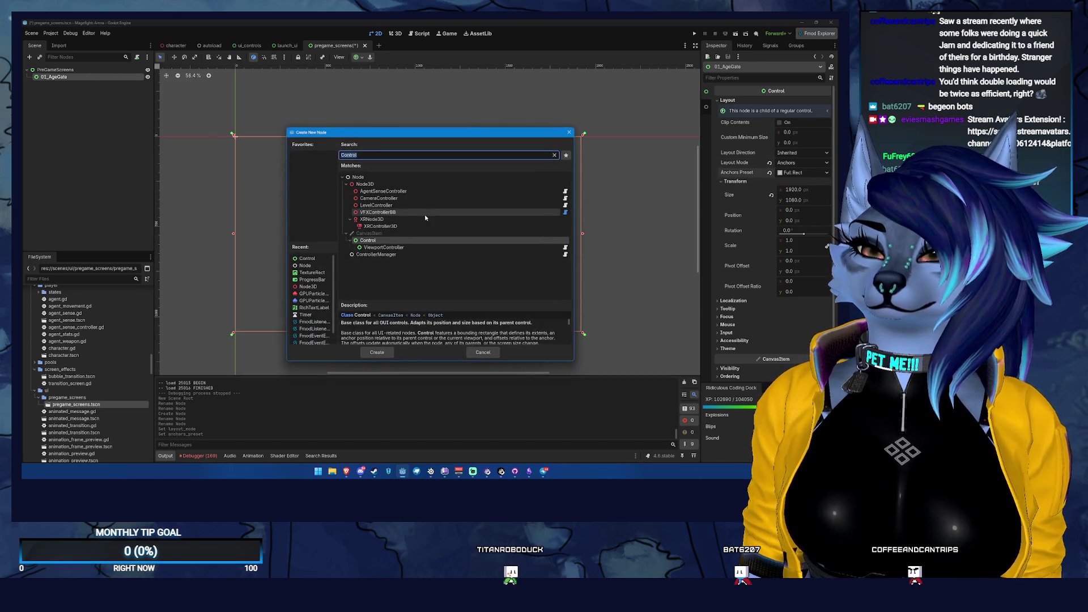
pyautogui.click(482, 352)
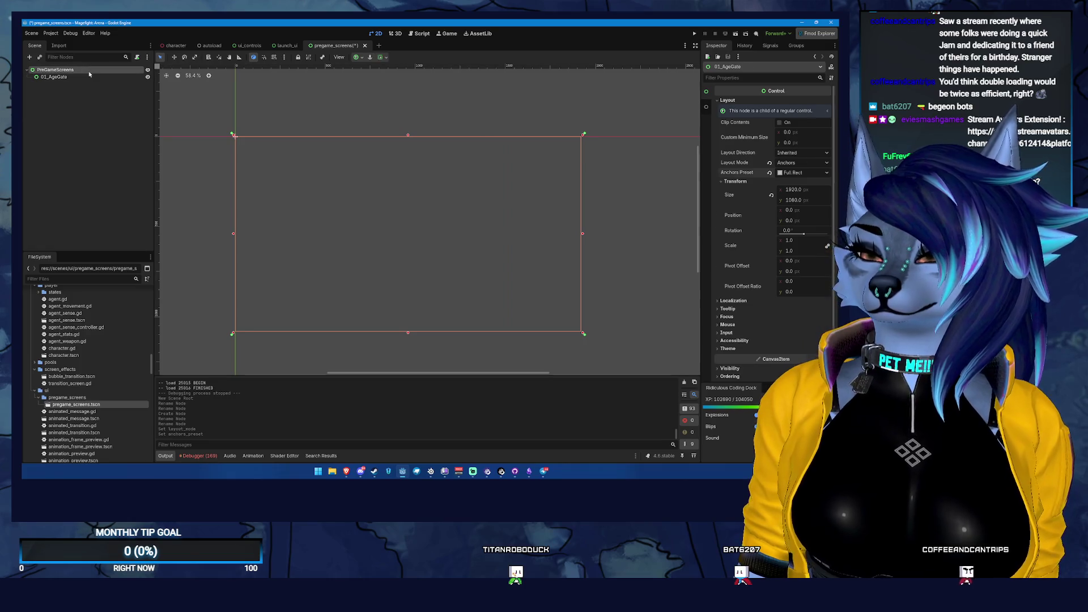
pyautogui.click(99, 69)
pyautogui.rightClick(97, 69)
pyautogui.click(108, 74)
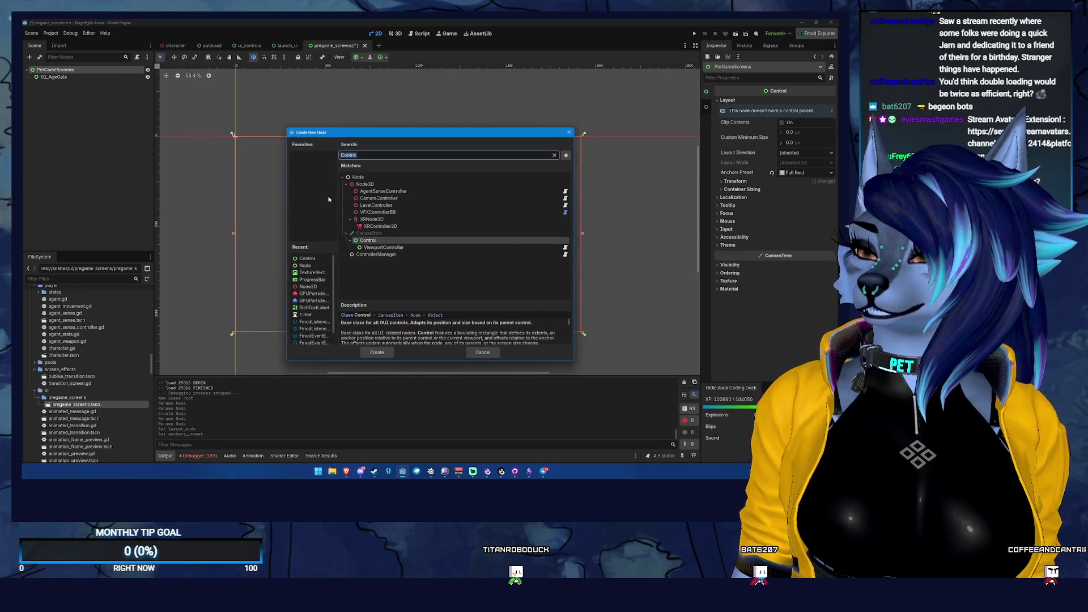
pyautogui.click(379, 354)
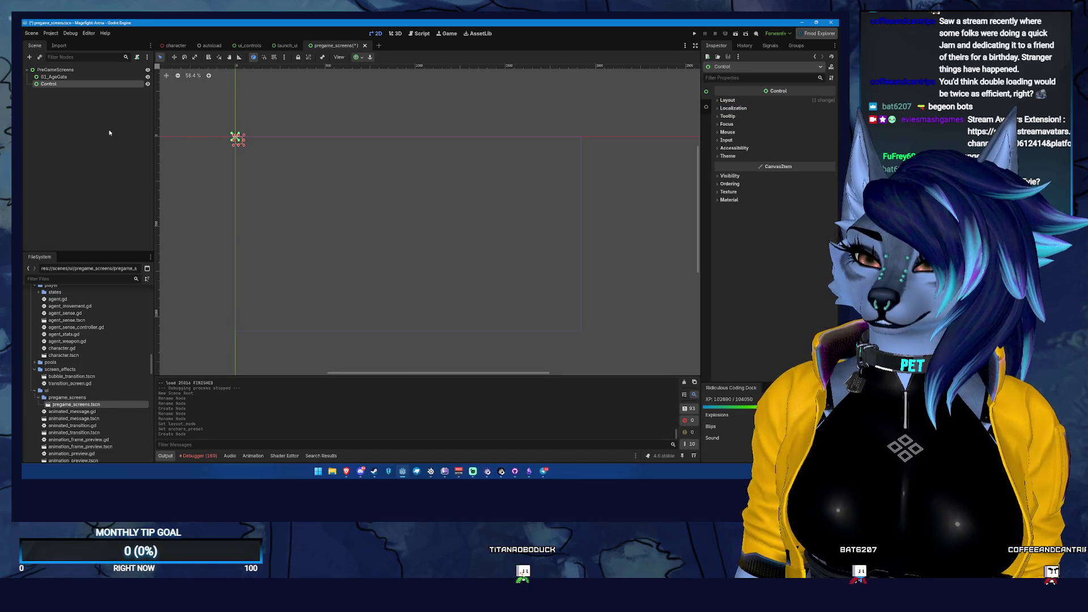
# - Anchor the new Control to full screen, rename it 02_SetPreferences, and save
pyautogui.click(727, 99)
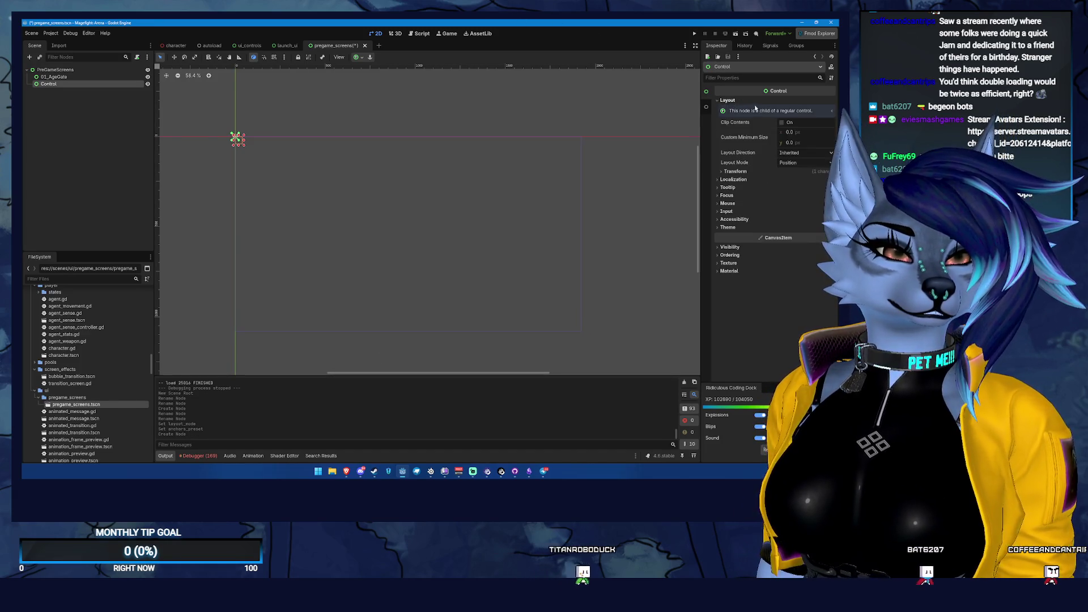
pyautogui.click(802, 163)
pyautogui.click(809, 182)
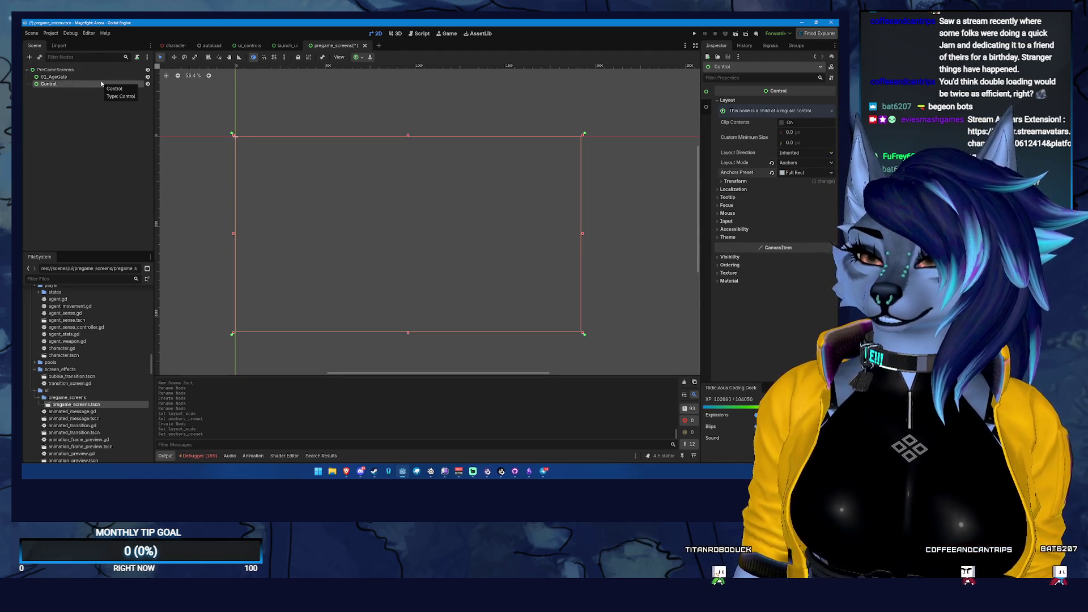
pyautogui.doubleClick(102, 83)
pyautogui.write('0')
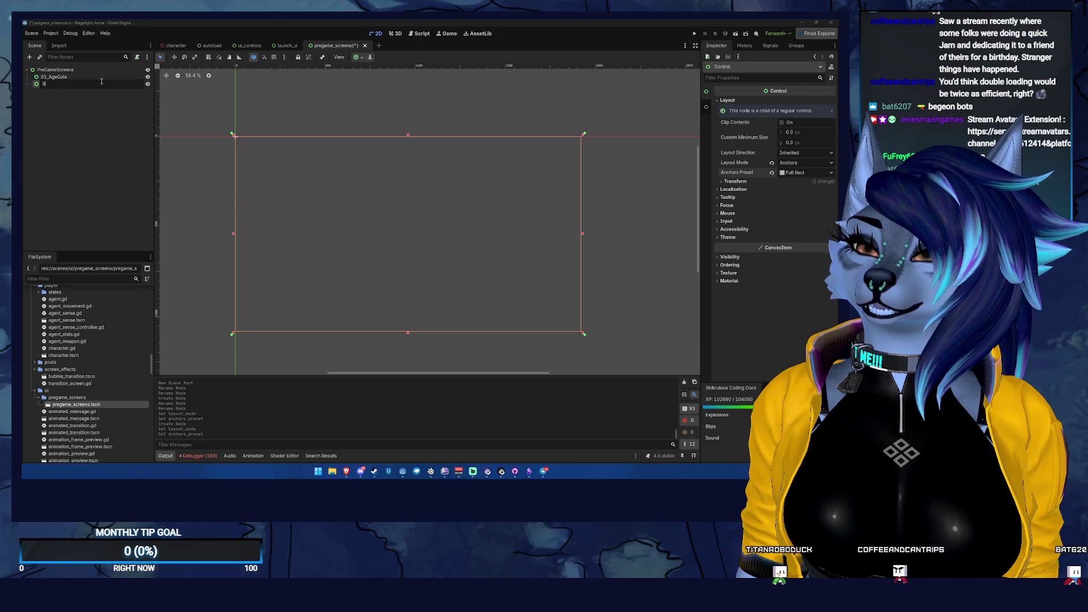
pyautogui.write('2_Se')
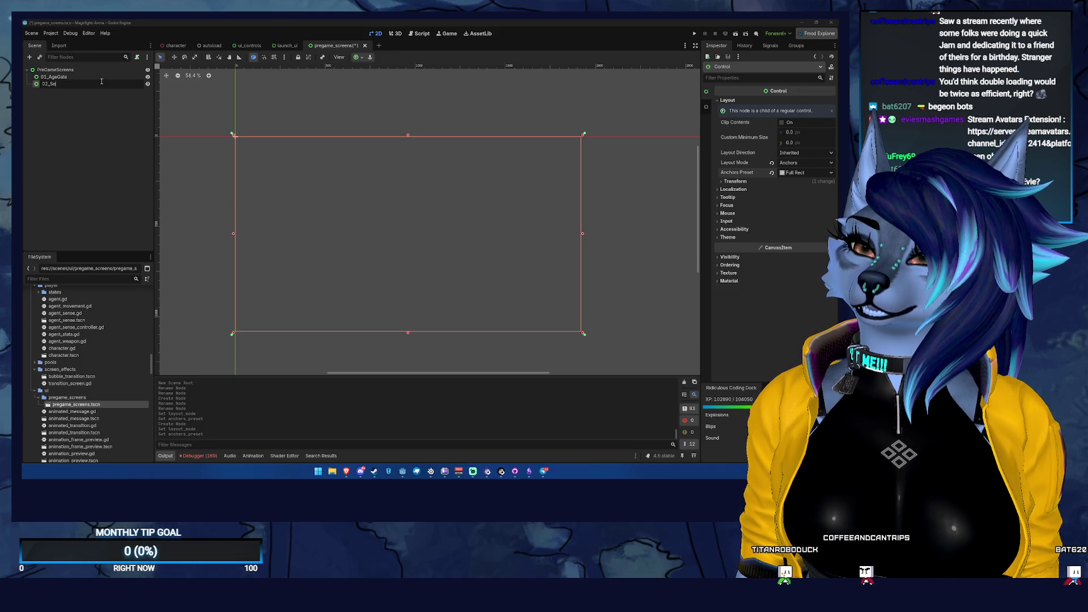
pyautogui.write('tPreferences')
pyautogui.press('Return')
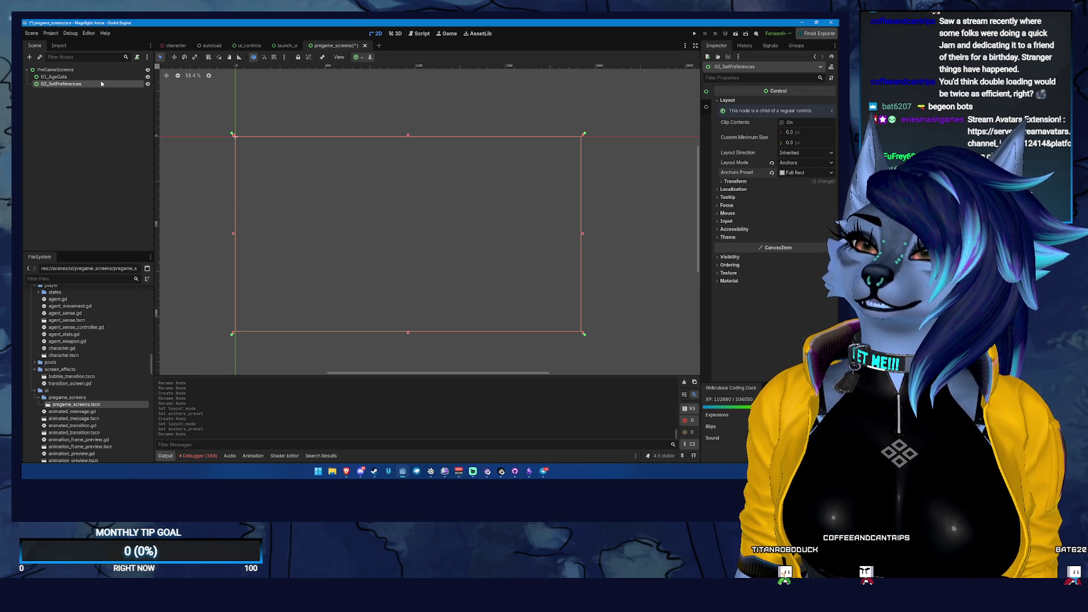
pyautogui.click(85, 70)
pyautogui.hotkey('ctrl', 's')
# - Add a third Control under PreGameScreens named 03_Logos and save
pyautogui.rightClick(66, 74)
pyautogui.click(104, 80)
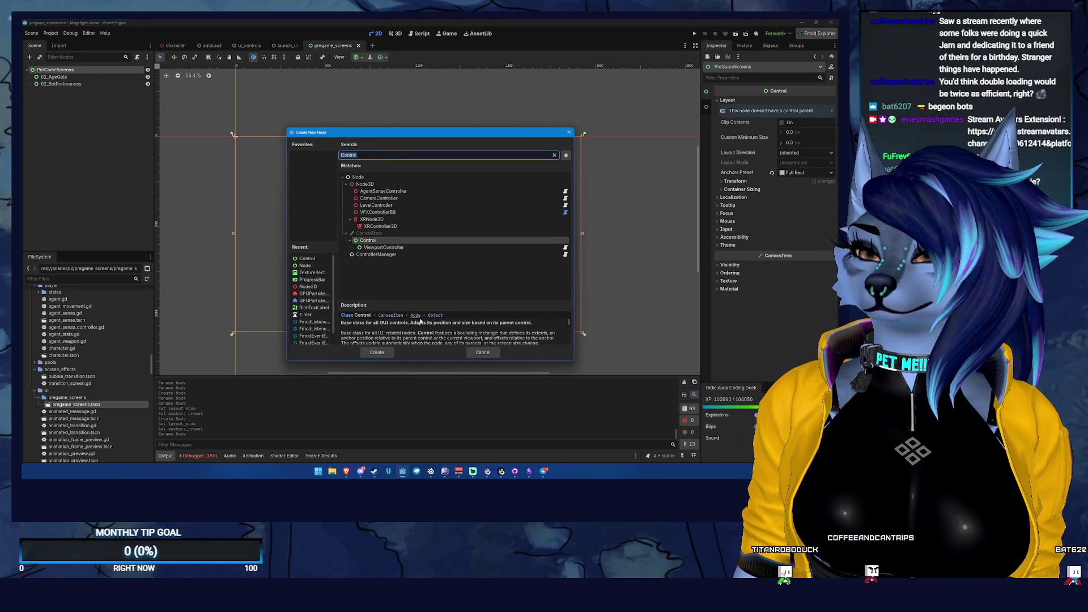
pyautogui.click(375, 352)
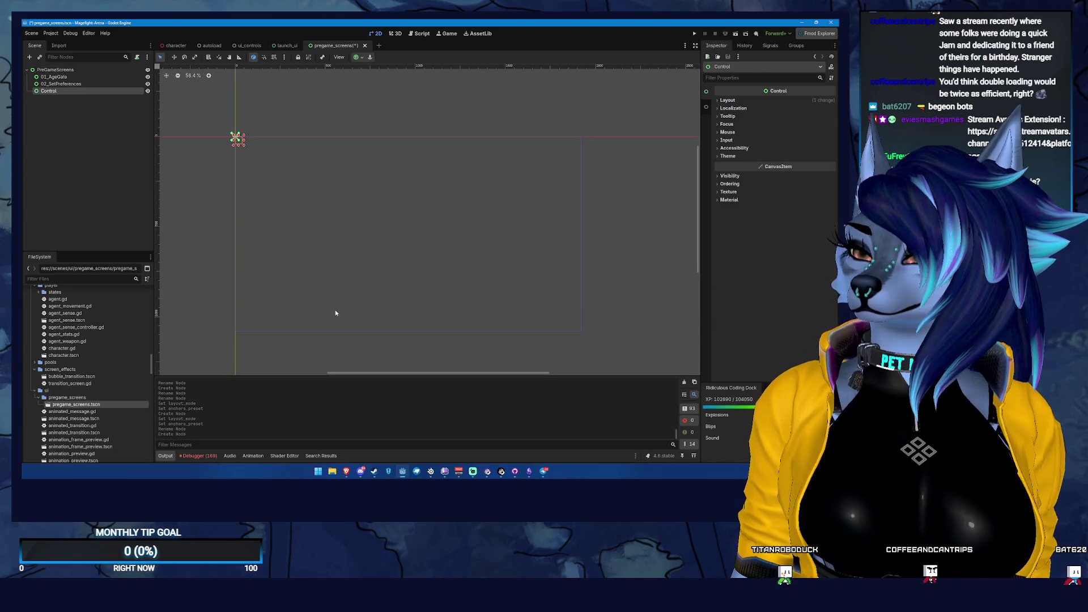
pyautogui.doubleClick(87, 91)
pyautogui.write('0')
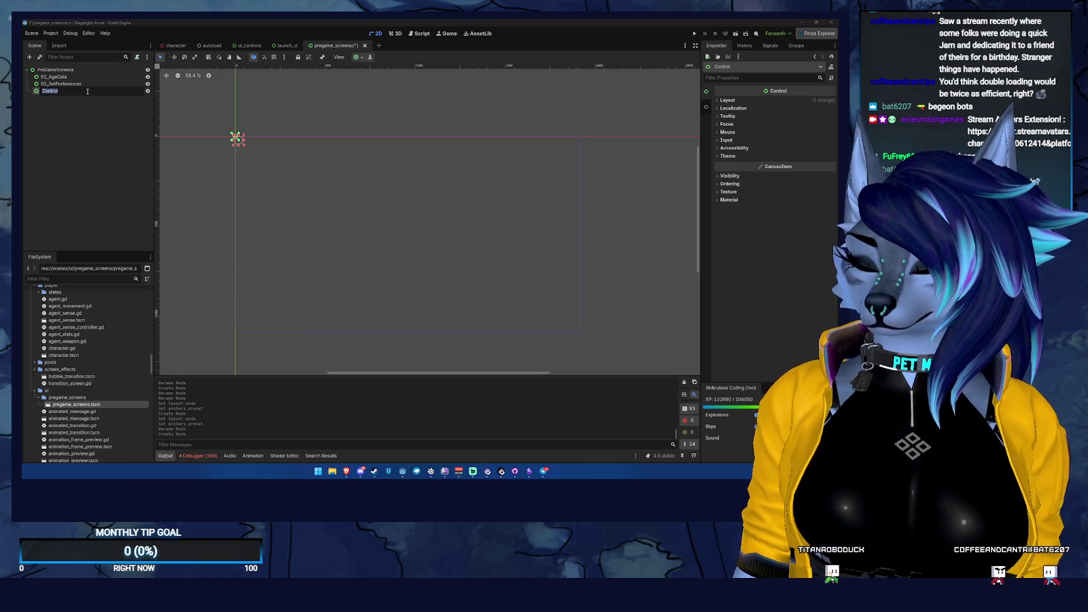
pyautogui.write('3_Logos')
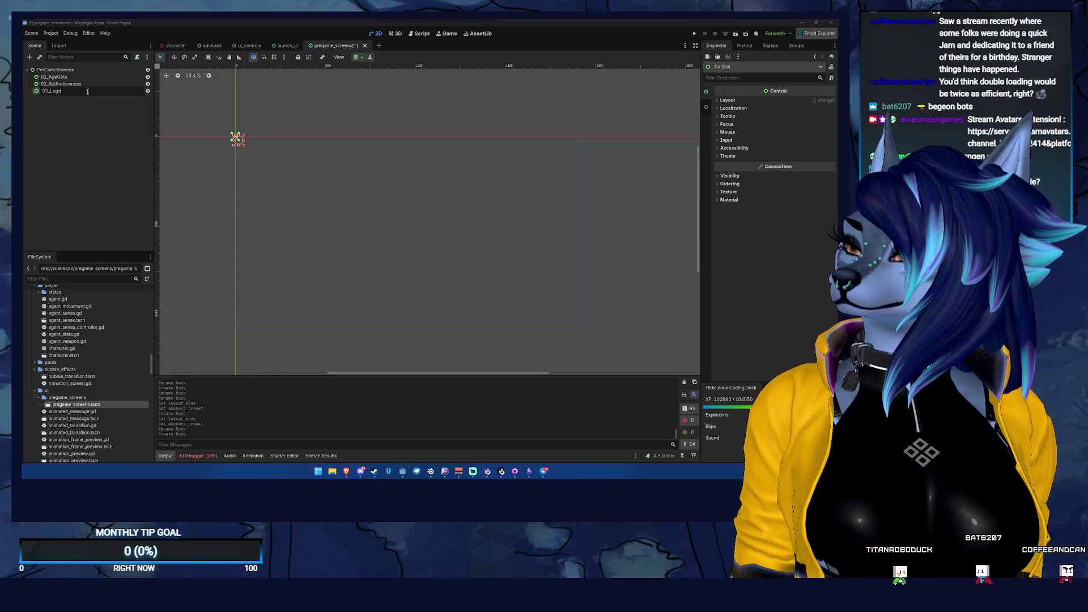
pyautogui.press('Return')
pyautogui.hotkey('ctrl', 's')
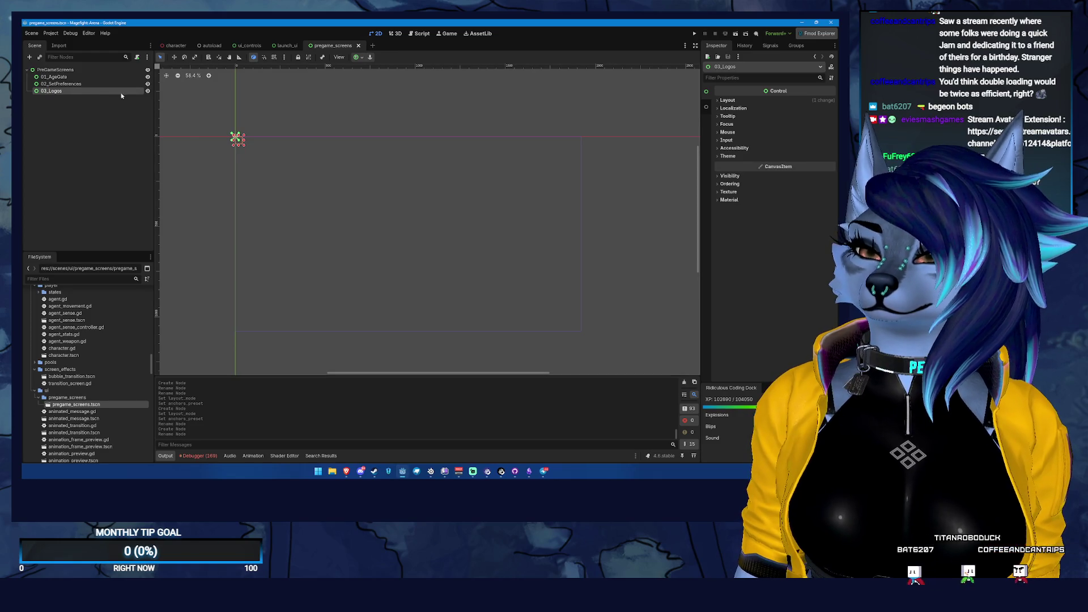
# - Set 03_Logos to Anchors with the Full Rect preset and save the scene
pyautogui.click(727, 100)
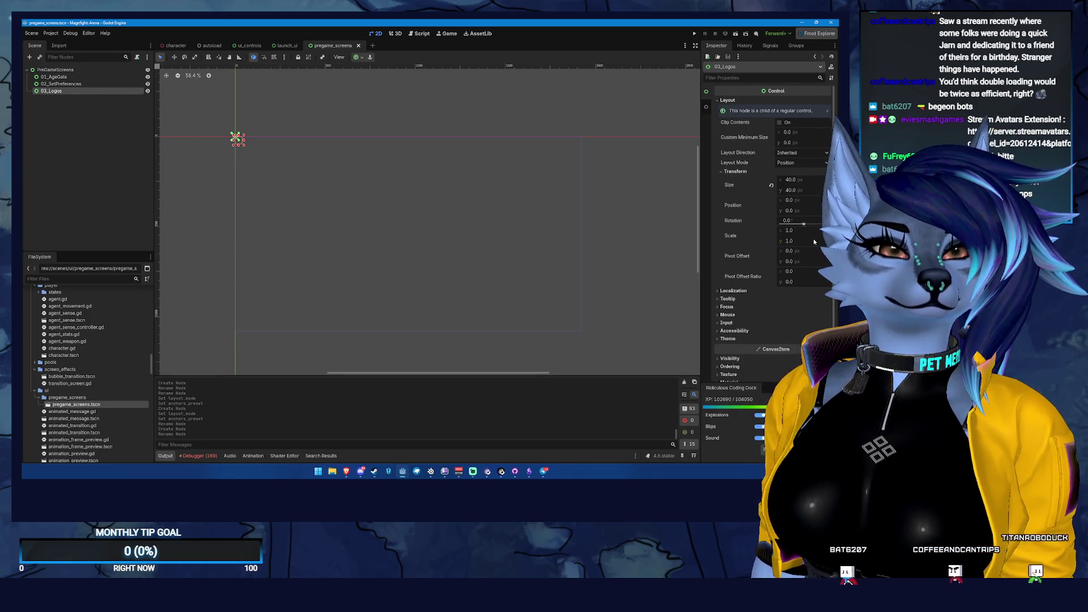
pyautogui.click(791, 163)
pyautogui.click(790, 179)
pyautogui.click(787, 173)
pyautogui.click(806, 194)
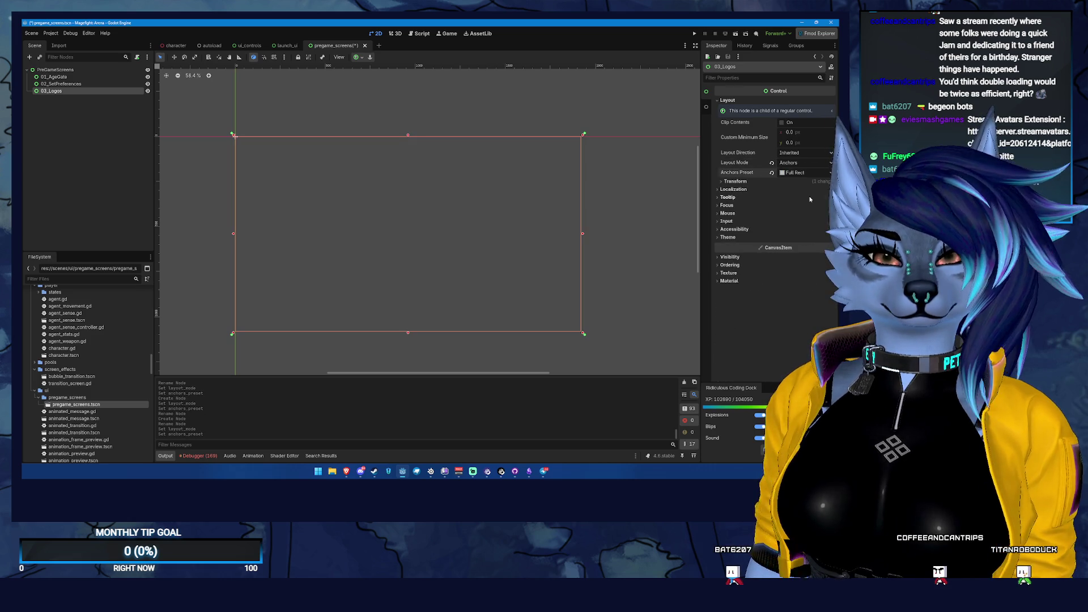
pyautogui.hotkey('ctrl', 's')
pyautogui.click(121, 69)
pyautogui.click(134, 76)
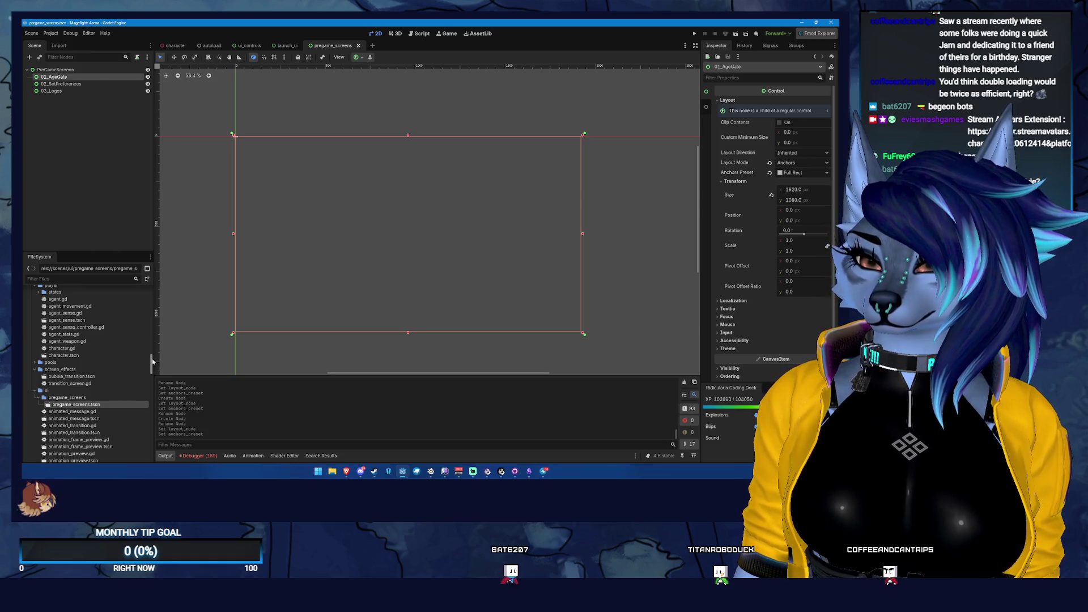
# - Scroll the FileSystem dock and switch the editor to the autoload scene
pyautogui.moveTo(151, 360); pyautogui.dragTo(151, 292)
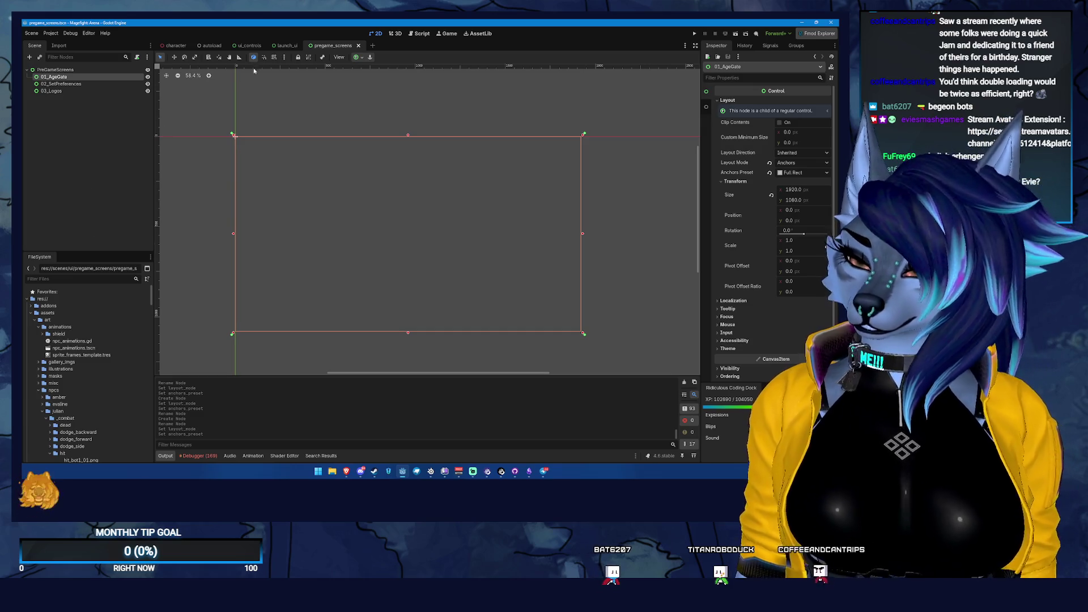
pyautogui.moveTo(151, 301); pyautogui.dragTo(136, 478)
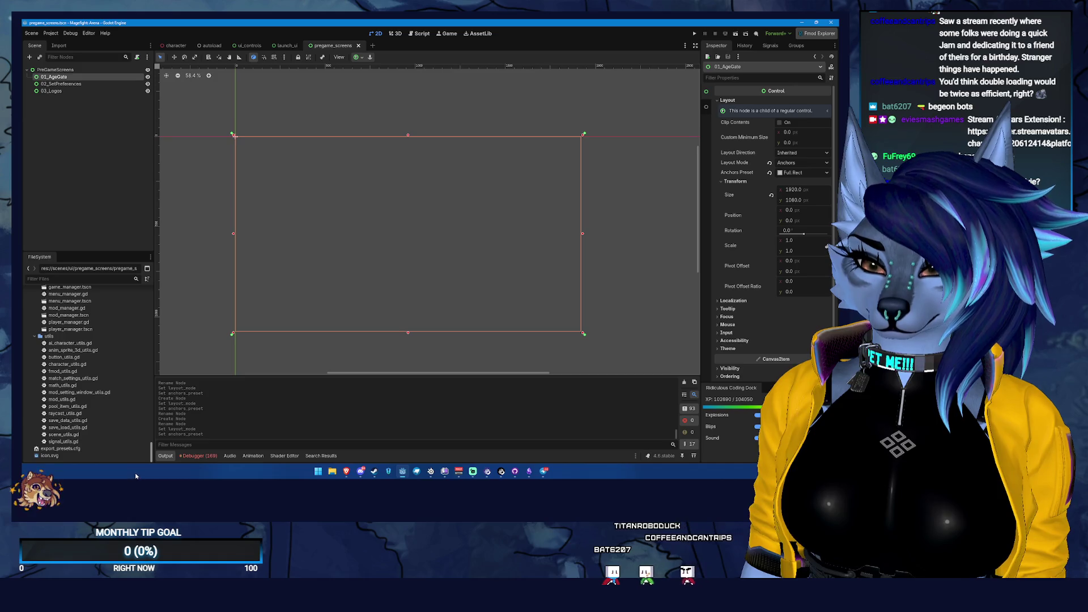
pyautogui.click(211, 45)
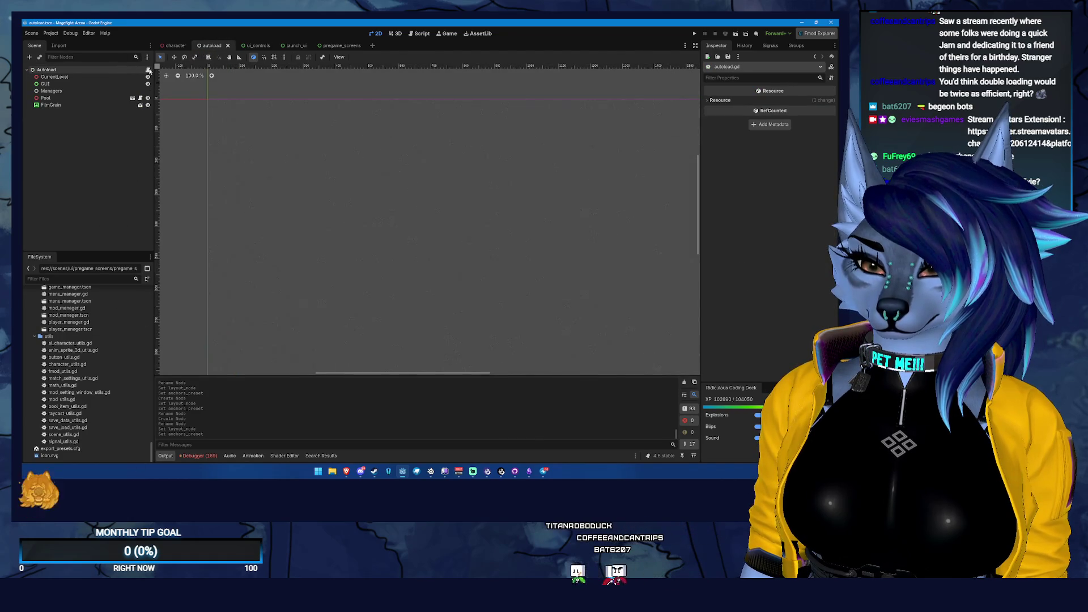
# - Open autoload.gd and inspect the Bootstrapper definition in game_level_sets.gd, then return
pyautogui.click(148, 69)
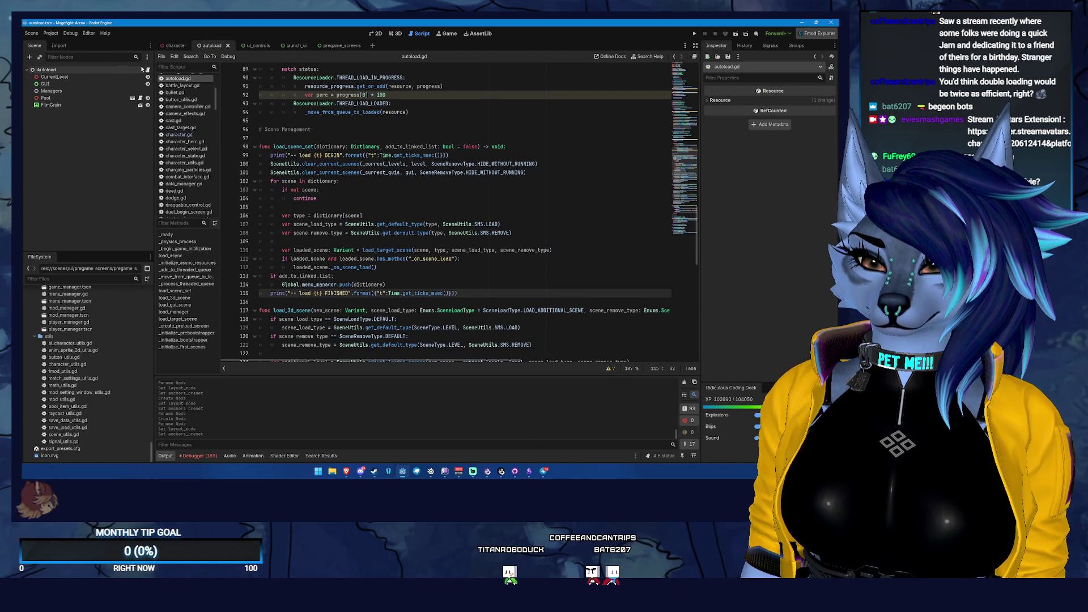
pyautogui.scroll(-15, 685, 147)
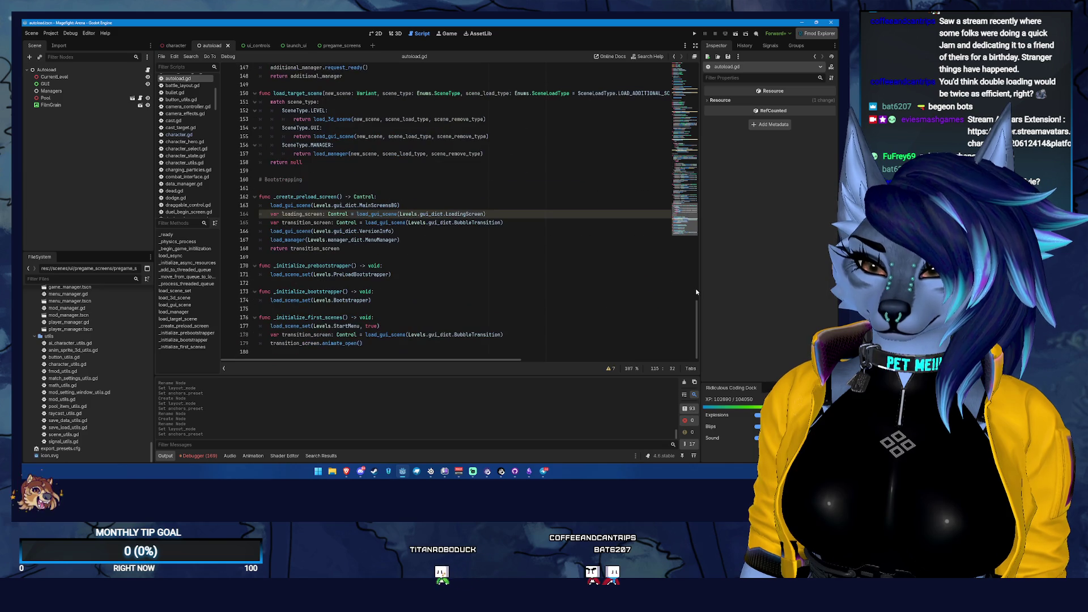
pyautogui.keyDown('ctrl'); pyautogui.click(348, 299); pyautogui.keyUp('ctrl')
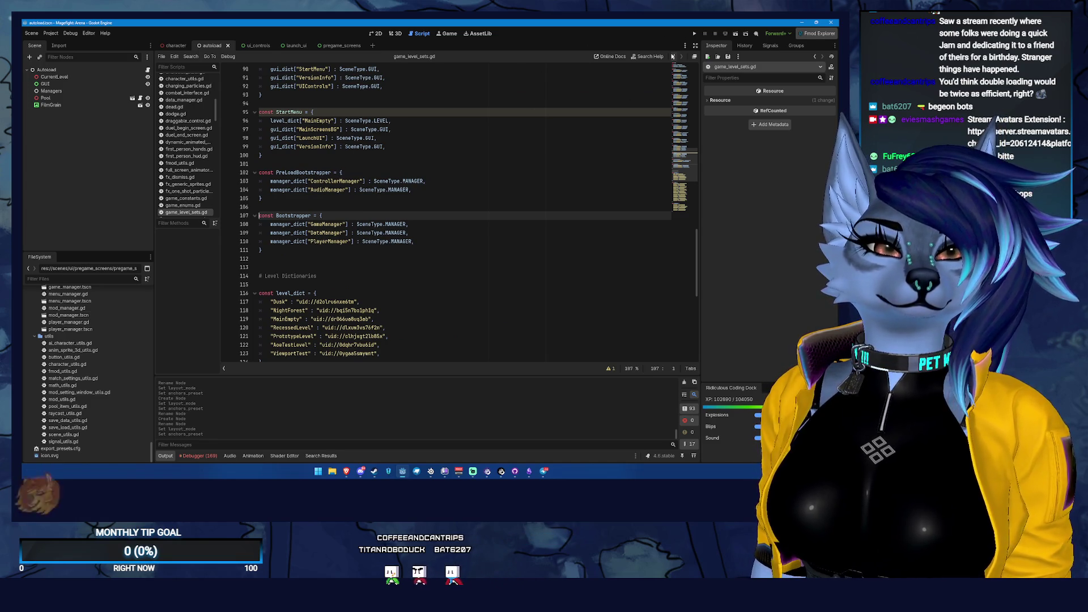
pyautogui.click(672, 81)
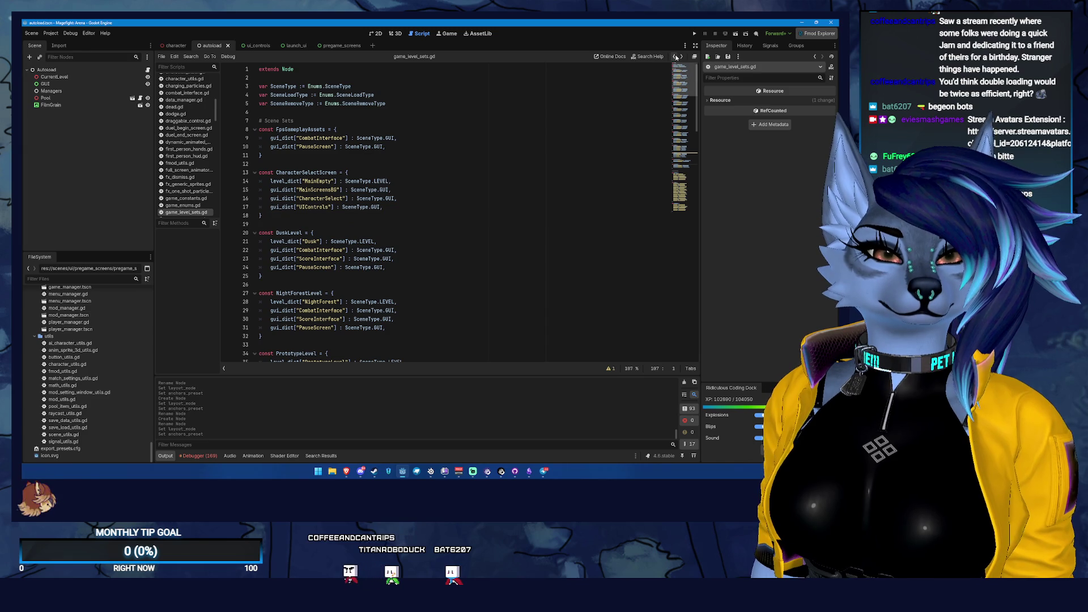
pyautogui.click(674, 57)
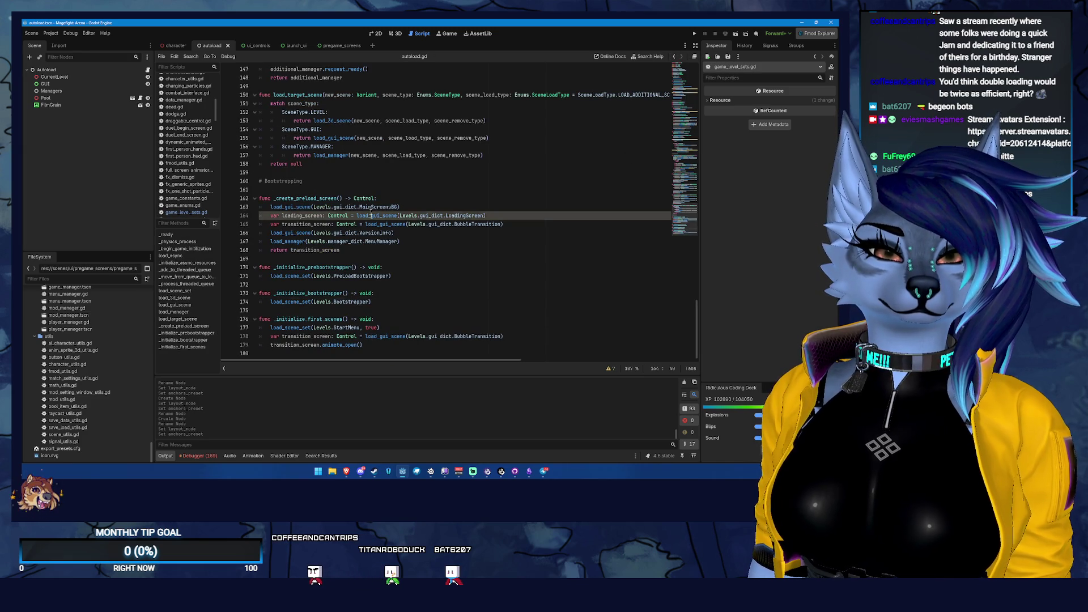
# - Comment out the load_gui_scene MainScreensBG line 163, save autoload.gd, and run the project
pyautogui.doubleClick(378, 206)
pyautogui.doubleClick(292, 208)
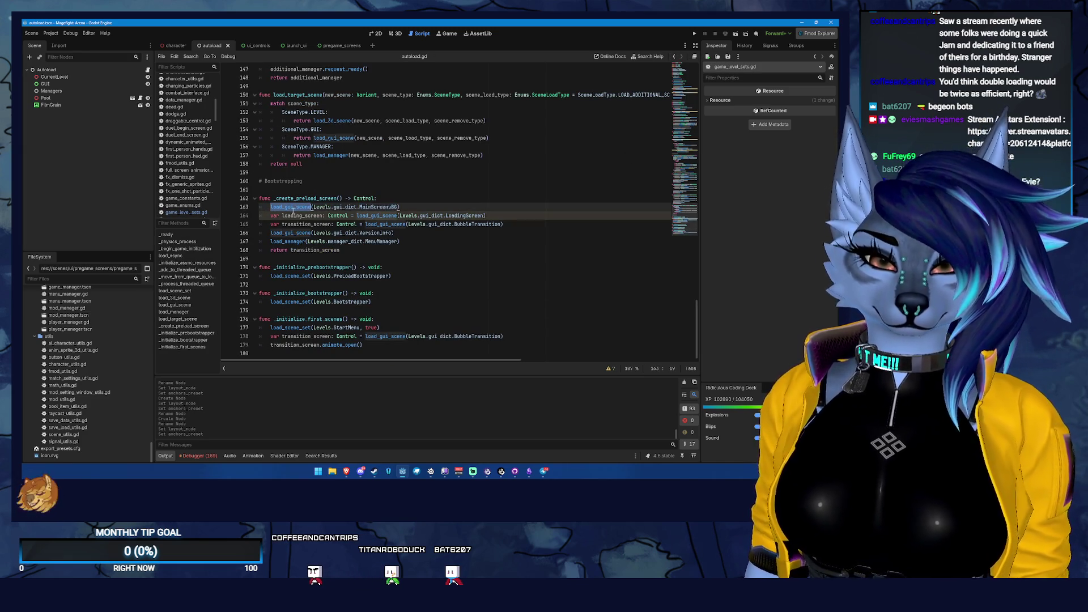
pyautogui.click(406, 209)
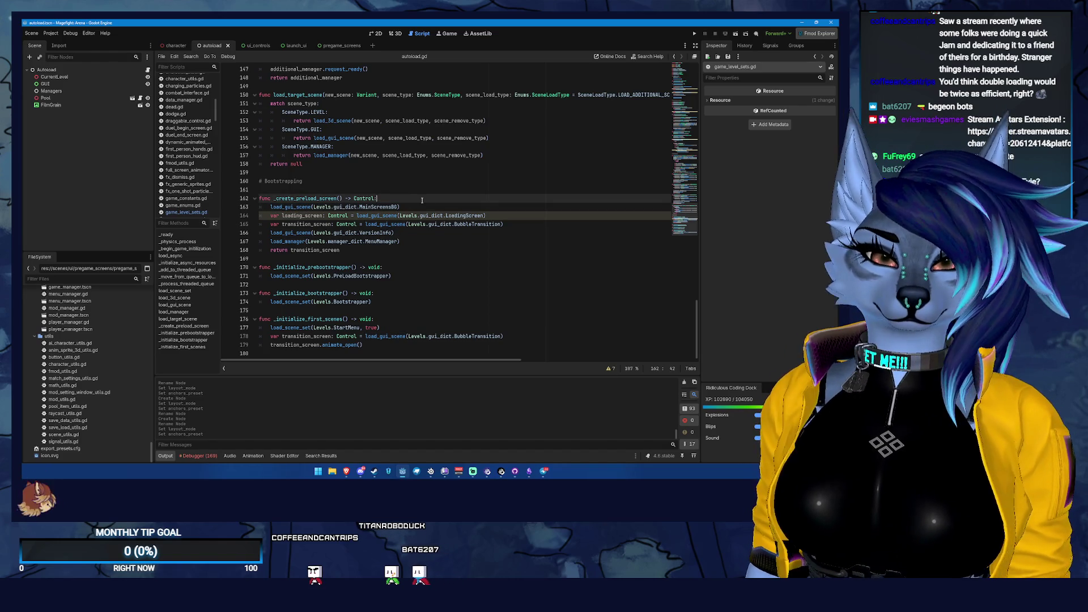
pyautogui.click(267, 206)
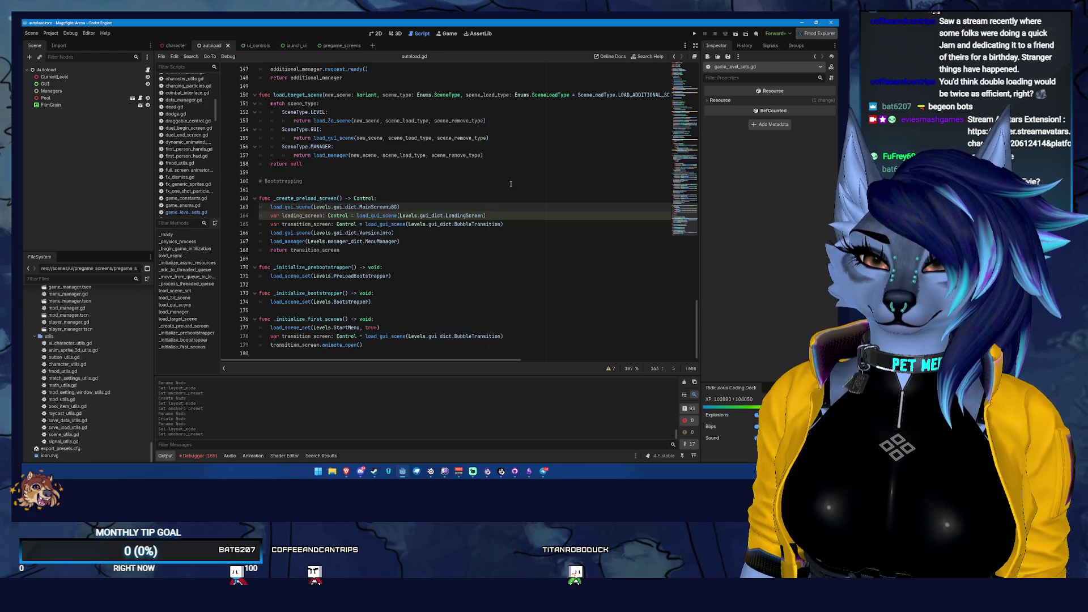
pyautogui.write('#')
pyautogui.hotkey('ctrl', 's')
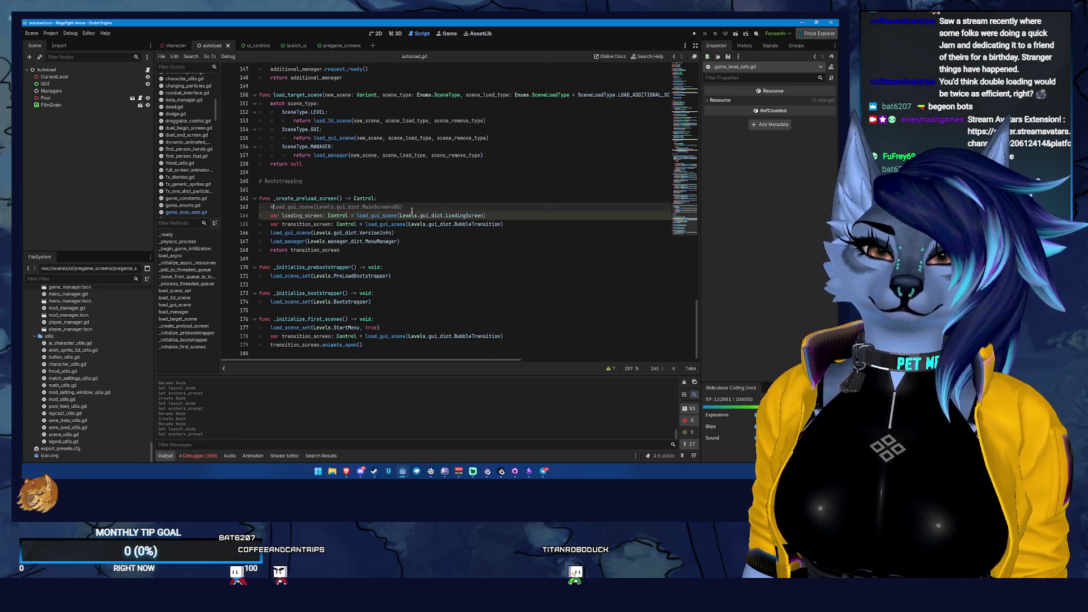
pyautogui.click(693, 33)
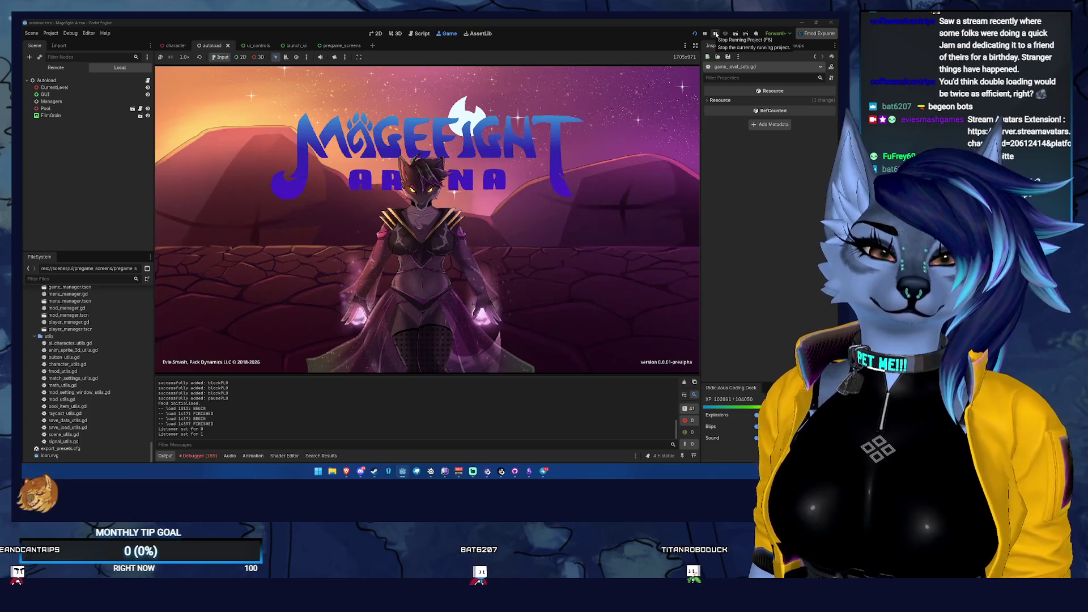
# - Stop the game and return to the pregame_screens scene in the 2D workspace
pyautogui.click(716, 34)
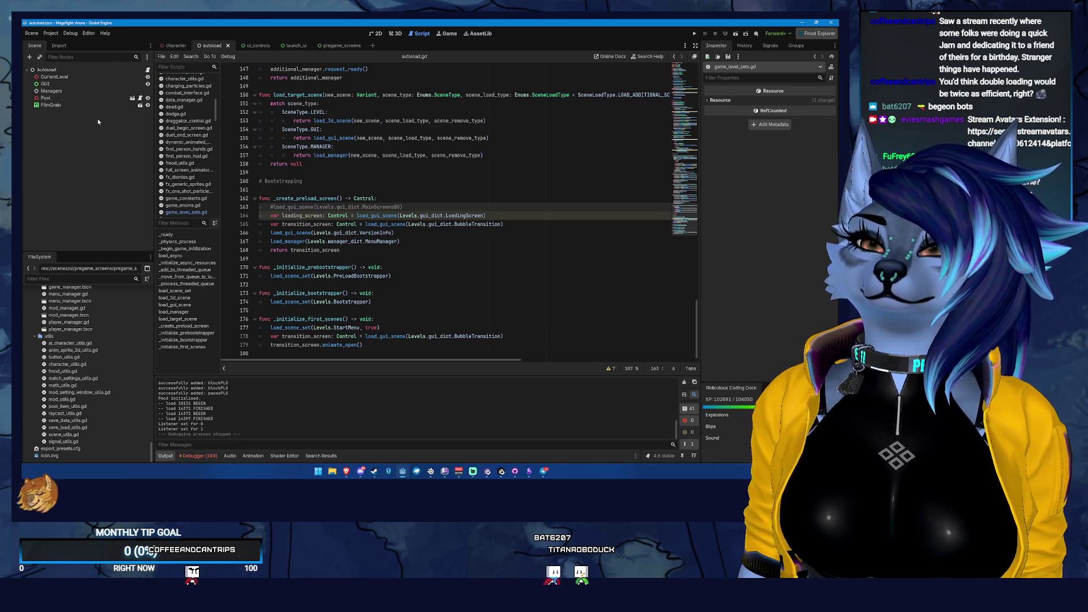
pyautogui.click(321, 46)
pyautogui.click(375, 34)
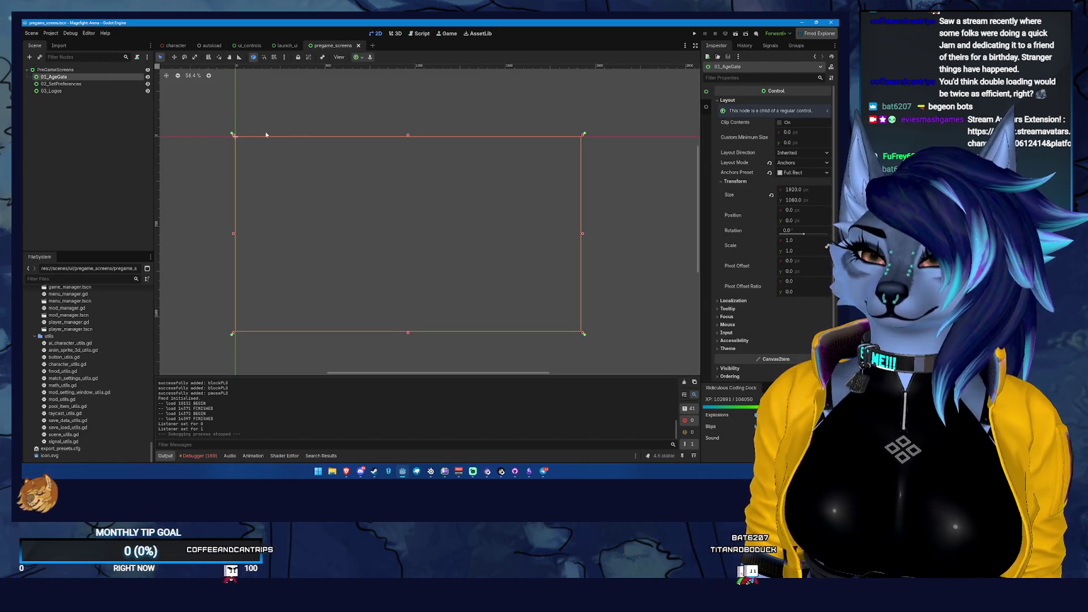
# - Add a ColorRect child under 01_AgeGate
pyautogui.rightClick(101, 72)
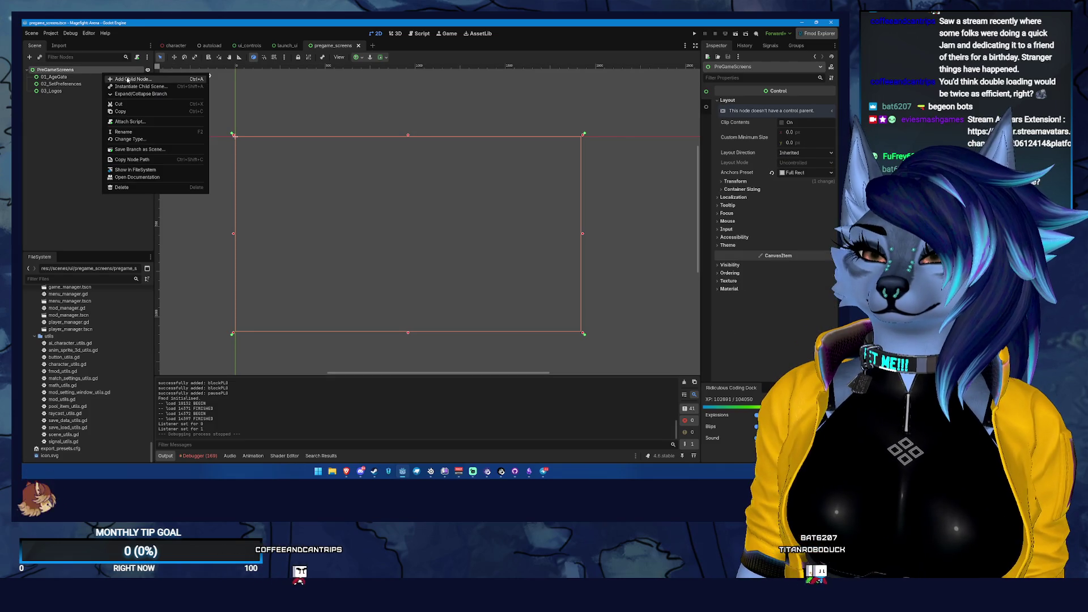
pyautogui.rightClick(87, 75)
pyautogui.click(122, 80)
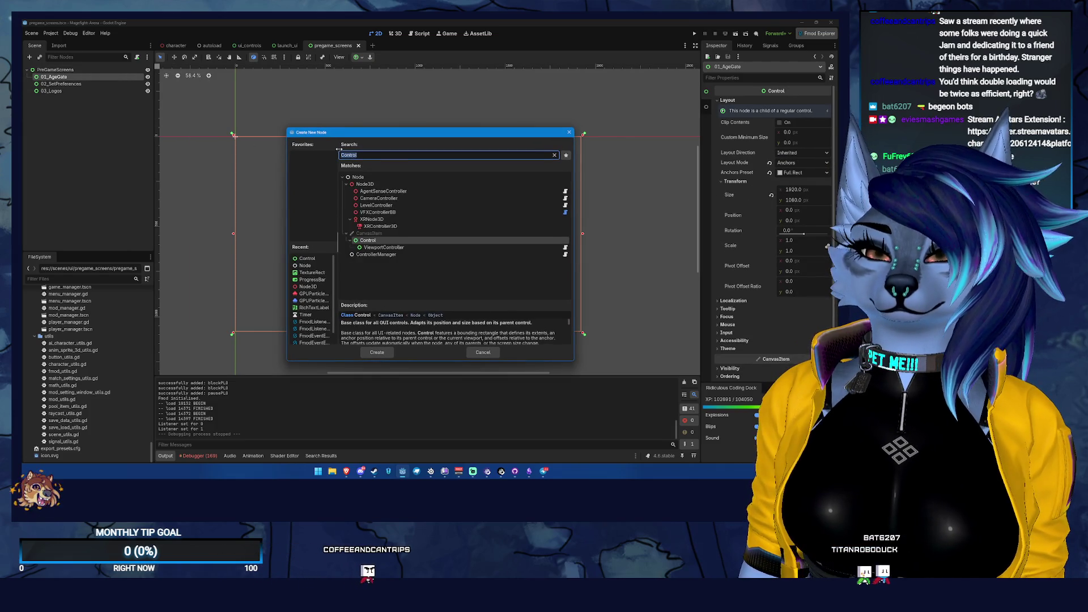
pyautogui.write('colorrect')
pyautogui.press('Return')
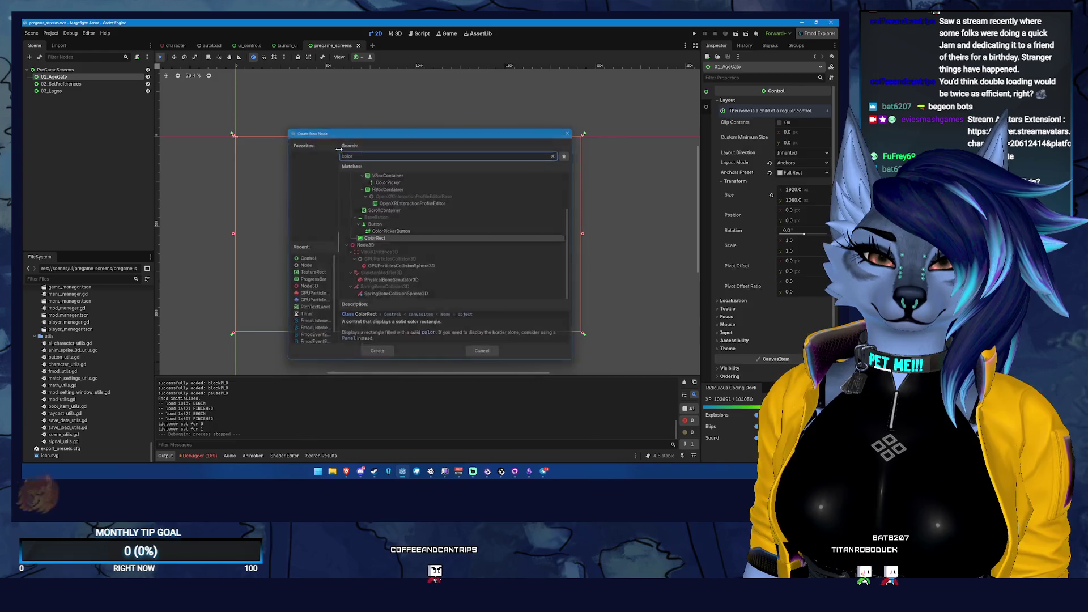
# - Set the ColorRect's colour to black
pyautogui.click(727, 100)
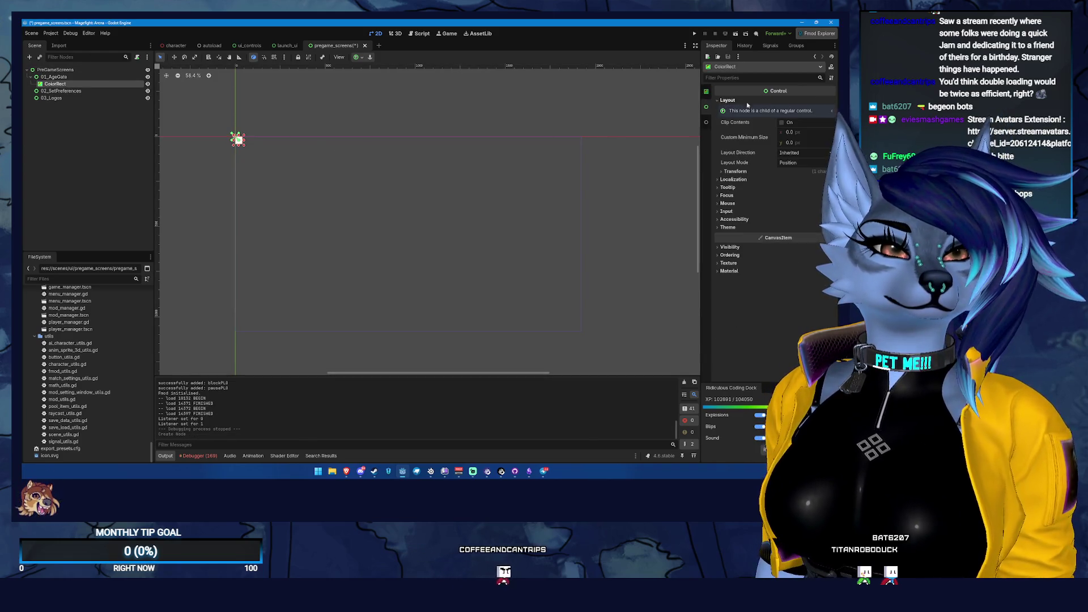
pyautogui.scroll(3, 746, 172)
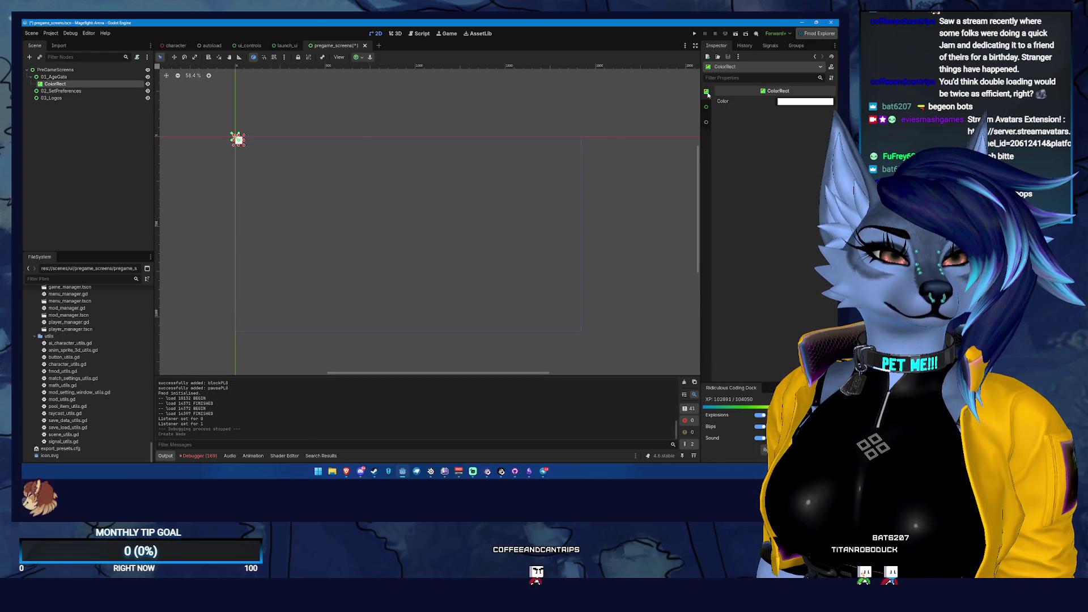
pyautogui.click(787, 102)
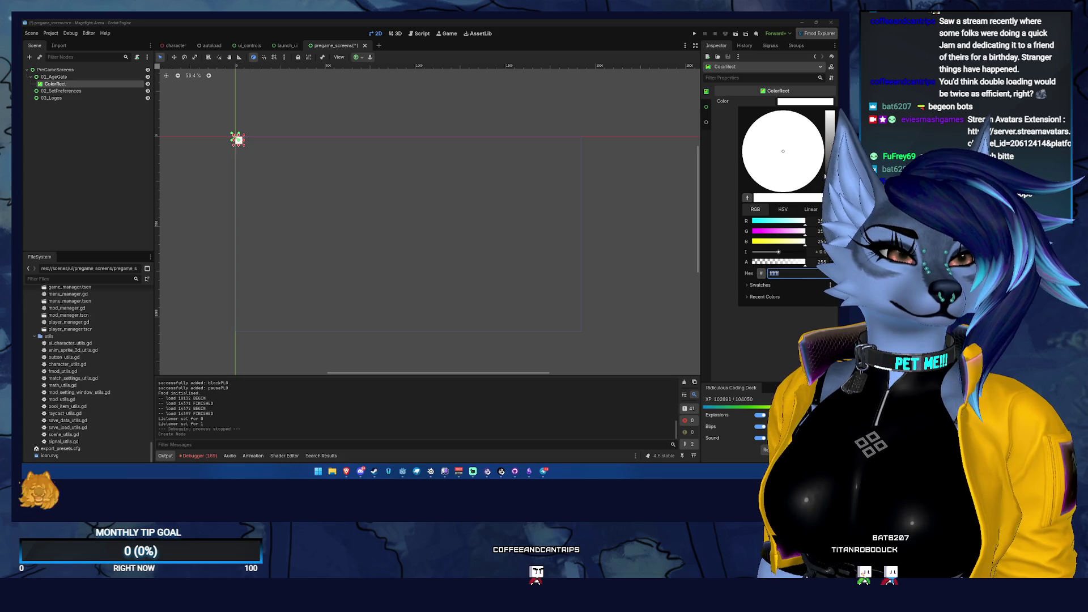
pyautogui.moveTo(829, 113); pyautogui.dragTo(829, 201)
pyautogui.press('Escape')
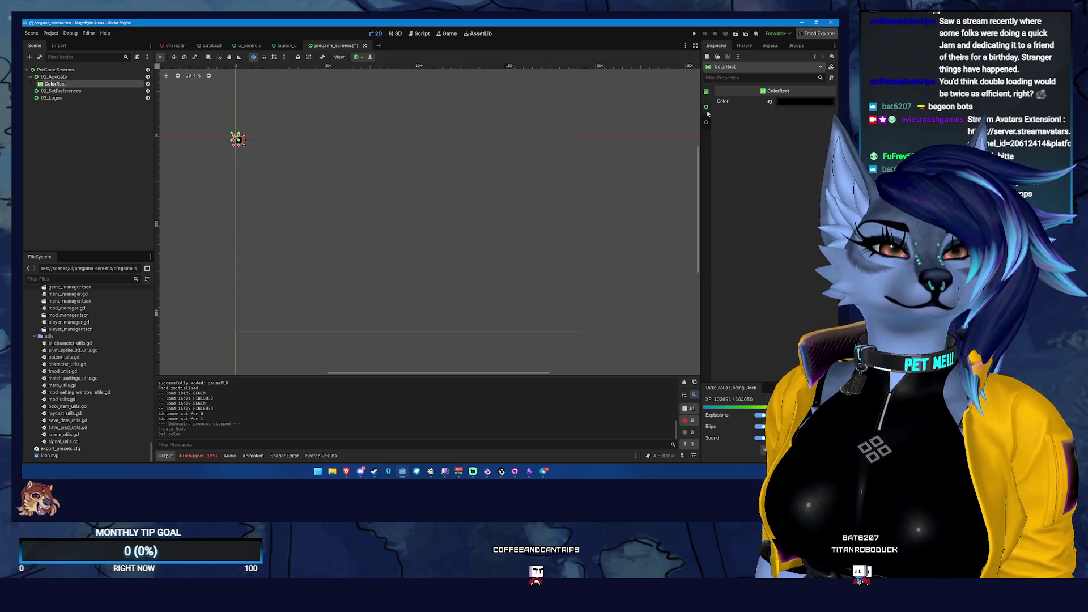
# - Anchor the black ColorRect with the Full Rect preset and save the scene
pyautogui.scroll(-2, 811, 163)
pyautogui.click(812, 162)
pyautogui.click(789, 178)
pyautogui.click(796, 172)
pyautogui.click(810, 195)
pyautogui.hotkey('ctrl', 's')
pyautogui.hotkey('alt', 'Tab')
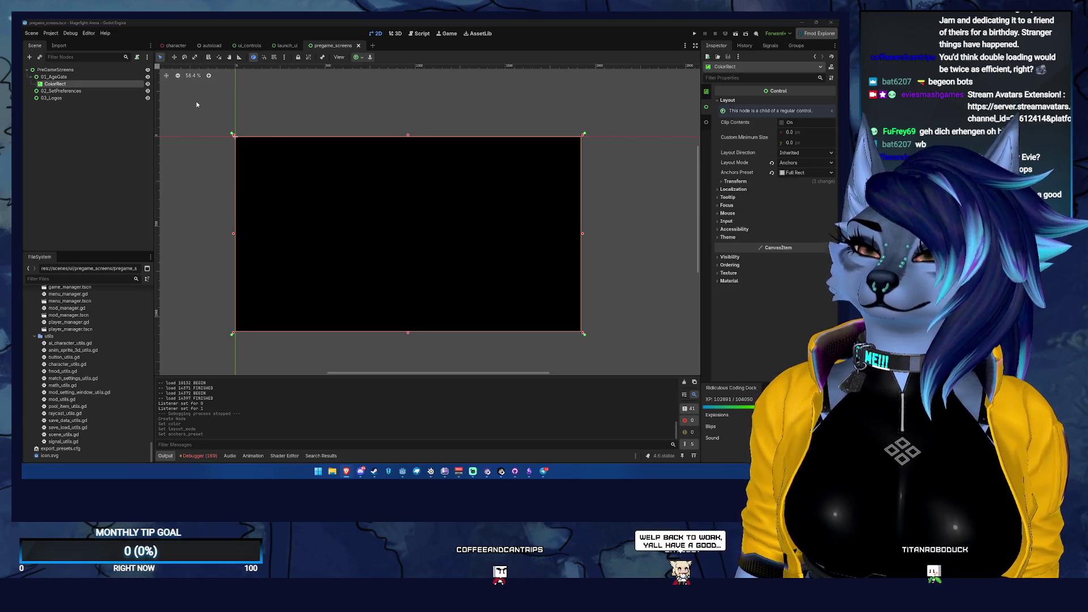
pyautogui.click(86, 77)
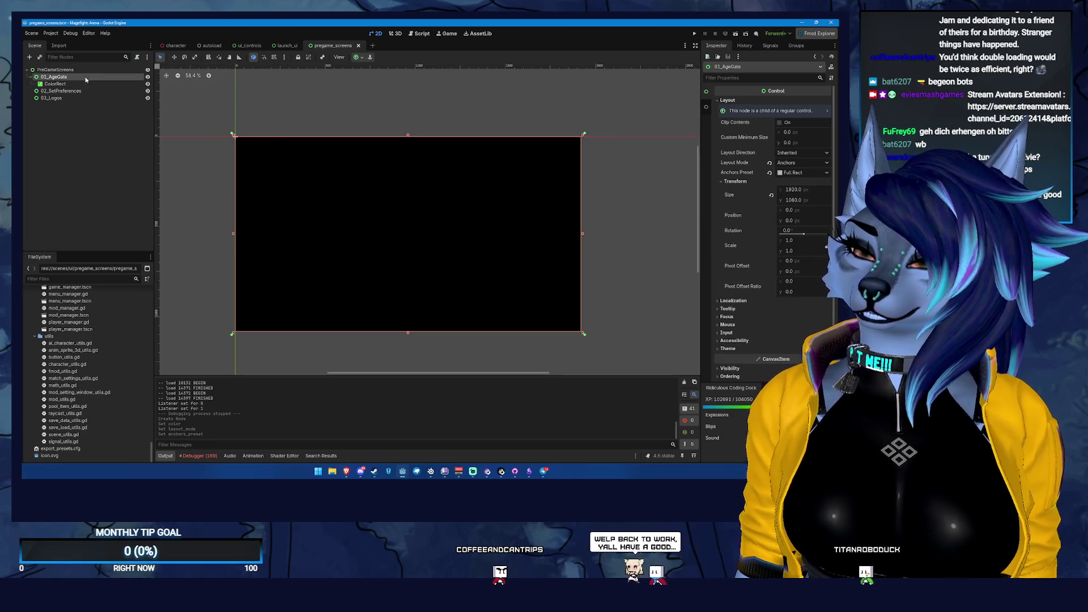
# - Add a RichTextLabel child under 01_AgeGate
pyautogui.rightClick(86, 79)
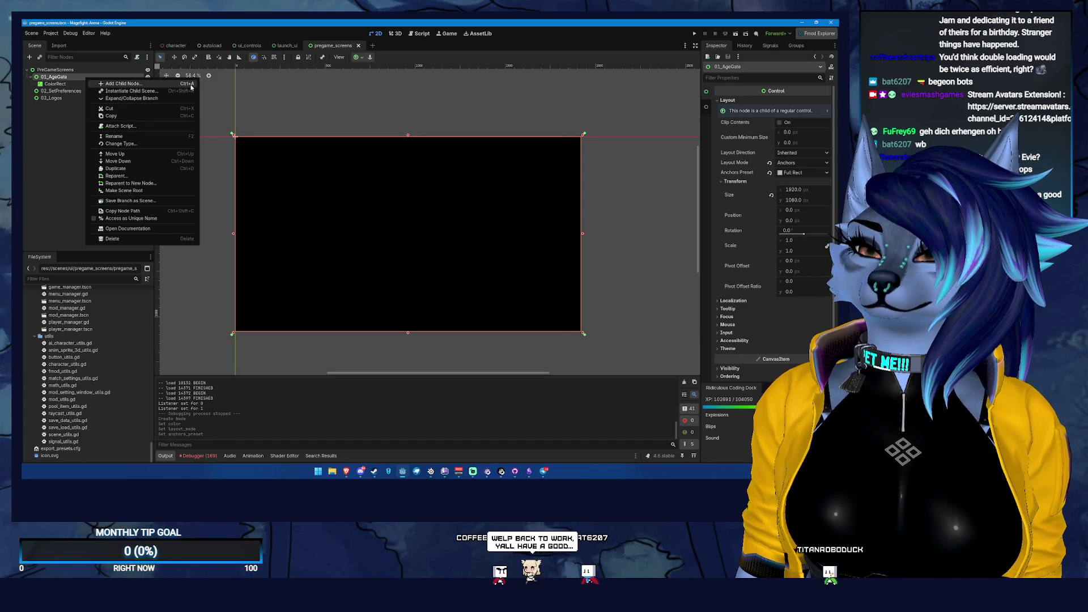
pyautogui.click(170, 84)
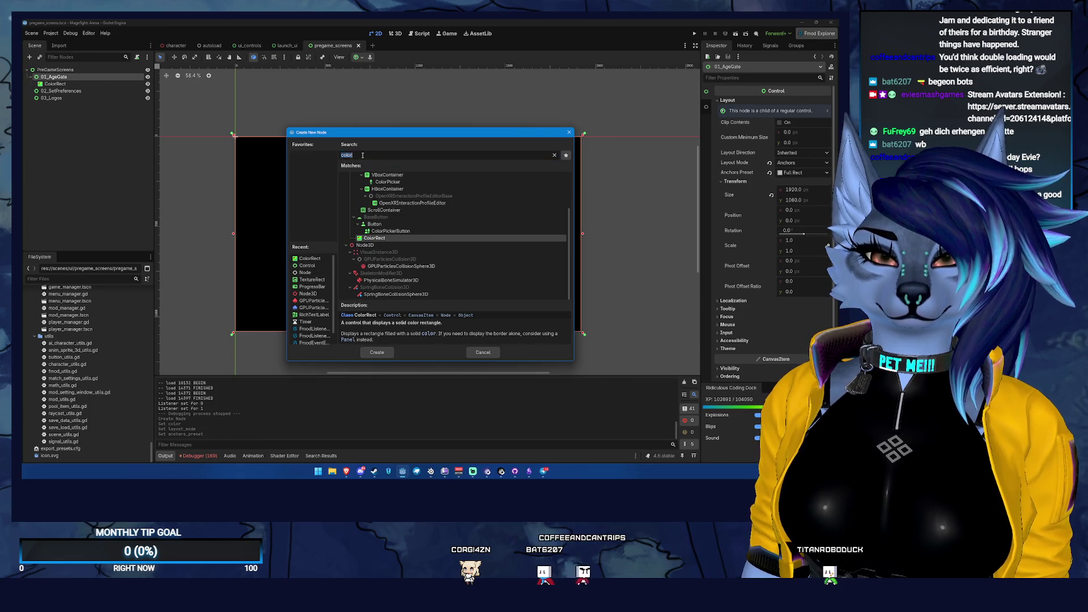
pyautogui.write('rich')
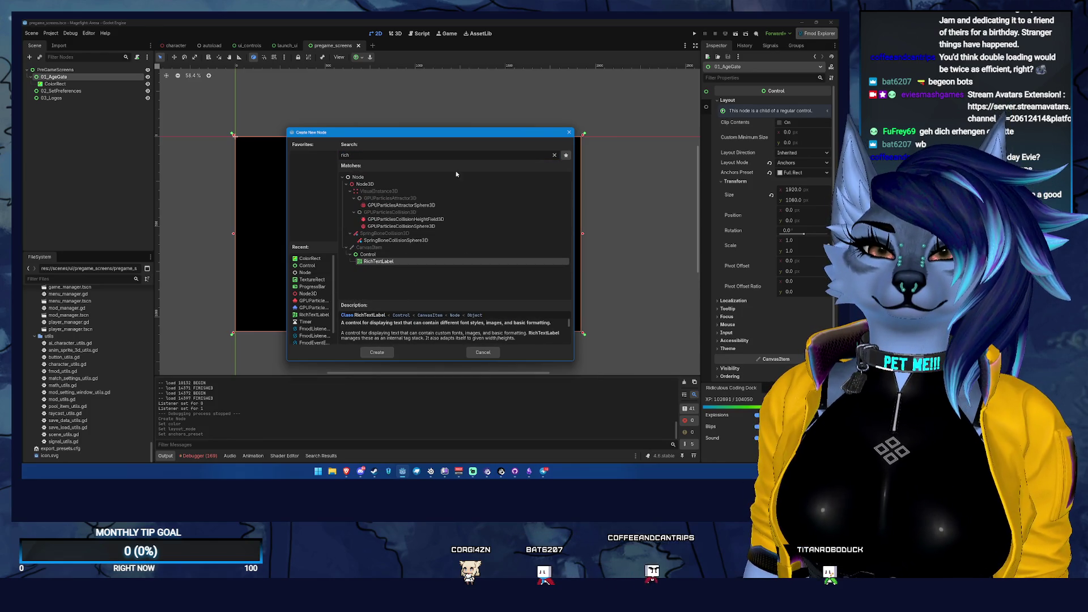
pyautogui.press('Return')
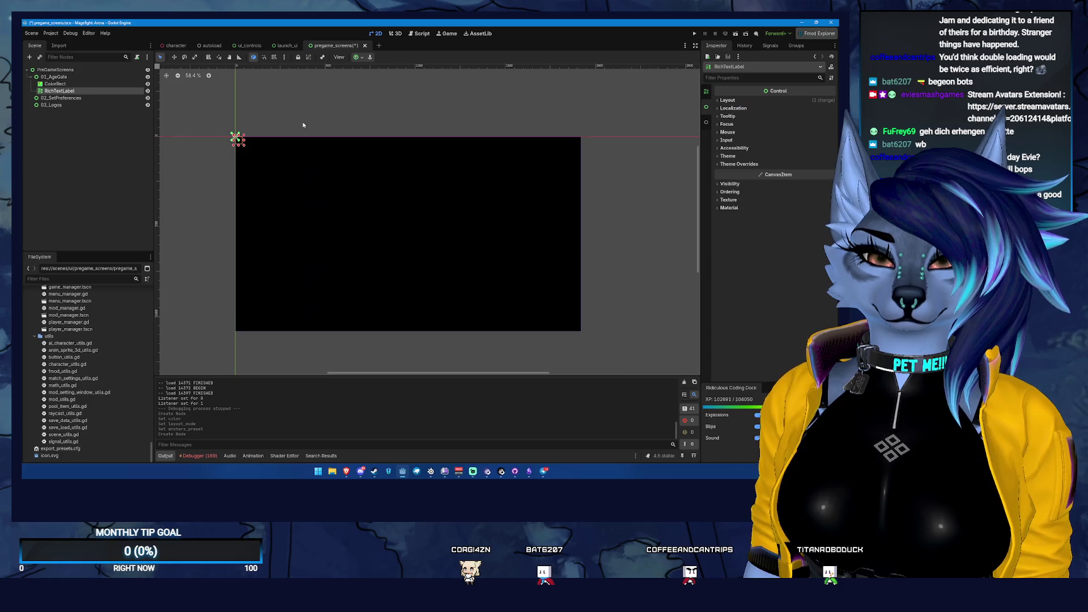
# - Quick-load immortal_theme.tres into the RichTextLabel's Theme property
pyautogui.click(757, 100)
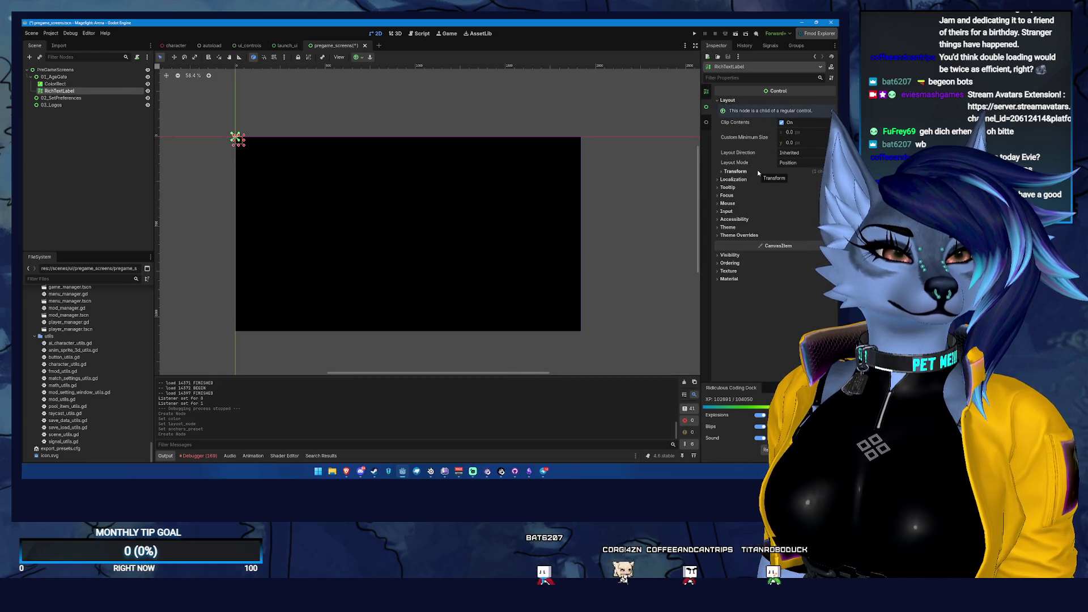
pyautogui.click(706, 94)
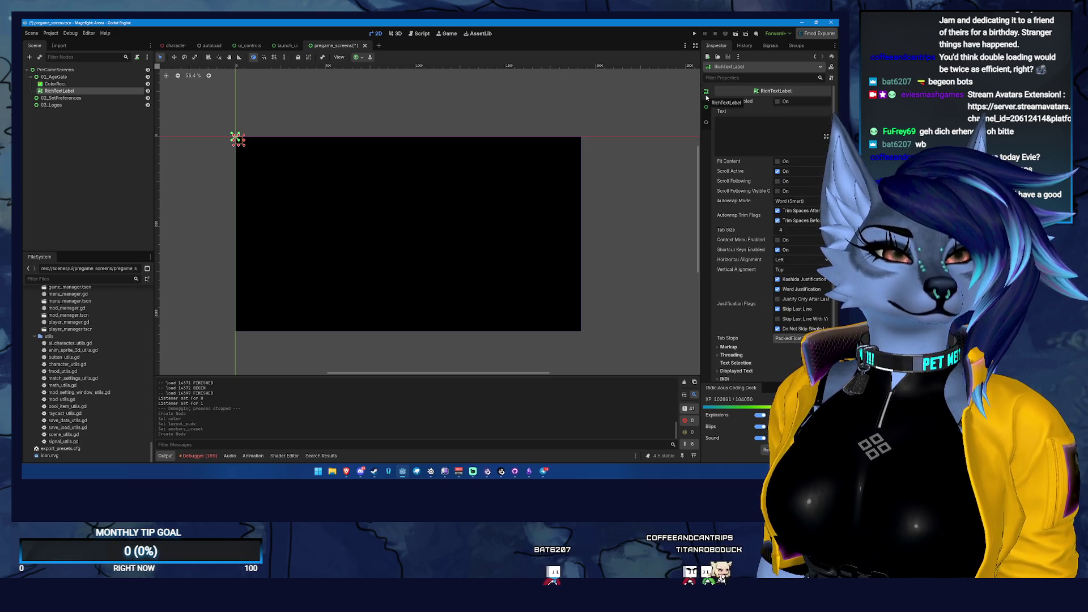
pyautogui.click(706, 107)
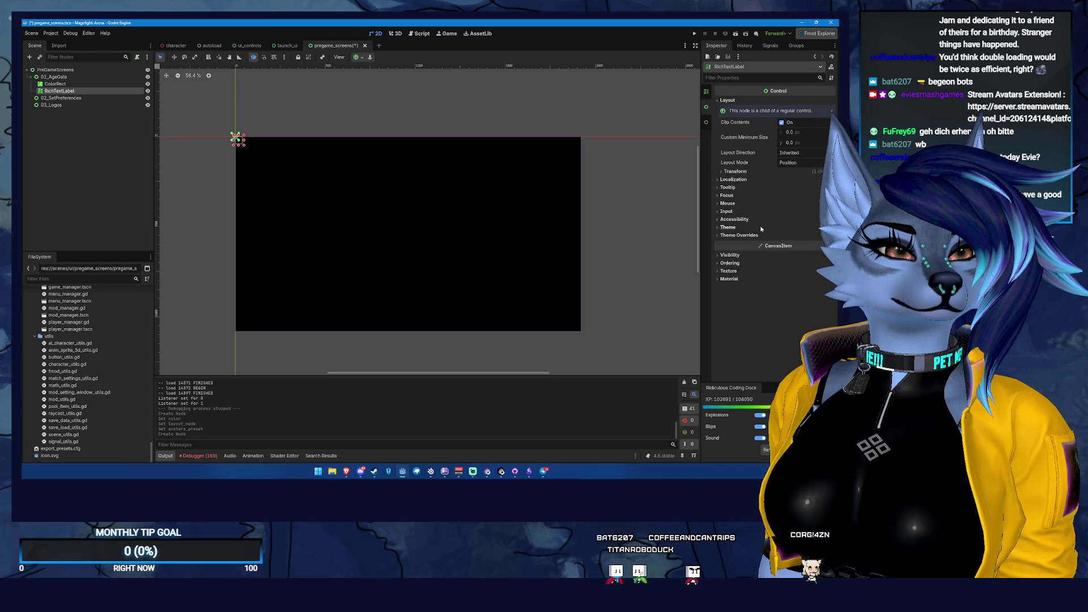
pyautogui.click(727, 226)
pyautogui.click(798, 236)
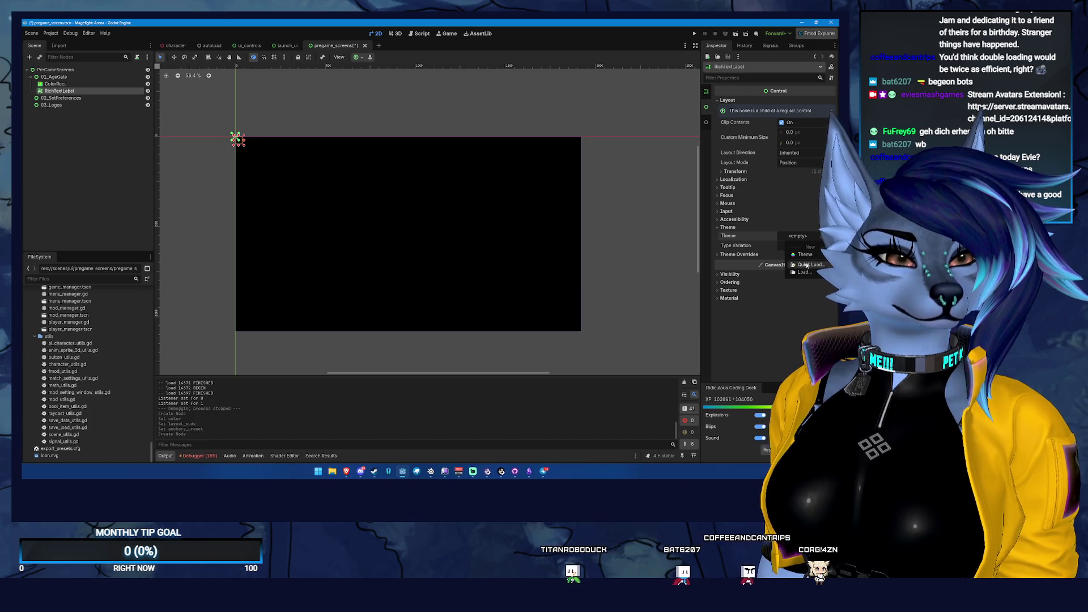
pyautogui.click(810, 265)
pyautogui.click(419, 191)
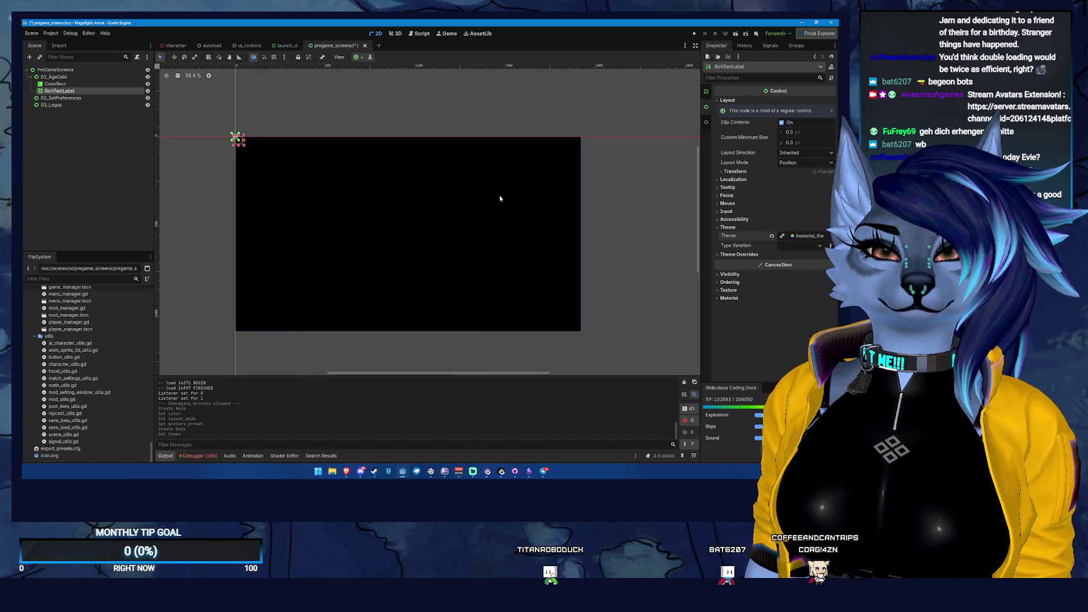
pyautogui.click(734, 172)
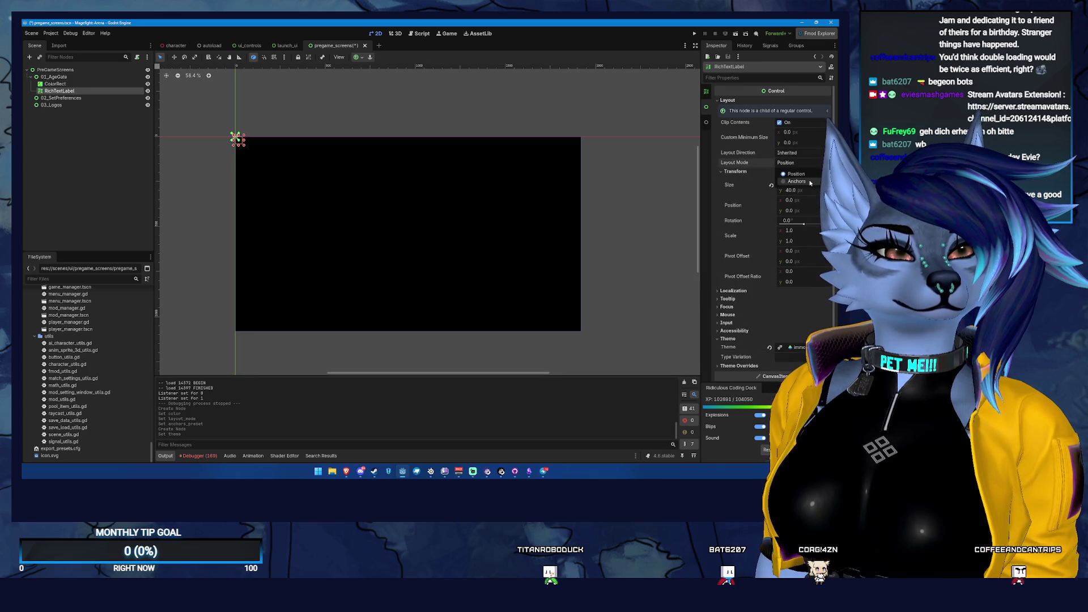
# - Anchor the RichTextLabel Top Wide and set its custom minimum height to 200
pyautogui.click(796, 181)
pyautogui.click(796, 172)
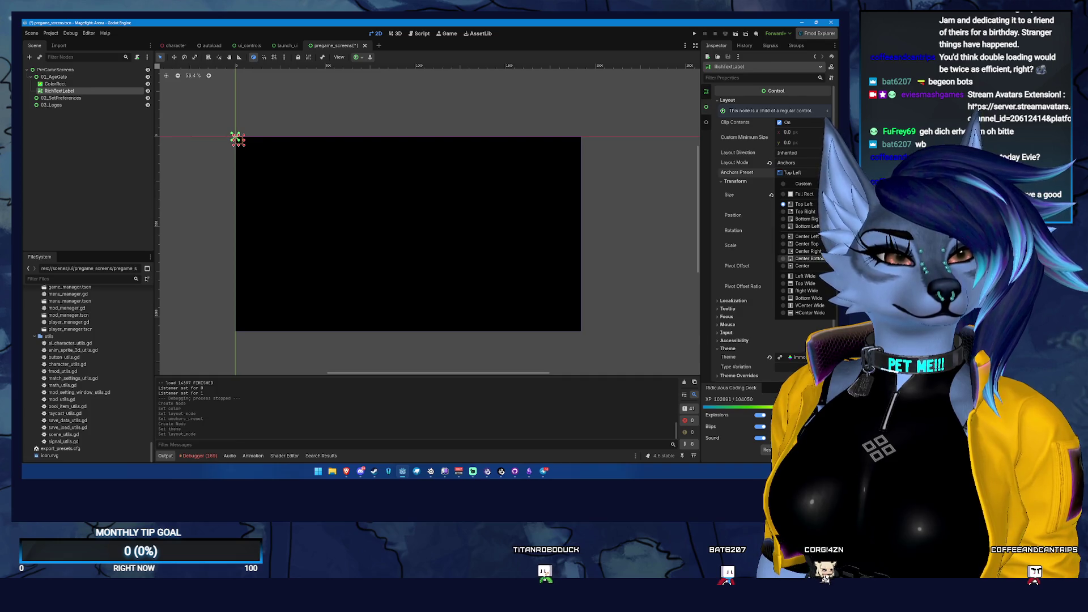
pyautogui.click(826, 284)
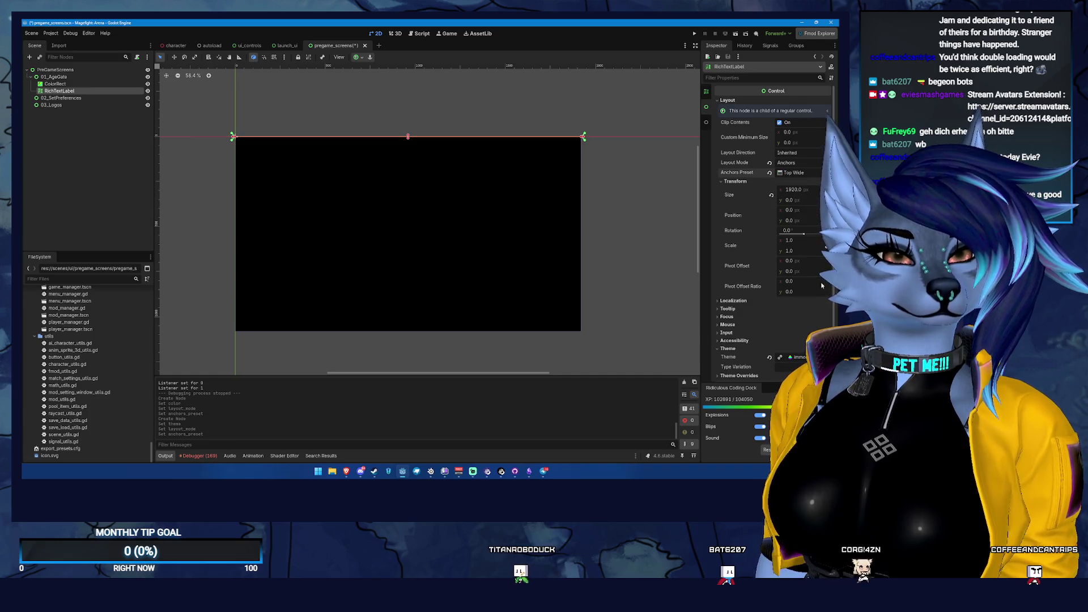
pyautogui.moveTo(790, 142); pyautogui.dragTo(838, 143)
pyautogui.click(795, 142)
pyautogui.write('200')
pyautogui.press('Return')
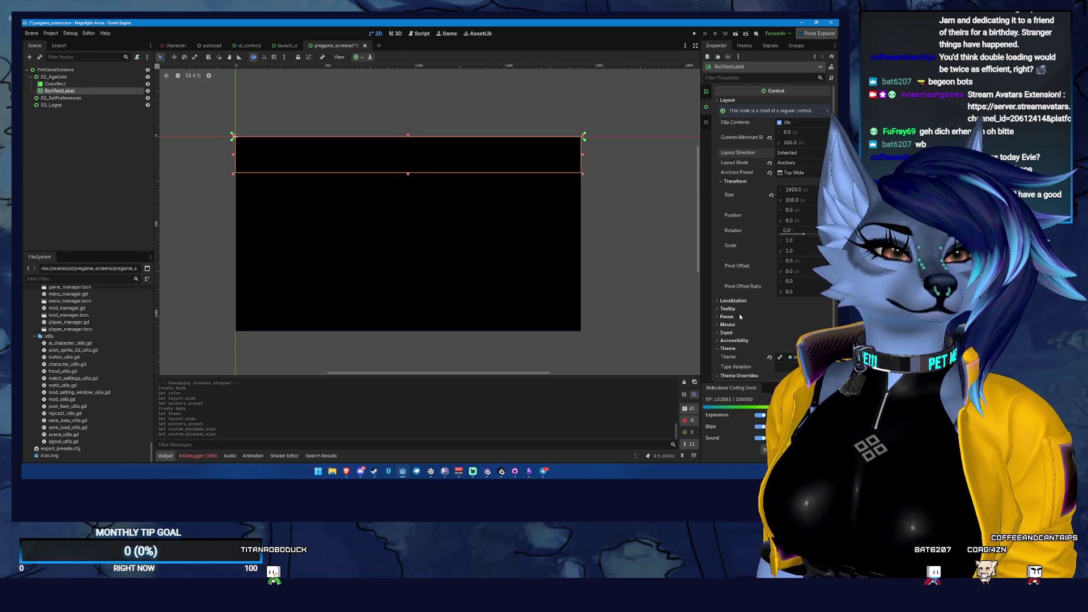
pyautogui.scroll(5, 770, 104)
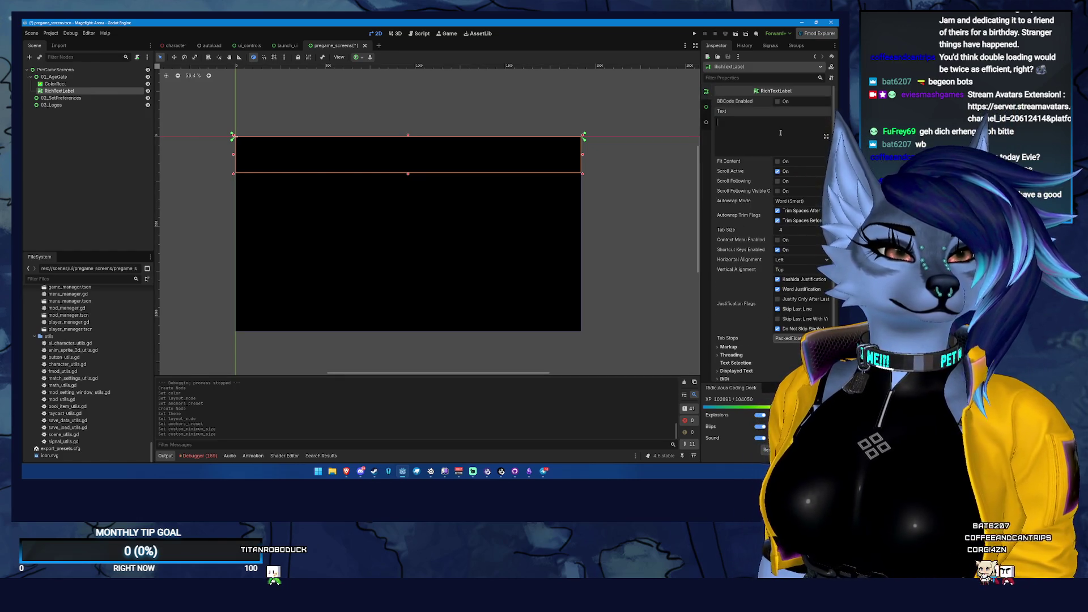
# - Enter 'Warning - Adult Content' as the label text, centred horizontally and vertically
pyautogui.write('Warning')
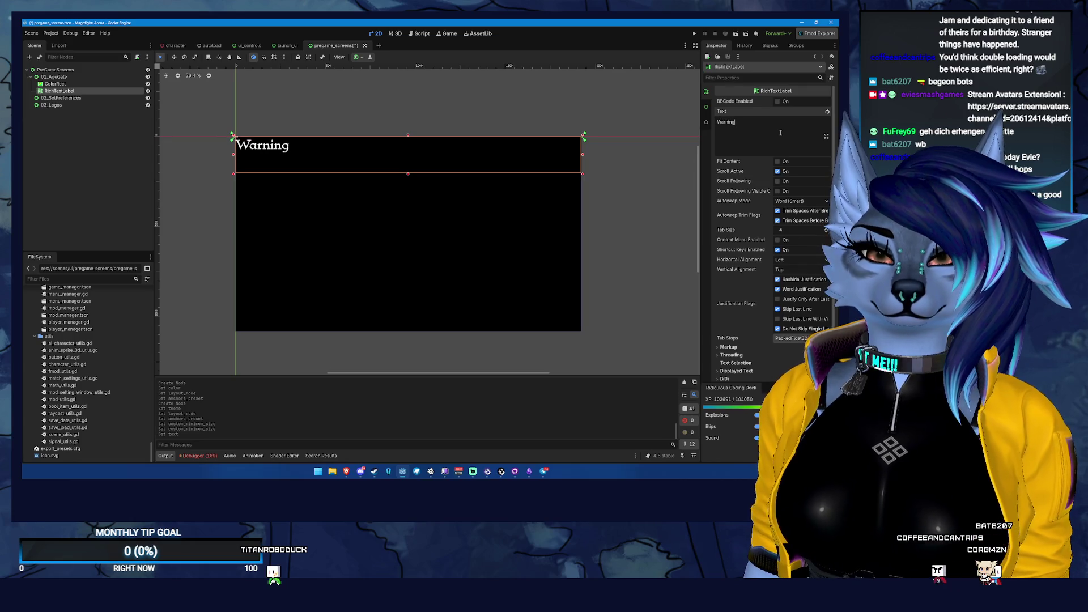
pyautogui.write(' - Adult')
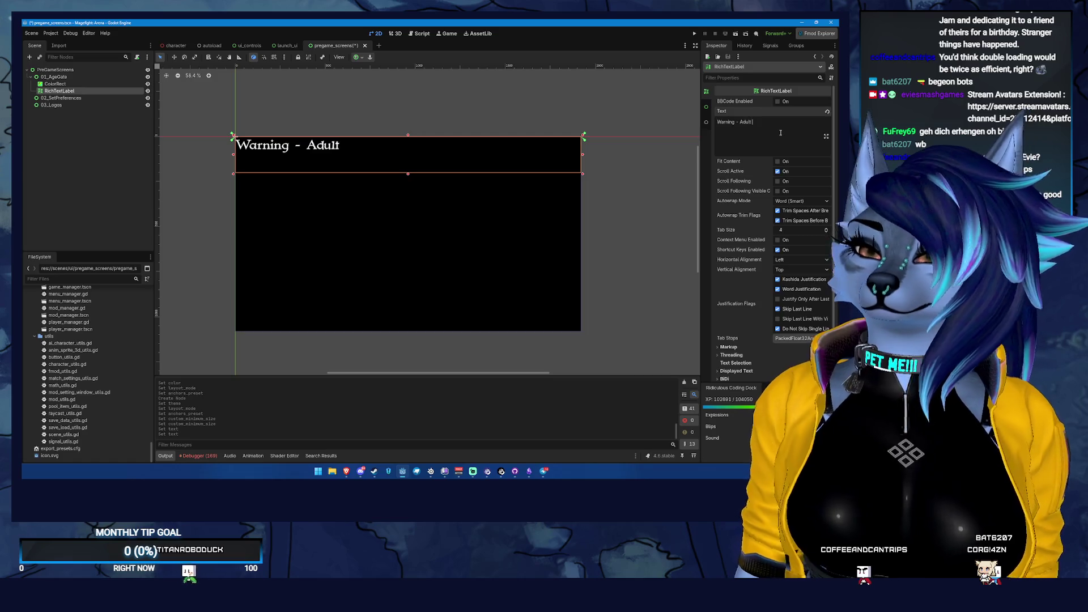
pyautogui.write(' Content')
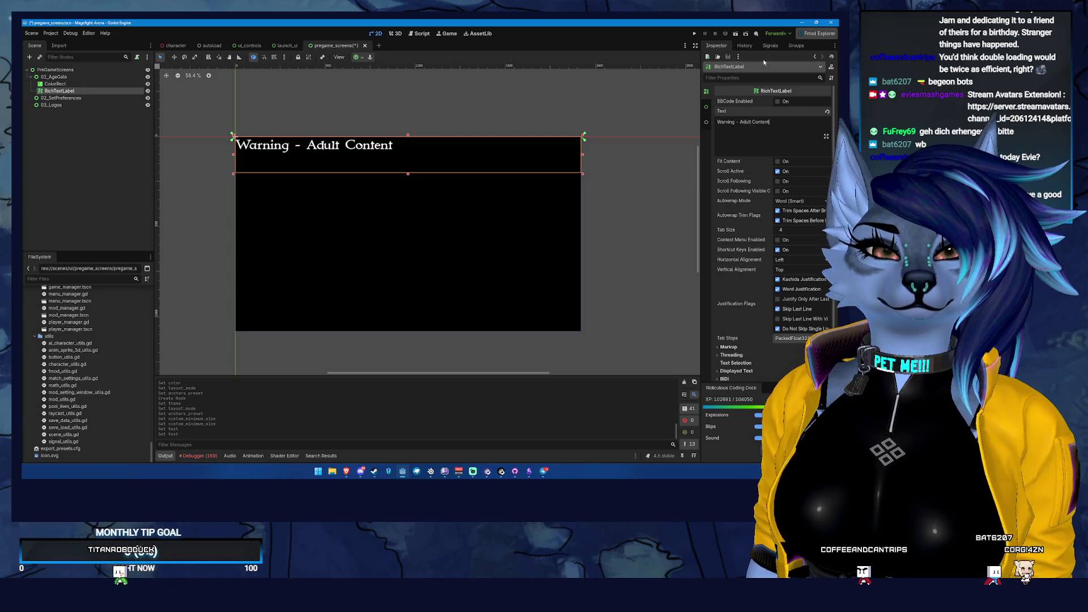
pyautogui.click(799, 259)
pyautogui.click(797, 278)
pyautogui.click(799, 269)
pyautogui.click(797, 288)
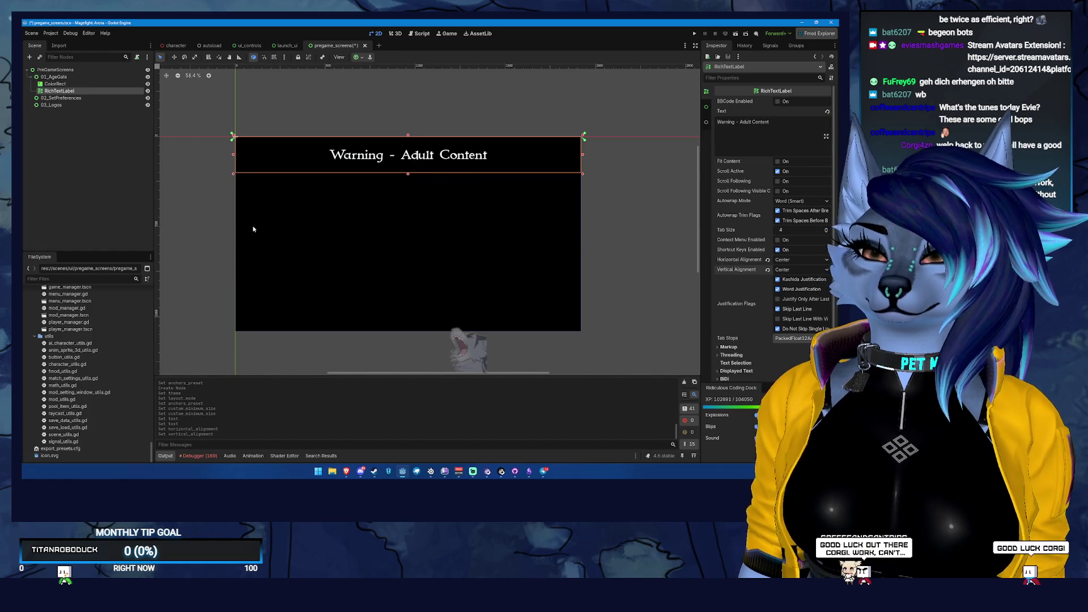
pyautogui.doubleClick(112, 91)
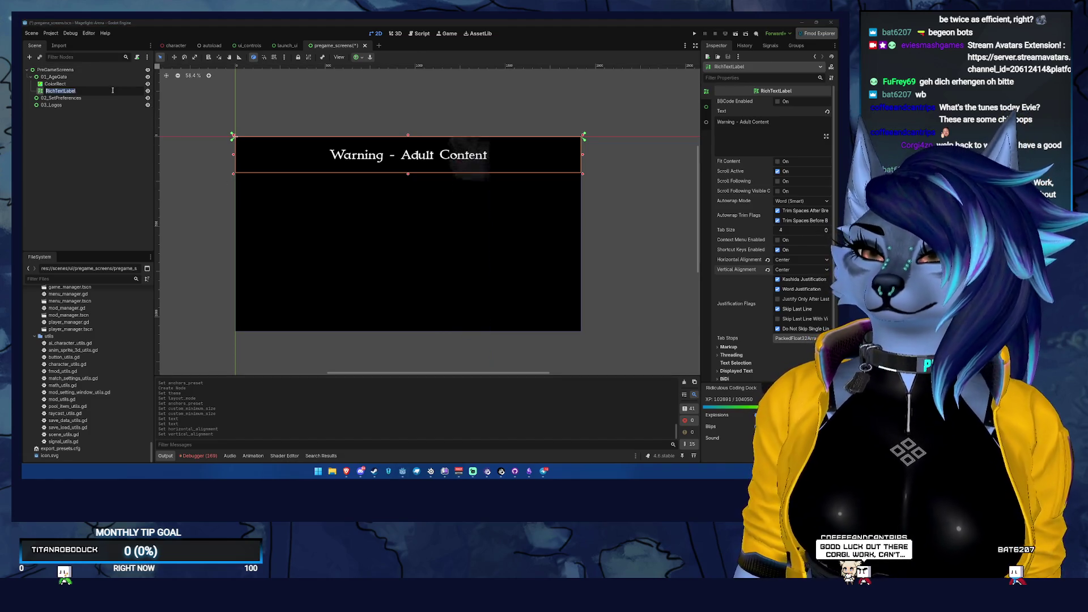
# - Rename the label to Title and duplicate it as Content
pyautogui.write('Title')
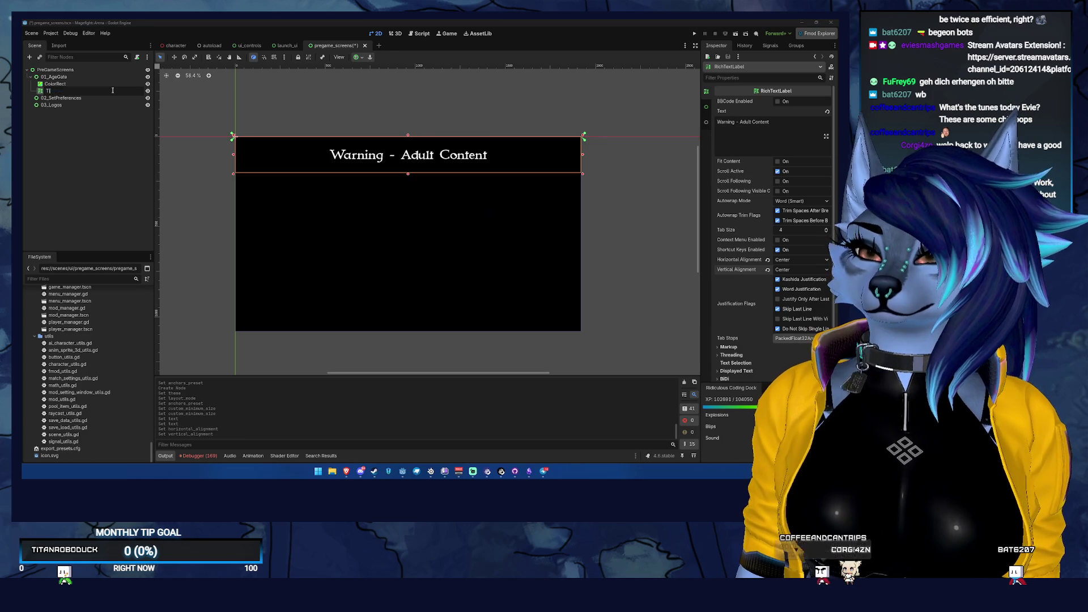
pyautogui.press('Return')
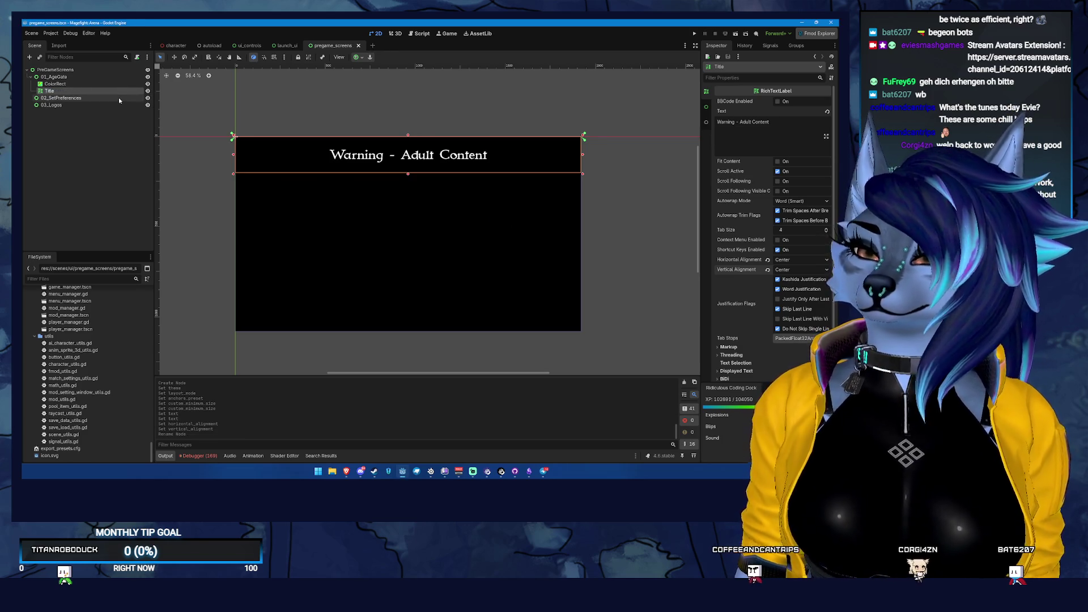
pyautogui.hotkey('ctrl', 'd')
pyautogui.doubleClick(72, 97)
pyautogui.write('Con')
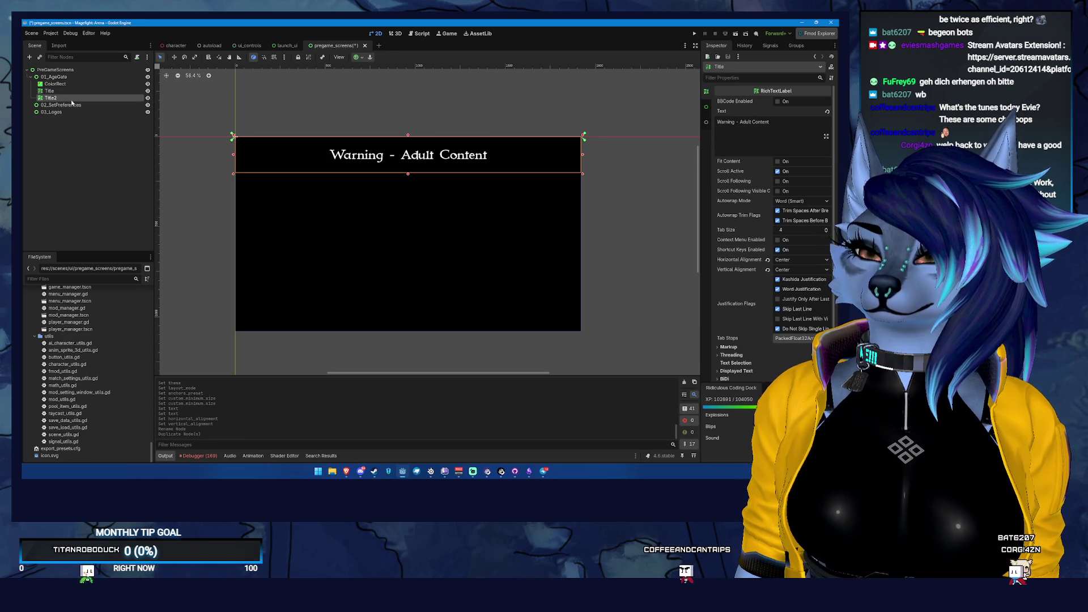
pyautogui.write('tent')
pyautogui.press('Return')
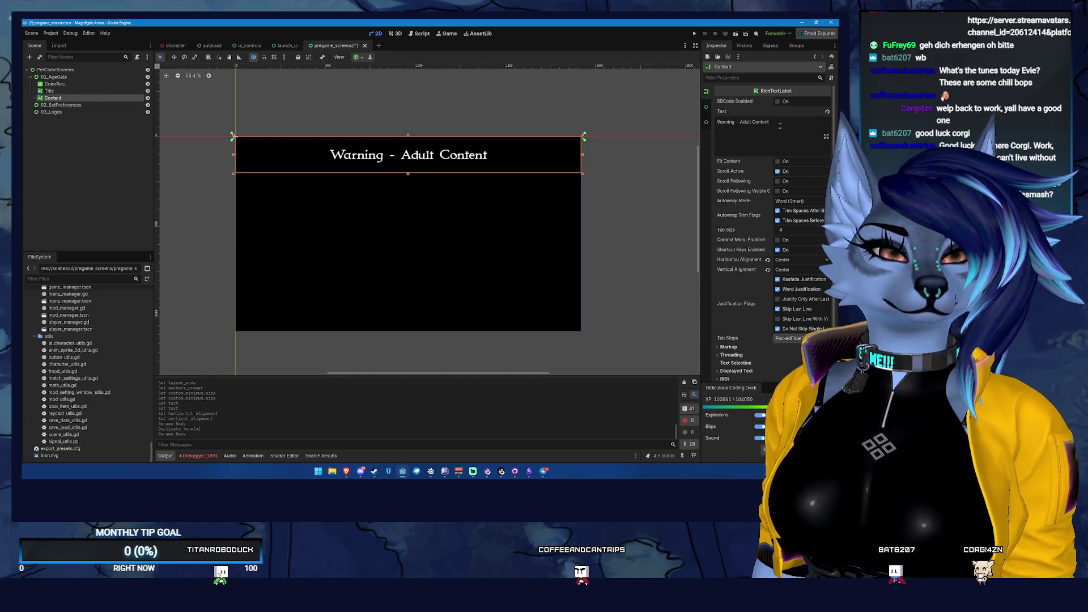
# - Anchor the Content label with the HCenter Wide preset as a full-width middle band
pyautogui.click(706, 107)
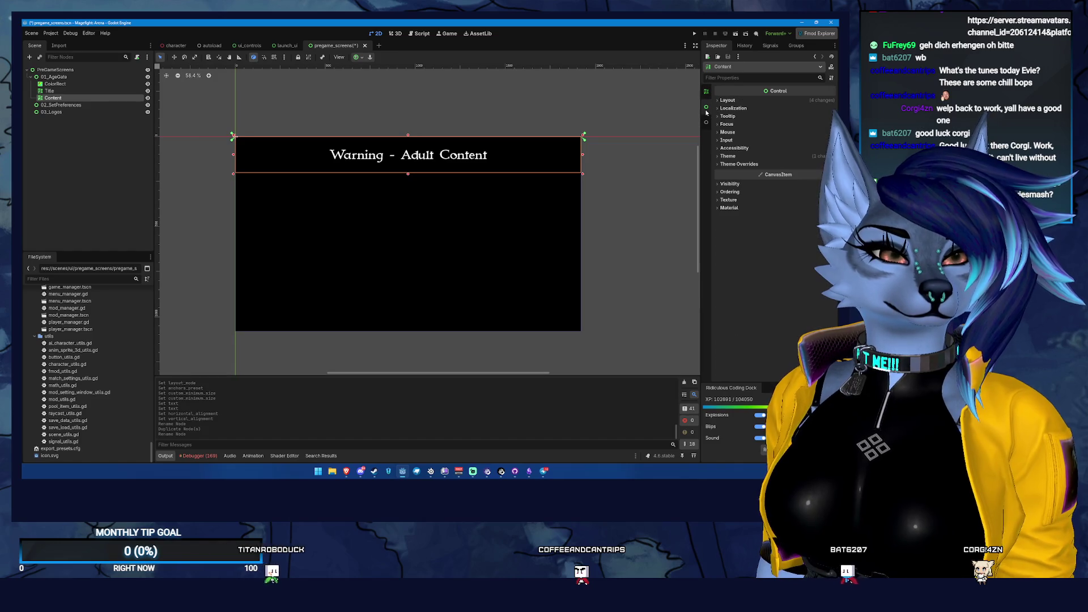
pyautogui.click(742, 100)
pyautogui.click(813, 173)
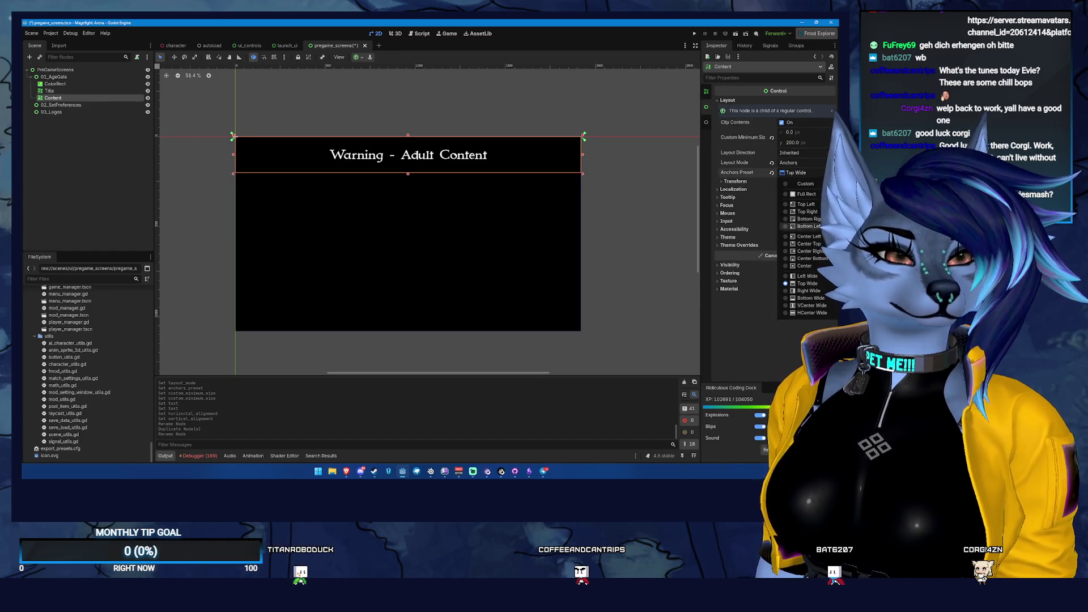
pyautogui.click(820, 265)
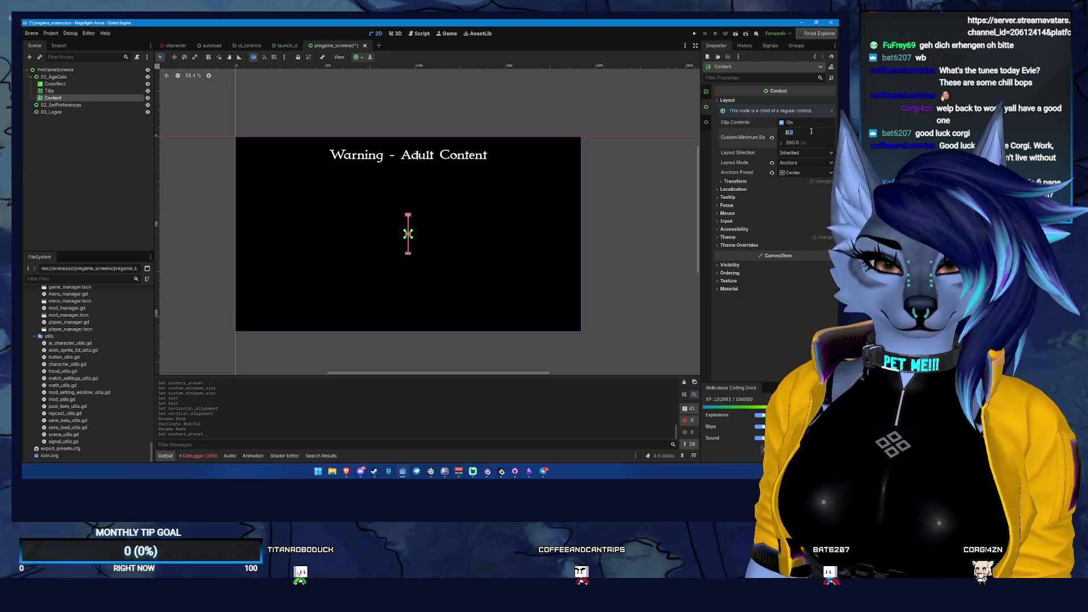
pyautogui.click(734, 181)
pyautogui.click(804, 172)
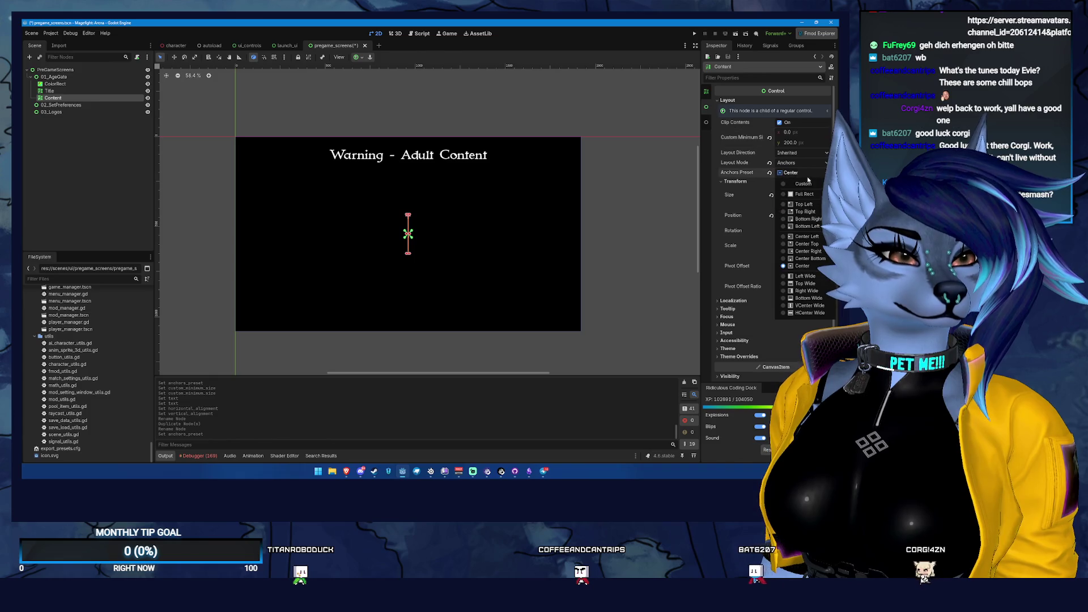
pyautogui.click(820, 312)
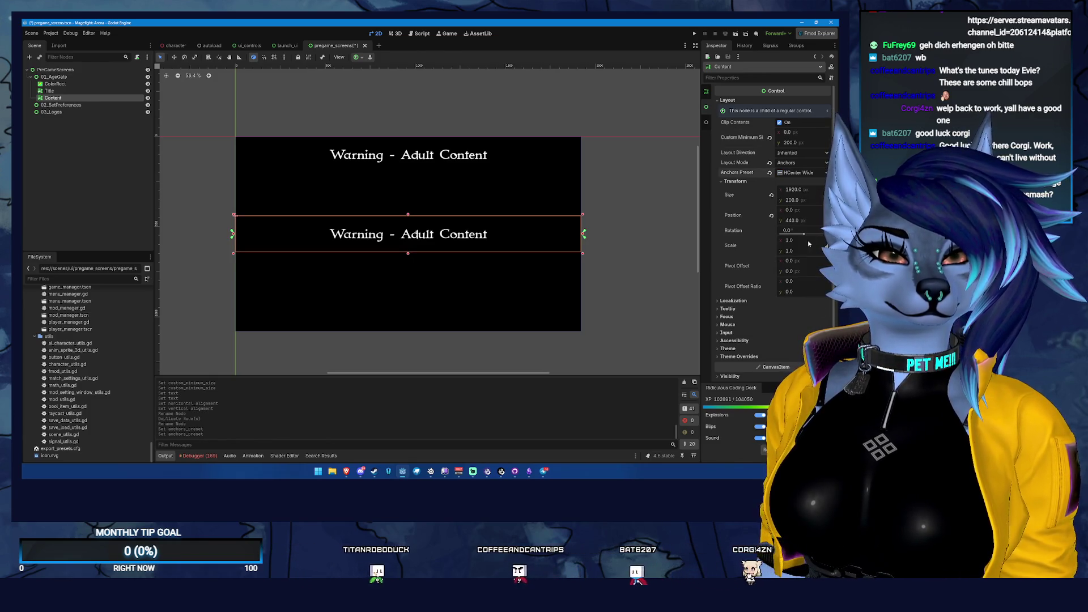
pyautogui.scroll(10, 727, 124)
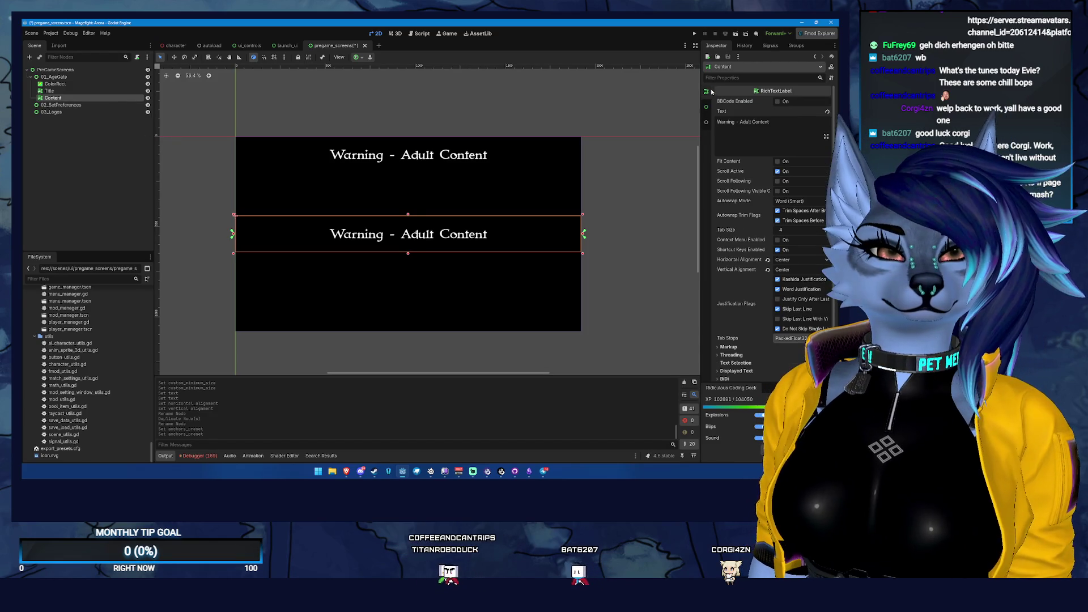
# - Replace Content's text with the 'prohibited if not at least 18 (21 in some areas)' warning
pyautogui.tripleClick(798, 130)
pyautogui.write('Playing this game i')
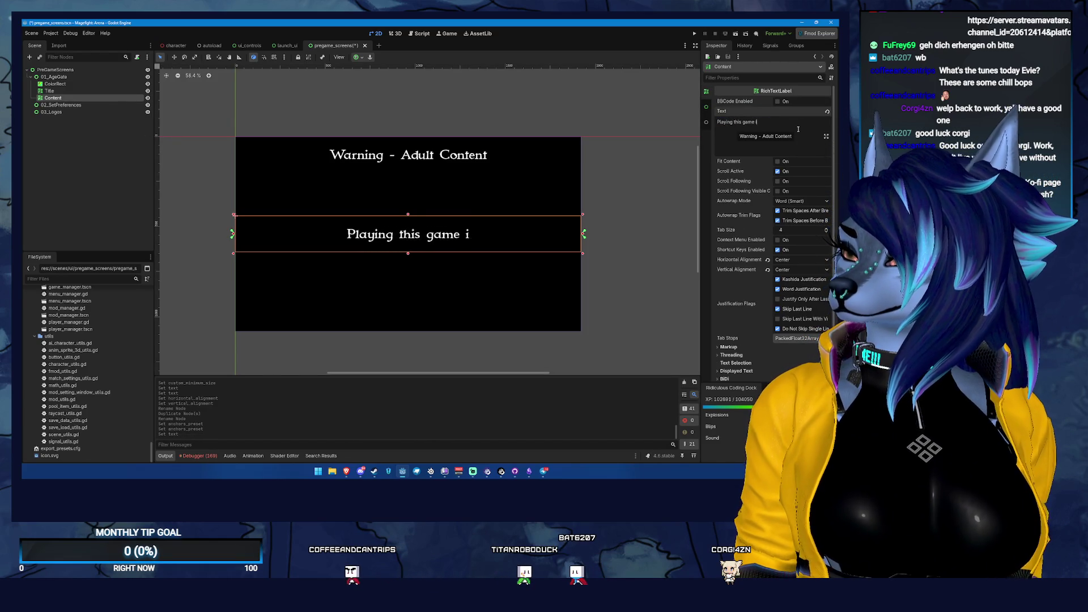
pyautogui.write('ted if ')
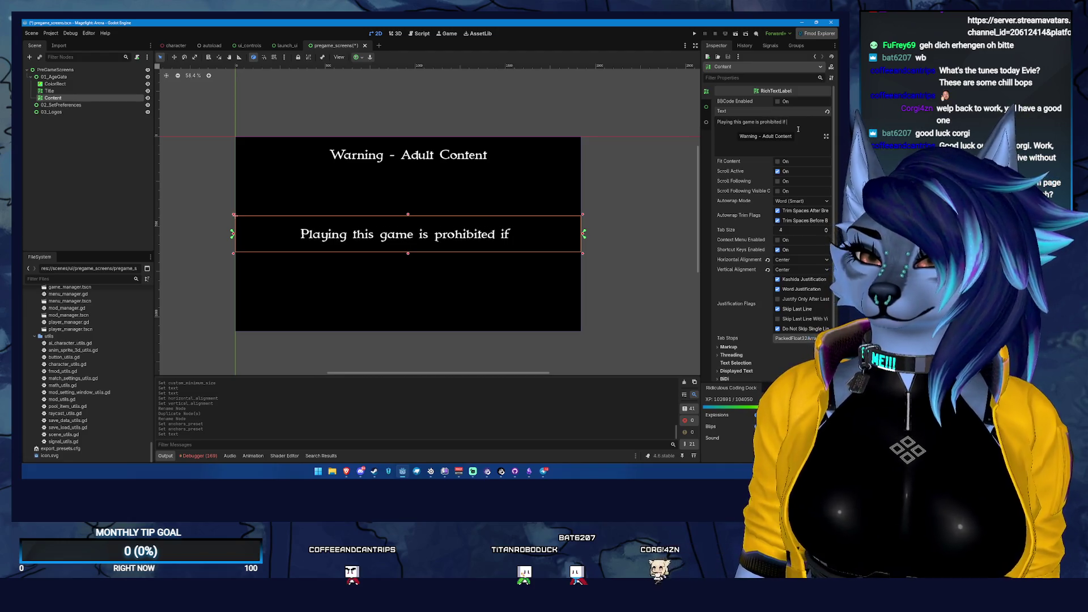
pyautogui.write('you are not at least 18 years o')
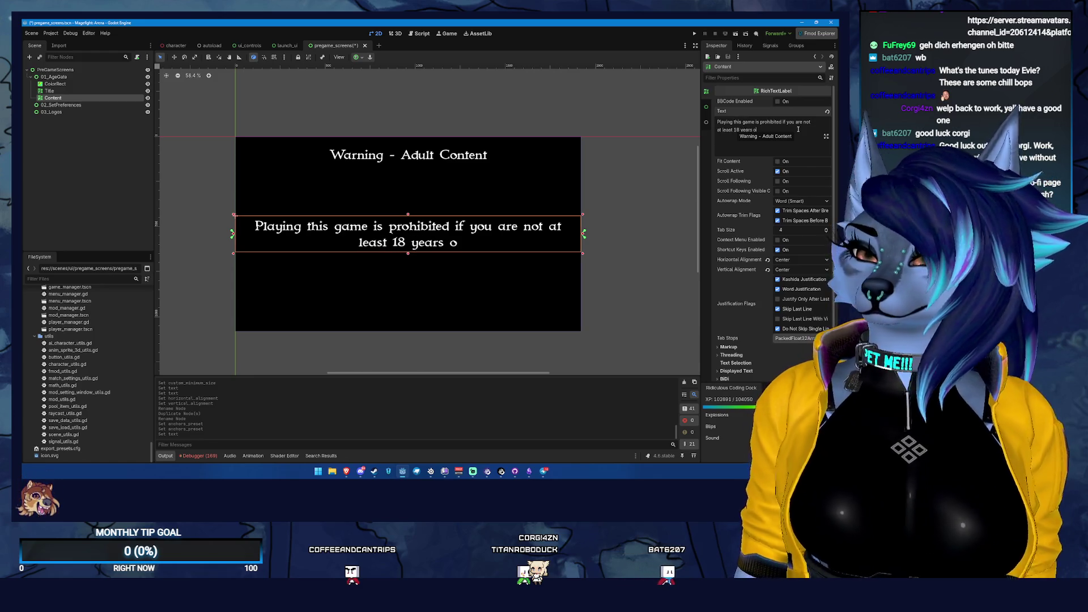
pyautogui.write(' (21 in some area')
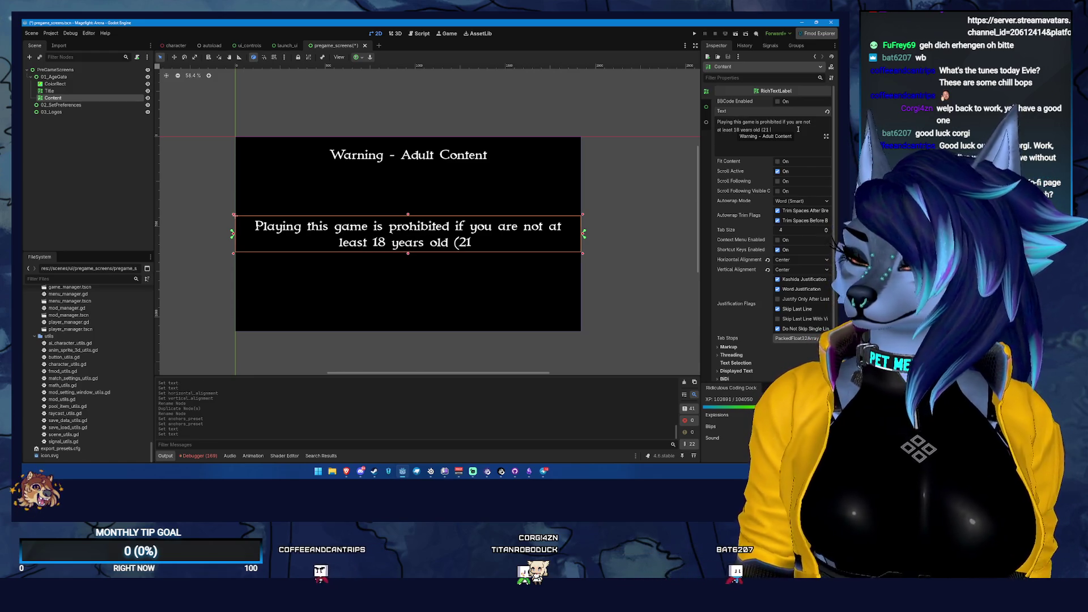
pyautogui.write('s) or if you are')
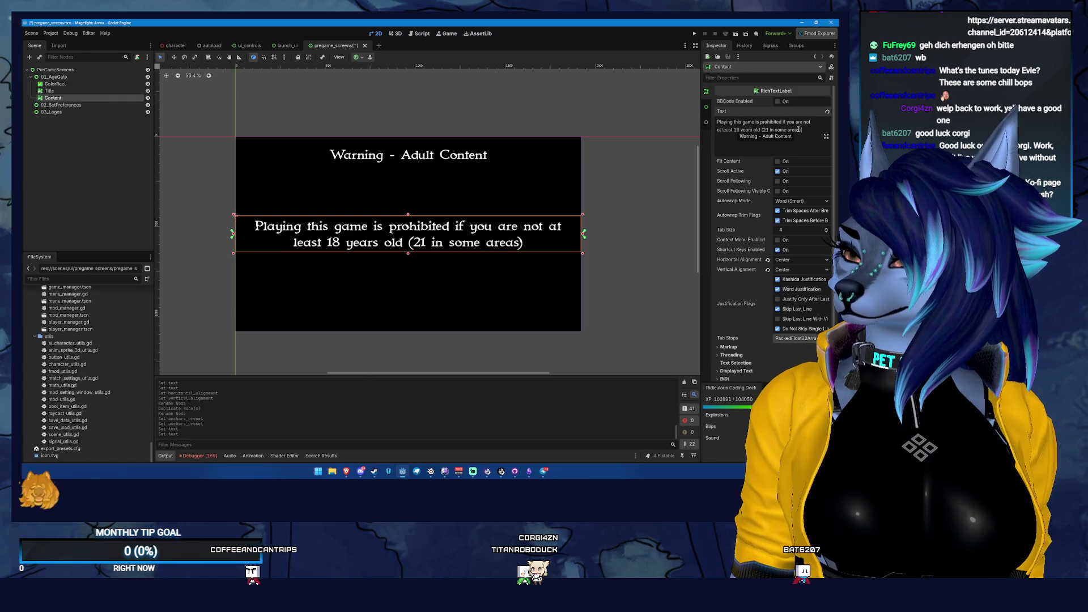
pyautogui.write(' visi')
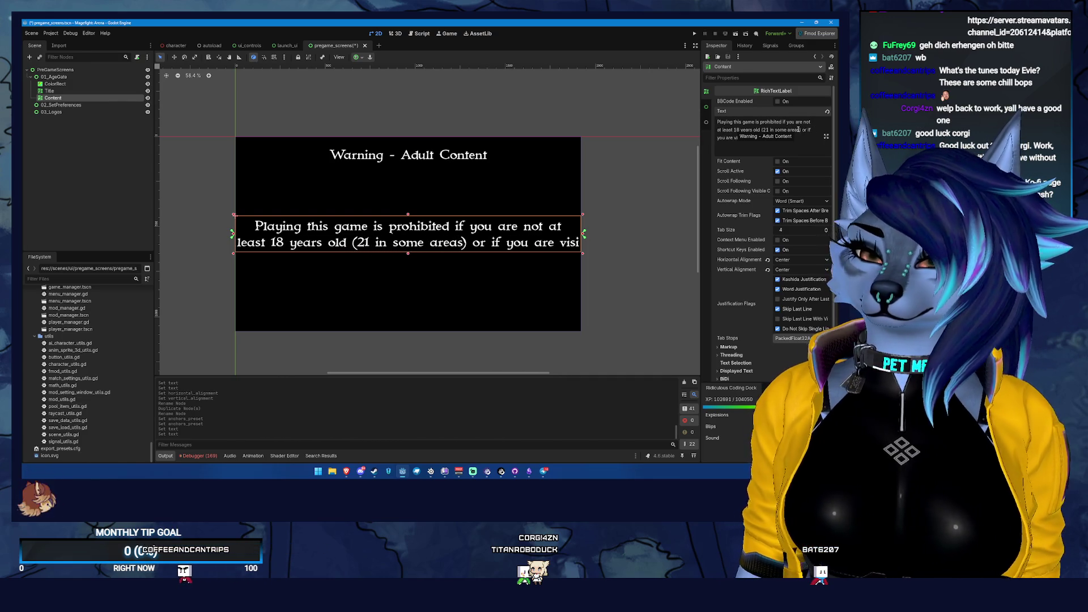
pyautogui.press('BackSpace')
pyautogui.press('BackSpace')
pyautogui.write('playing this game from the jurisdiction of any')
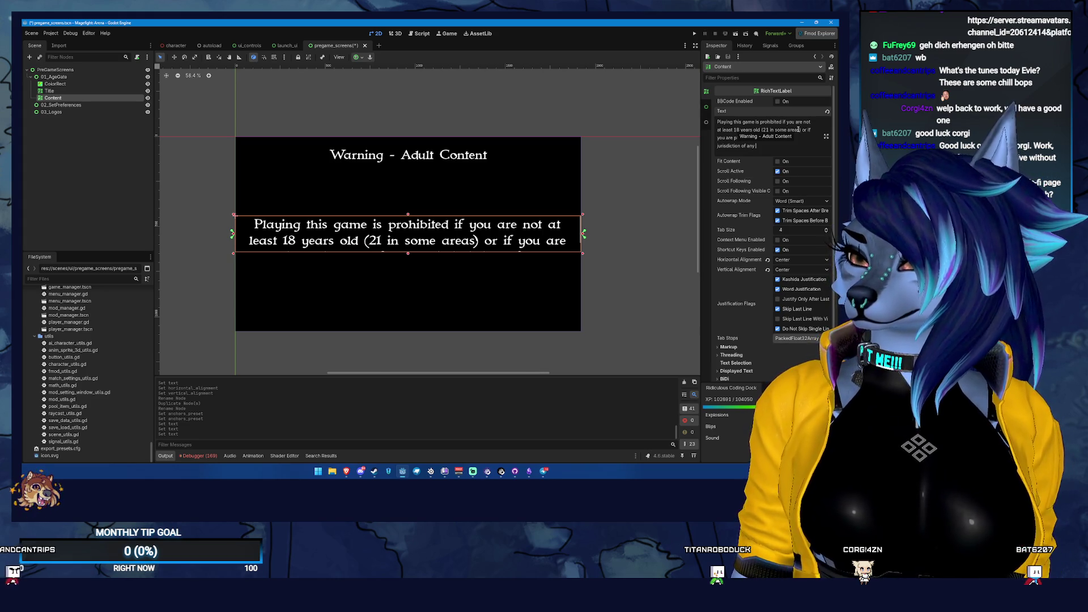
pyautogui.click(705, 107)
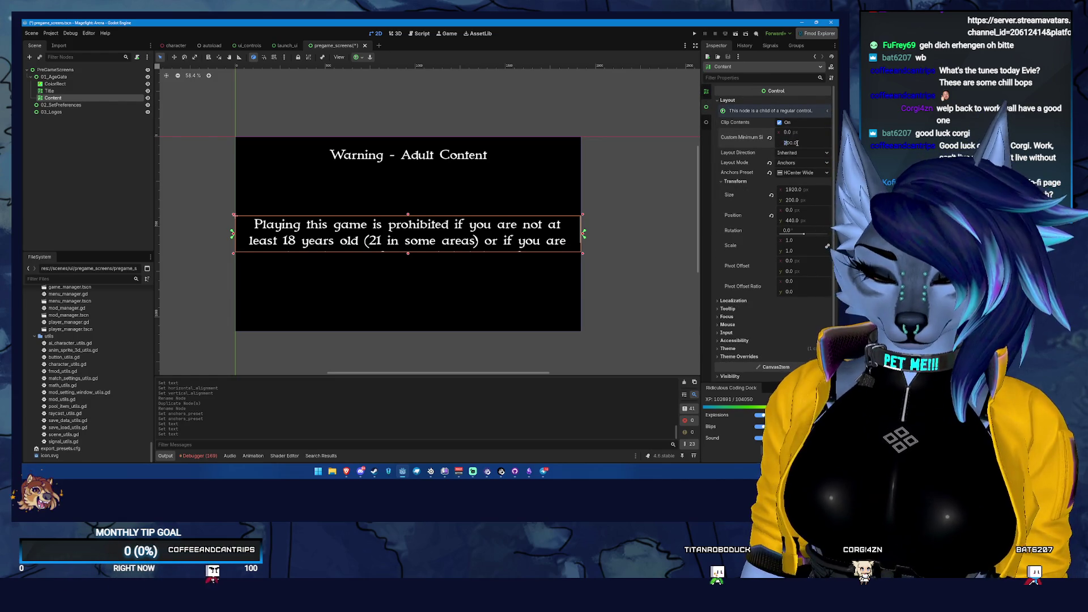
# - Set the Content box minimum height to 200 and finish the warning with the jurisdiction clause and a 'By clicking Play Game' paragraph
pyautogui.press('Return')
pyautogui.scroll(5, 745, 111)
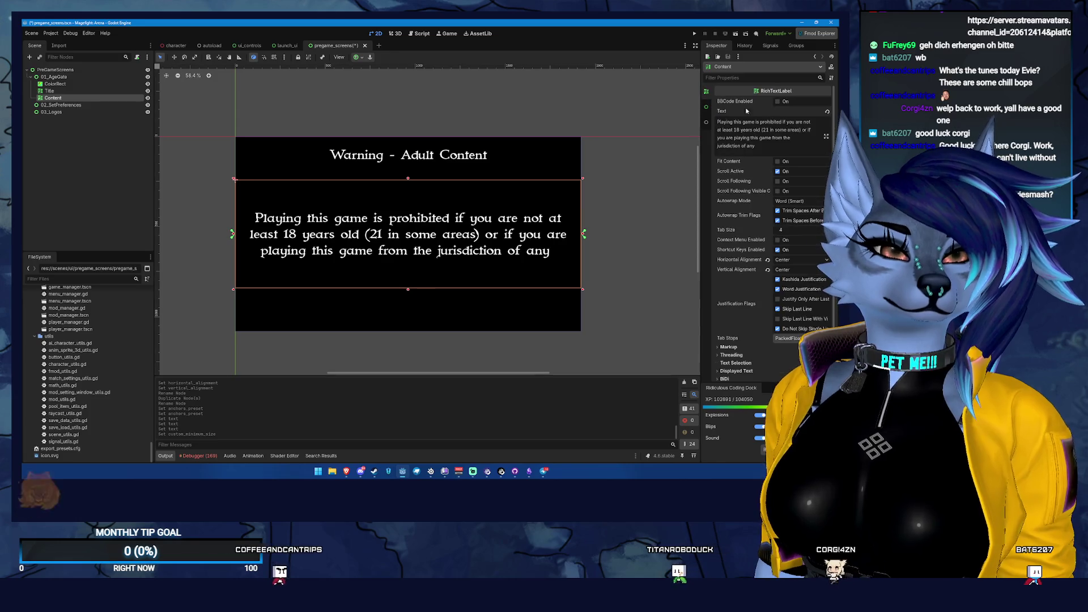
pyautogui.write(' mun')
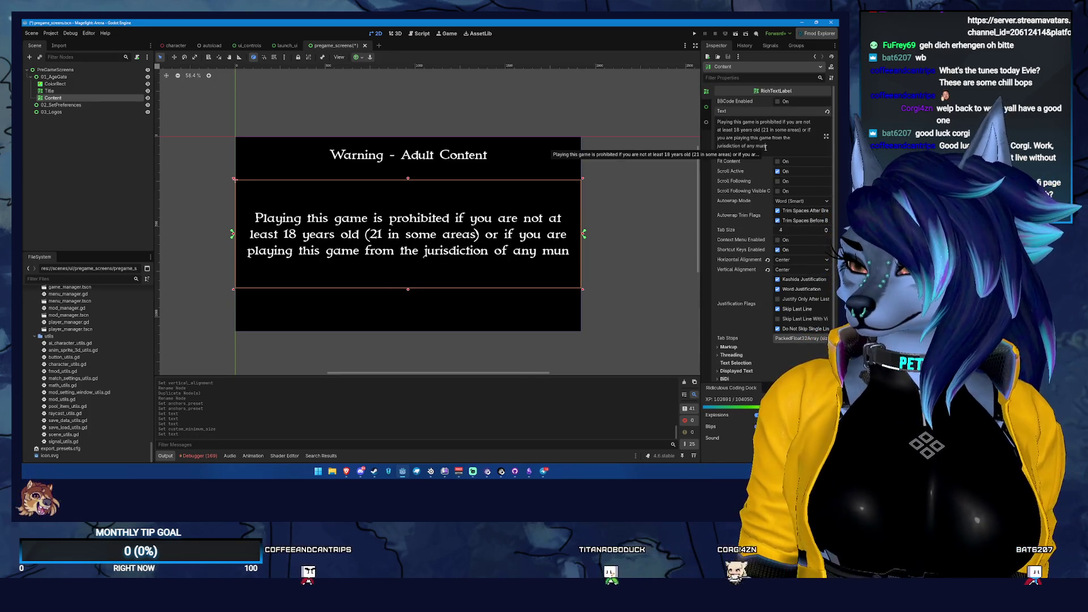
pyautogui.write('icipality, city, state, cou')
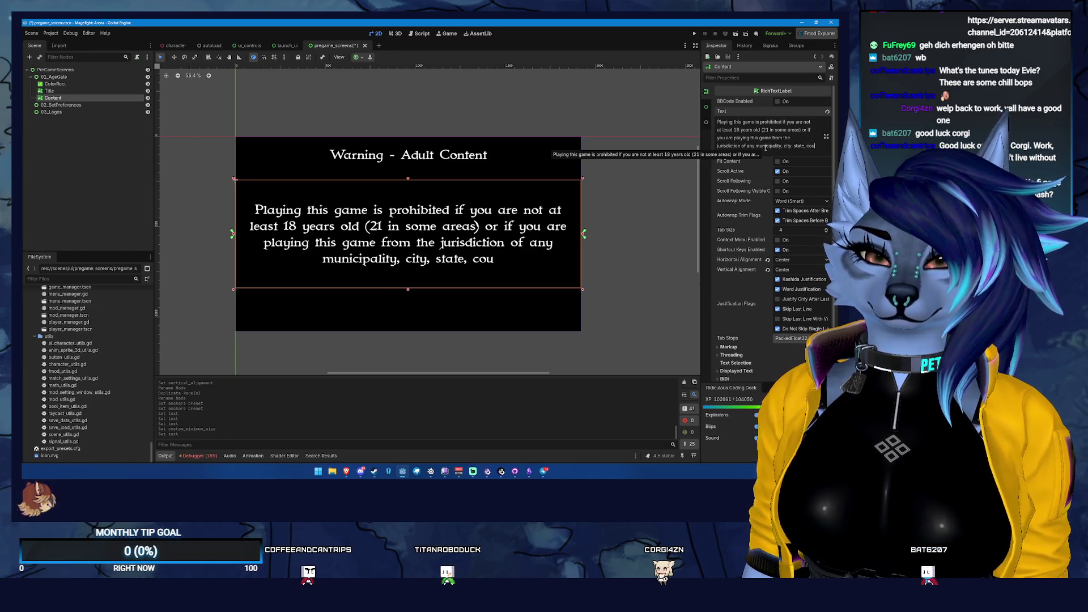
pyautogui.write('ntry or other')
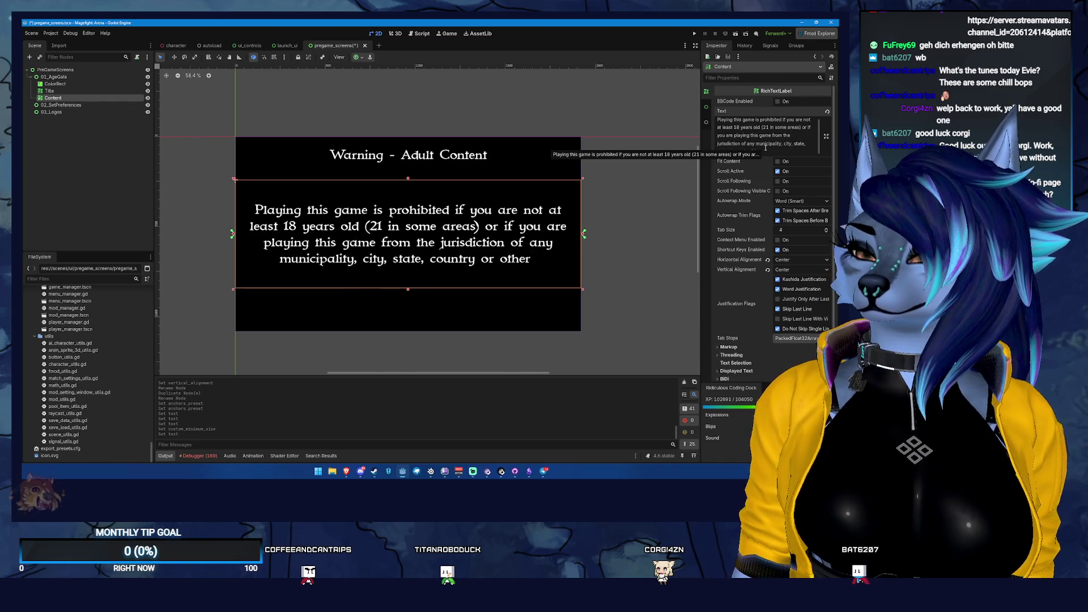
pyautogui.write(' governmental entity')
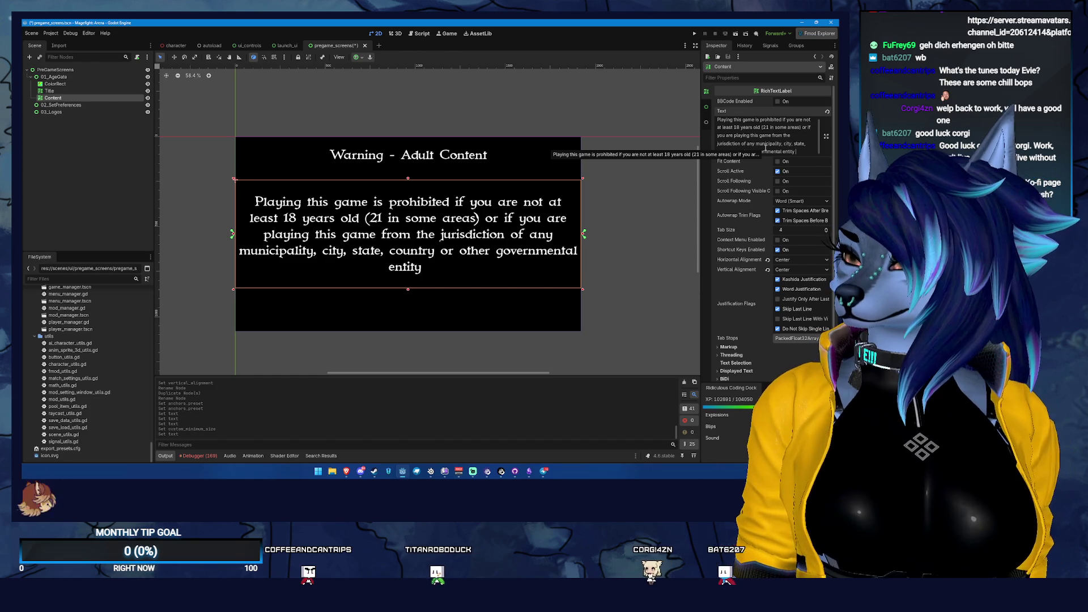
pyautogui.write(' where viewing adult cont')
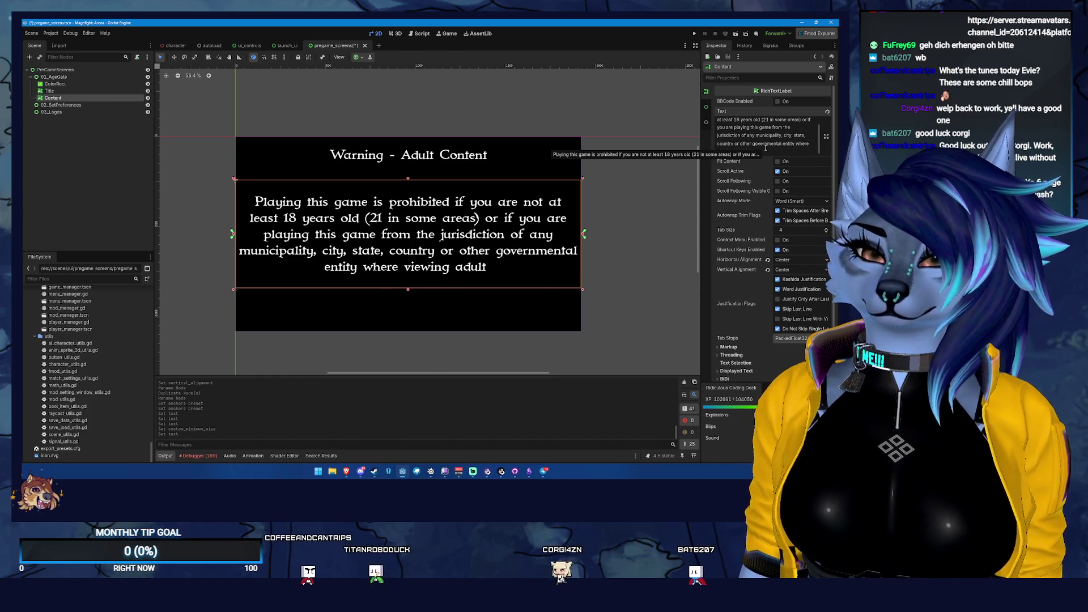
pyautogui.write('ent is prog')
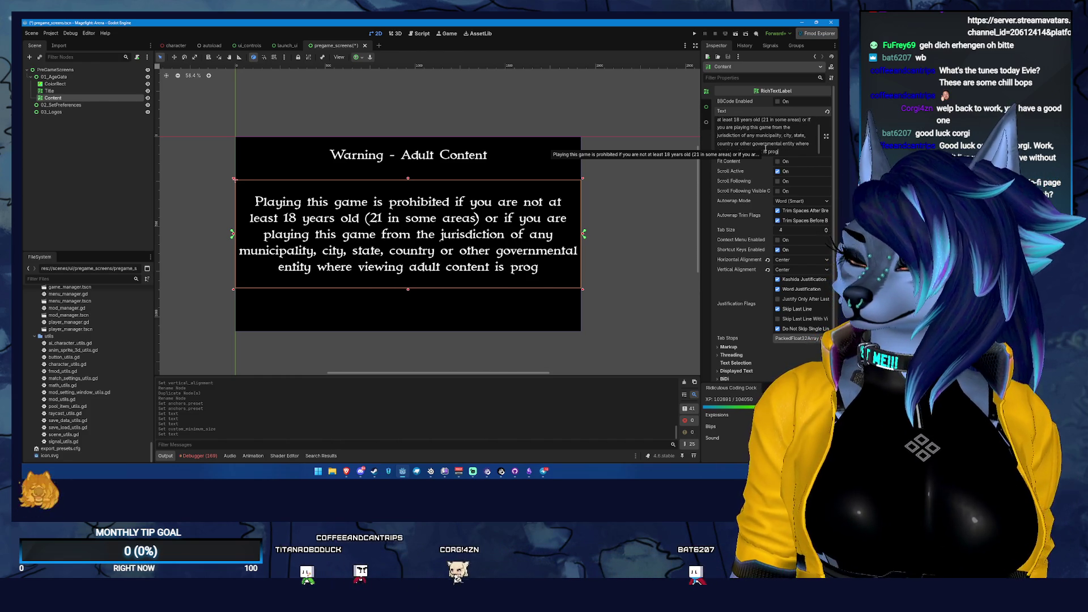
pyautogui.press('BackSpace')
pyautogui.write('hibited by law.')
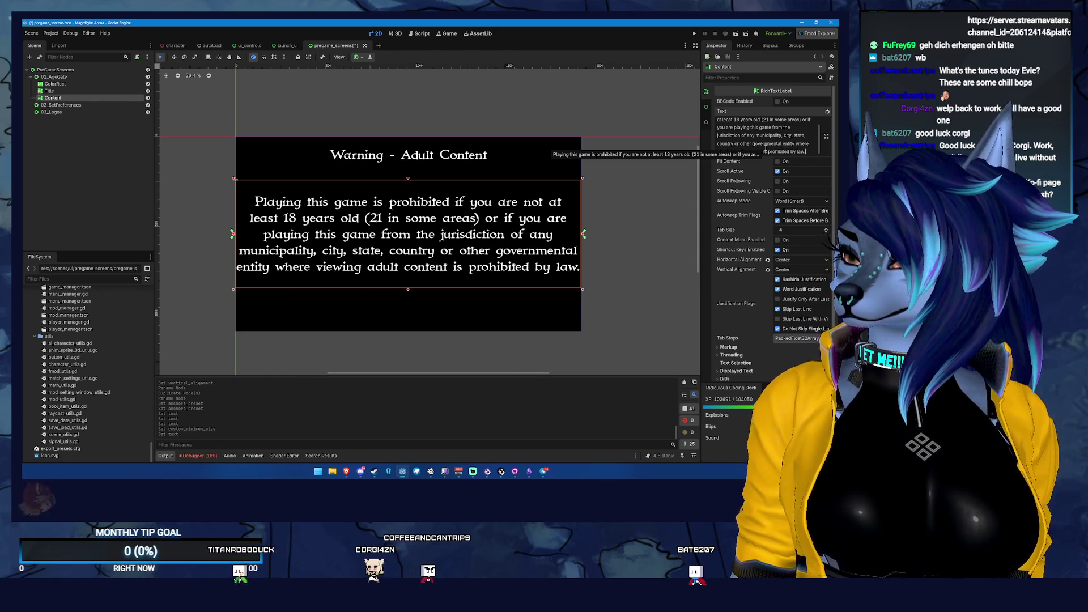
pyautogui.press('Return')
pyautogui.press('Return')
pyautogui.write('B')
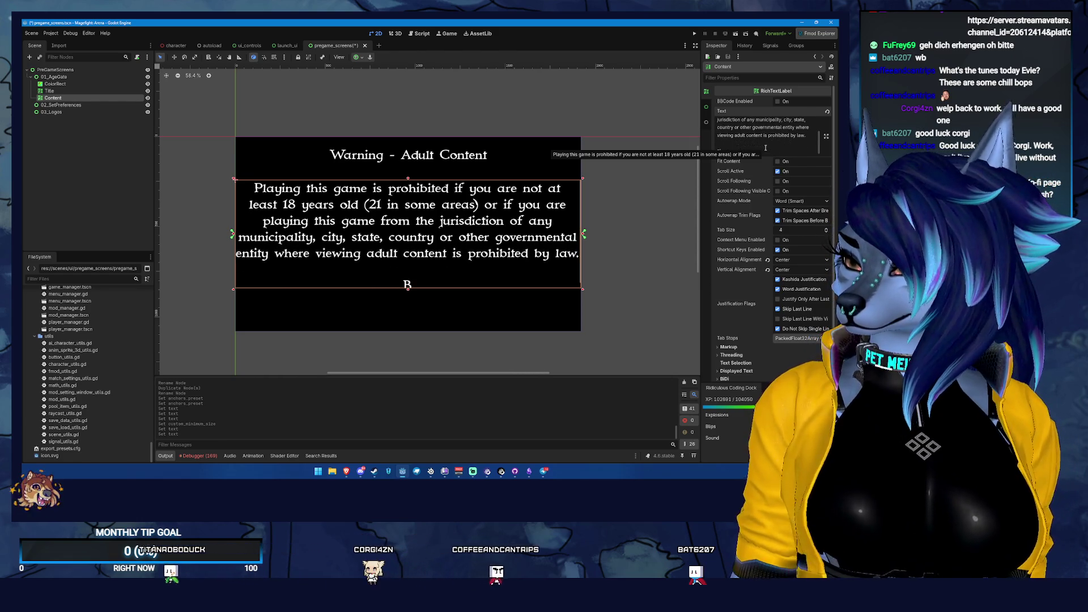
pyautogui.write('y clicking Play Game y')
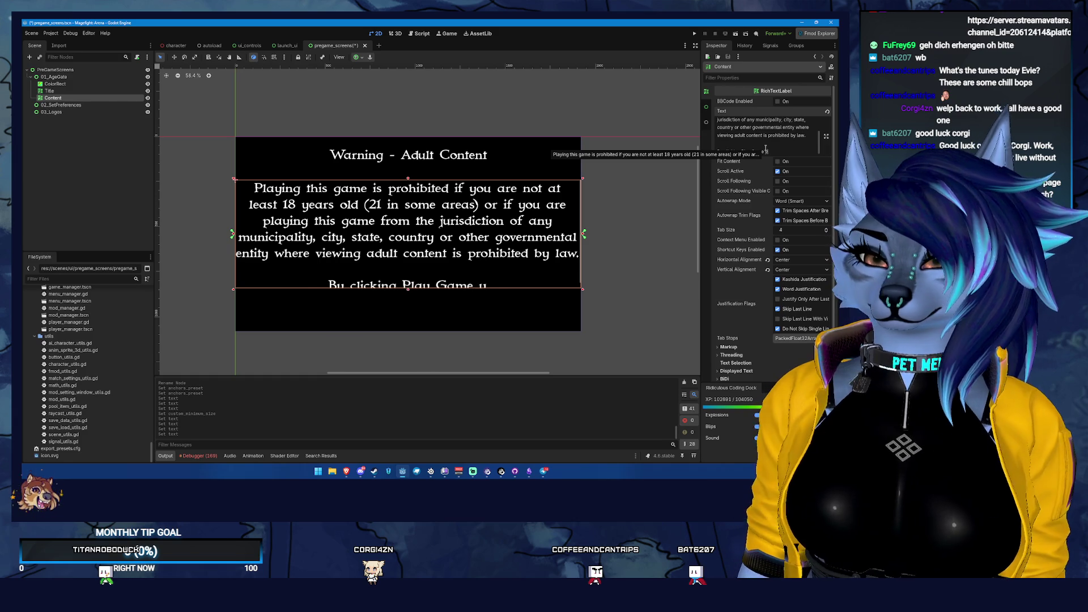
pyautogui.write('that you are of legal age to view this con')
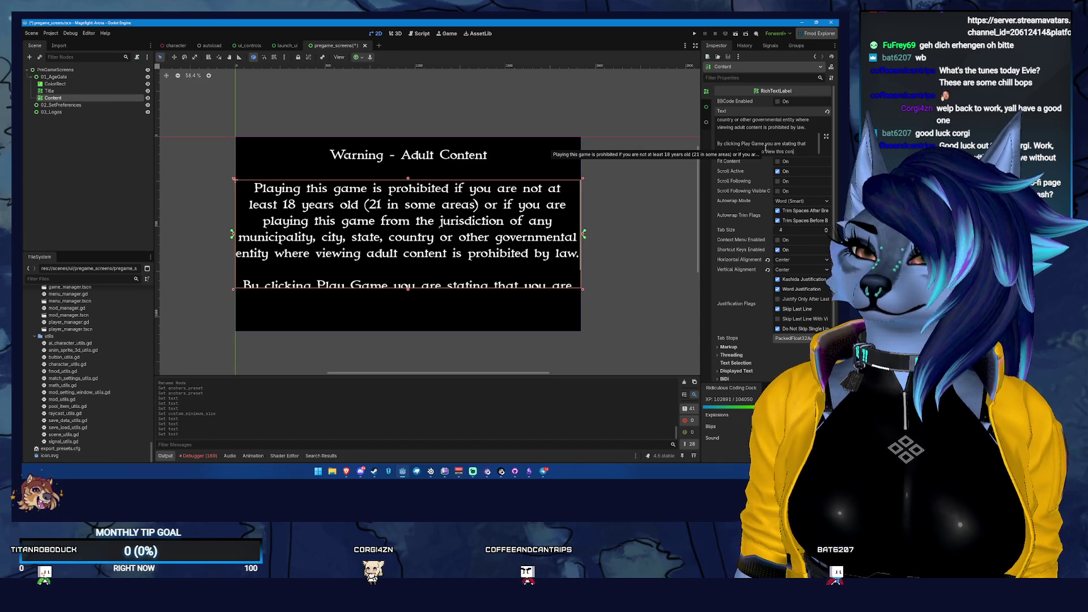
pyautogui.write('.')
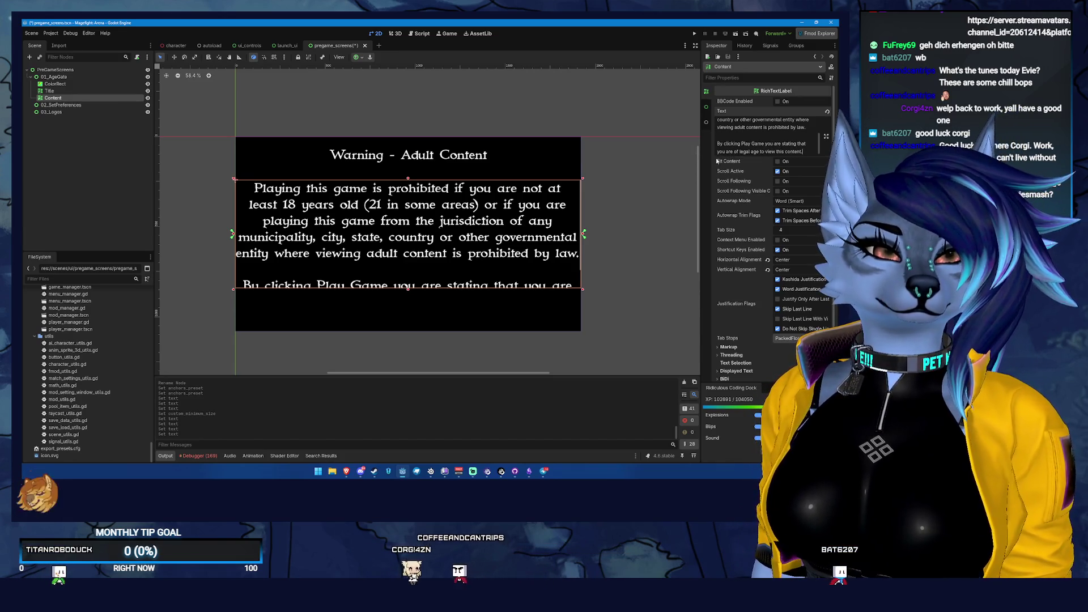
pyautogui.click(706, 106)
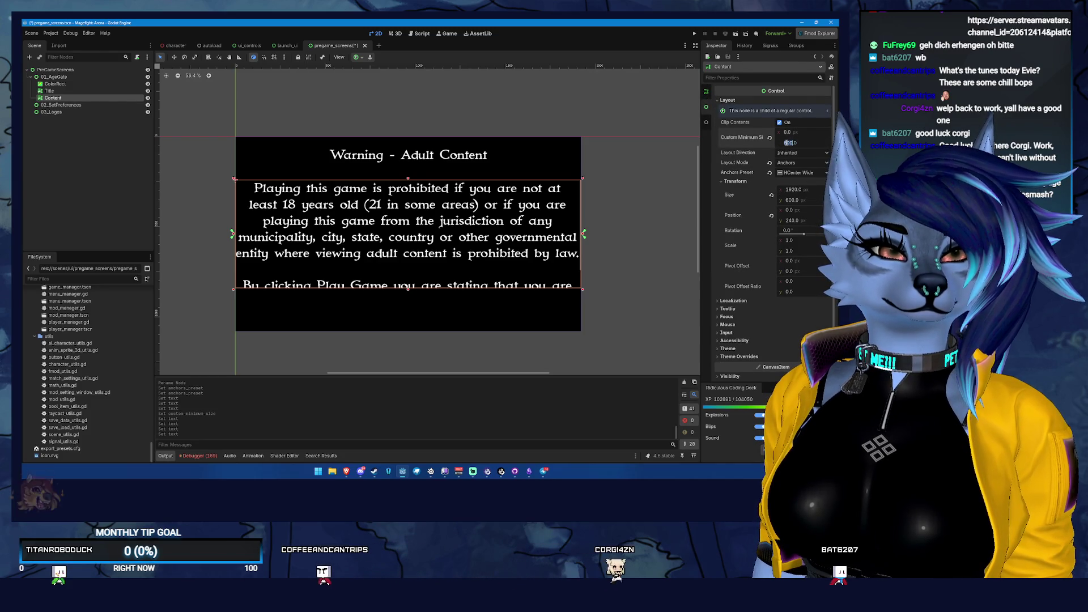
pyautogui.write('60')
pyautogui.press('Return')
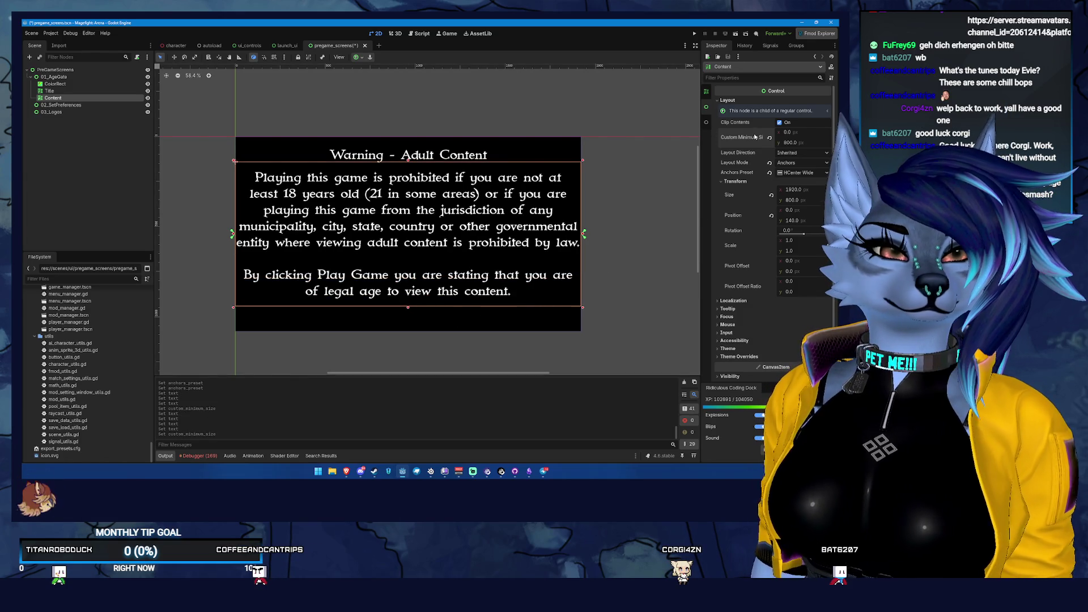
pyautogui.click(706, 91)
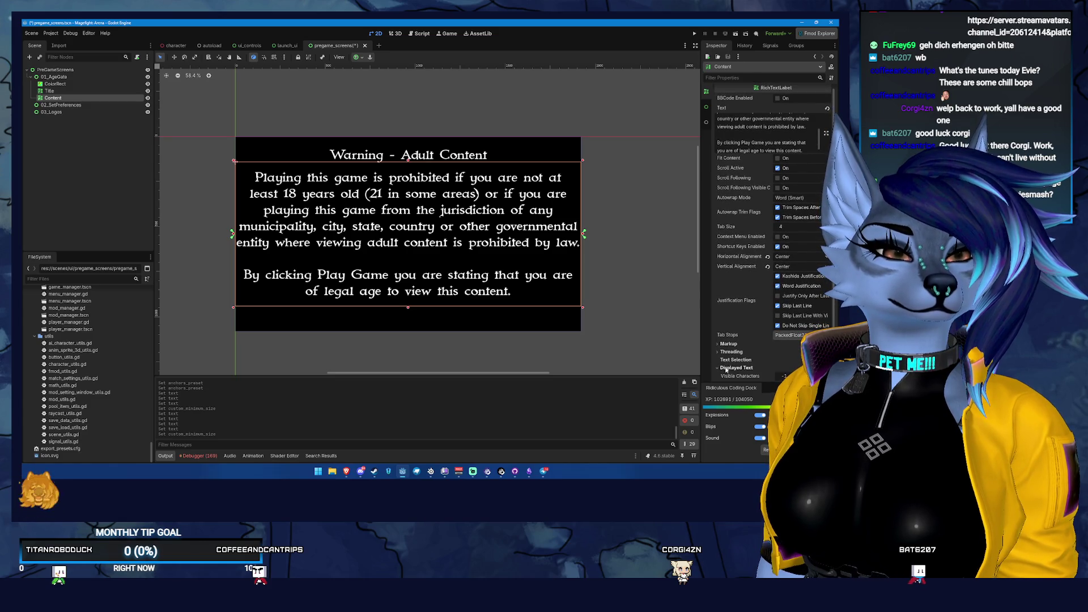
pyautogui.click(705, 120)
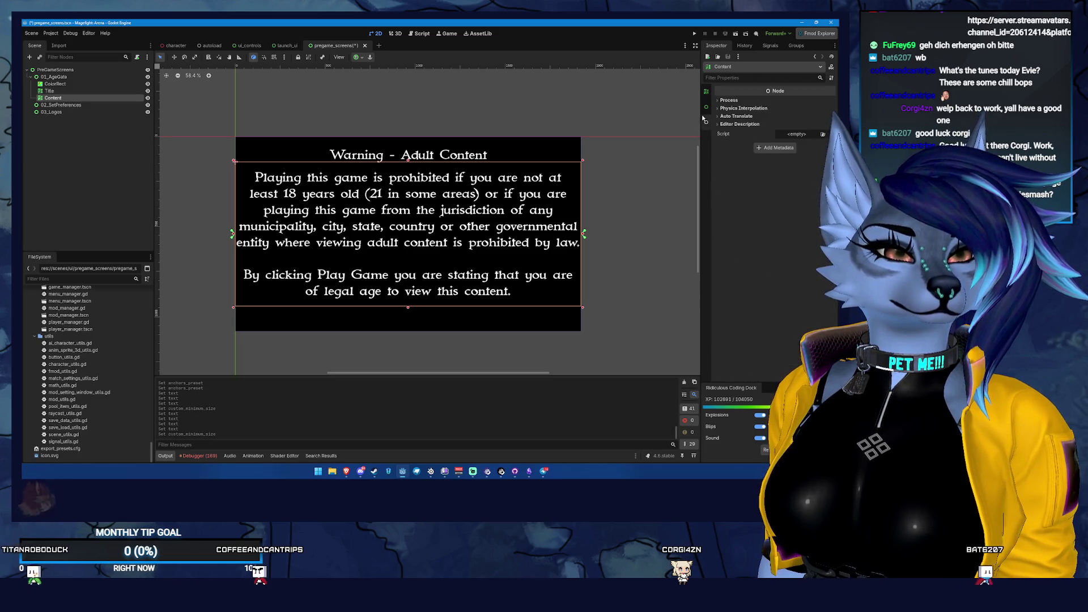
pyautogui.click(705, 107)
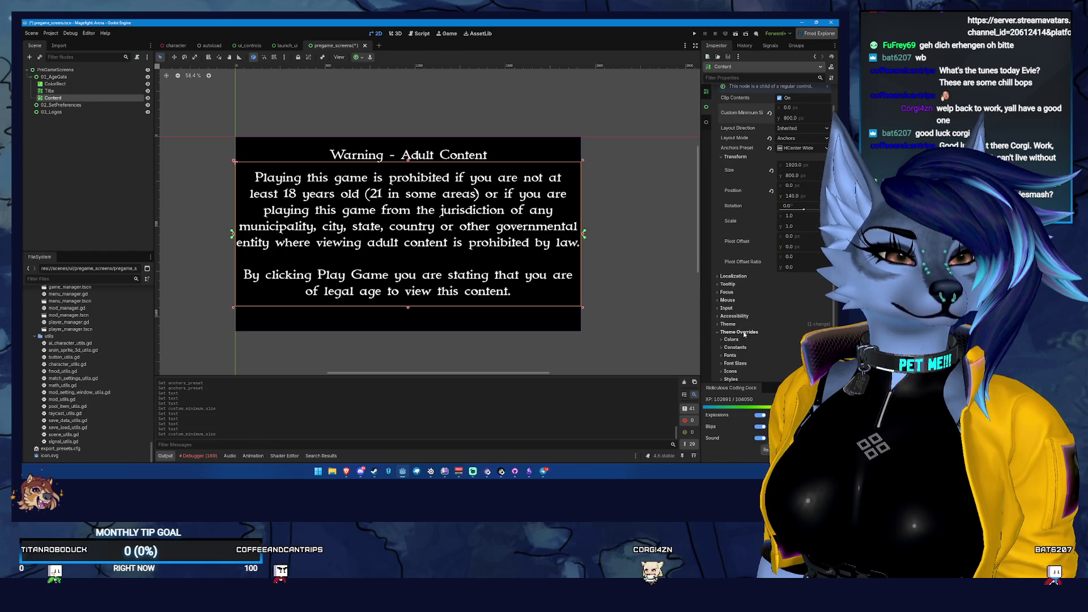
pyautogui.click(742, 316)
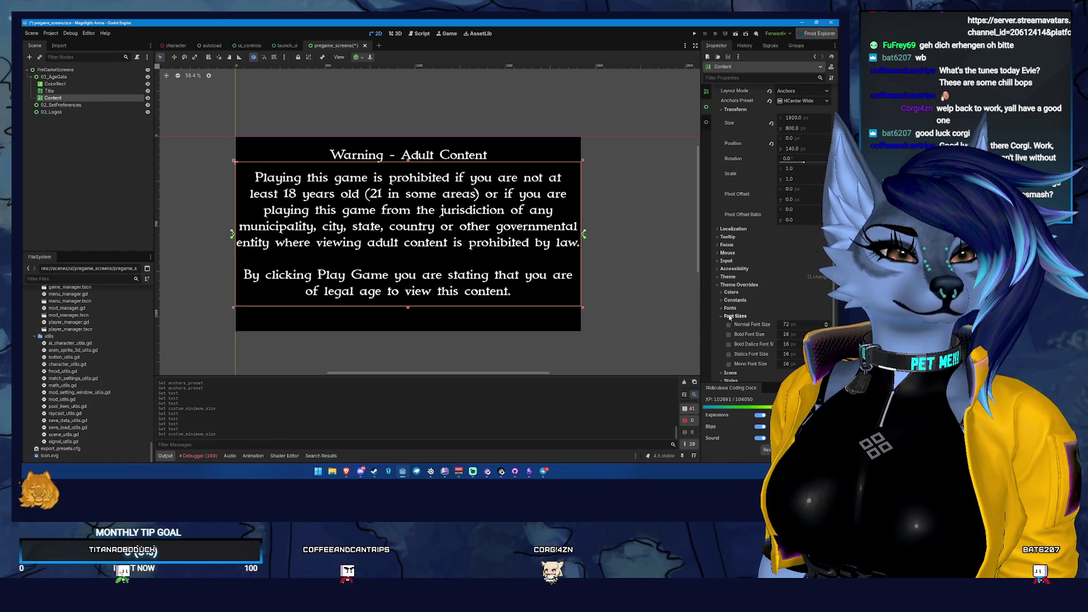
pyautogui.click(728, 325)
pyautogui.click(793, 323)
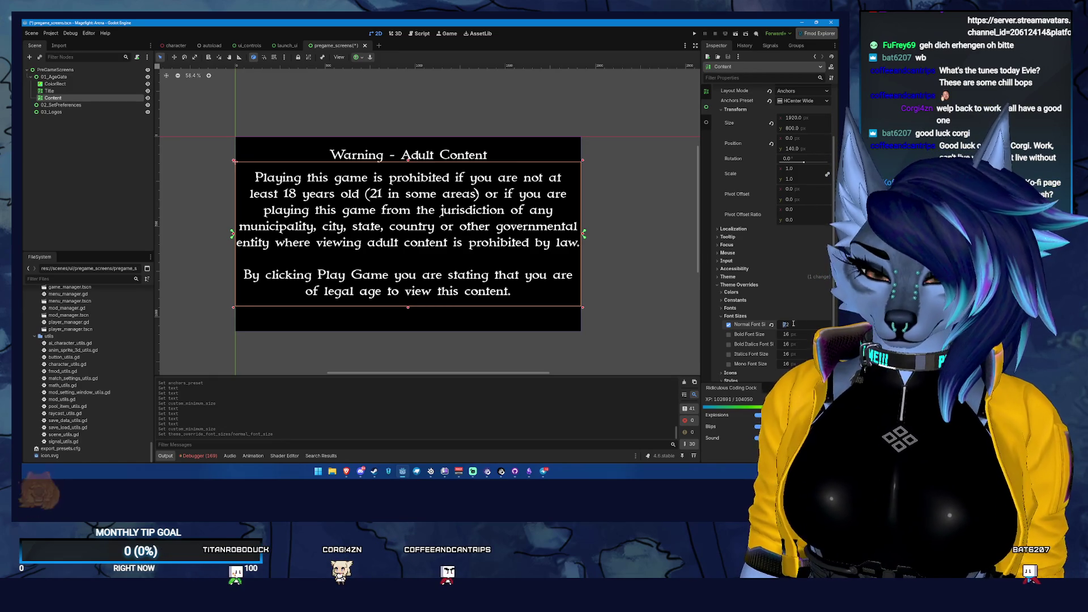
pyautogui.write('52')
pyautogui.press('Return')
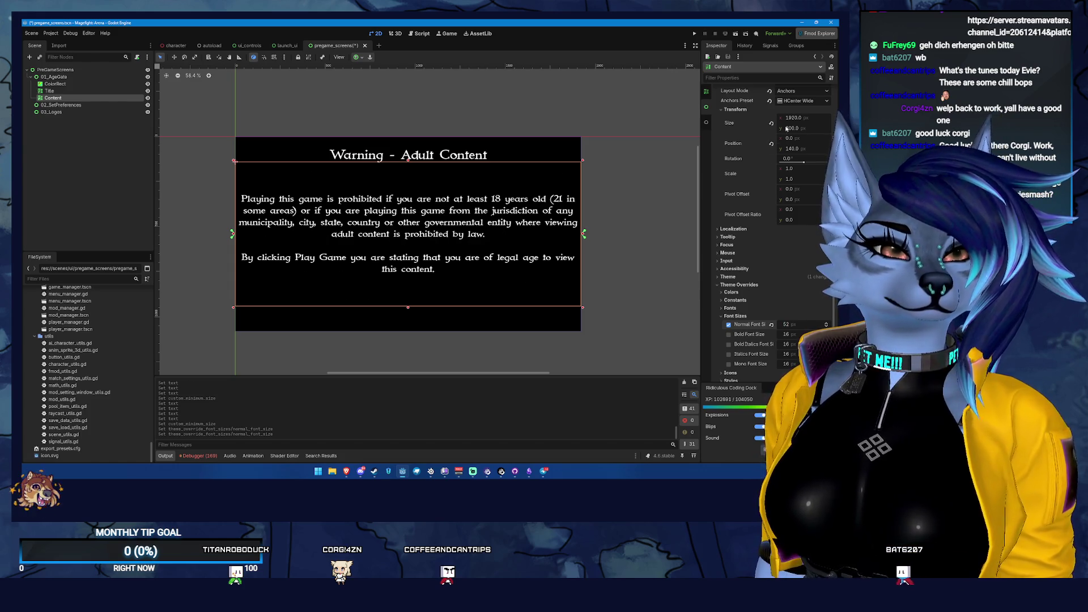
pyautogui.scroll(3, 813, 128)
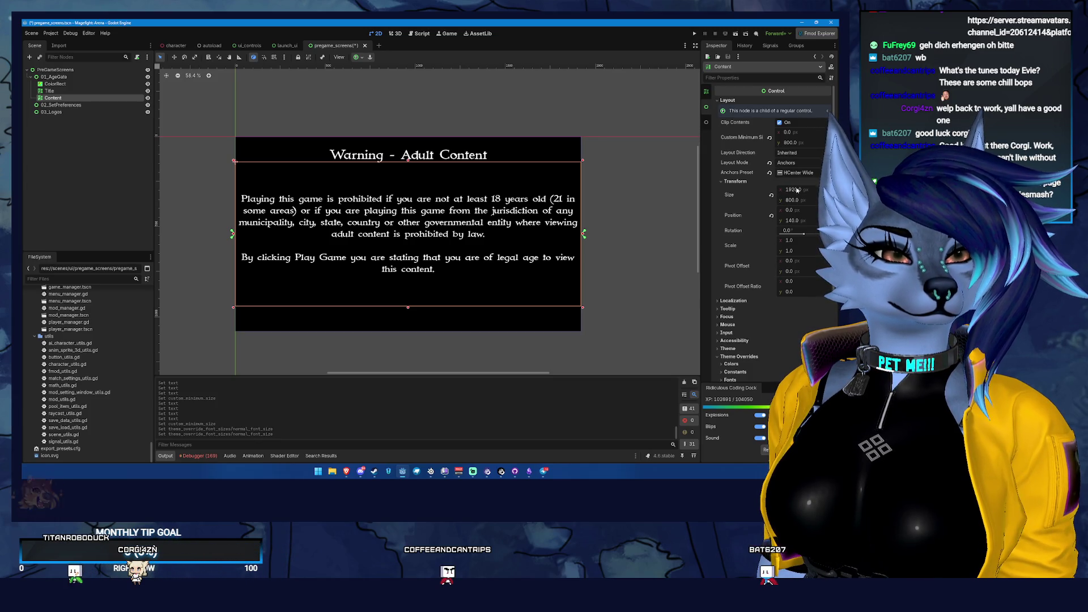
pyautogui.moveTo(799, 190); pyautogui.dragTo(784, 189)
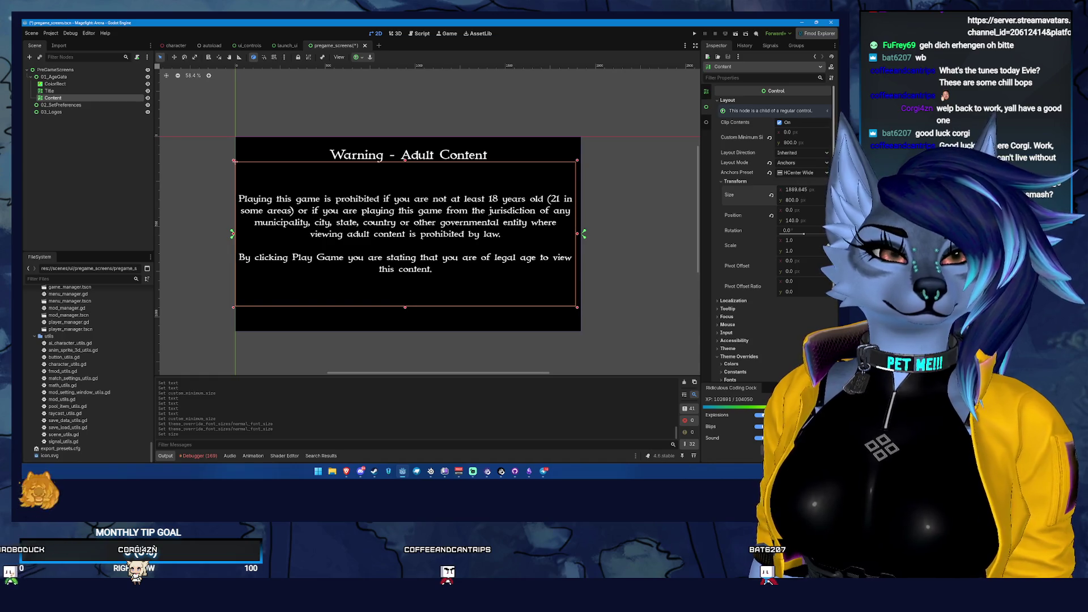
pyautogui.hotkey('ctrl', 'z')
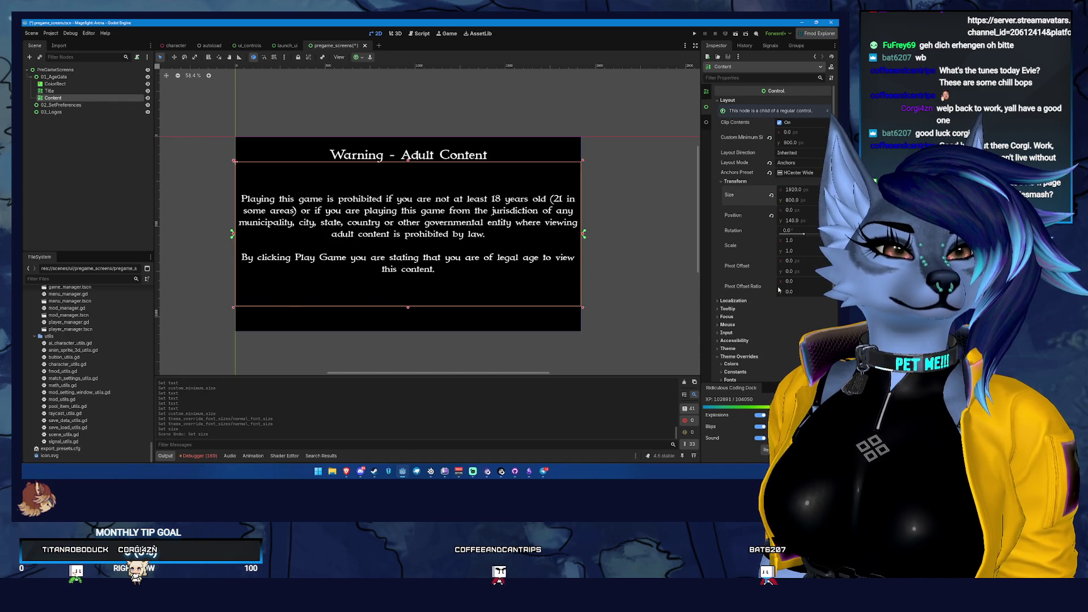
pyautogui.click(795, 173)
pyautogui.click(817, 176)
pyautogui.click(816, 174)
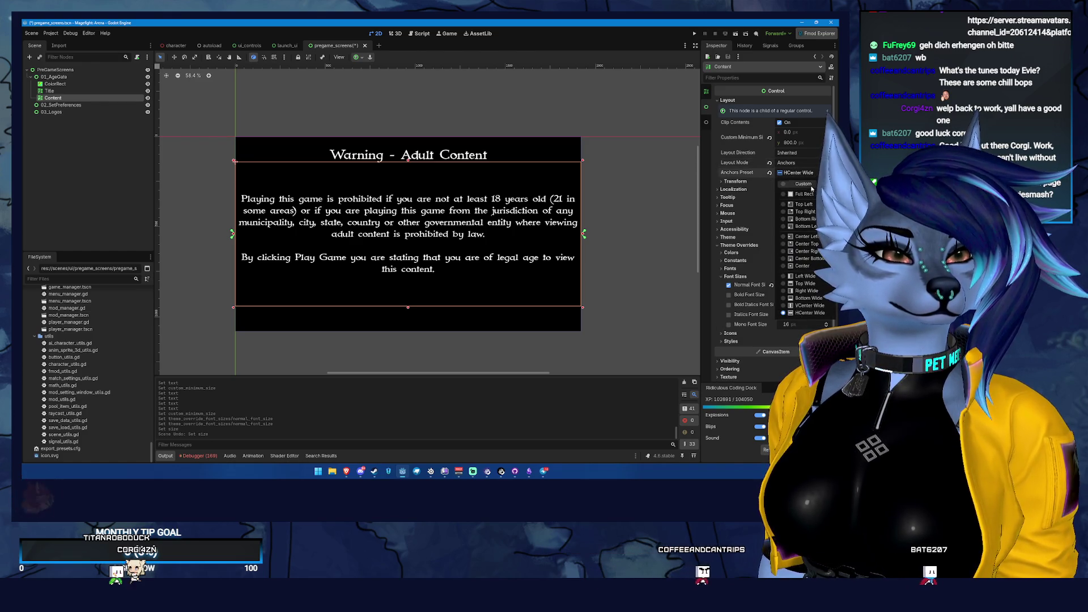
pyautogui.click(78, 83)
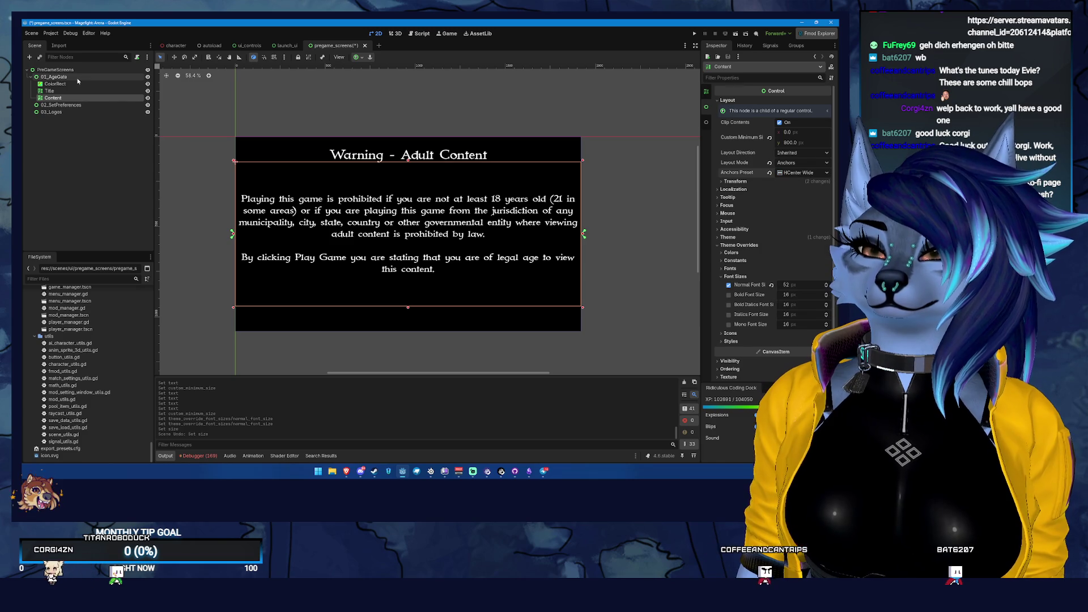
# - Switch the 01_AgeGate root to custom anchors and expand its anchor point values
pyautogui.click(78, 79)
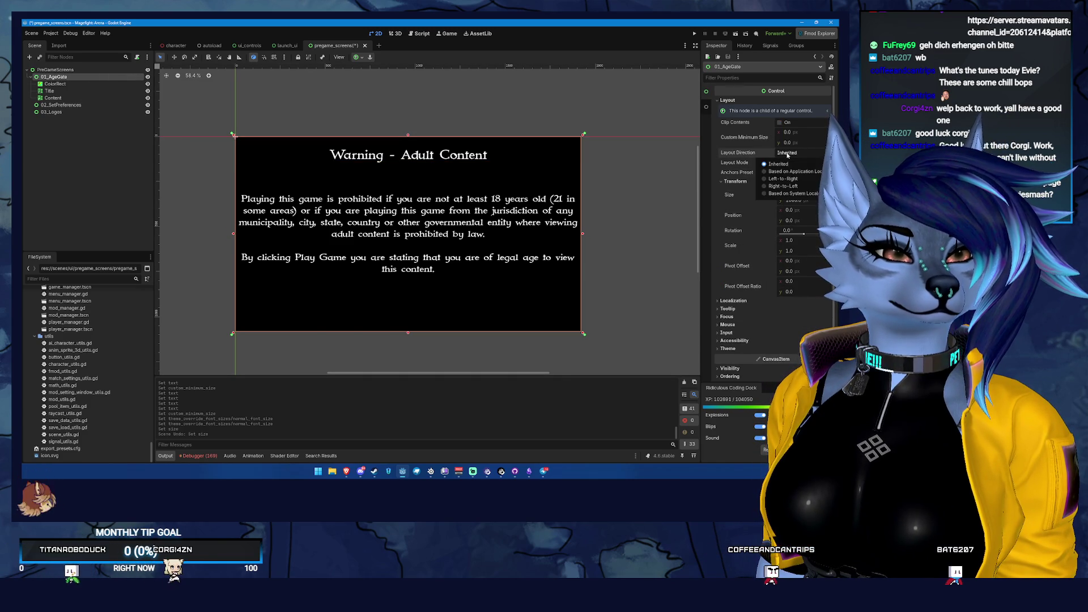
pyautogui.click(818, 174)
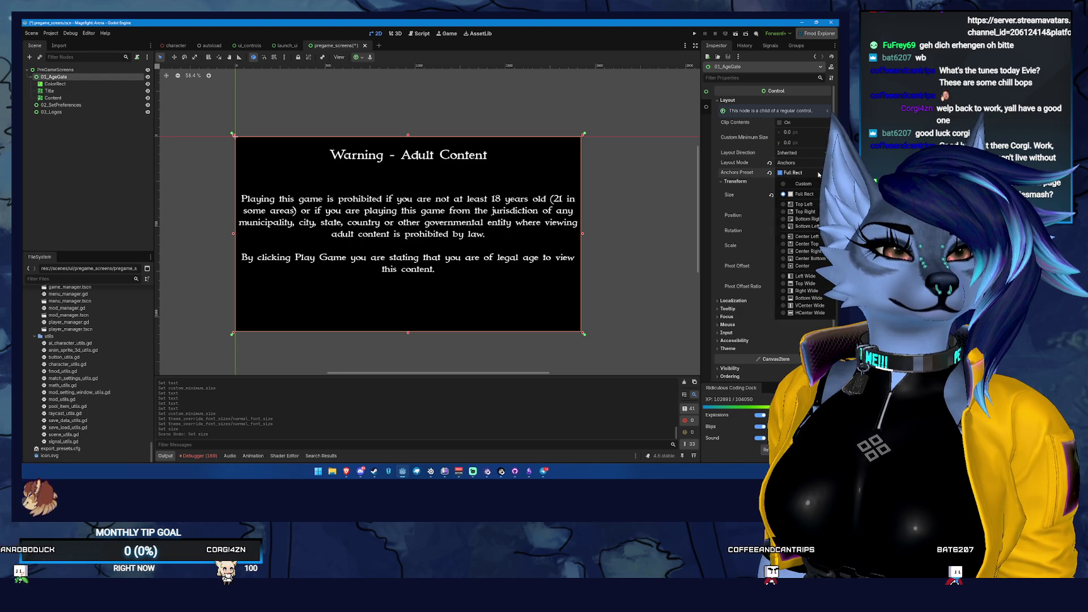
pyautogui.click(804, 183)
pyautogui.click(742, 198)
pyautogui.click(742, 190)
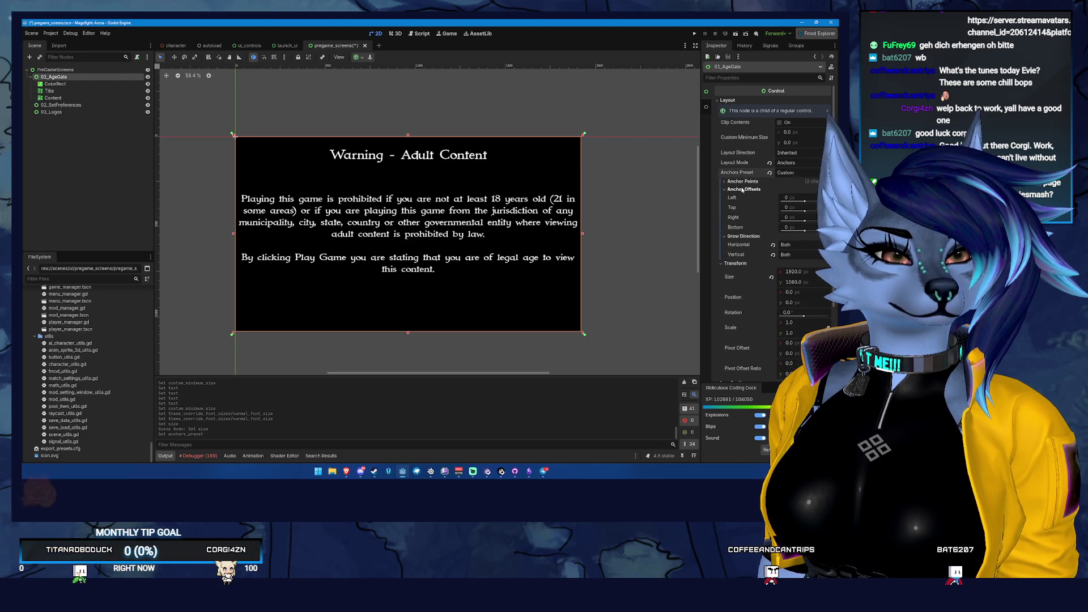
pyautogui.click(742, 181)
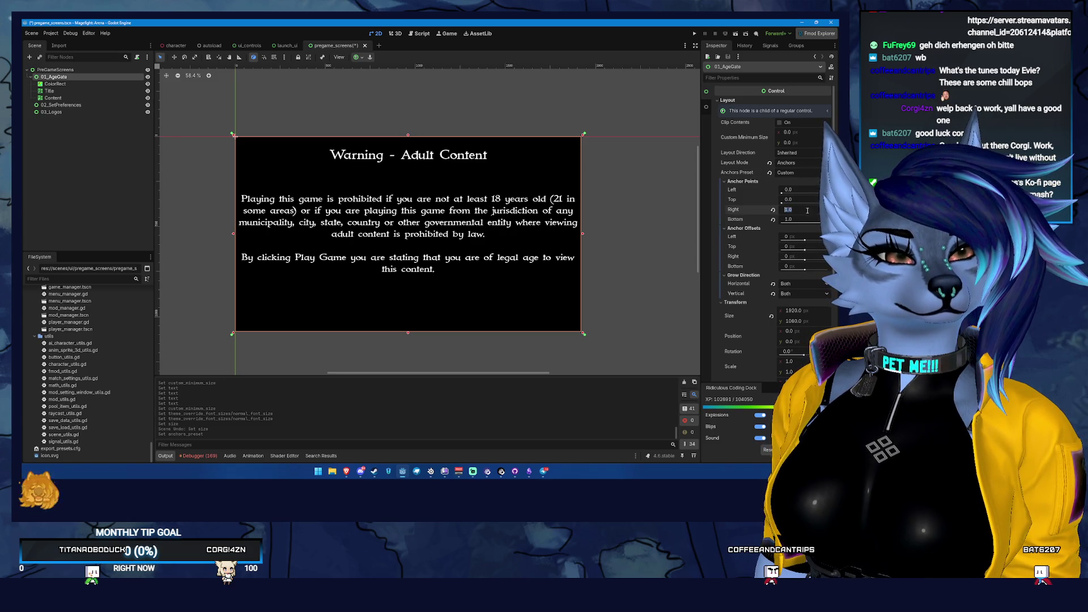
# - Try right anchor values 0.9 and 0.96 on 01_AgeGate, then undo the change
pyautogui.write('0.9')
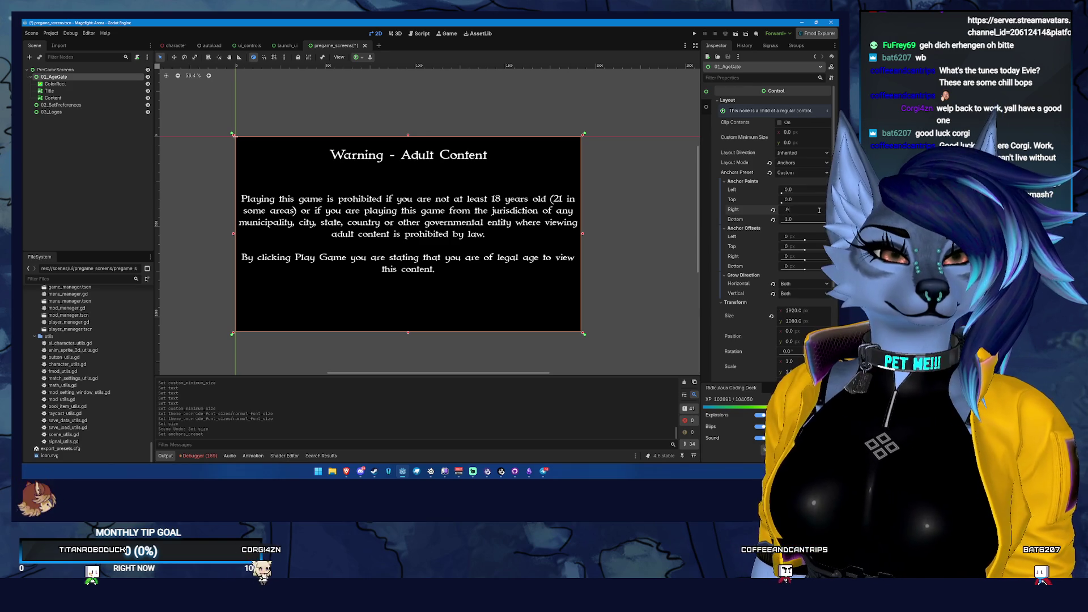
pyautogui.press('Tab')
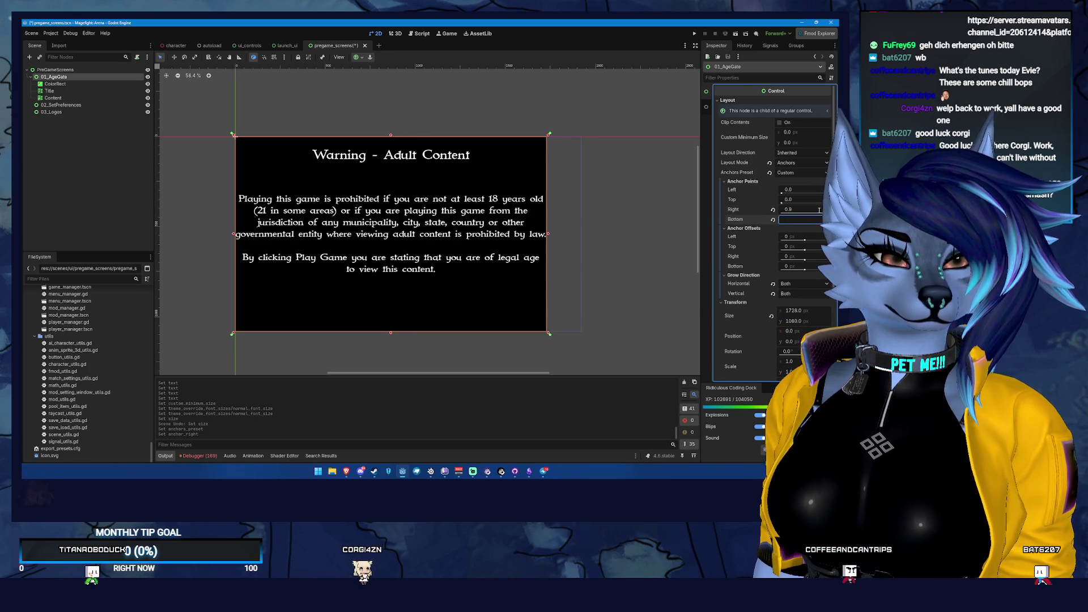
pyautogui.click(818, 209)
pyautogui.write('0.96')
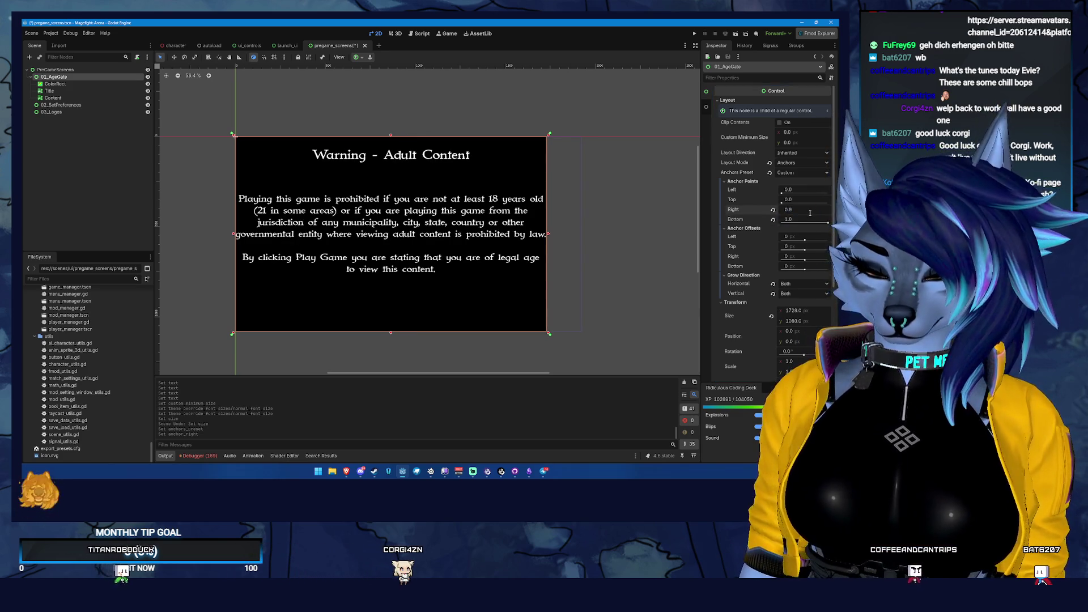
pyautogui.press('Return')
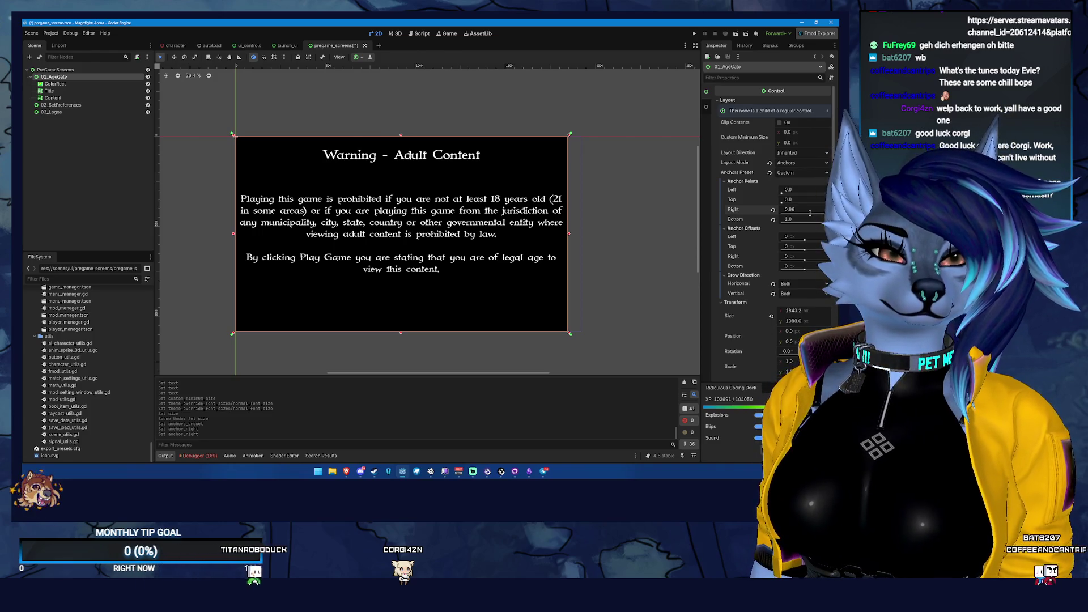
pyautogui.hotkey('ctrl', 'z')
pyautogui.hotkey('ctrl', 'z')
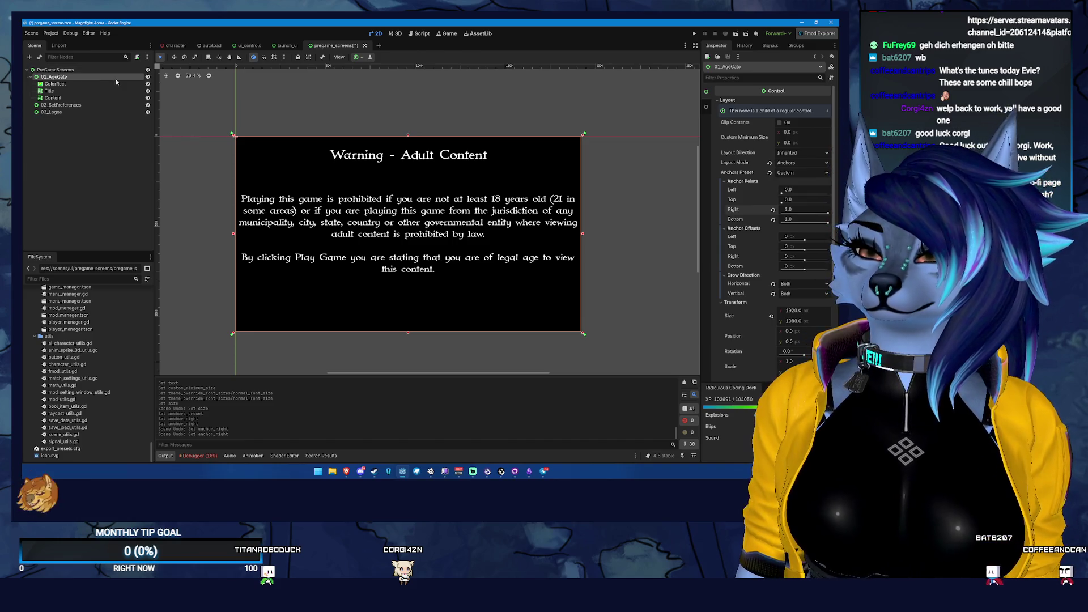
# - Add a child Control under 01_AgeGate with Anchors layout mode and the Full Rect preset
pyautogui.rightClick(103, 76)
pyautogui.click(124, 83)
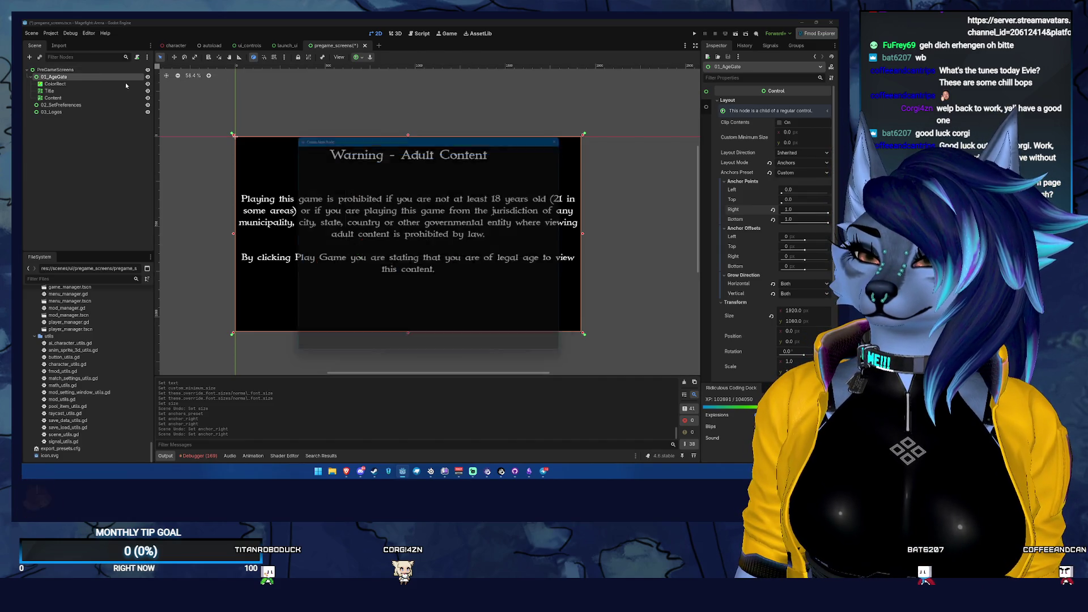
pyautogui.click(368, 254)
pyautogui.click(377, 352)
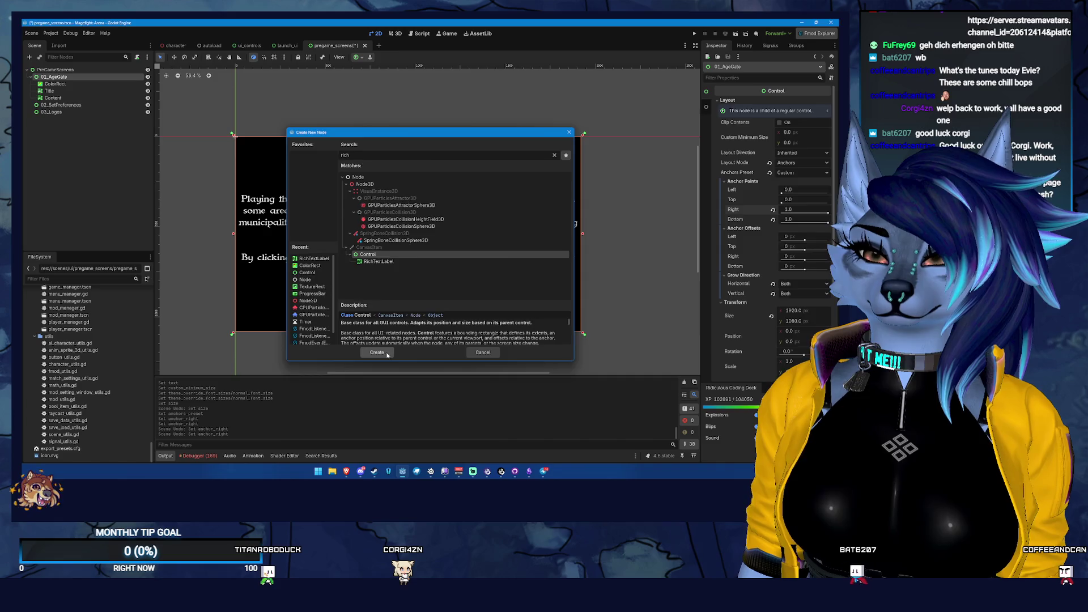
pyautogui.click(761, 97)
pyautogui.click(799, 163)
pyautogui.click(799, 181)
pyautogui.click(798, 172)
pyautogui.click(805, 280)
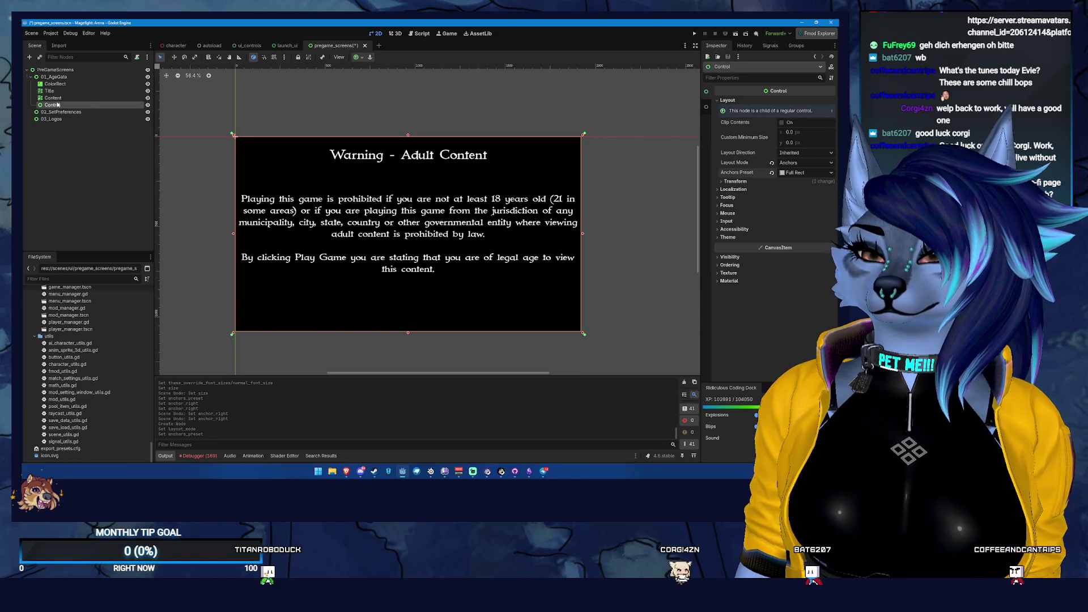
# - Rename the new Control to Content, move the Title and Content labels into it, and set custom anchors
pyautogui.doubleClick(58, 104)
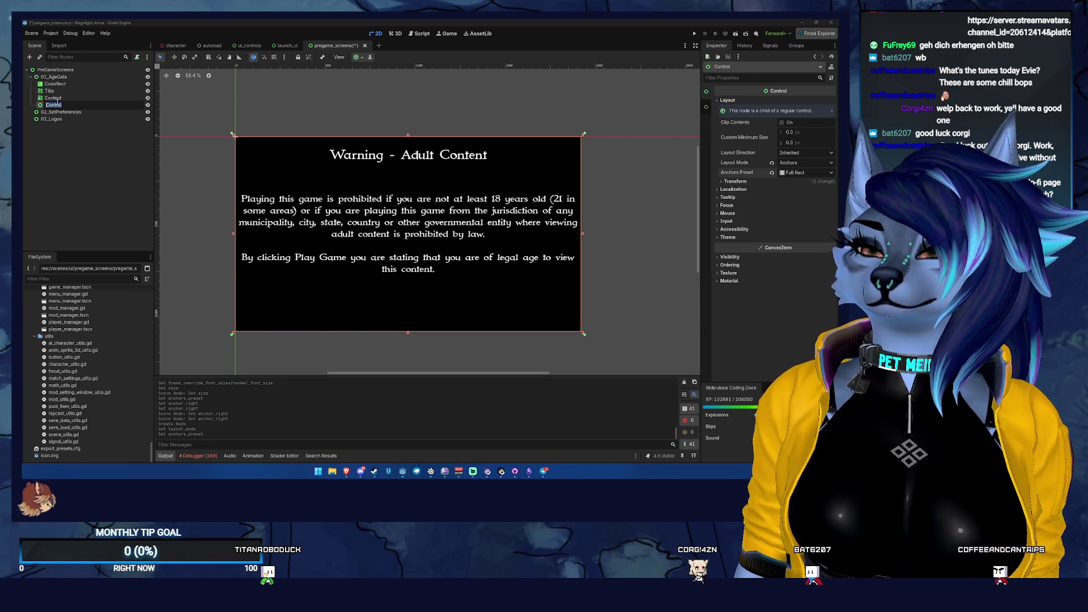
pyautogui.press('Return')
pyautogui.click(56, 97)
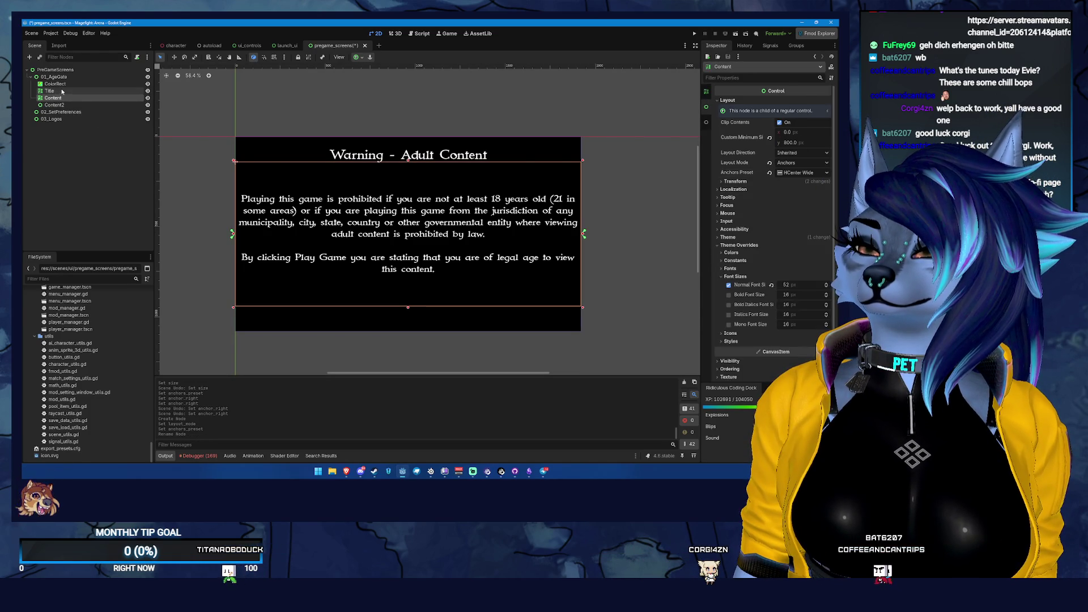
pyautogui.keyDown('ctrl'); pyautogui.click(62, 91); pyautogui.keyUp('ctrl')
pyautogui.moveTo(62, 91); pyautogui.dragTo(67, 106)
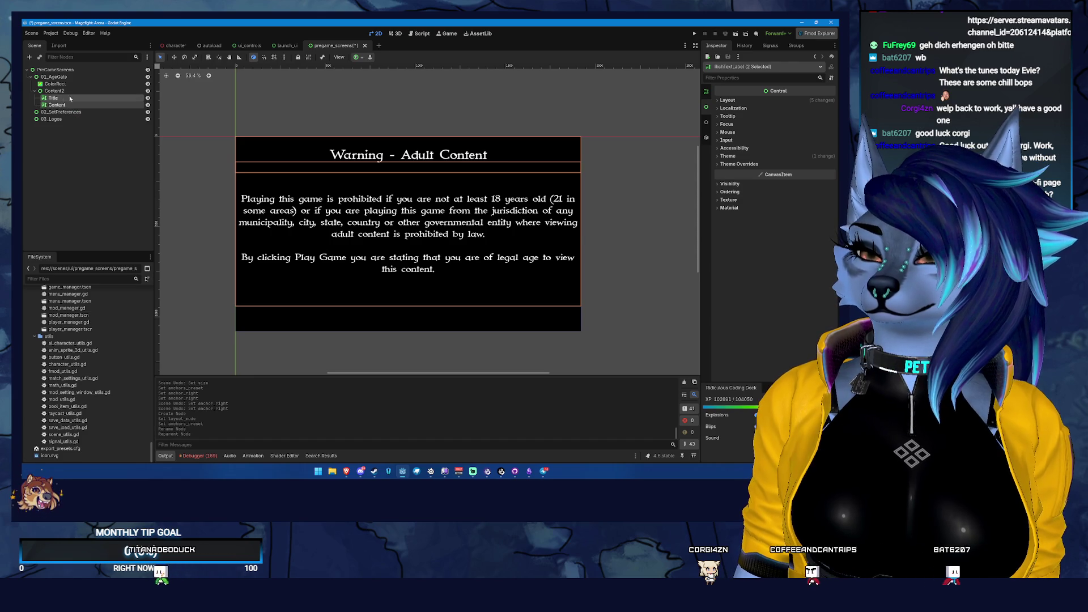
pyautogui.doubleClick(66, 91)
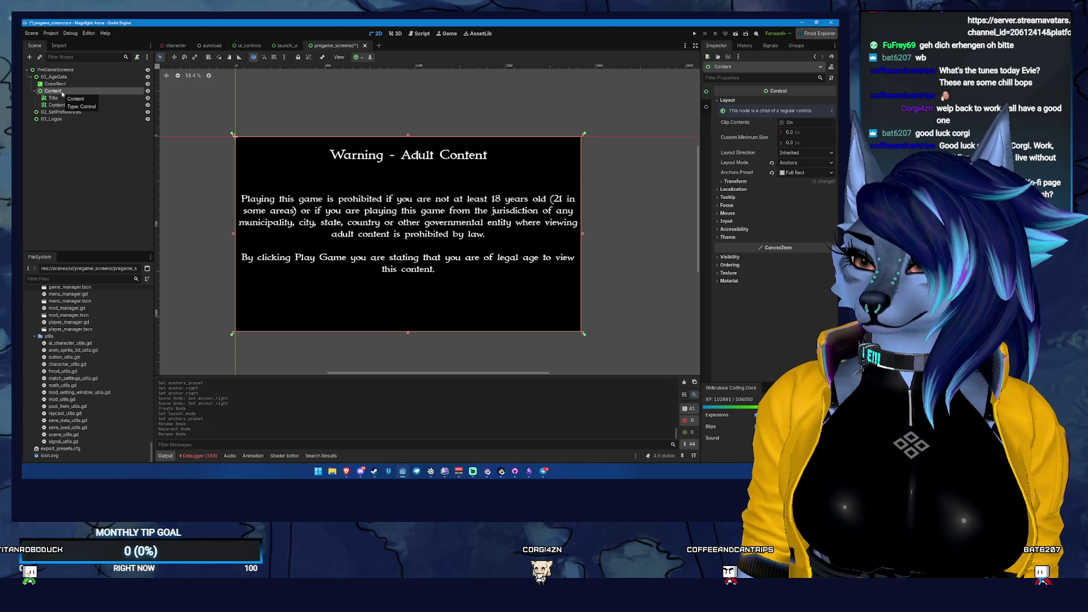
pyautogui.press('BackSpace')
pyautogui.press('Return')
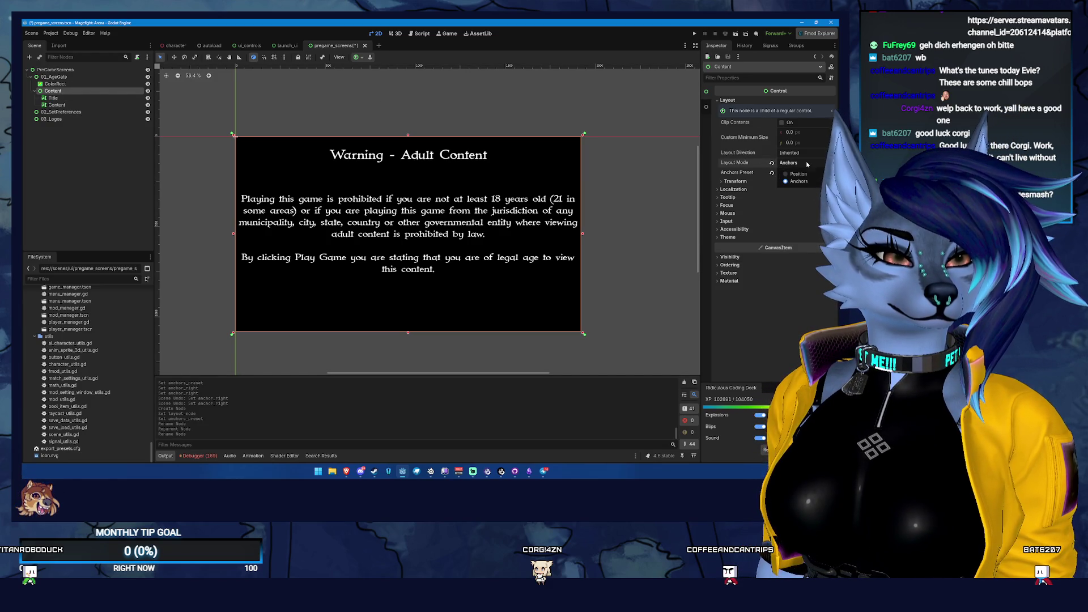
pyautogui.click(796, 173)
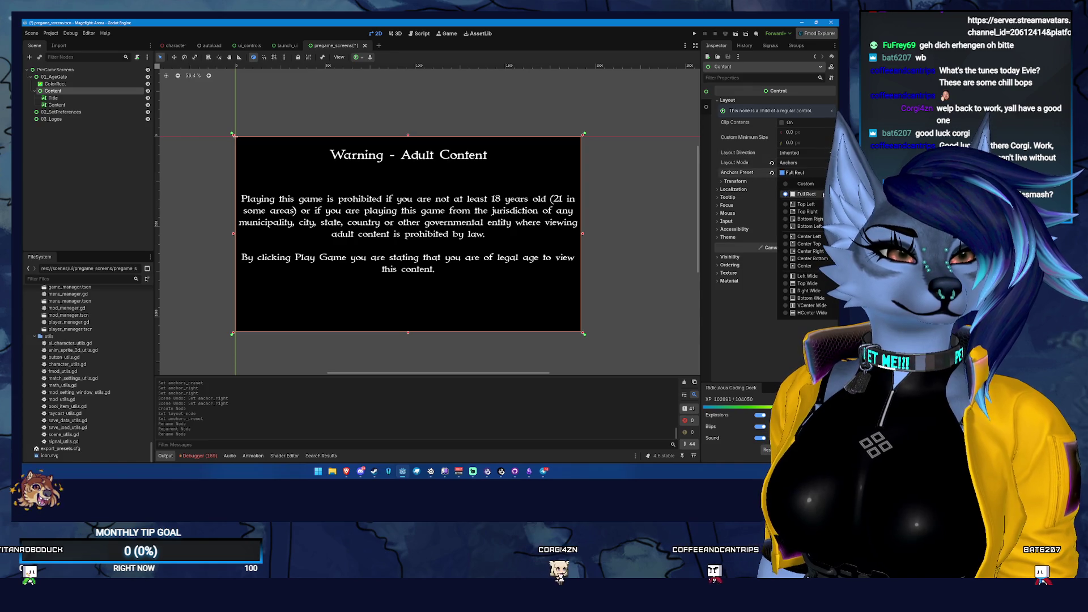
pyautogui.click(813, 184)
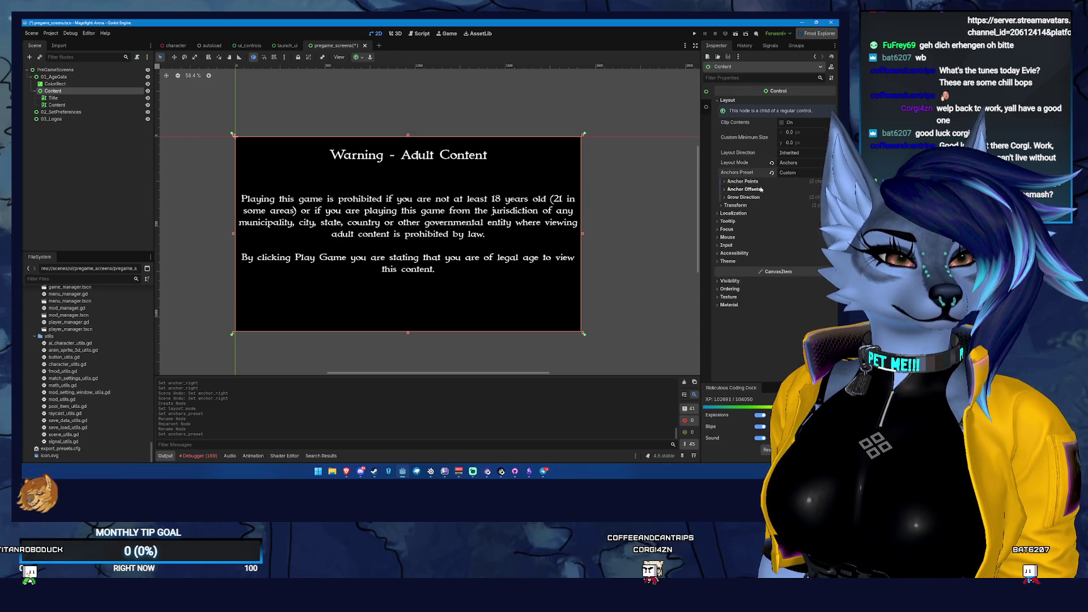
# - Set the Content container's anchor offsets to Left 44, Top 44, Right -44, Bottom -44
pyautogui.click(760, 189)
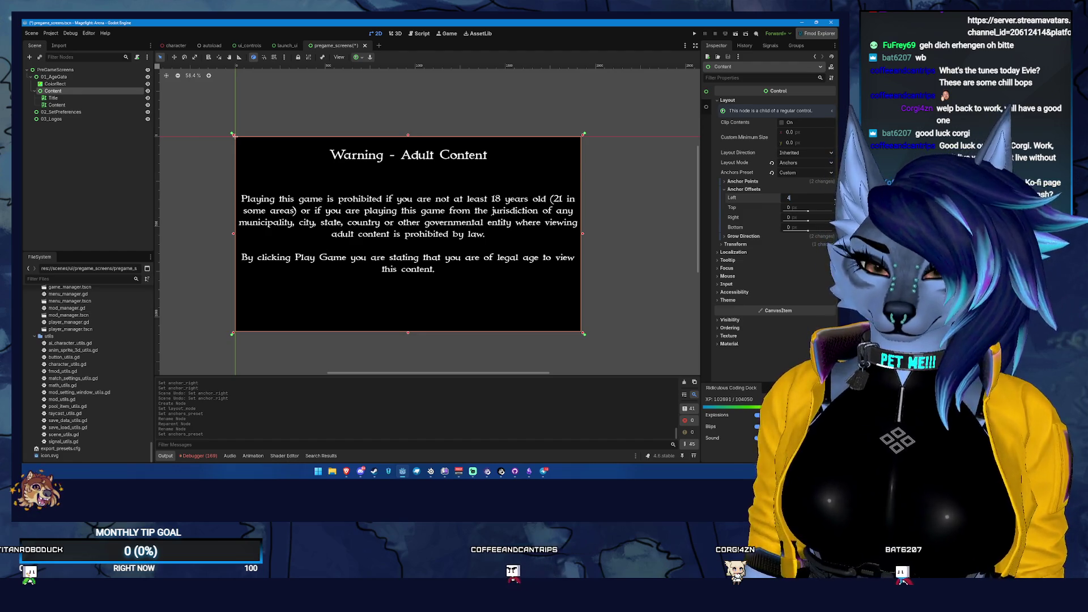
pyautogui.write('44')
pyautogui.press('Tab')
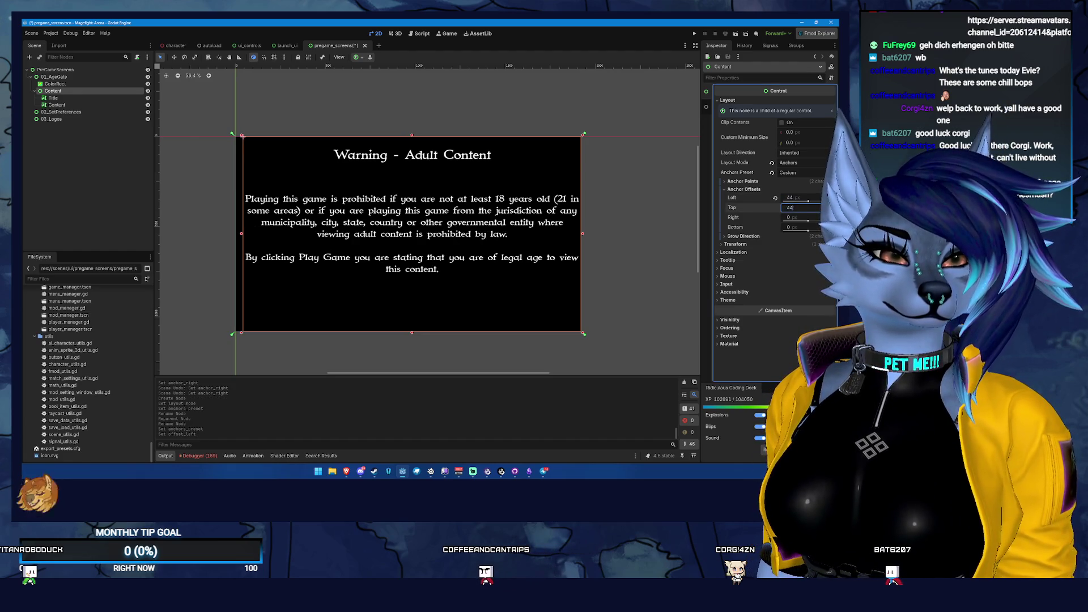
pyautogui.press('Tab')
pyautogui.write('4')
pyautogui.press('Tab')
pyautogui.write('44')
pyautogui.press('Tab')
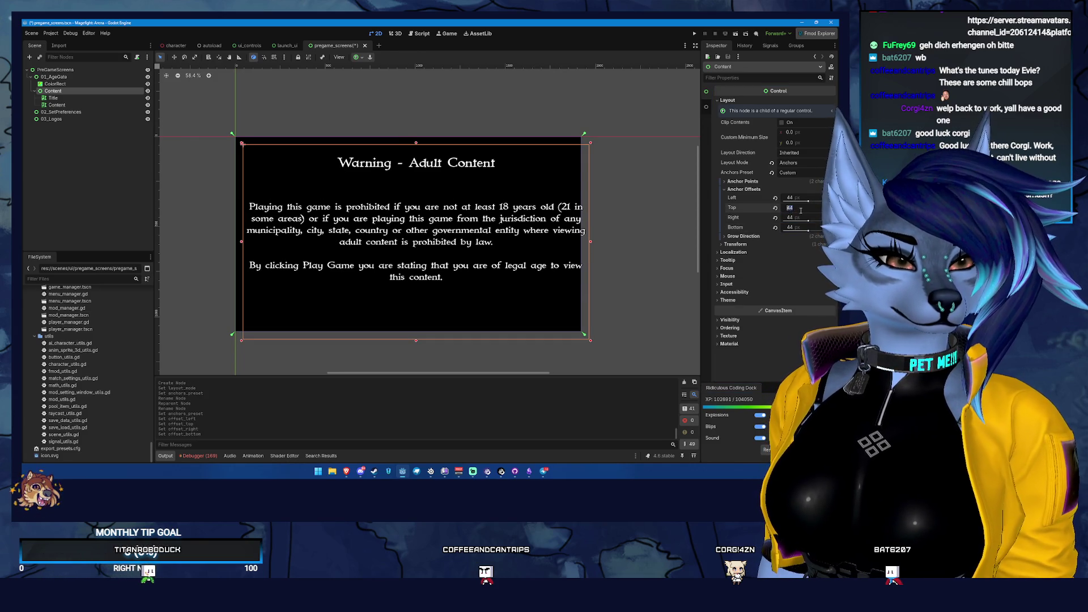
pyautogui.write('4')
pyautogui.press('Tab')
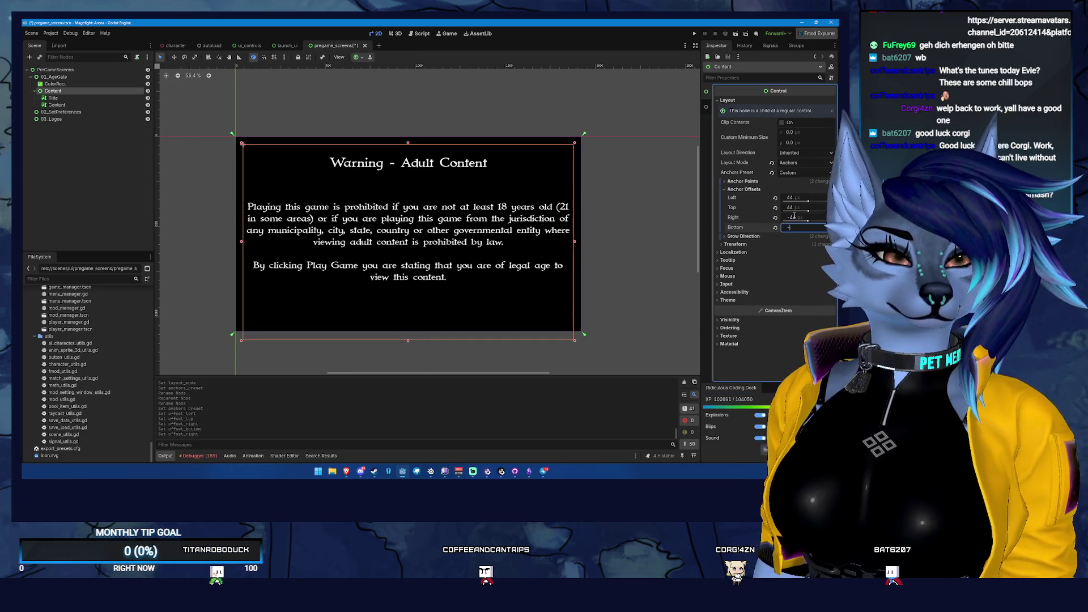
pyautogui.write('-44')
pyautogui.press('Tab')
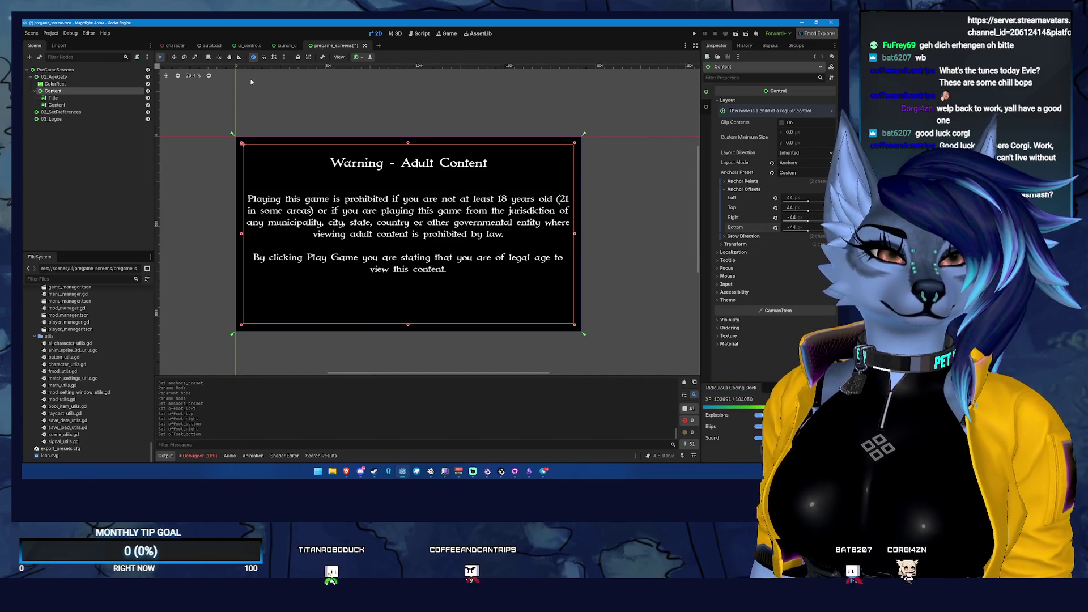
# - Set the warning body label's font size to 42 px
pyautogui.click(88, 105)
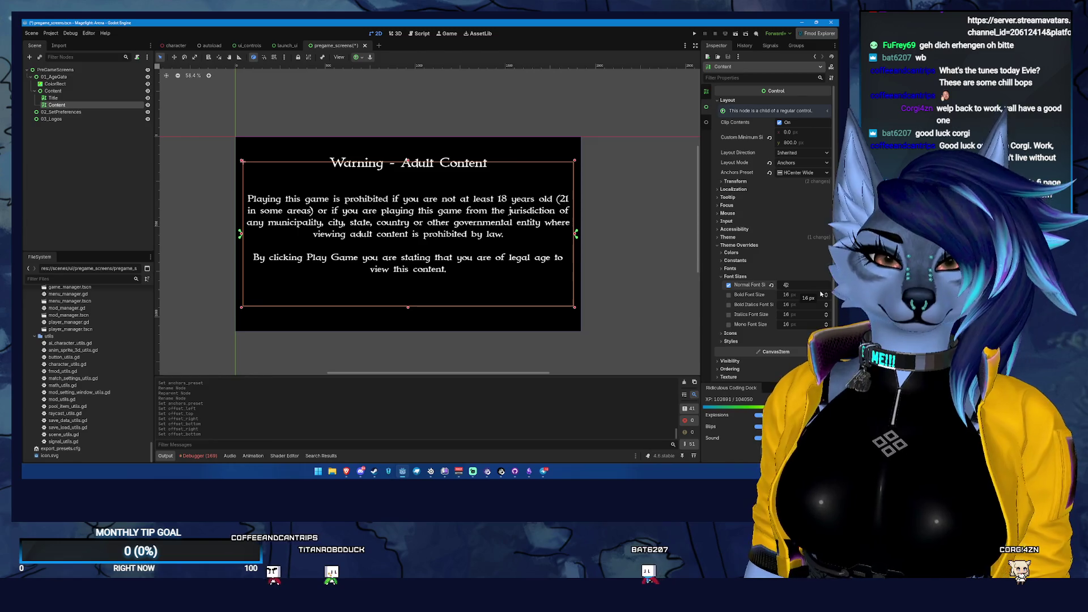
pyautogui.press('Return')
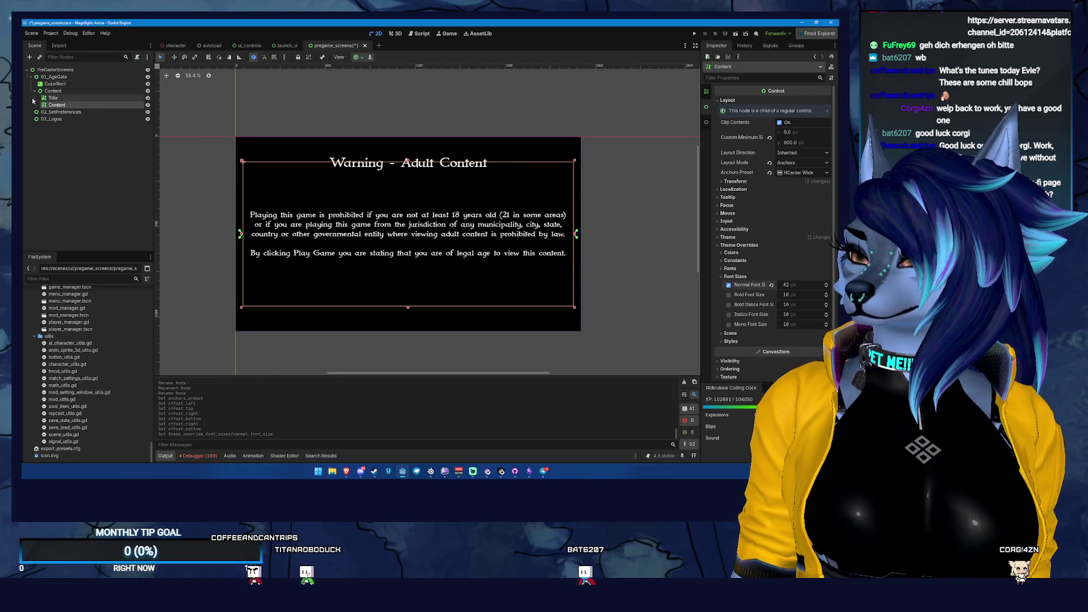
pyautogui.click(63, 91)
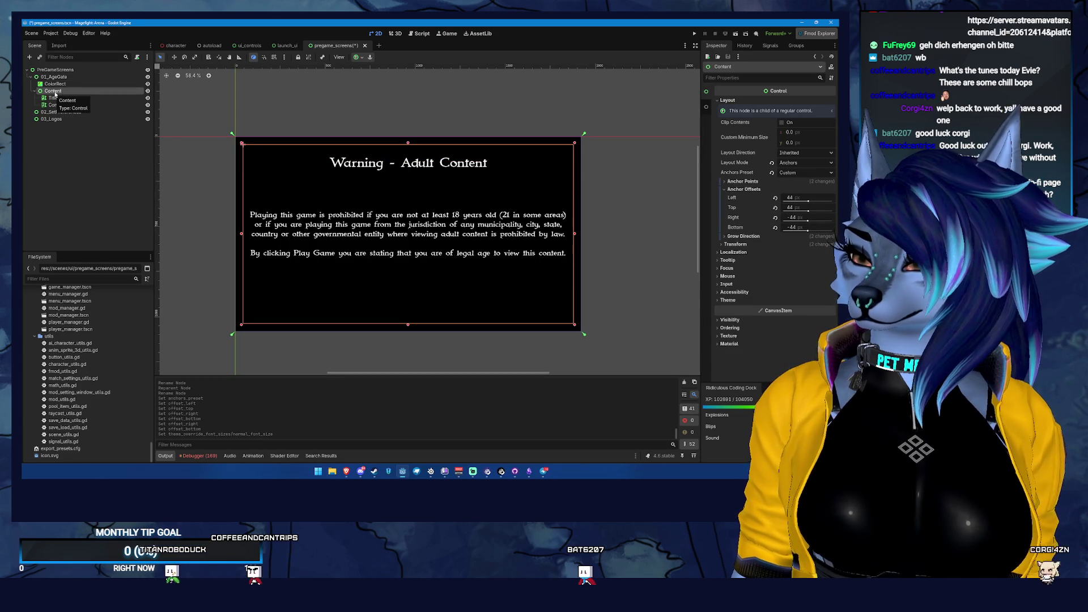
# - Add an HBoxContainer as a child of Content
pyautogui.rightClick(55, 95)
pyautogui.click(86, 99)
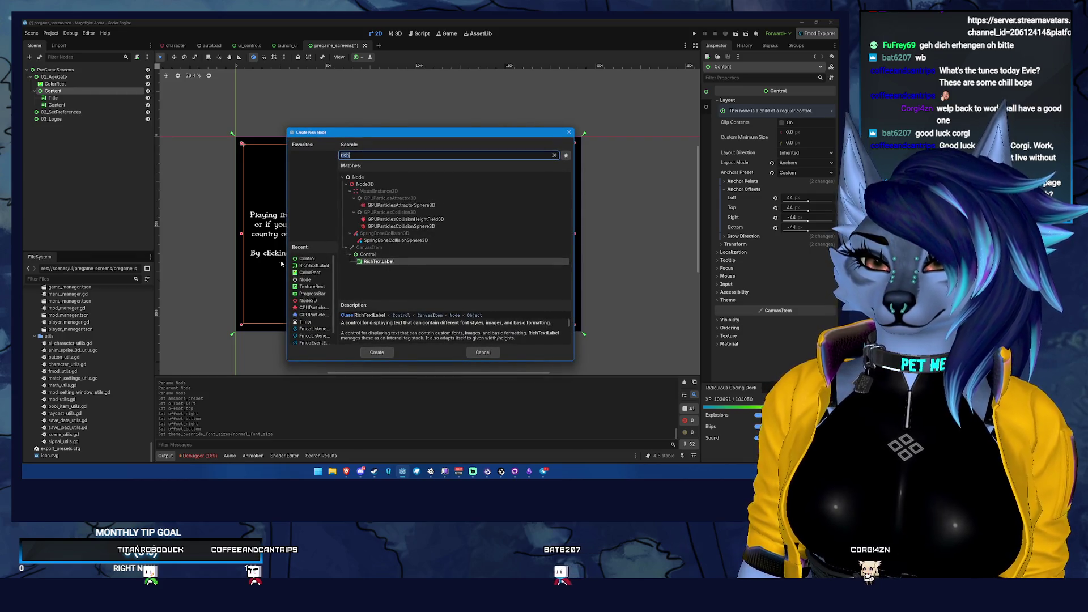
pyautogui.write('hori')
pyautogui.press('BackSpace')
pyautogui.press('BackSpace')
pyautogui.press('BackSpace')
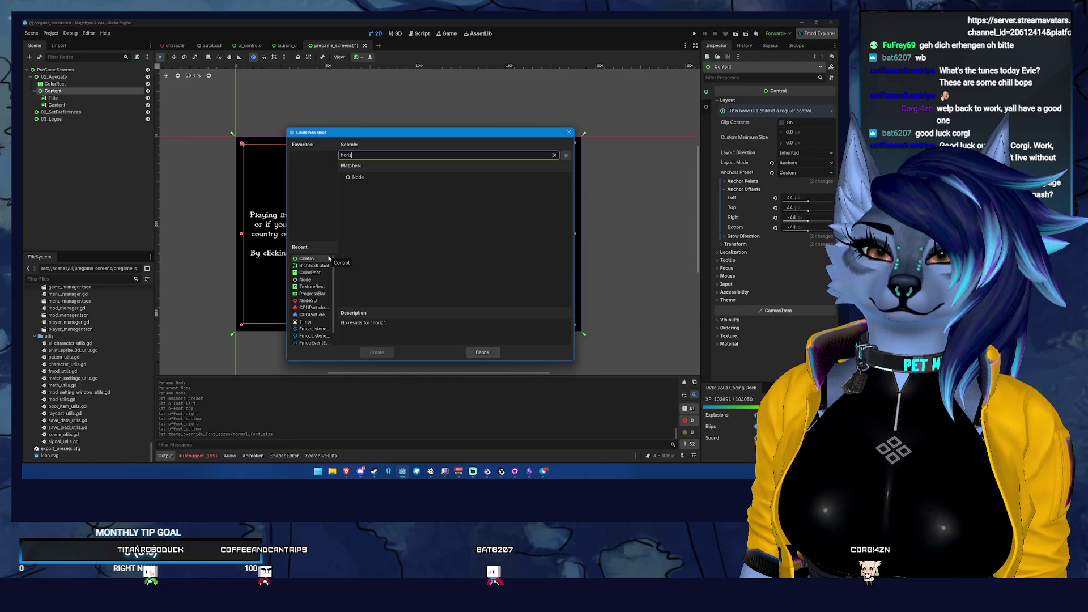
pyautogui.write('b')
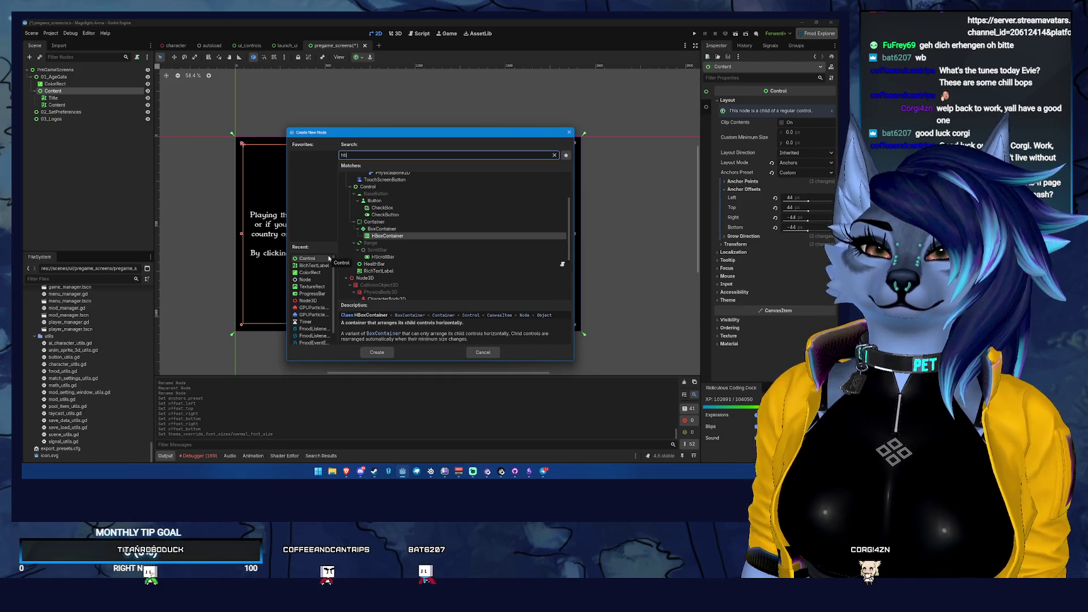
pyautogui.press('Return')
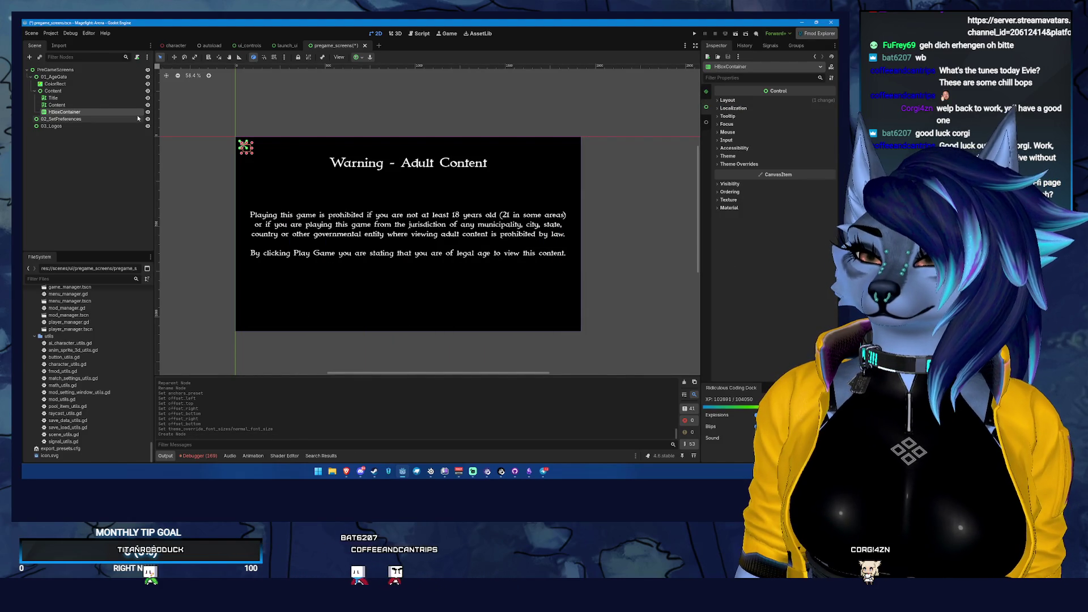
# - Give the HBoxContainer Anchors layout mode with the Bottom Wide preset
pyautogui.click(728, 100)
pyautogui.click(799, 162)
pyautogui.click(802, 182)
pyautogui.click(796, 172)
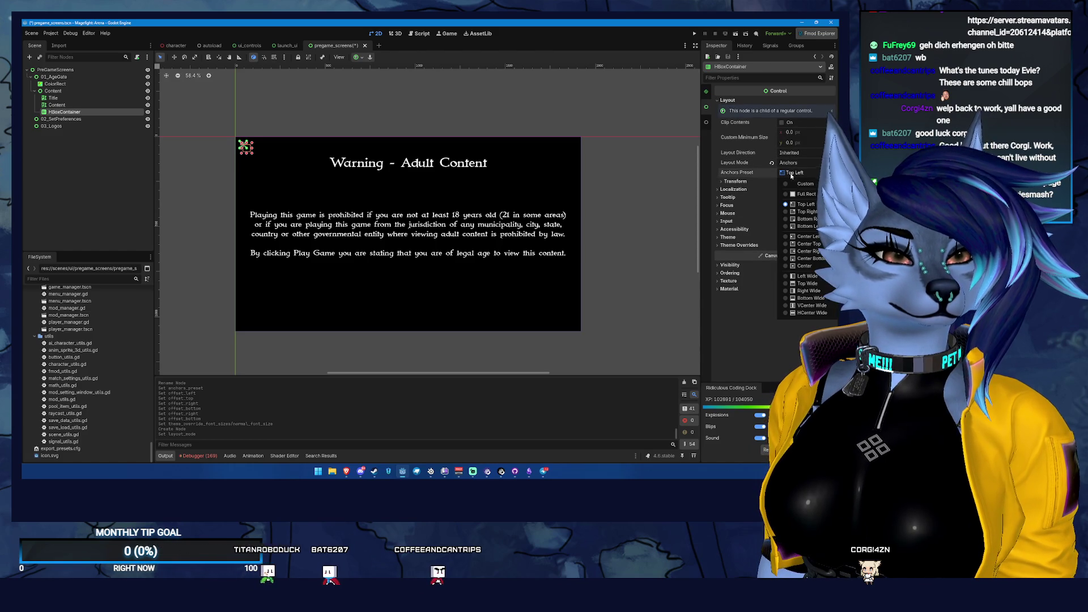
pyautogui.click(812, 297)
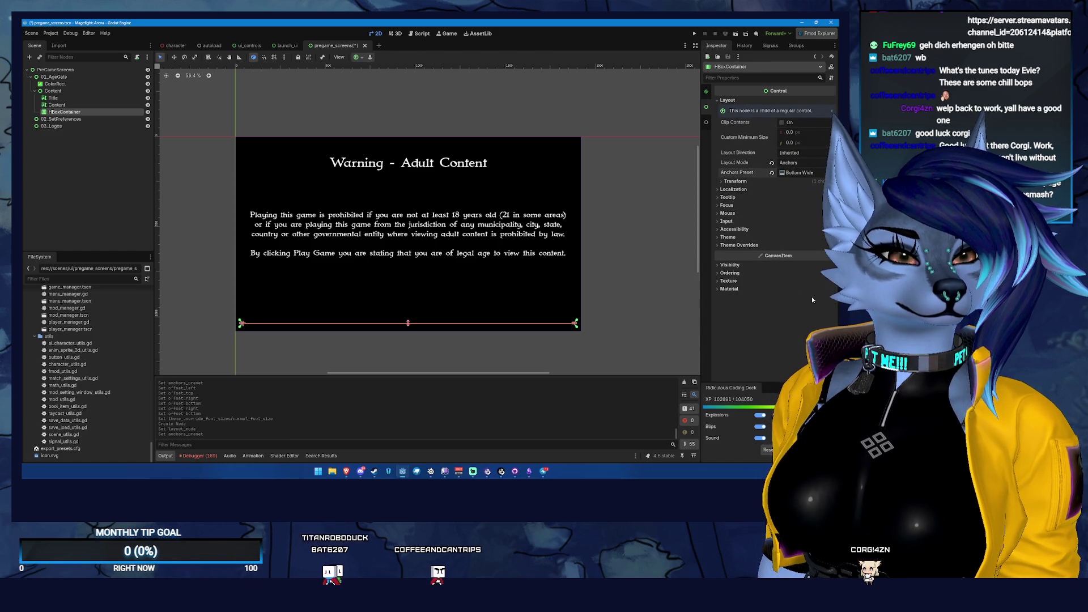
# - Set the HBoxContainer's custom minimum height to 140 px after trying 44 and 244
pyautogui.write('44')
pyautogui.press('Return')
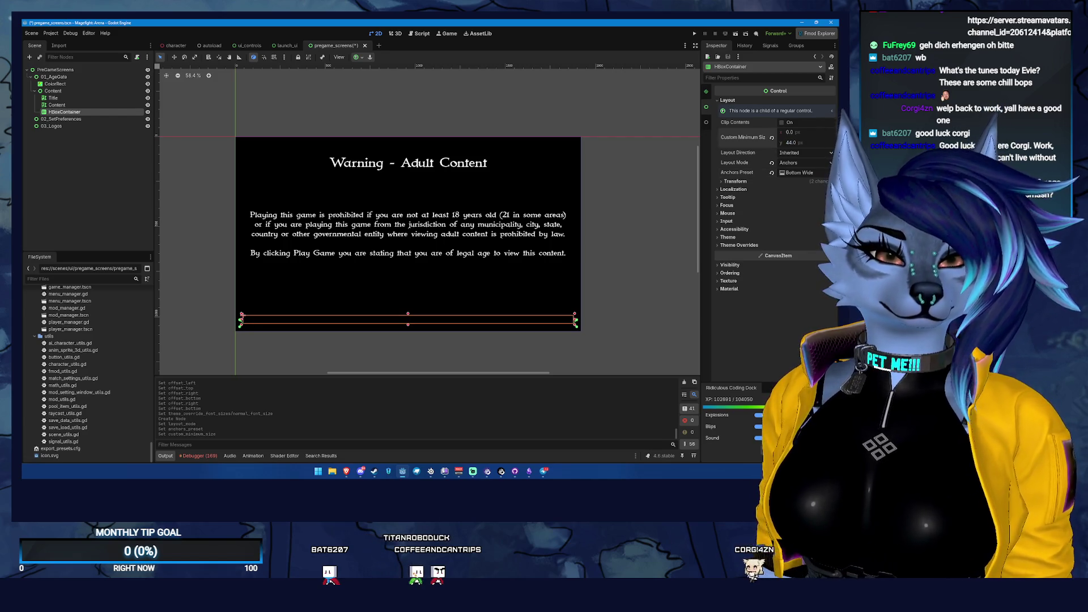
pyautogui.click(808, 142)
pyautogui.write('244')
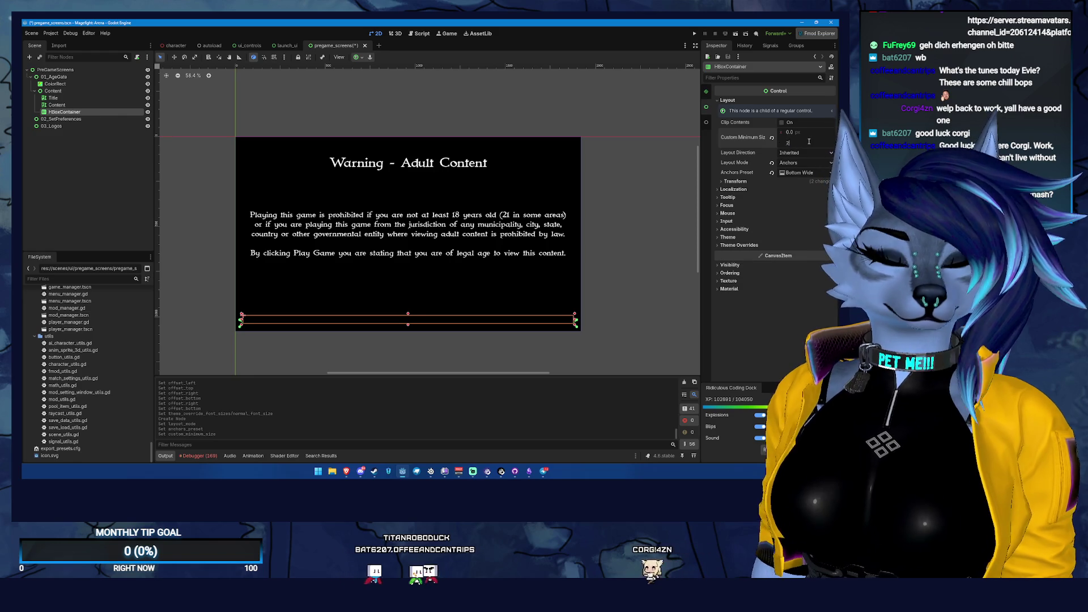
pyautogui.press('Return')
pyautogui.click(801, 140)
pyautogui.write('140')
pyautogui.press('Return')
# - Save the scene, glance at the ui_controls and character scenes, and return to pregame_screens
pyautogui.hotkey('ctrl', 's')
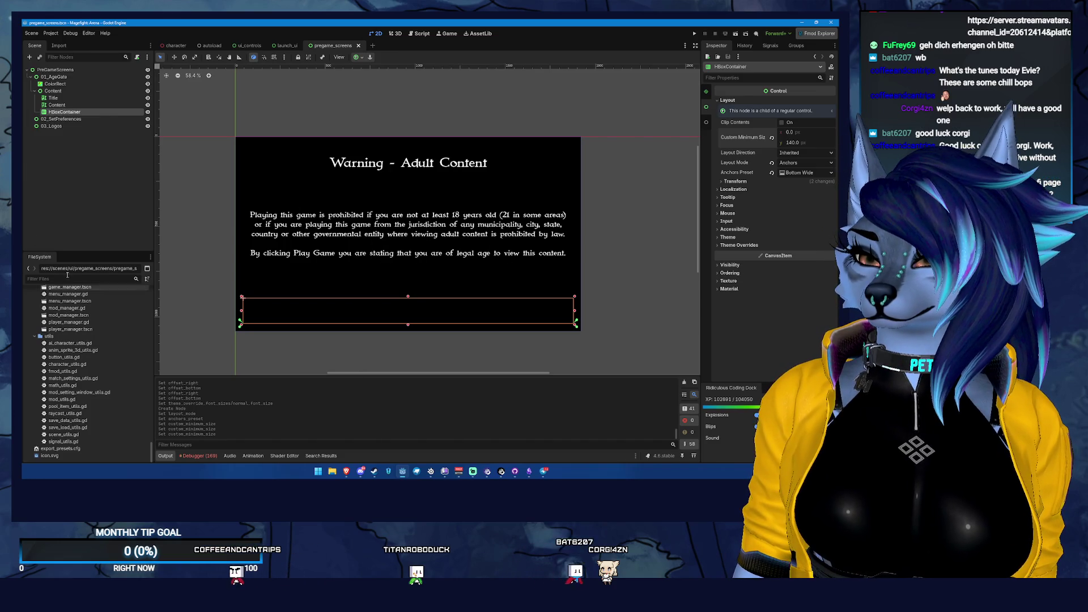
pyautogui.click(232, 46)
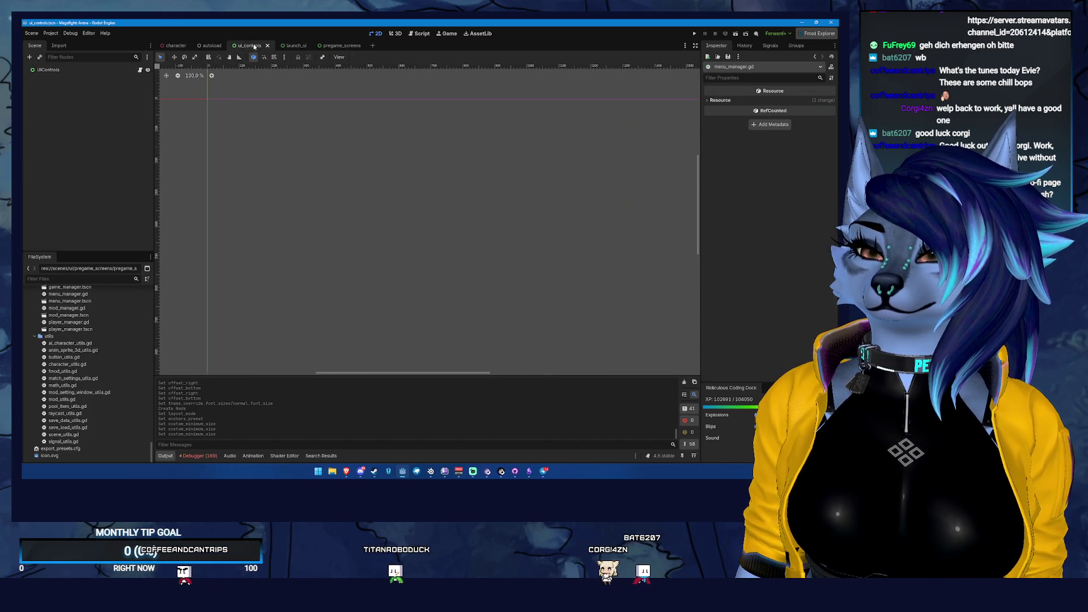
pyautogui.click(176, 45)
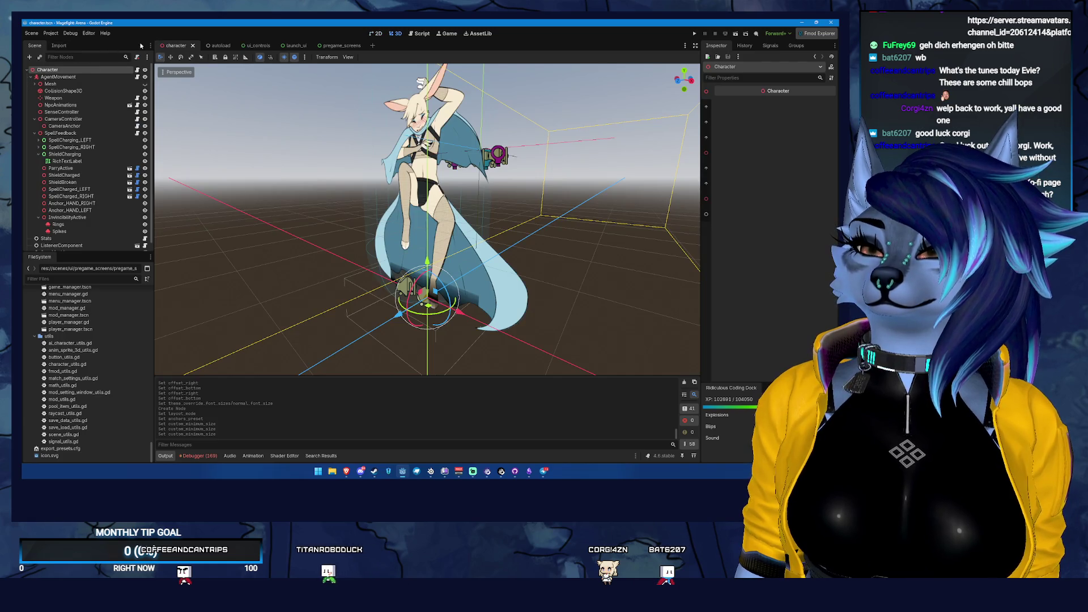
pyautogui.click(337, 45)
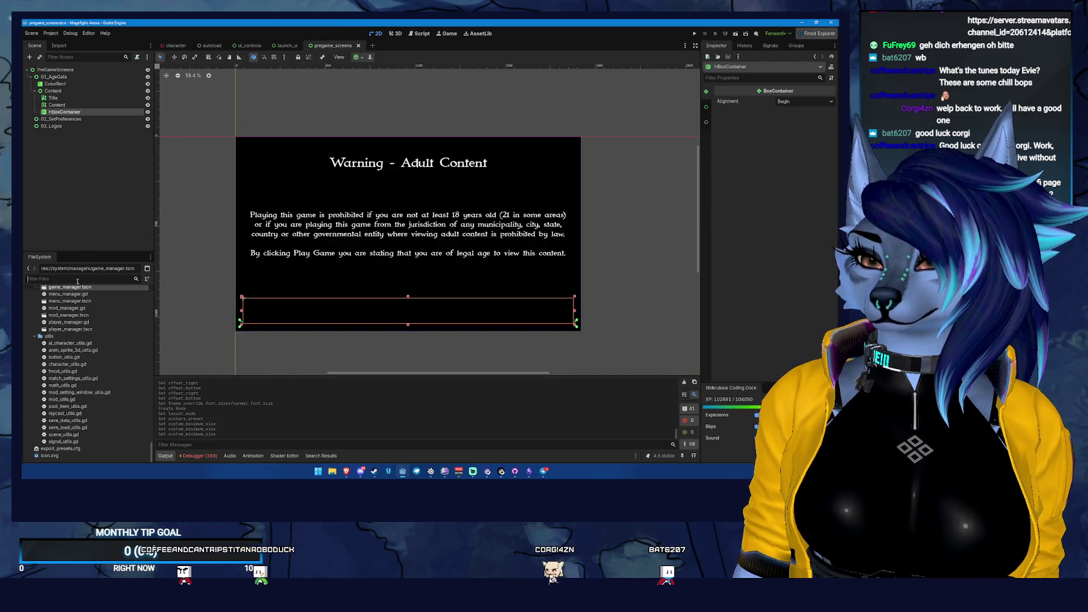
# - Copy VsModeButton and SoloButton from start_menu.tscn and paste them into the HBoxContainer
pyautogui.write('start')
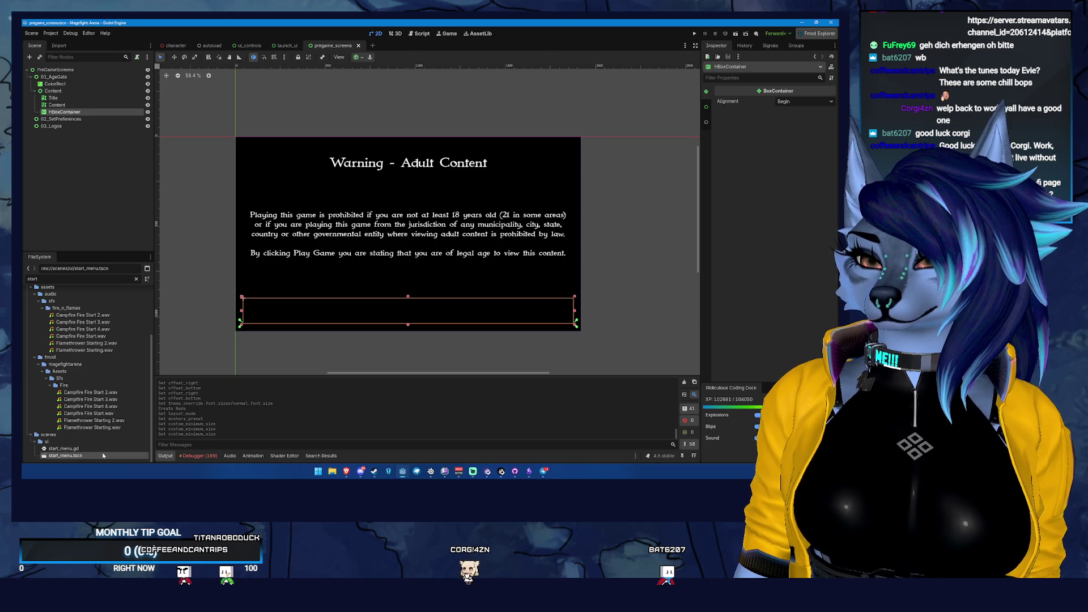
pyautogui.doubleClick(103, 455)
pyautogui.click(80, 98)
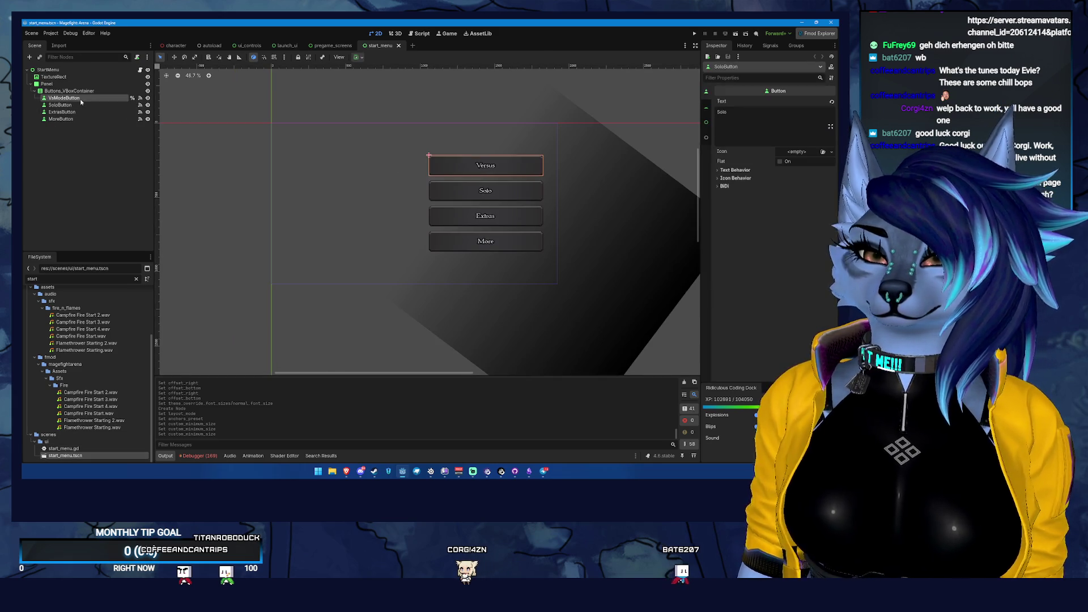
pyautogui.keyDown('ctrl'); pyautogui.click(62, 105); pyautogui.keyUp('ctrl')
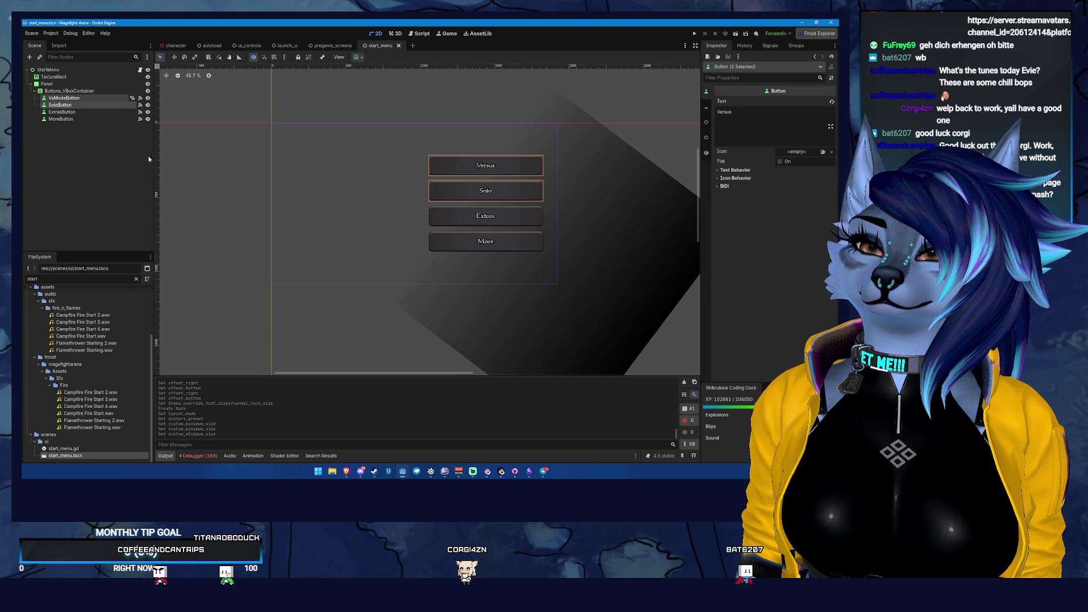
pyautogui.click(332, 47)
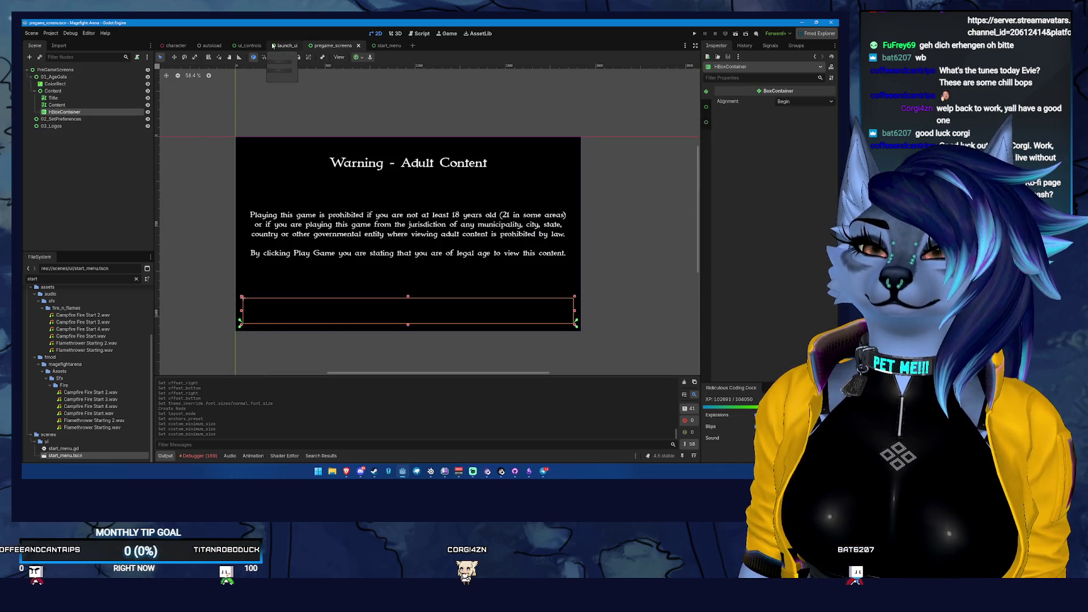
pyautogui.click(81, 105)
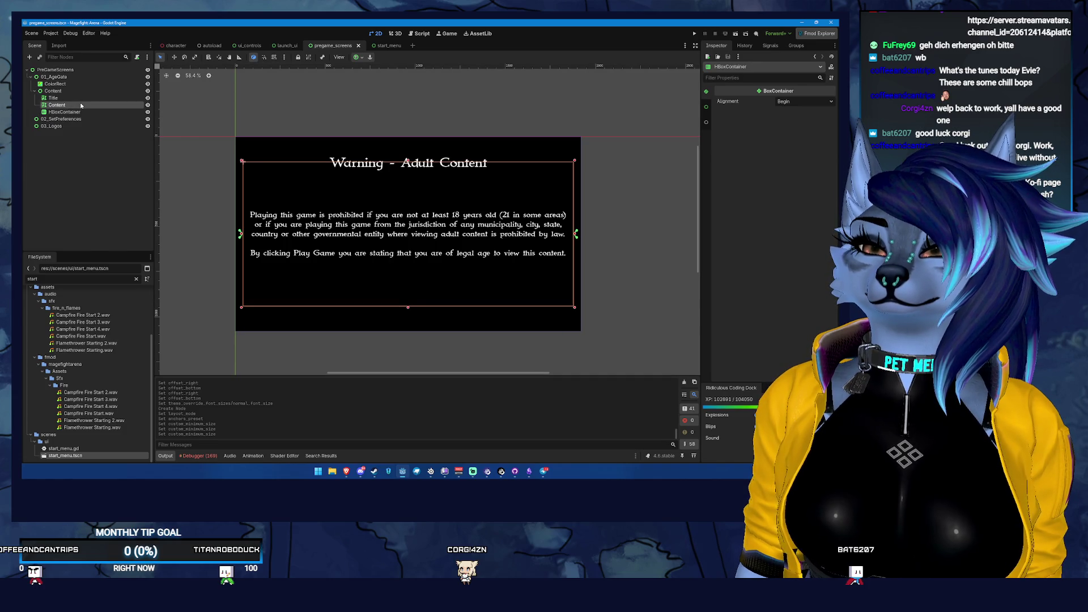
pyautogui.hotkey('ctrl', 'v')
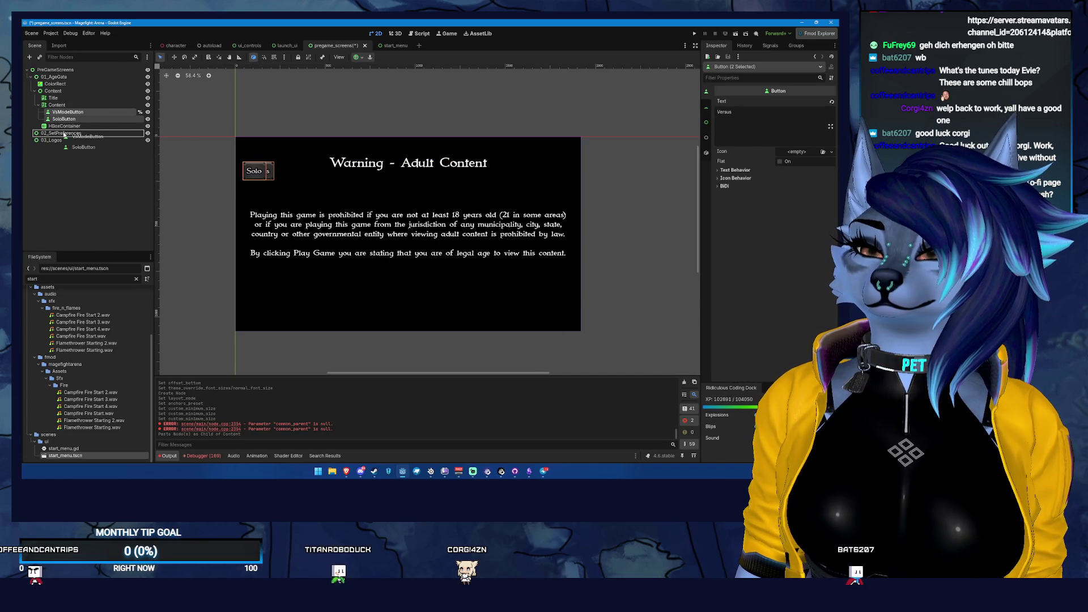
pyautogui.moveTo(61, 129); pyautogui.dragTo(62, 127)
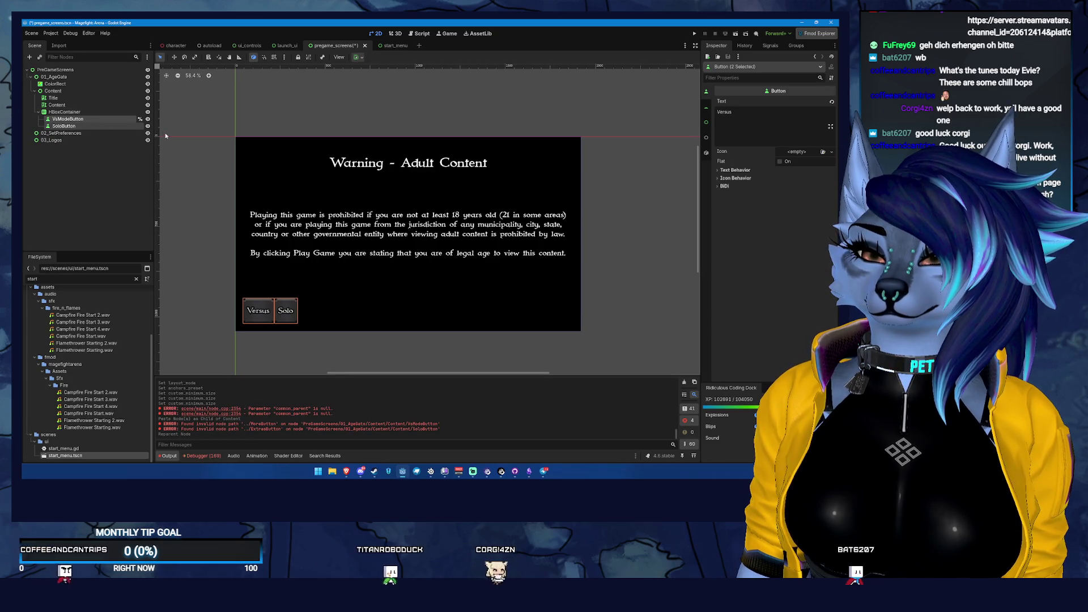
# - Relabel the pasted buttons 'Play Game' and 'Exit Game'
pyautogui.click(80, 119)
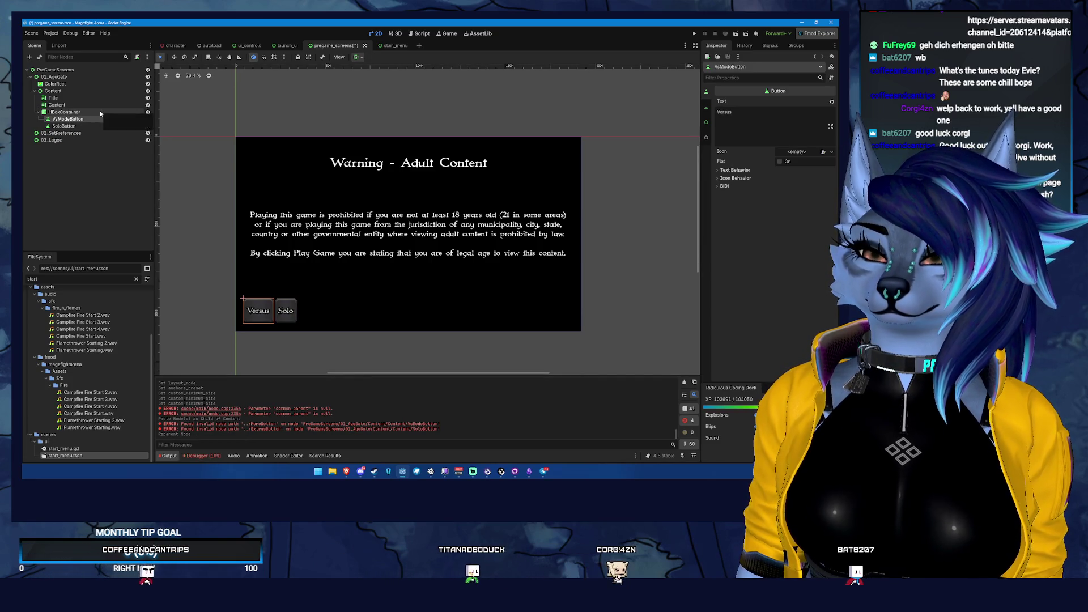
pyautogui.doubleClick(797, 125)
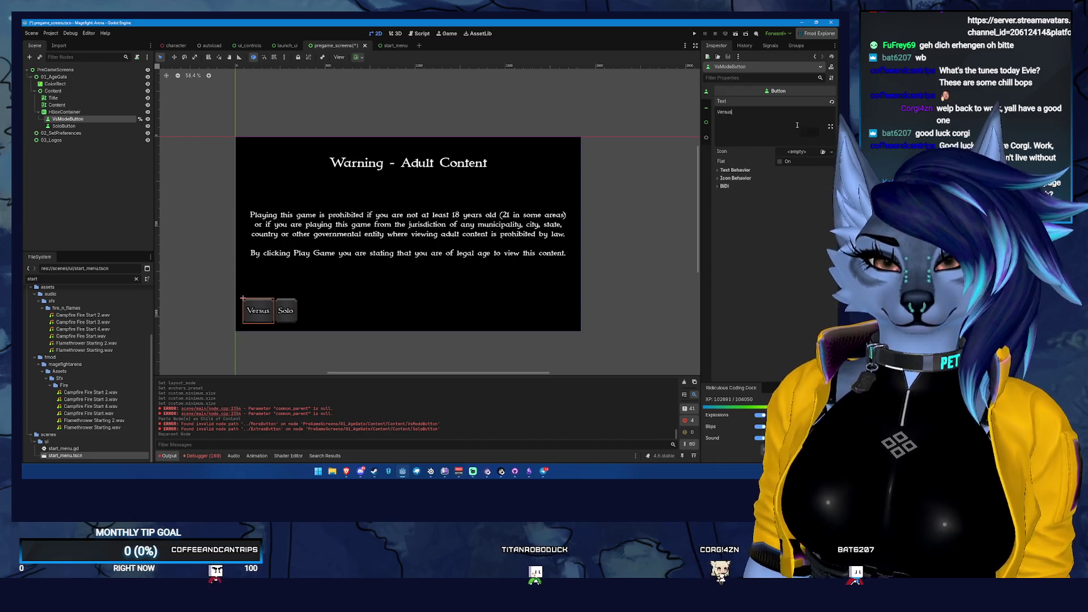
pyautogui.write('Play Game')
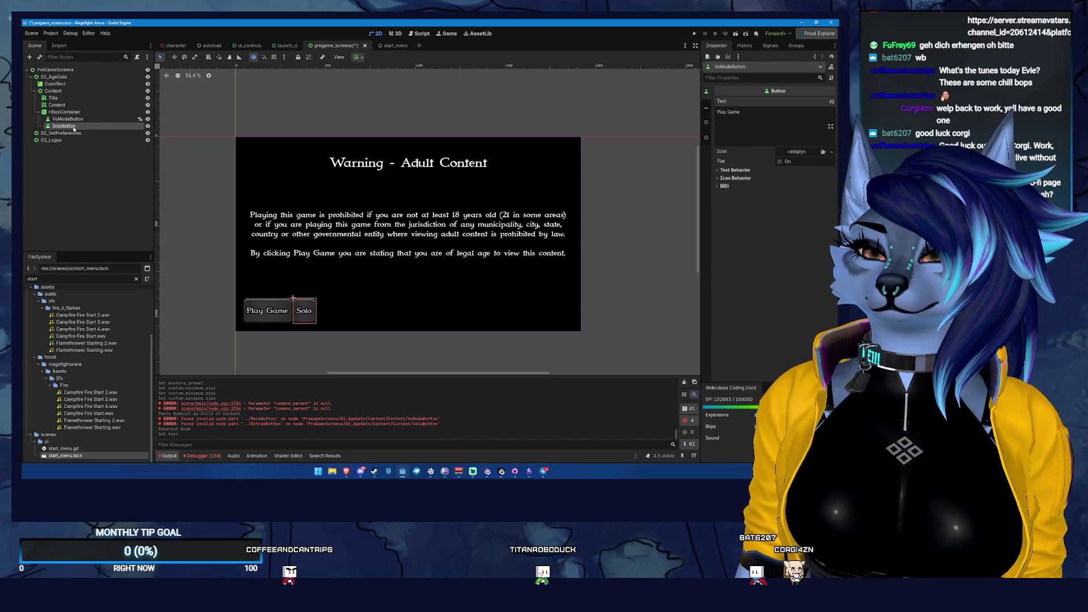
pyautogui.click(64, 126)
pyautogui.doubleClick(744, 122)
pyautogui.write('Exit')
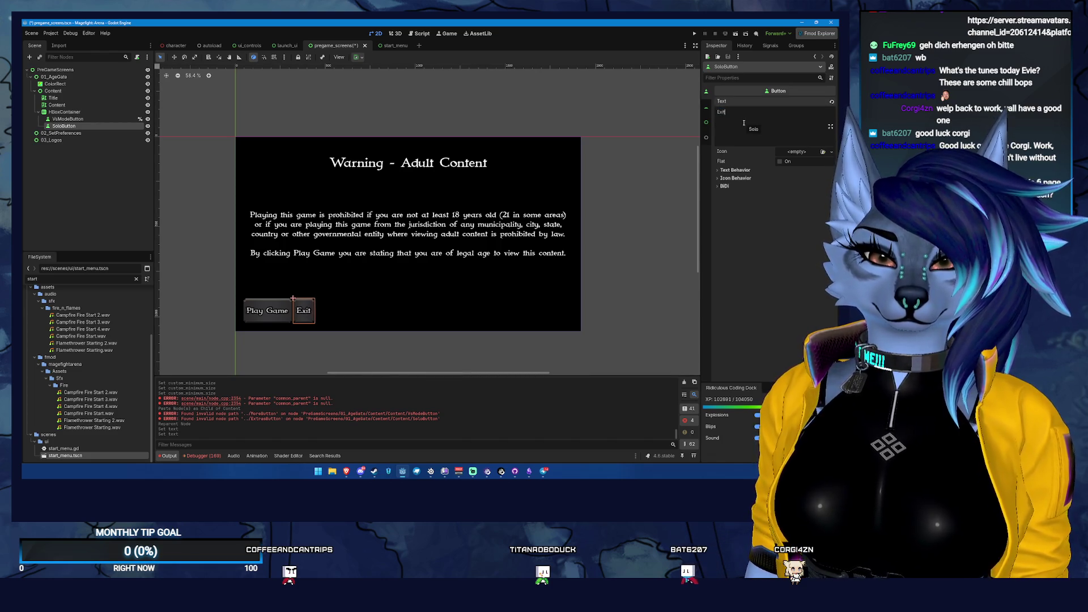
pyautogui.write(' Game')
pyautogui.click(64, 112)
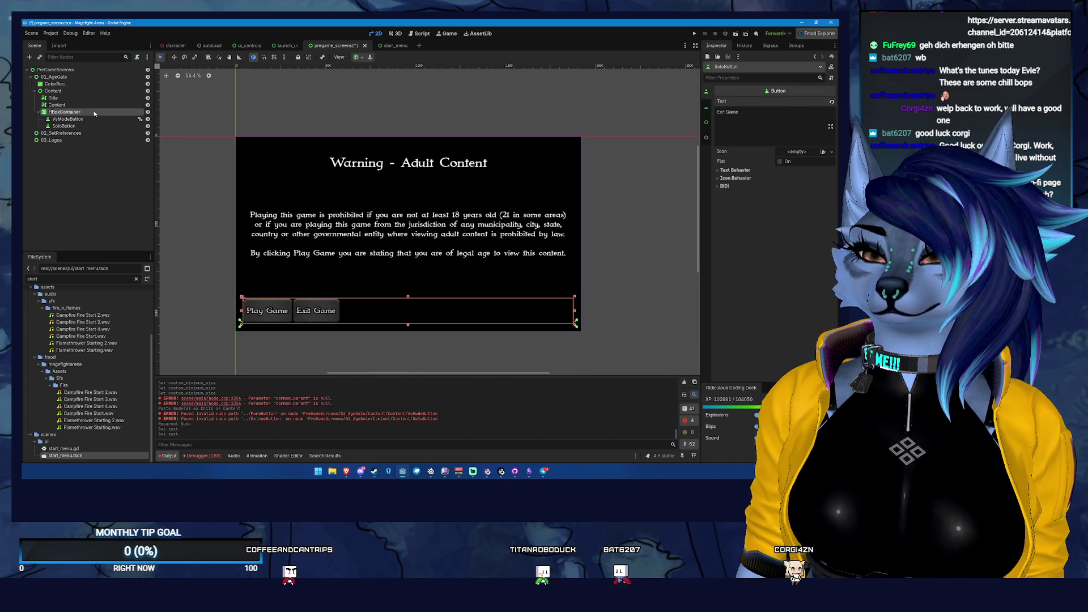
# - Center the buttons within the HBoxContainer's bottom row
pyautogui.click(804, 101)
pyautogui.click(791, 117)
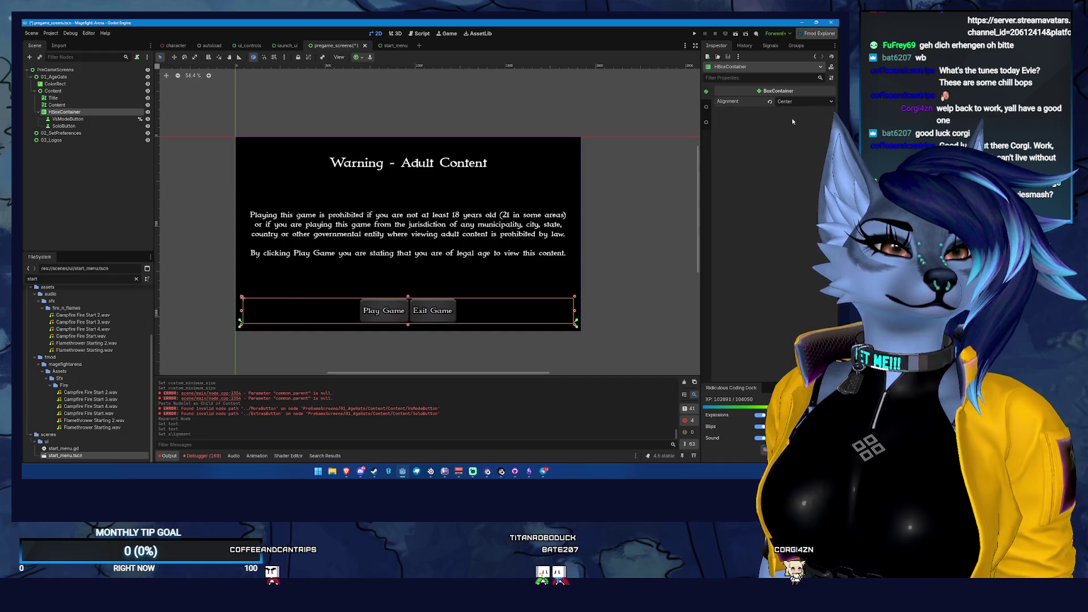
pyautogui.click(707, 106)
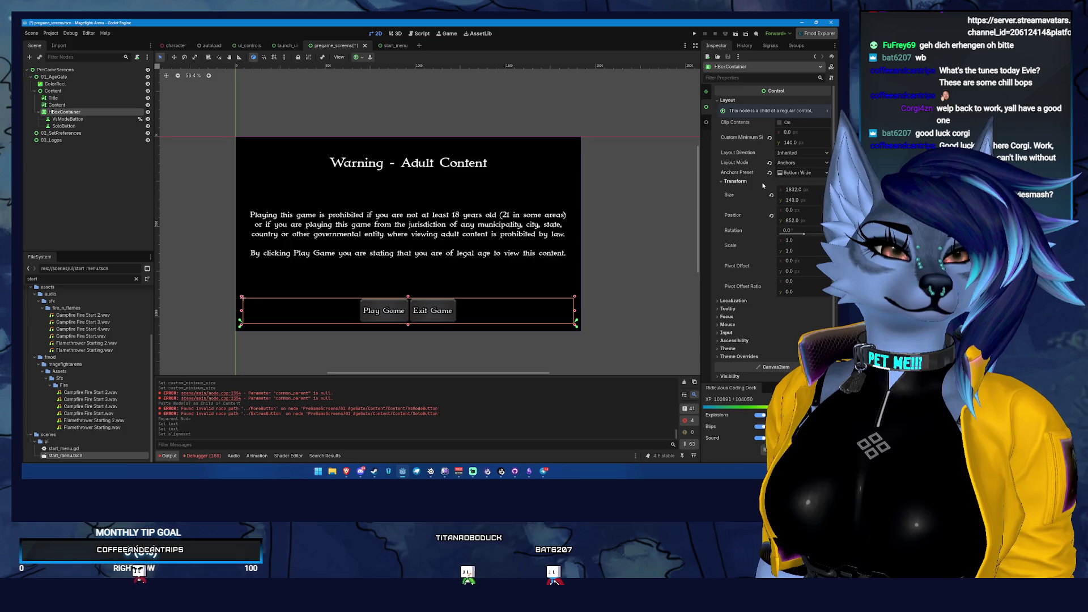
# - Give the HBoxContainer a 44 px Separation theme constant override
pyautogui.click(727, 236)
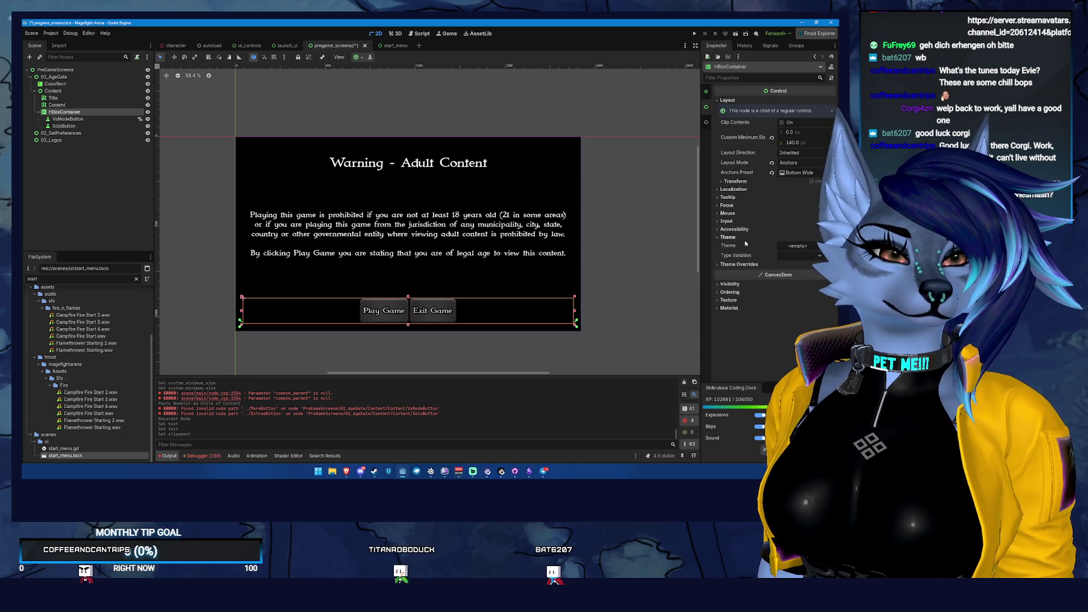
pyautogui.click(738, 264)
pyautogui.click(742, 272)
pyautogui.click(728, 279)
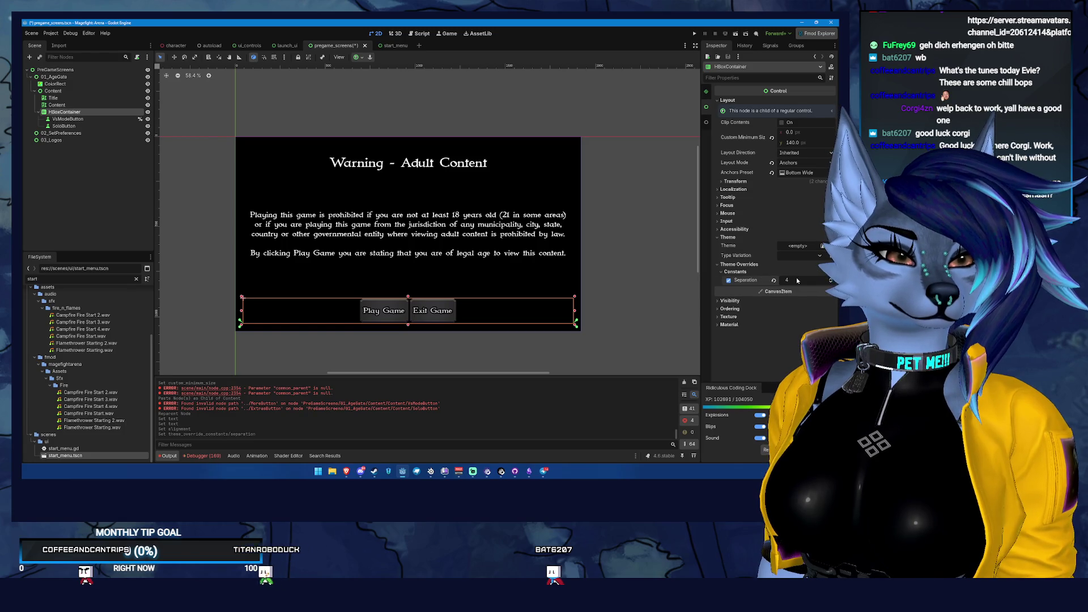
pyautogui.click(796, 280)
pyautogui.write('44')
pyautogui.press('Return')
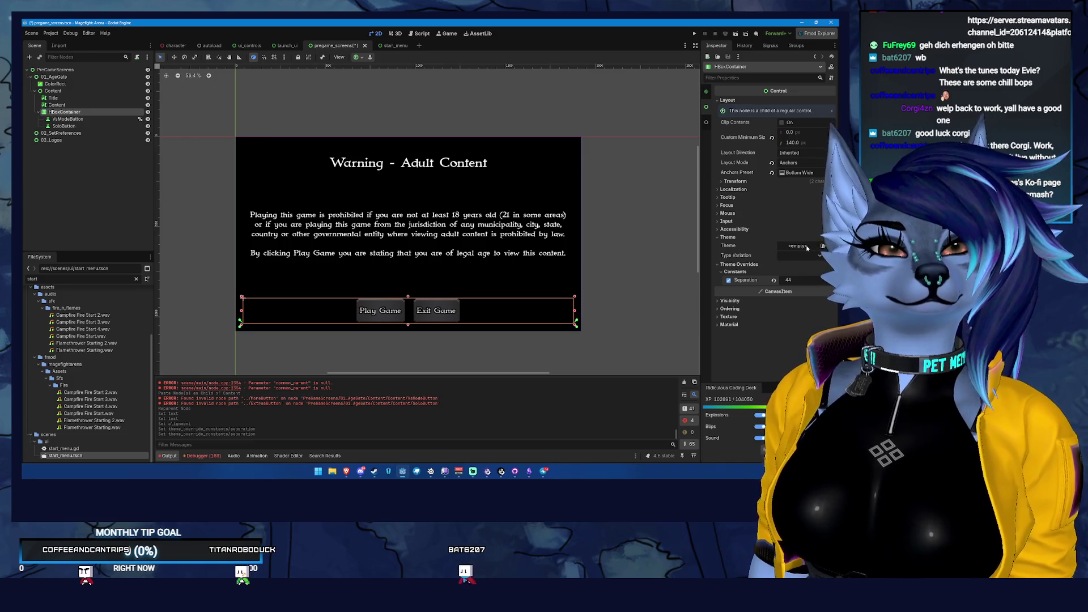
pyautogui.click(737, 181)
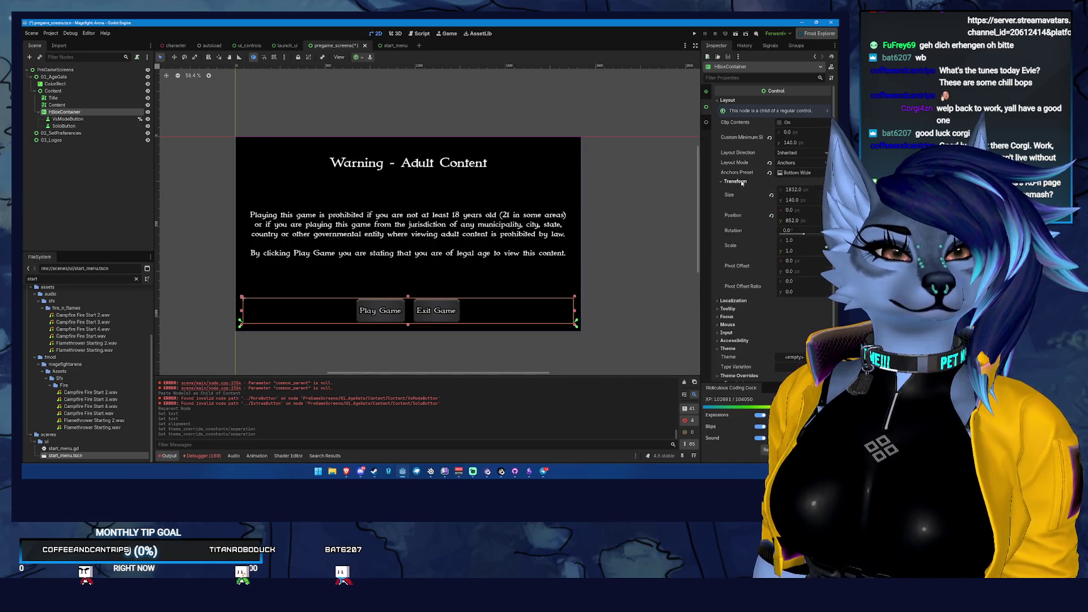
pyautogui.click(736, 182)
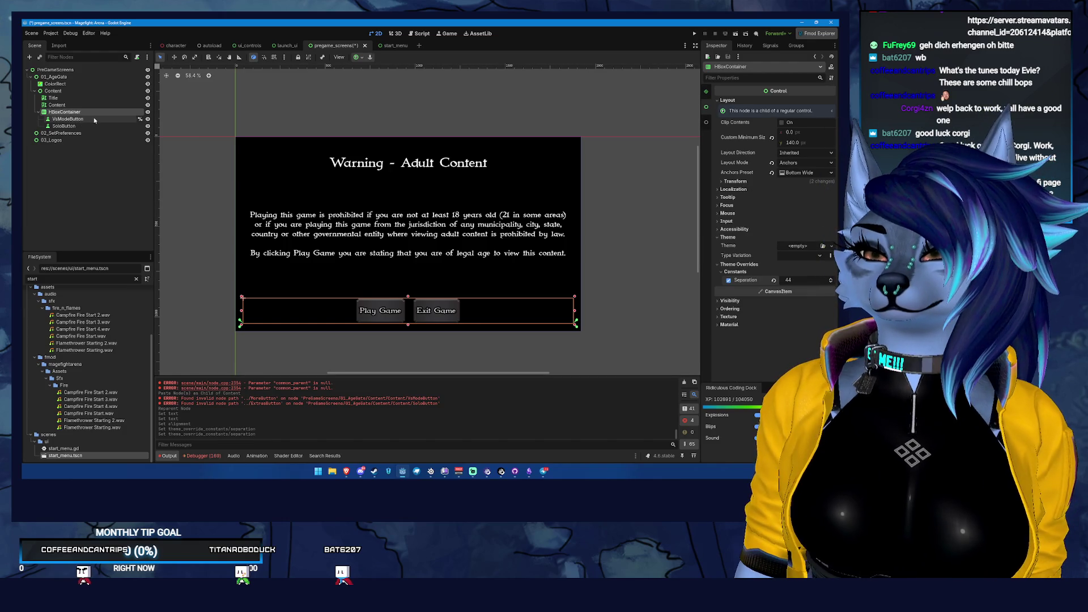
pyautogui.click(94, 119)
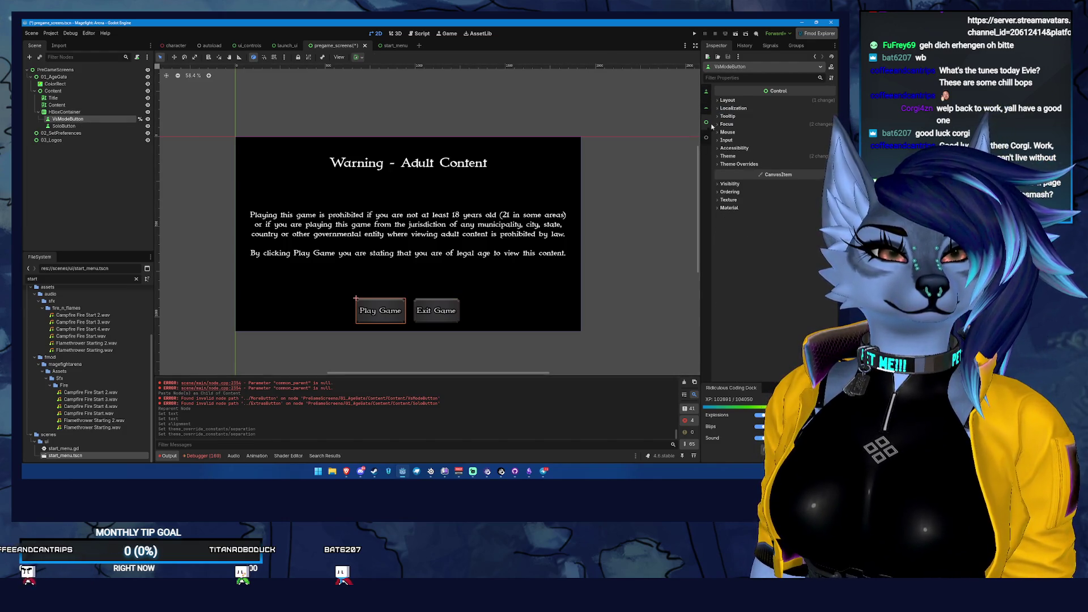
# - Turn off unique-name access on VsModeButton and rename the buttons PlayGame and ExitGame
pyautogui.click(706, 91)
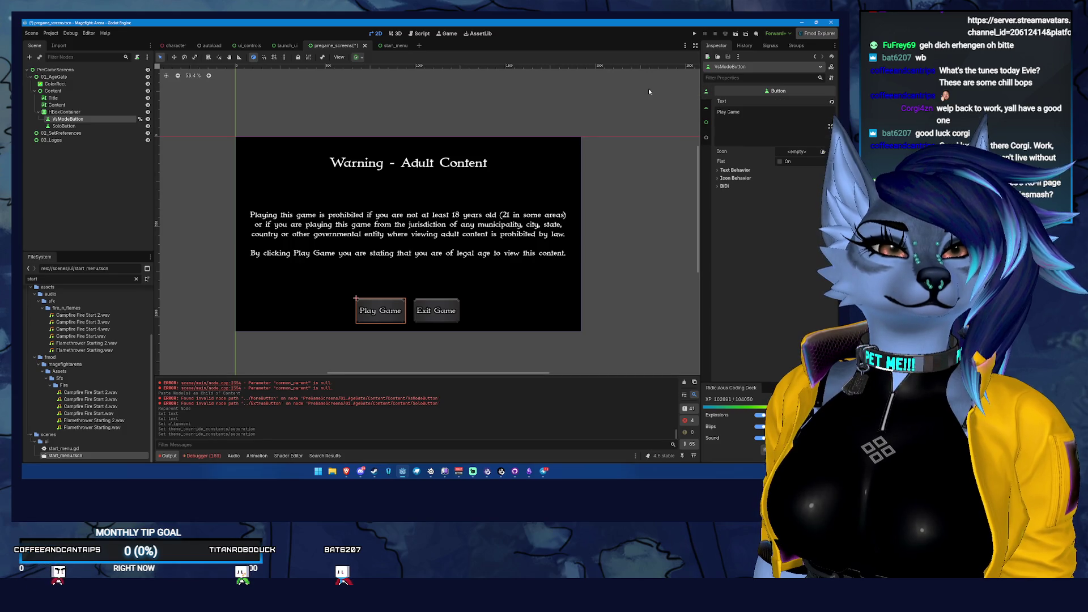
pyautogui.rightClick(97, 118)
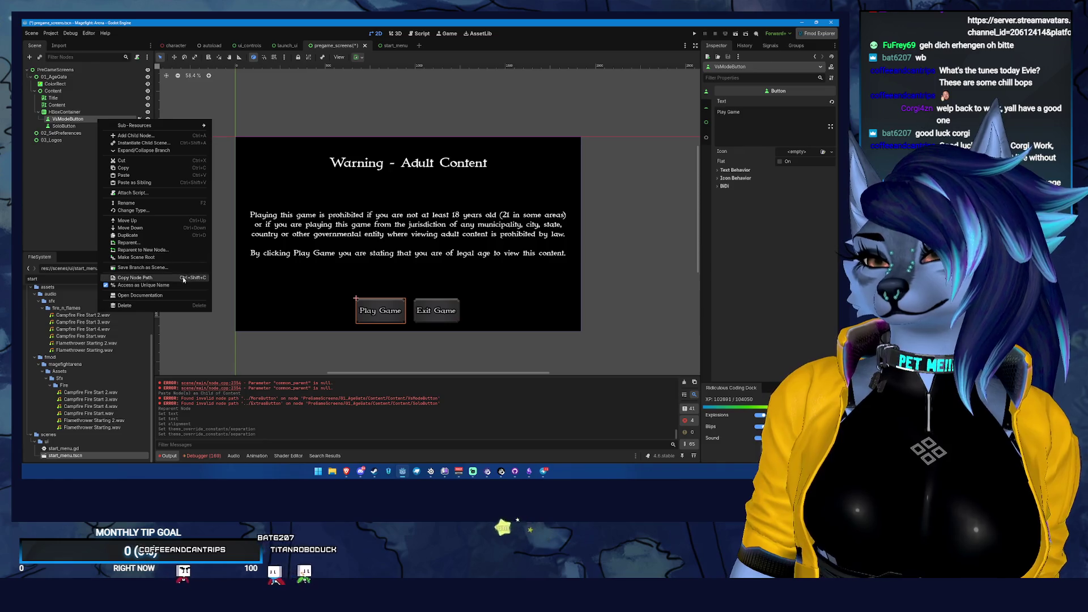
pyautogui.click(143, 284)
pyautogui.doubleClick(107, 119)
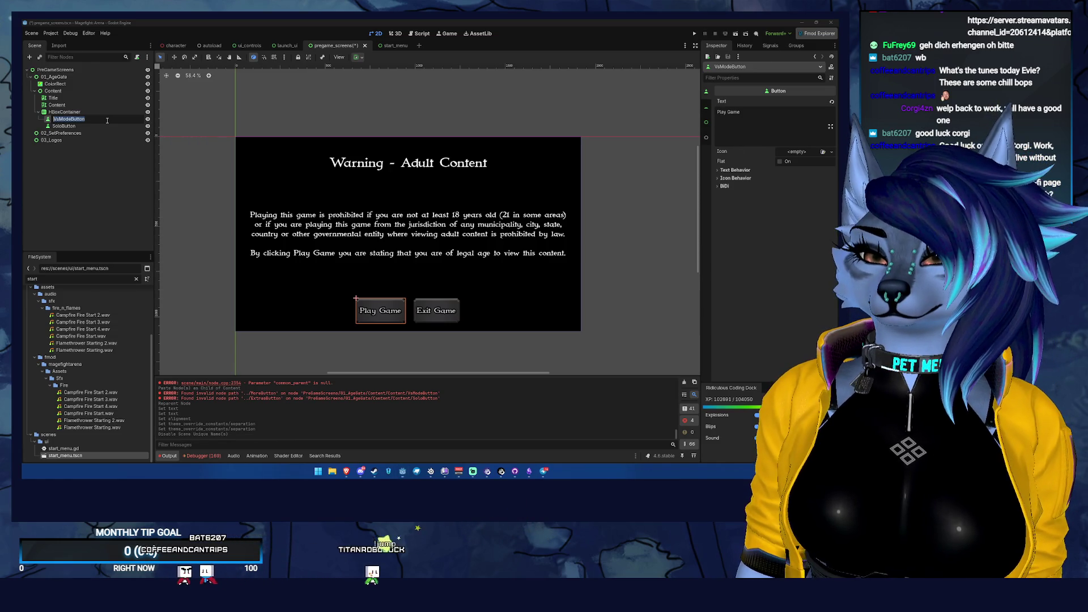
pyautogui.write('PlayGame')
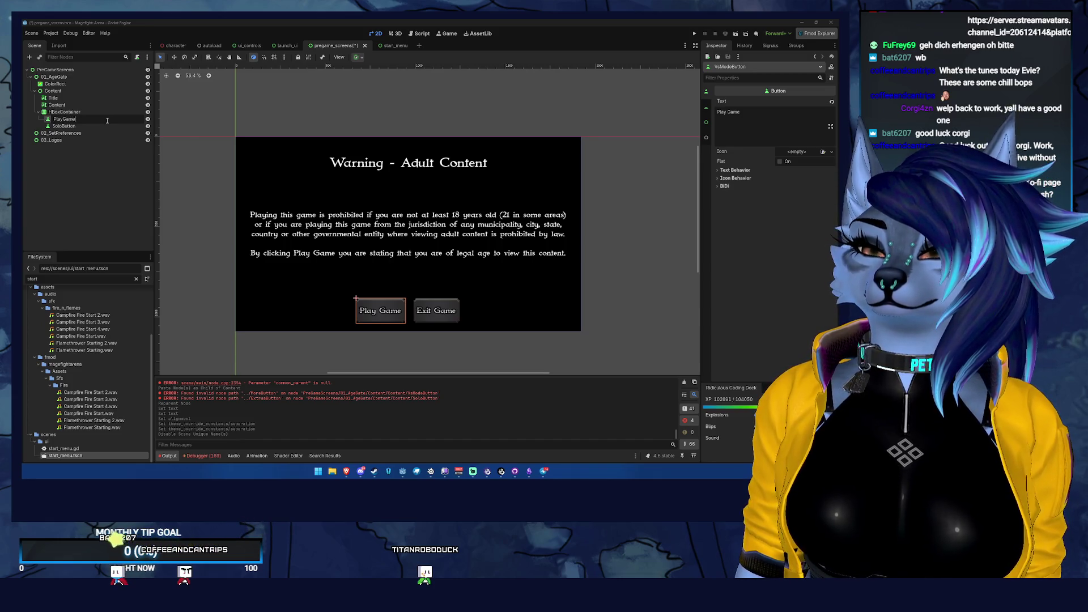
pyautogui.press('Return')
pyautogui.doubleClick(93, 126)
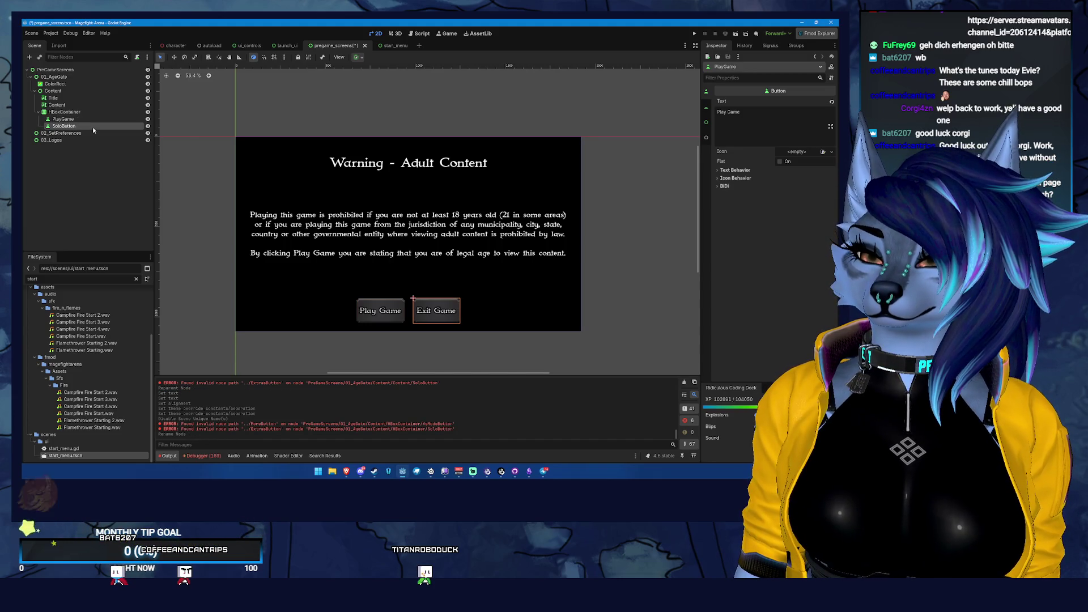
pyautogui.write('ExitGame')
pyautogui.press('Return')
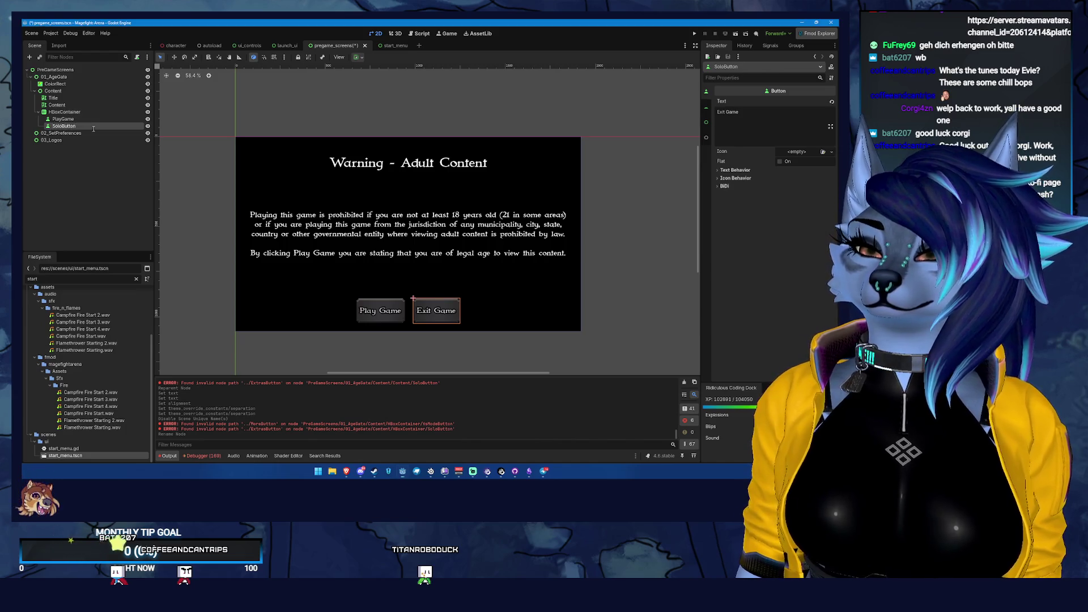
# - Save the scene and review the HBoxContainer's transform and theme override settings
pyautogui.click(66, 120)
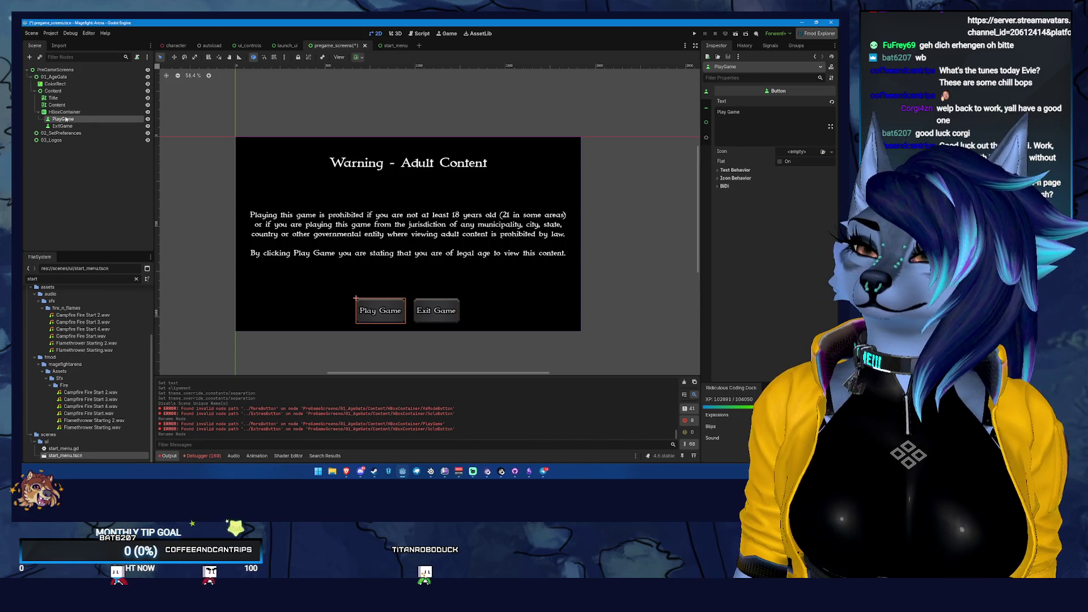
pyautogui.hotkey('ctrl', 's')
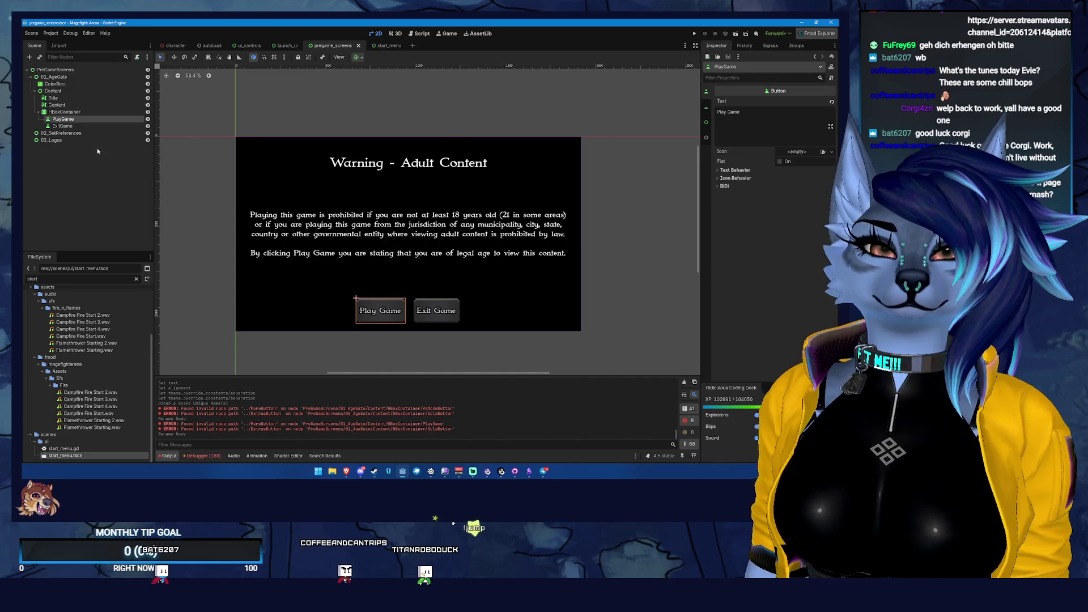
pyautogui.click(94, 113)
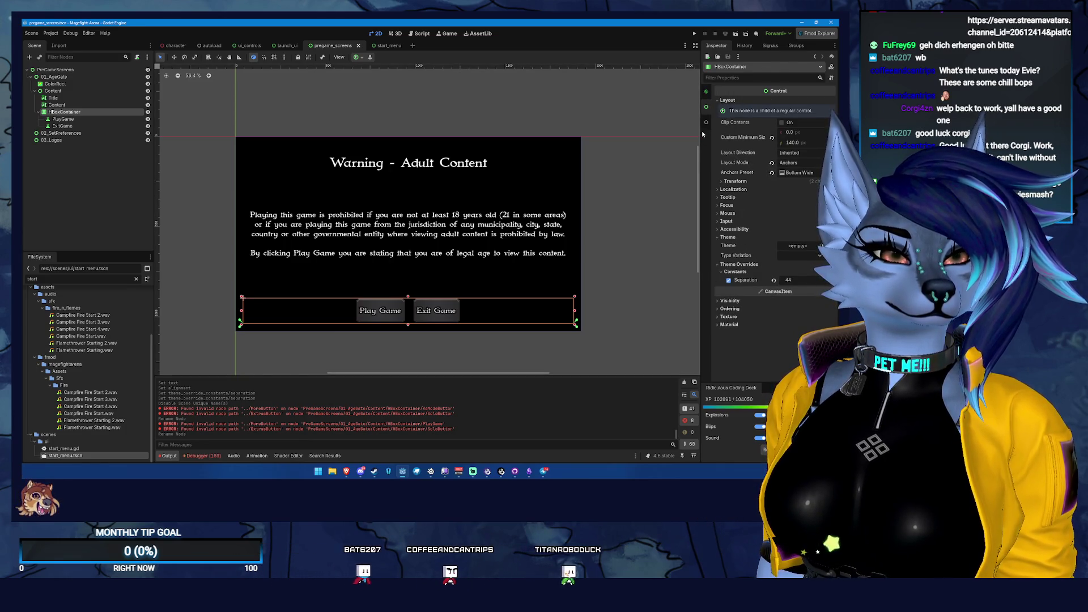
pyautogui.click(735, 181)
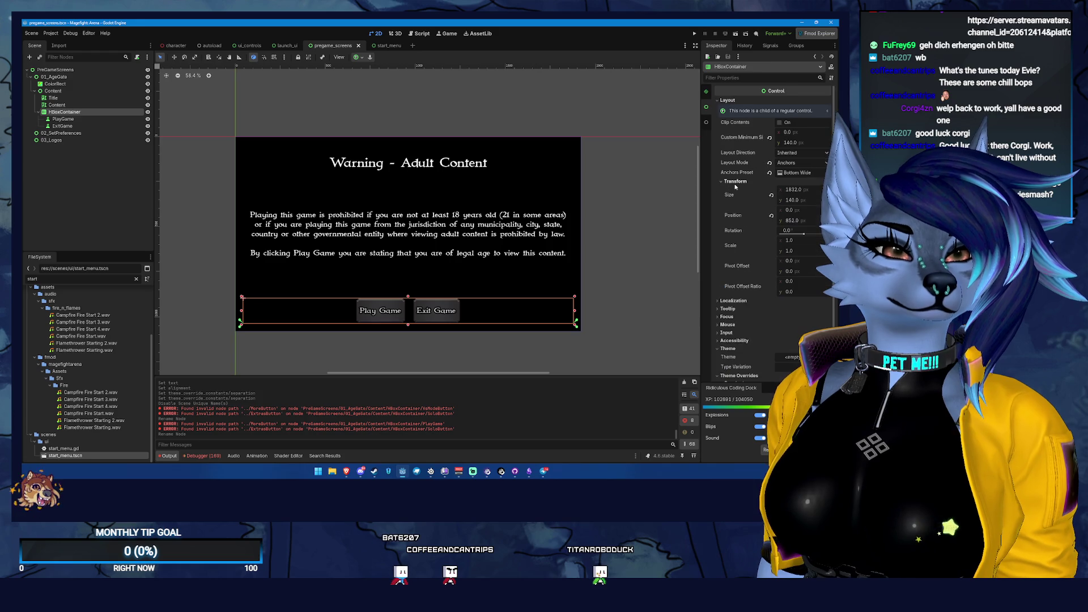
pyautogui.click(735, 181)
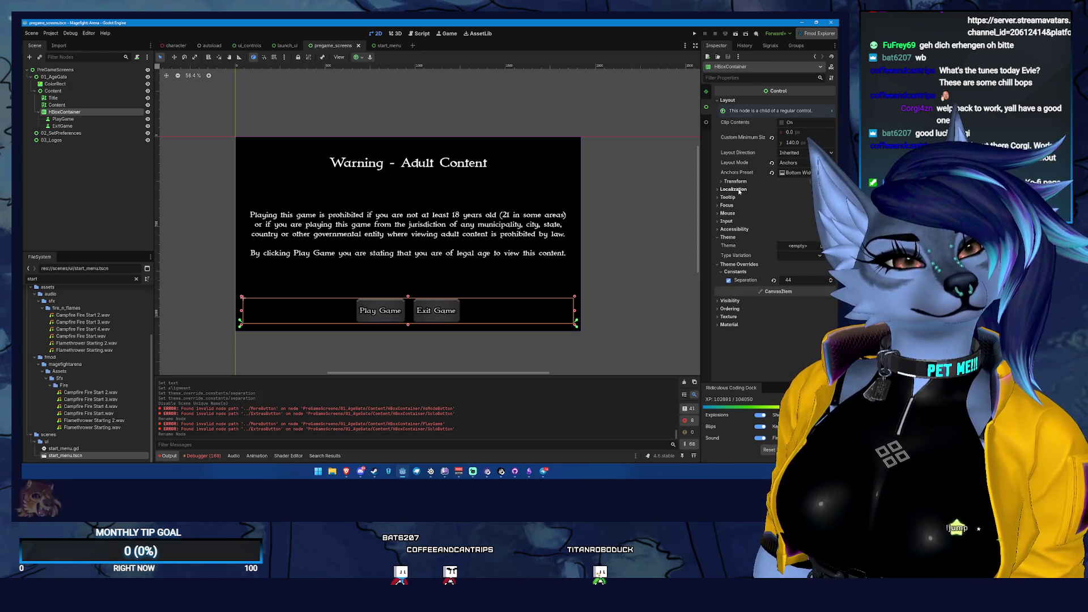
pyautogui.click(731, 265)
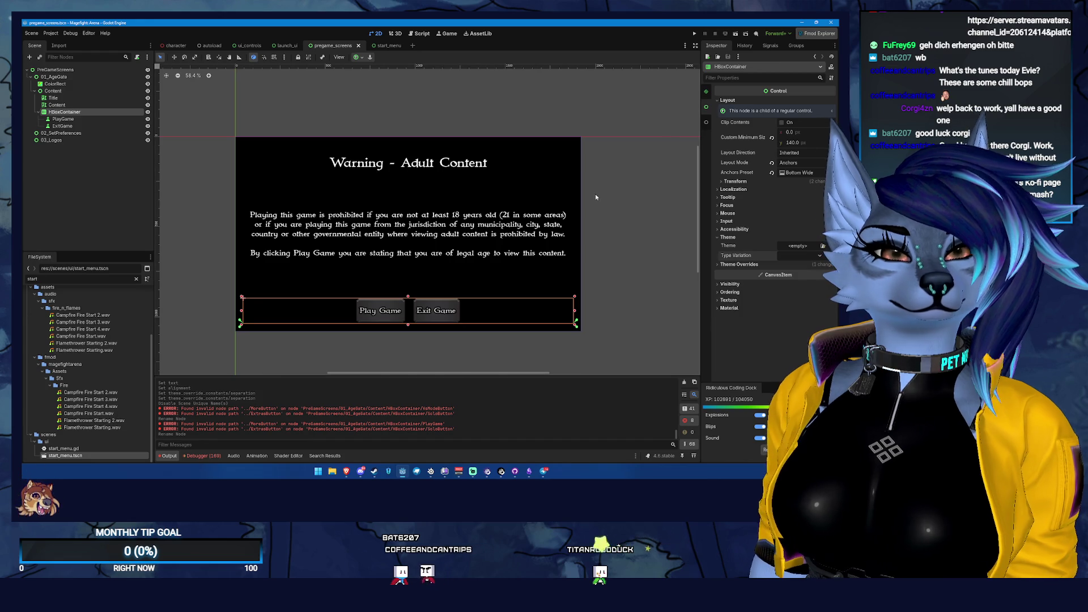
pyautogui.scroll(3, 698, 86)
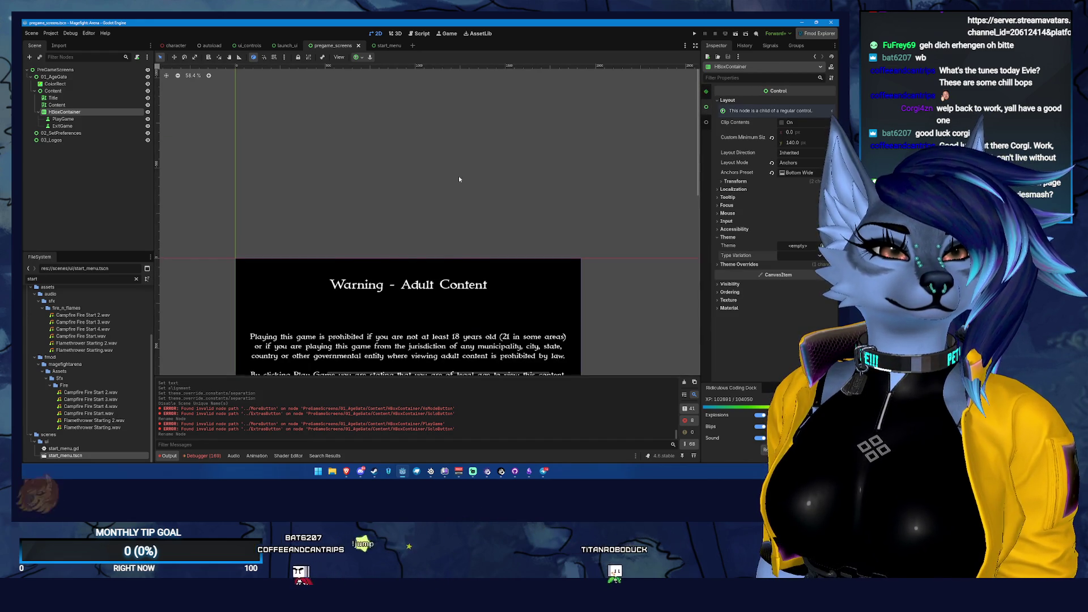
pyautogui.scroll(-3, 470, 357)
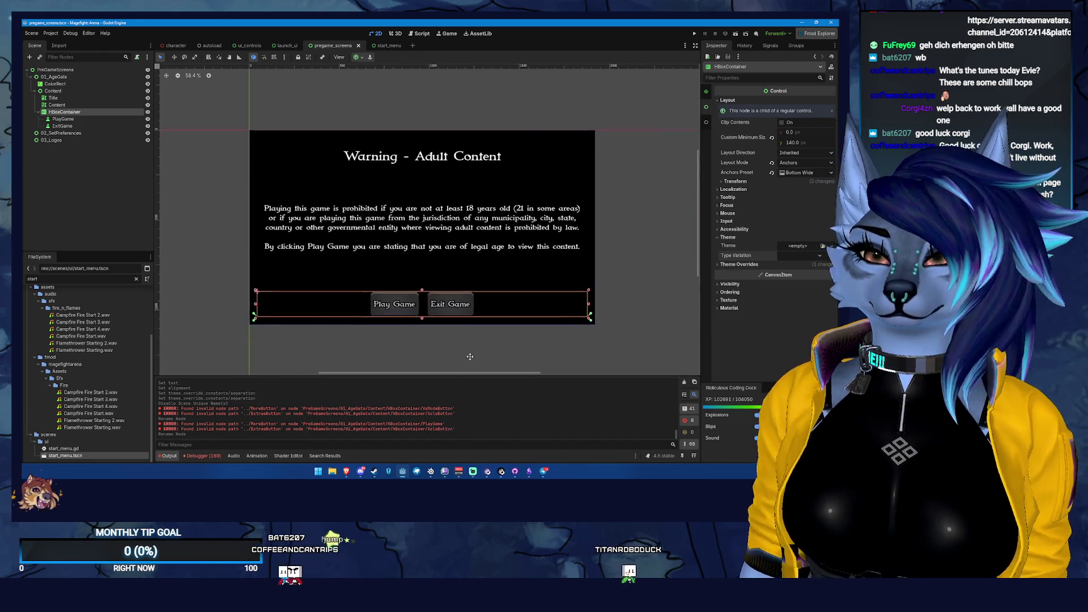
# - Give both PlayGame and ExitGame a 600 custom minimum width, leaving horizontal expand off
pyautogui.click(89, 120)
pyautogui.keyDown('ctrl'); pyautogui.click(62, 125); pyautogui.keyUp('ctrl')
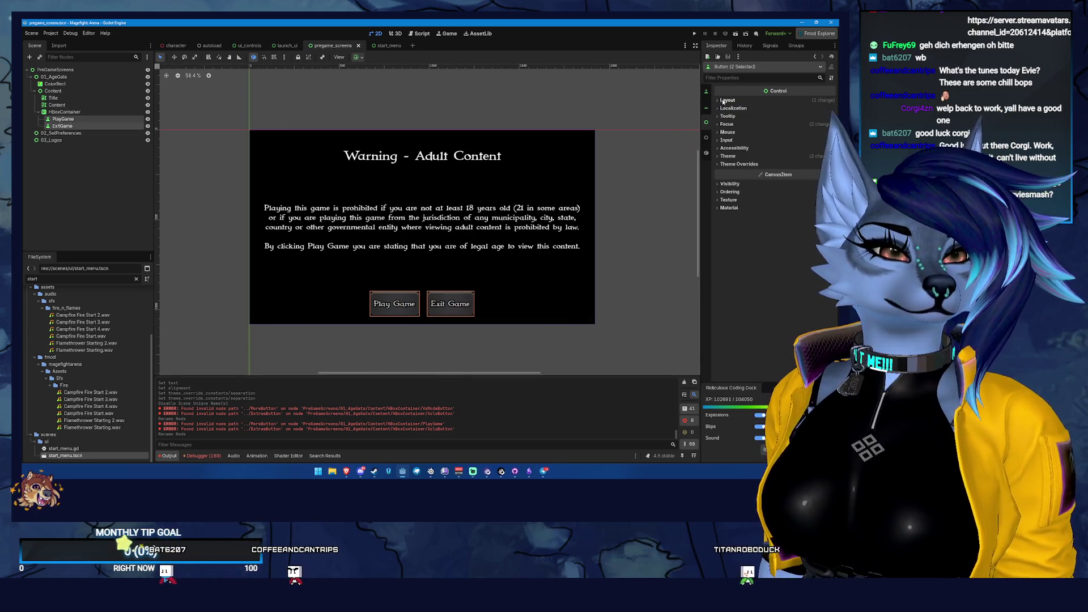
pyautogui.click(758, 166)
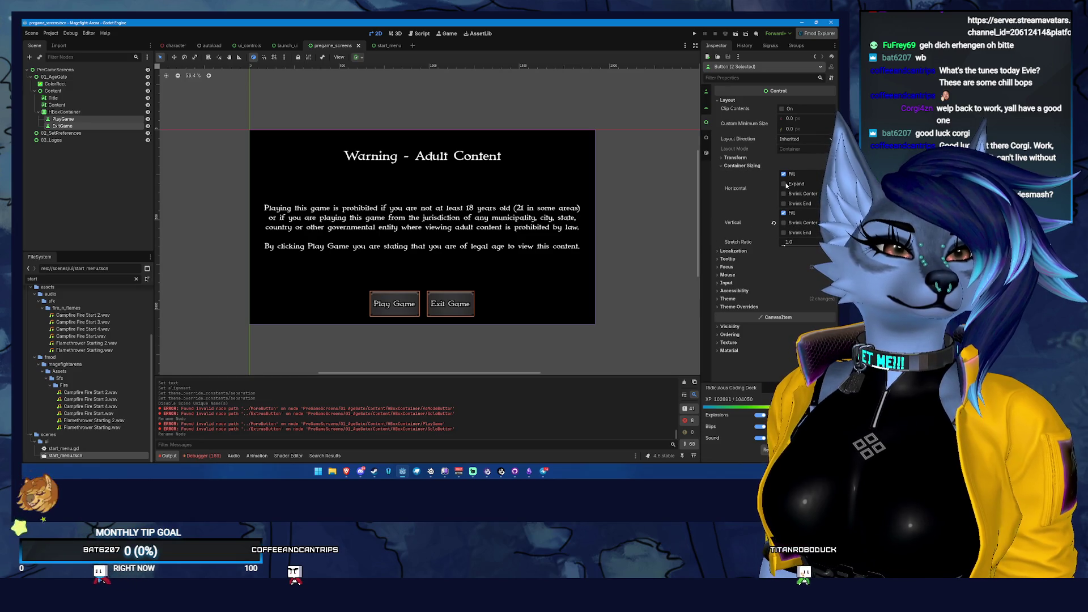
pyautogui.click(784, 184)
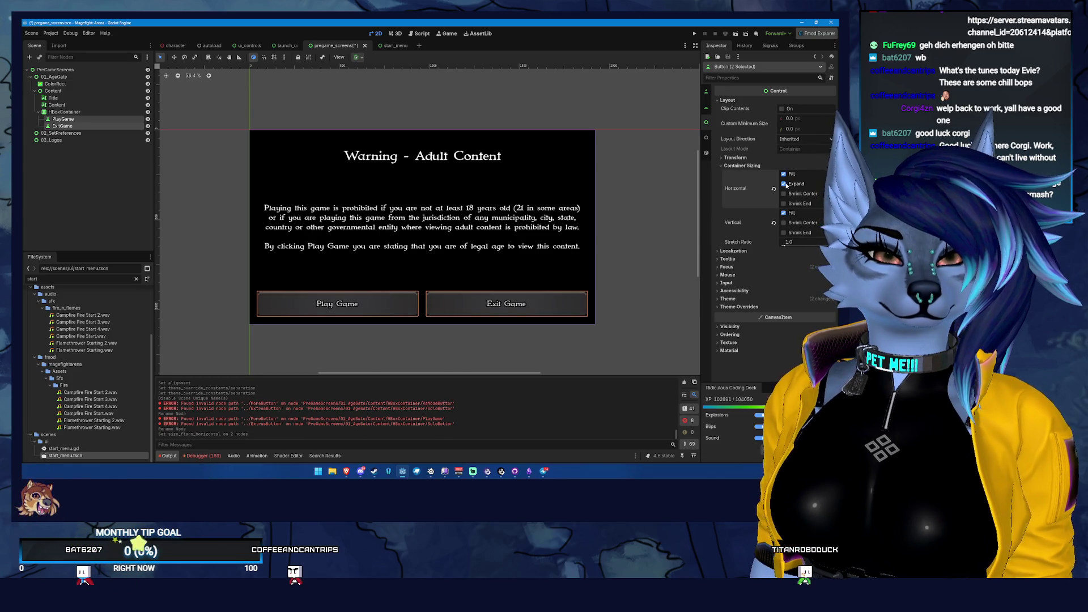
pyautogui.click(784, 184)
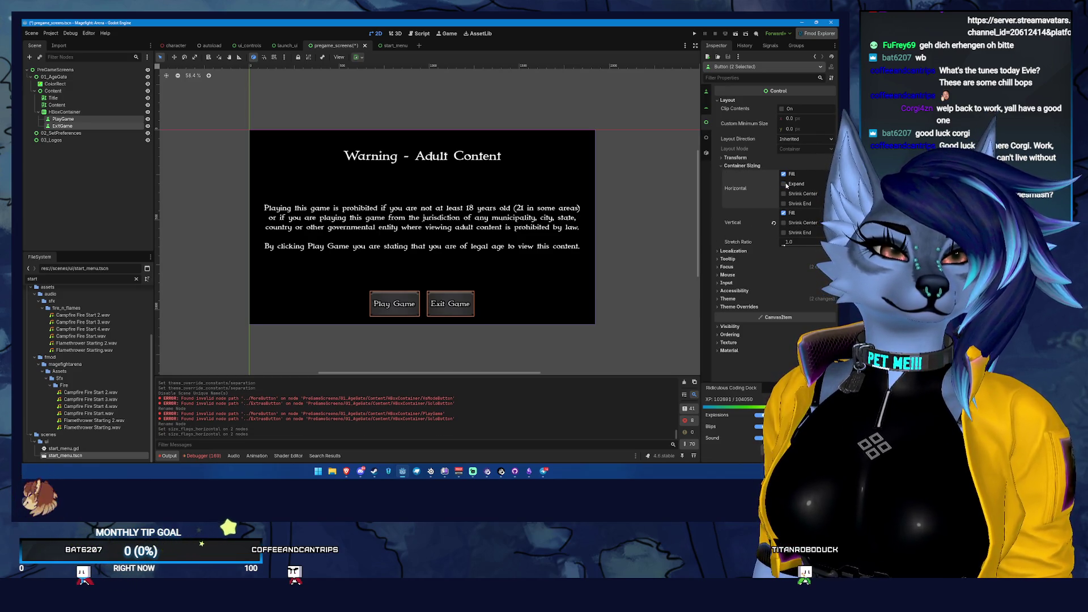
pyautogui.click(799, 120)
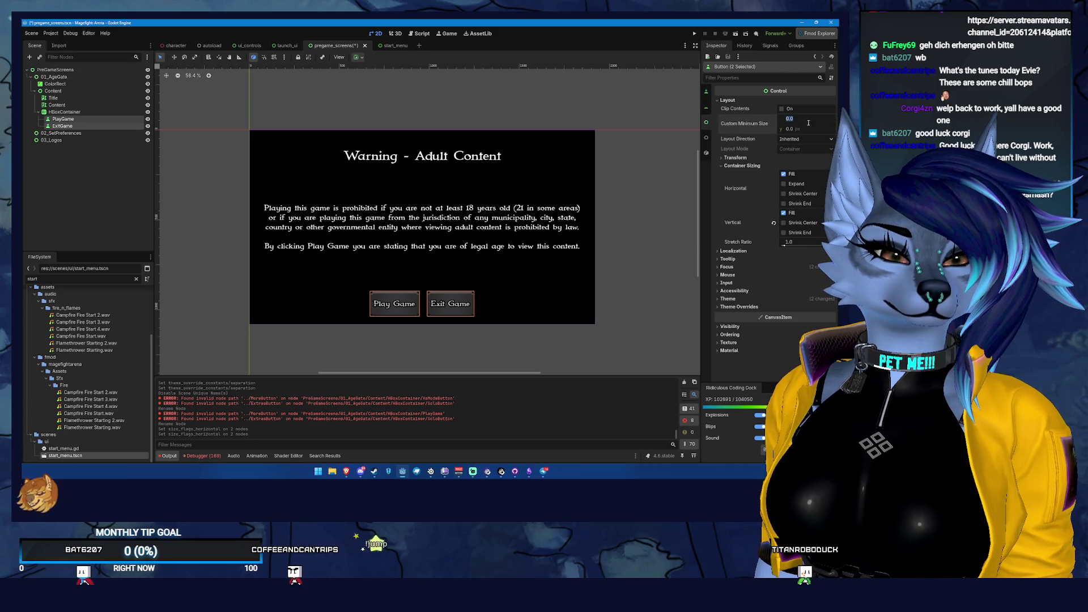
pyautogui.write('600')
pyautogui.press('Return')
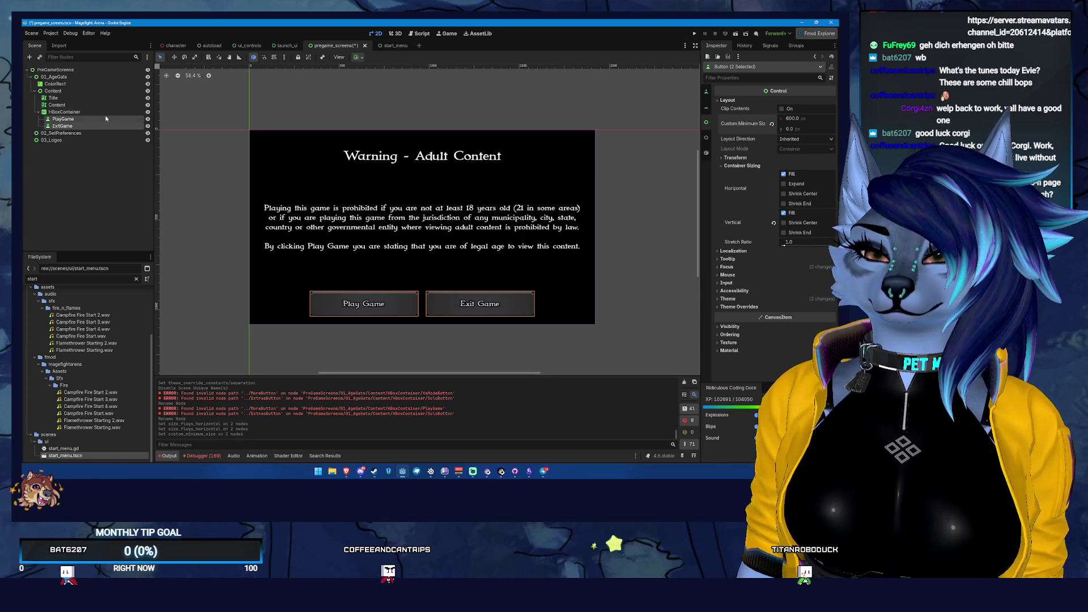
pyautogui.click(85, 119)
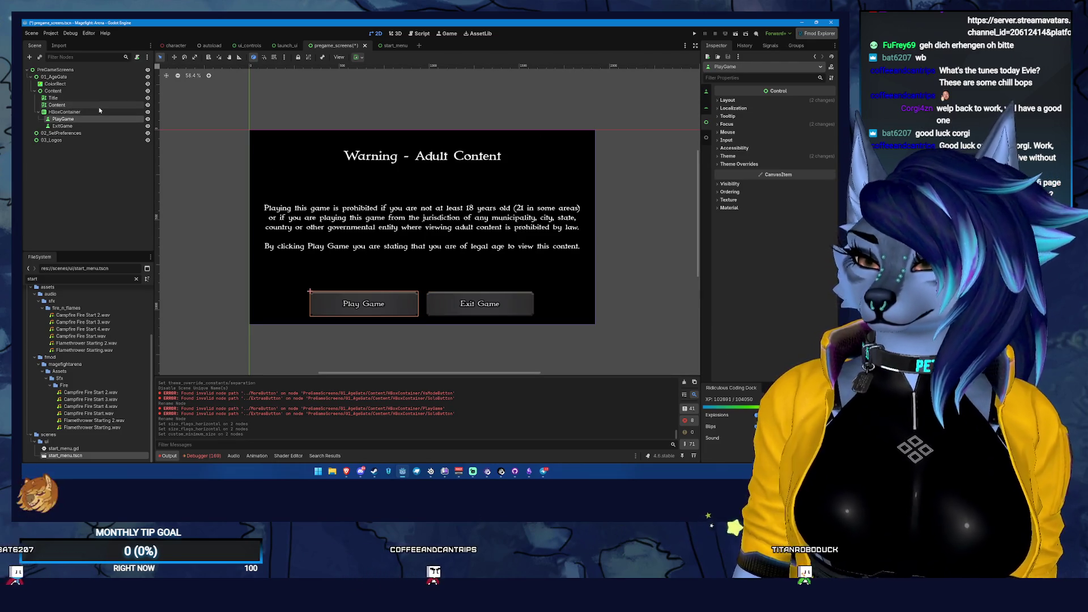
# - Review PlayGame's colour overrides and FlatButton type variation, then save pregame_screens
pyautogui.click(737, 164)
pyautogui.click(730, 171)
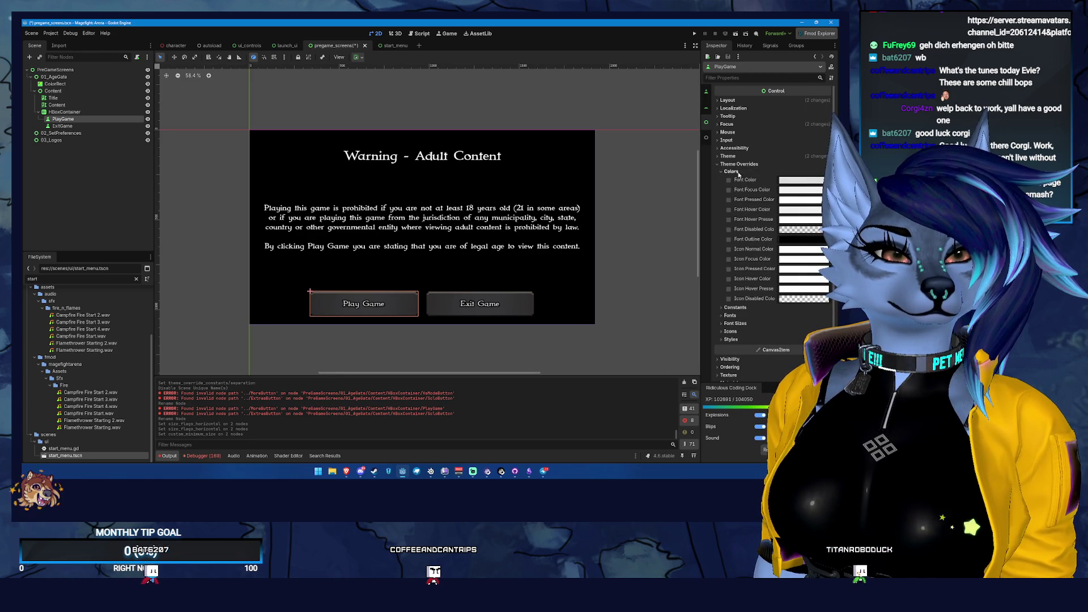
pyautogui.scroll(-1, 731, 208)
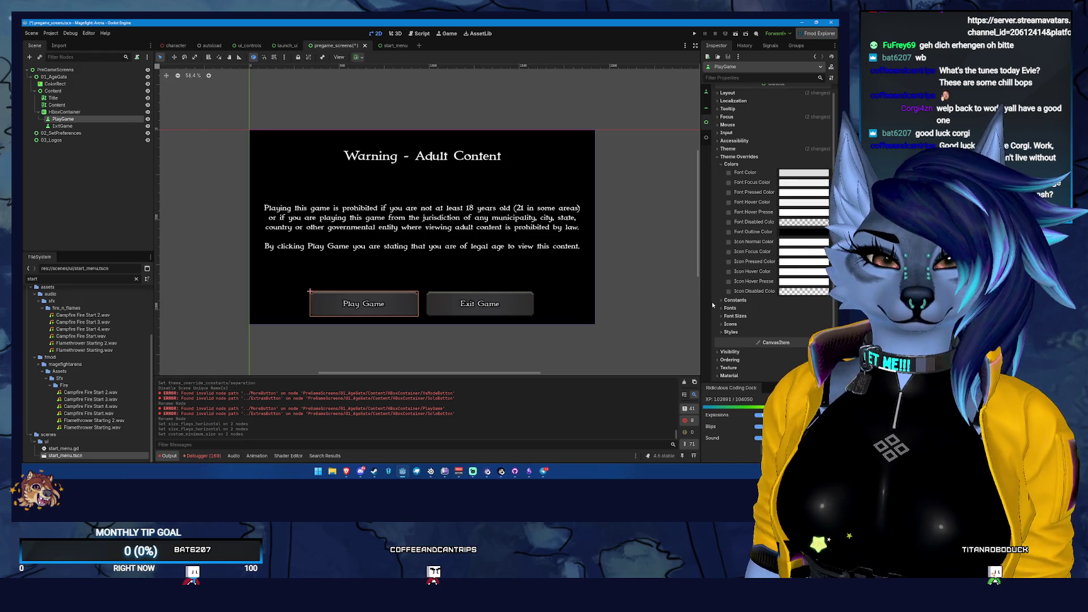
pyautogui.scroll(1, 754, 311)
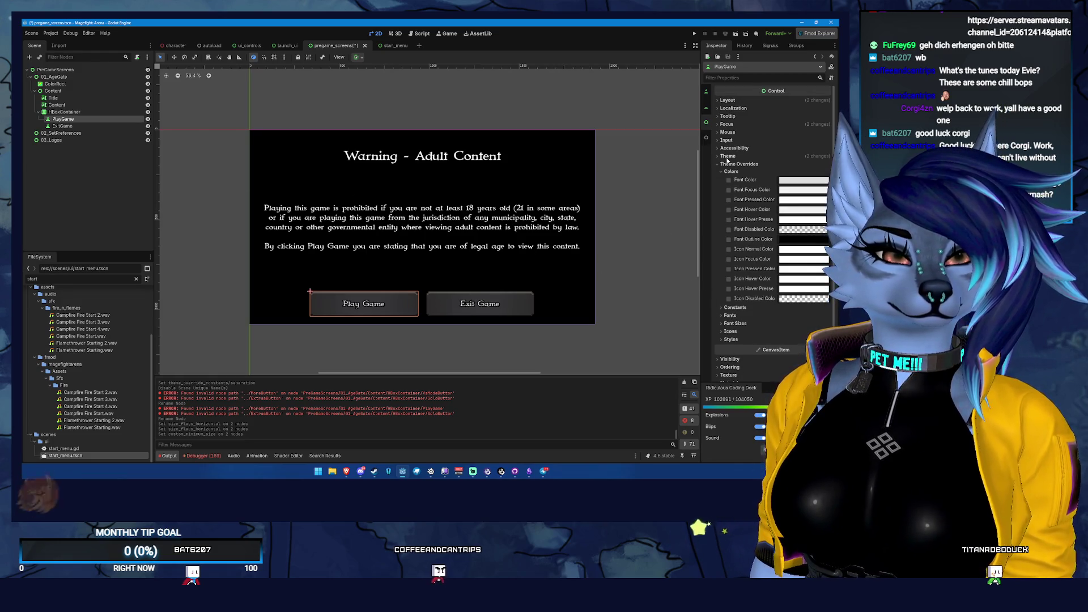
pyautogui.click(717, 156)
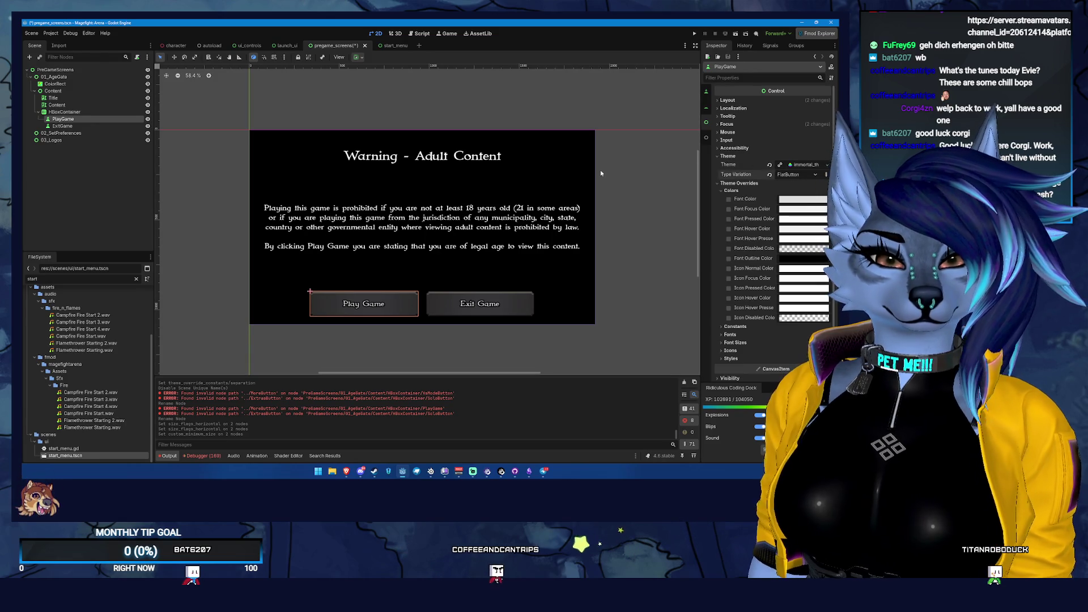
pyautogui.hotkey('ctrl', 's')
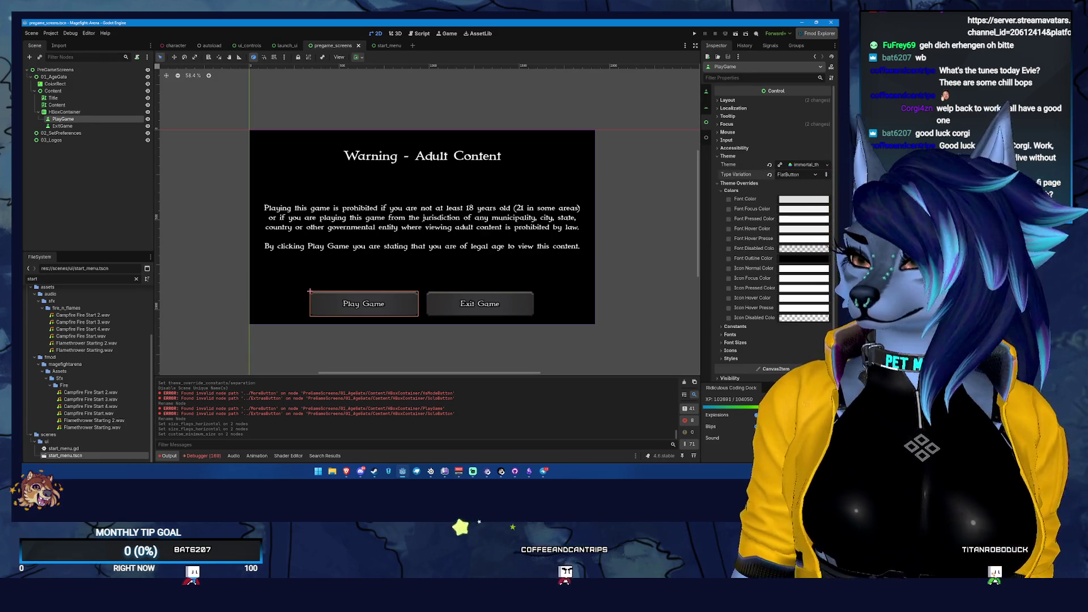
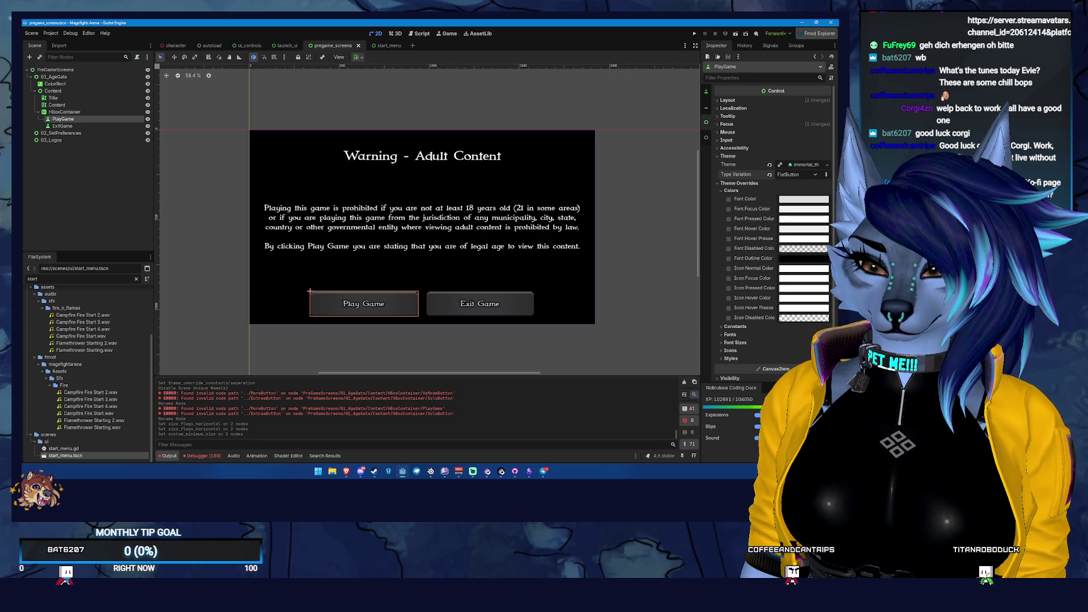
# - Clear the Output log and save the pregame_screens scene
pyautogui.hotkey('alt', 'Tab')
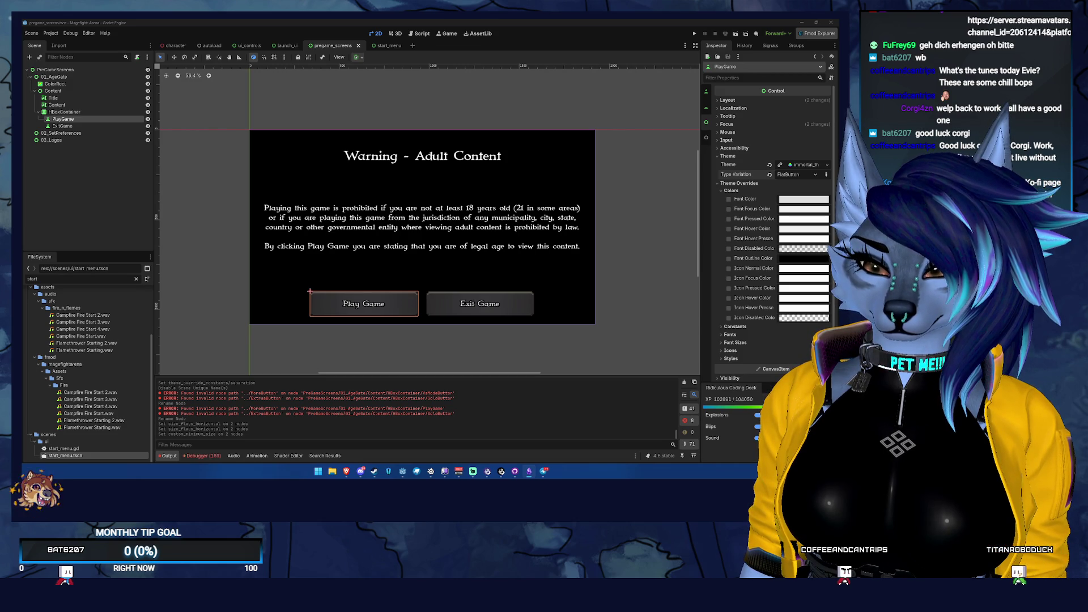
pyautogui.click(682, 382)
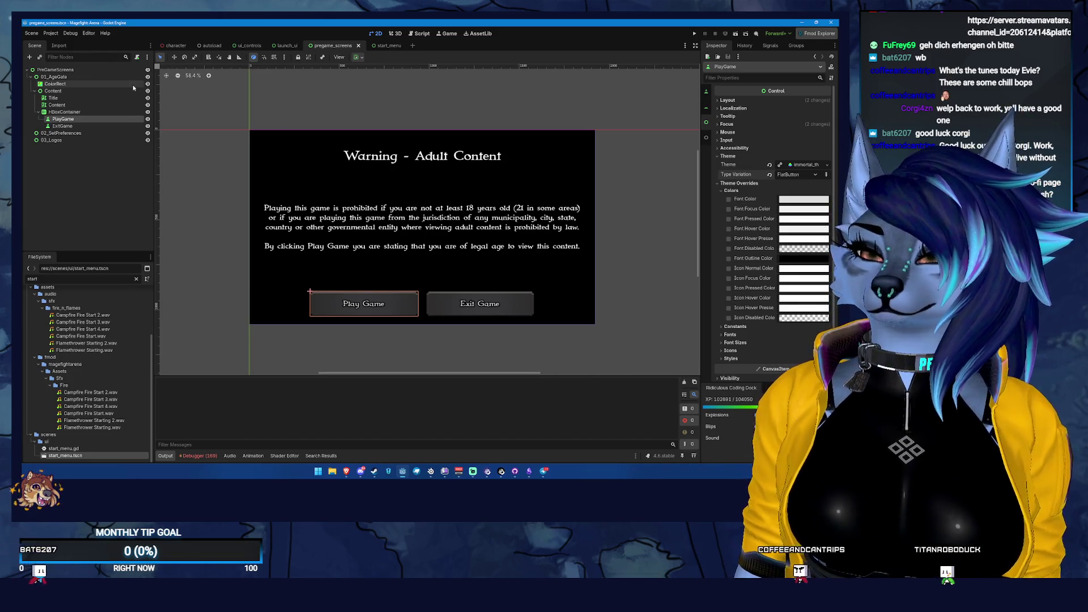
pyautogui.click(73, 126)
pyautogui.click(73, 119)
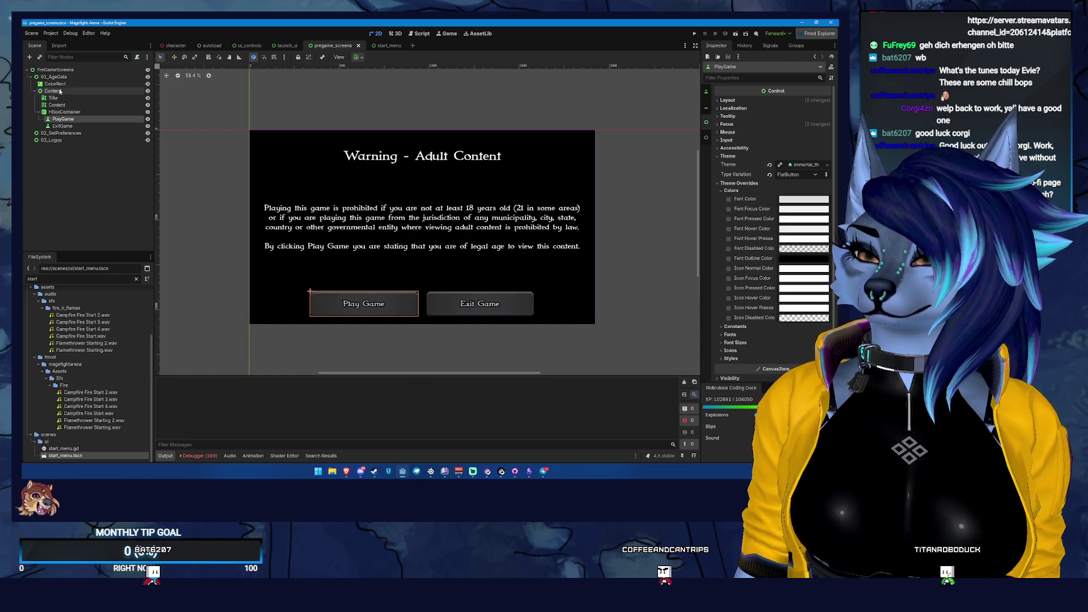
pyautogui.click(115, 70)
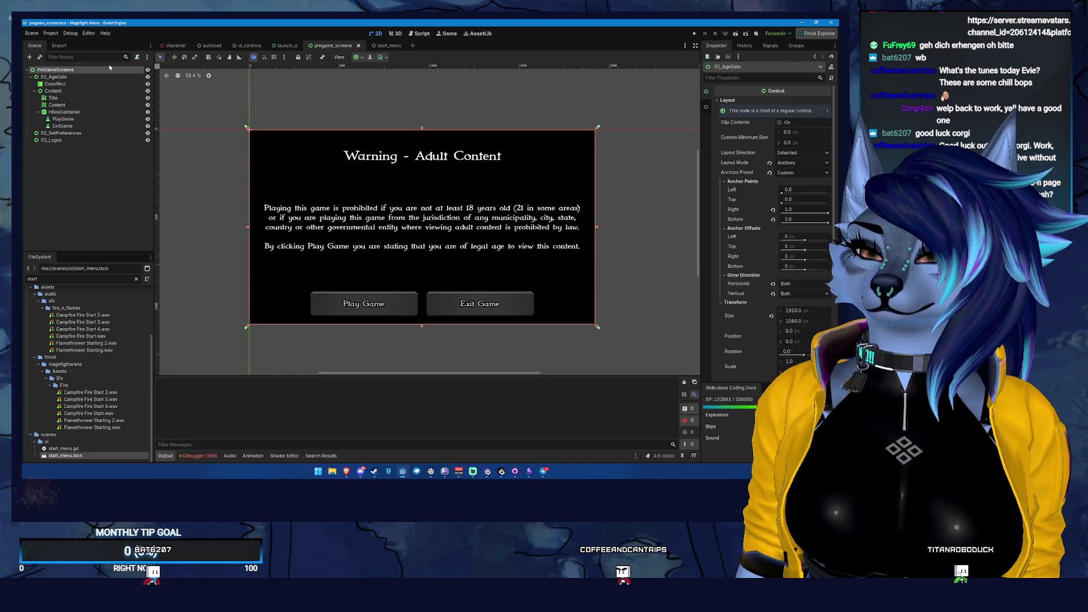
pyautogui.hotkey('ctrl', 's')
# - Collapse the Content node under 01_AgeGate in the Scene dock
pyautogui.click(80, 76)
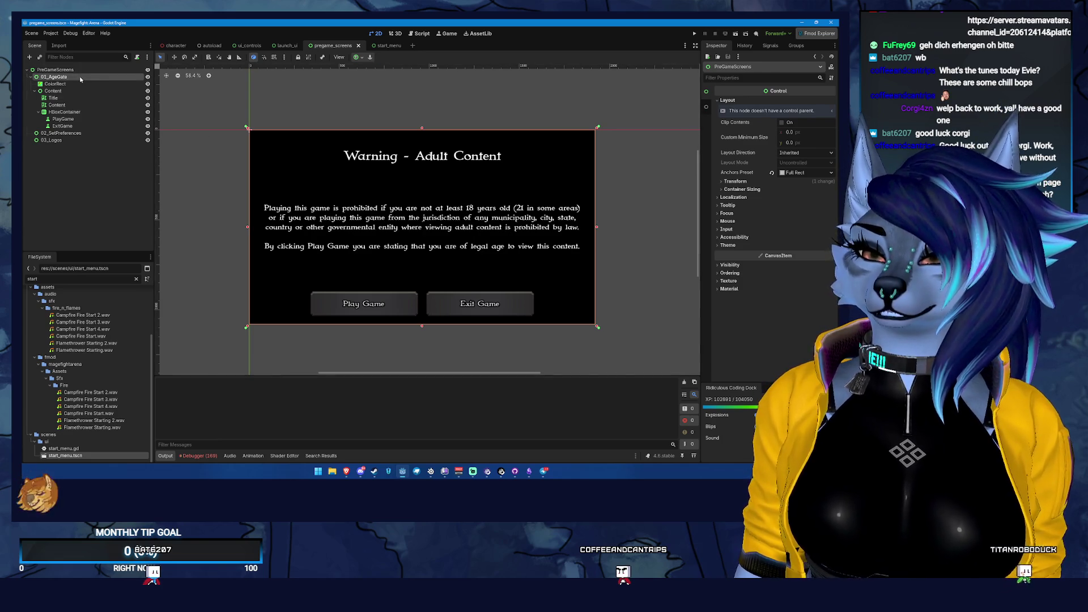
pyautogui.click(82, 91)
pyautogui.press('Left')
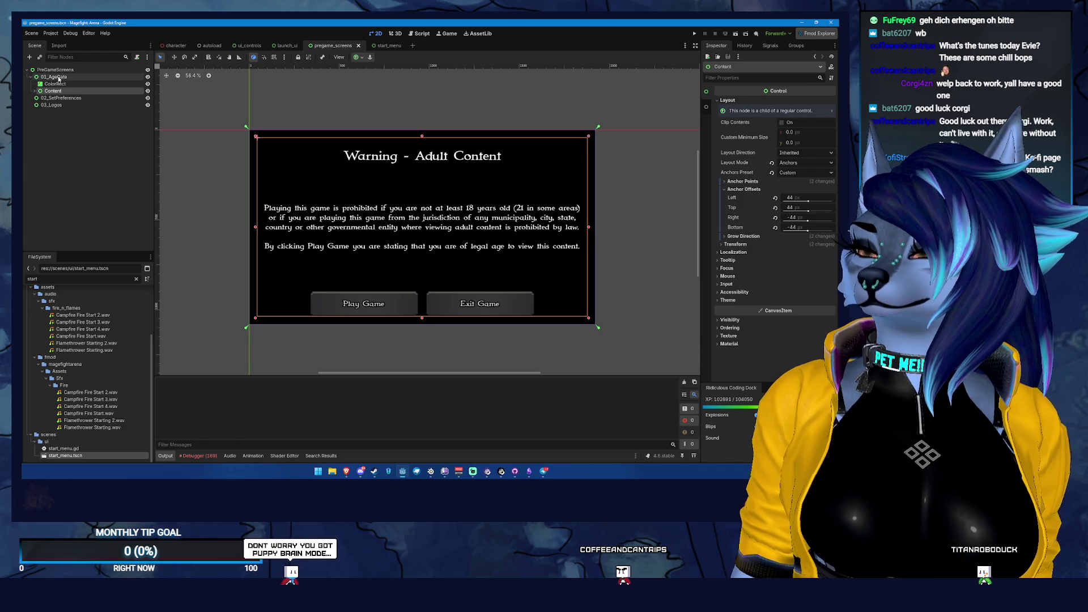
# - Search 'hb' for a child node under 01_AgeGate, cancel, and switch to launch_ui
pyautogui.click(52, 77)
pyautogui.rightClick(67, 79)
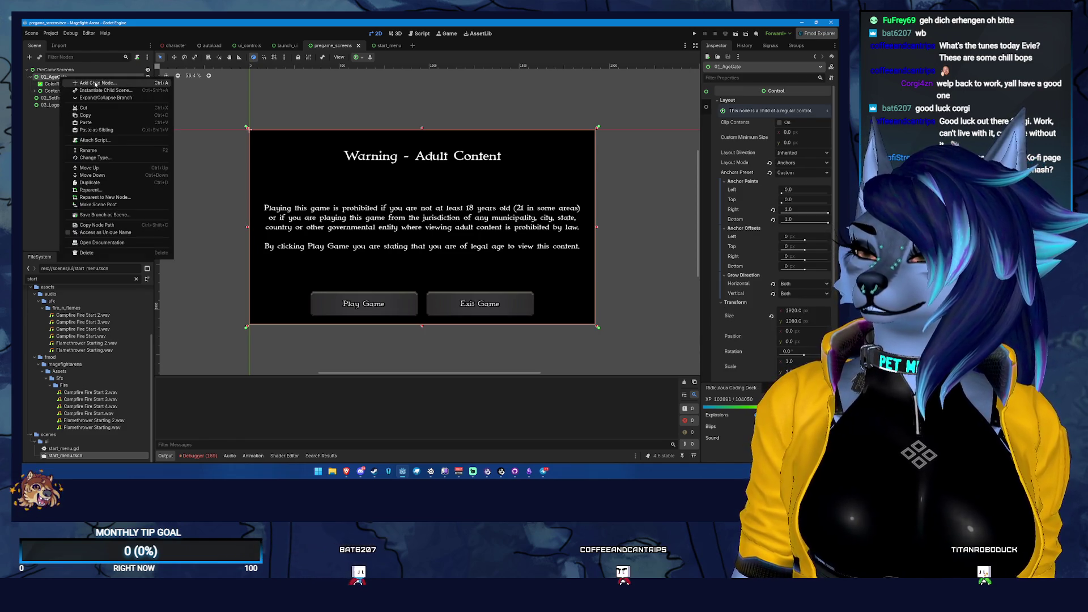
pyautogui.click(105, 82)
pyautogui.write('hb')
pyautogui.scroll(2, 418, 219)
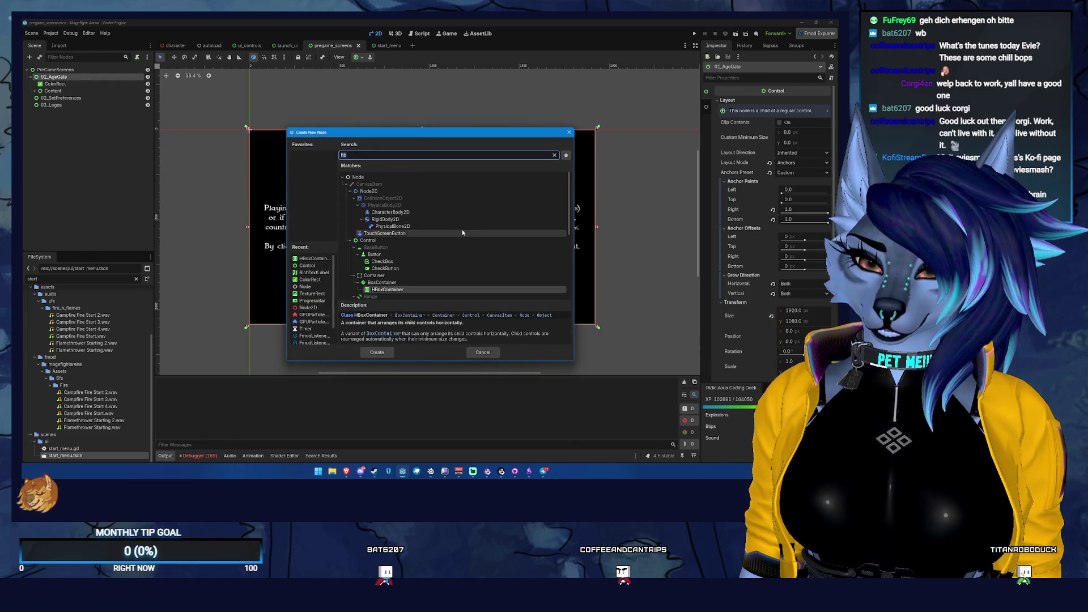
pyautogui.scroll(-2, 312, 301)
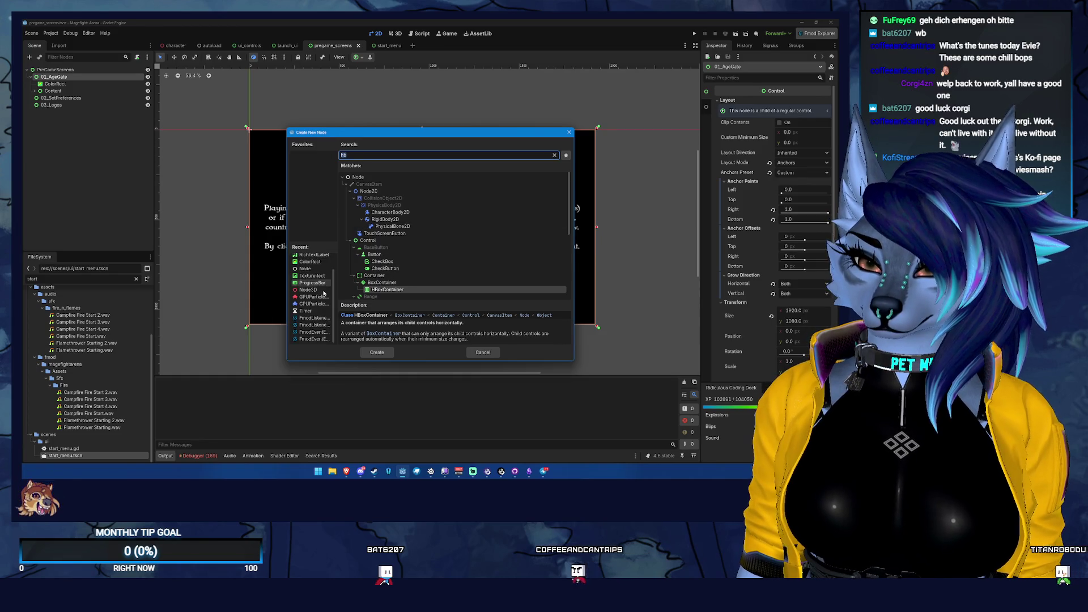
pyautogui.click(490, 354)
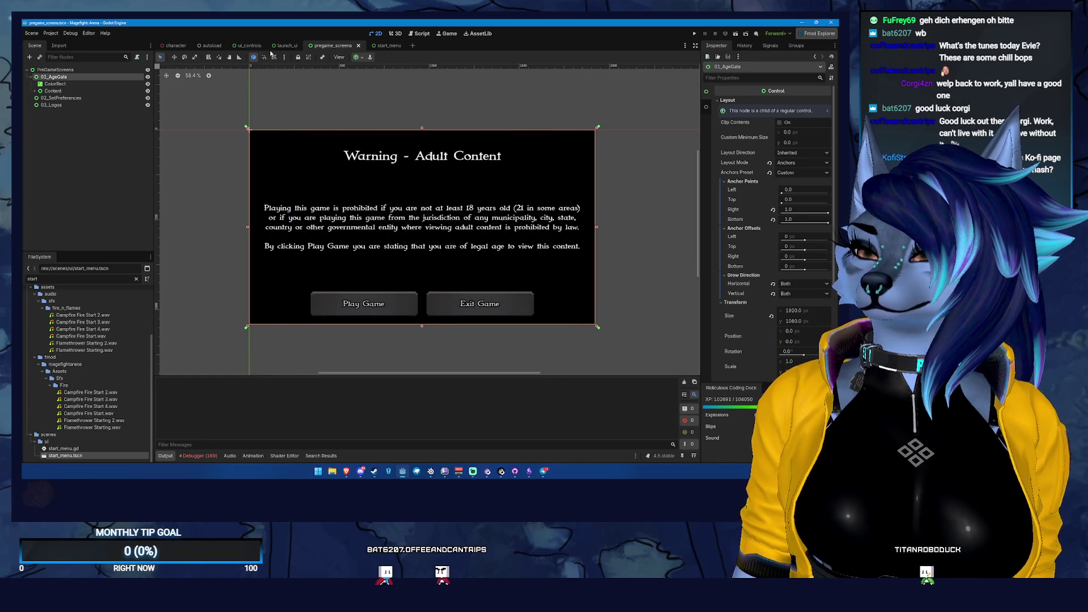
pyautogui.click(282, 45)
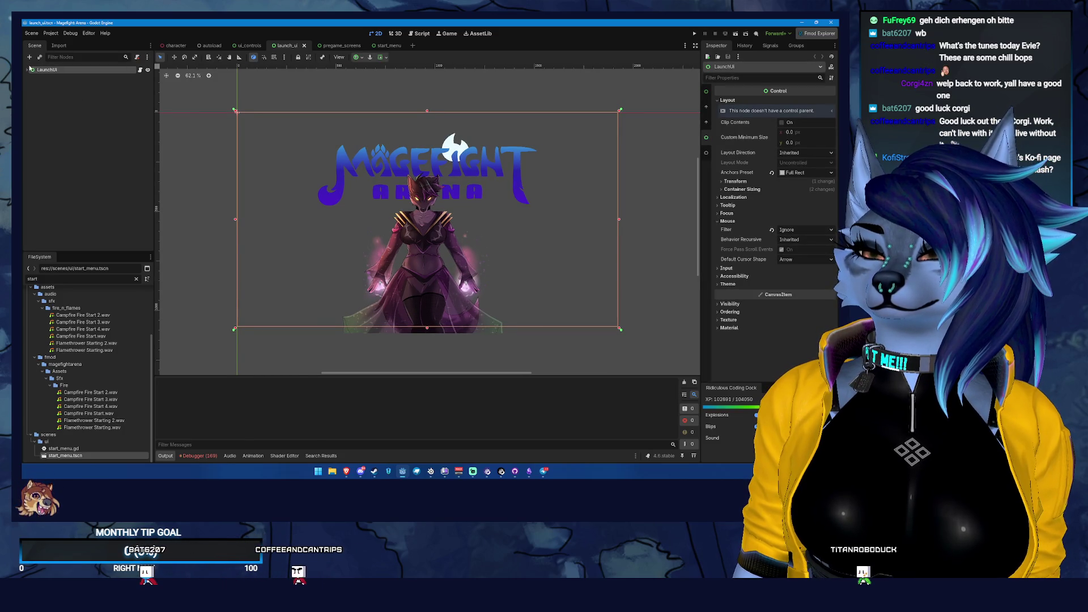
# - Take RisingTrail from launch_ui, view character and start_menu, and paste it into pregame_screens
pyautogui.click(32, 77)
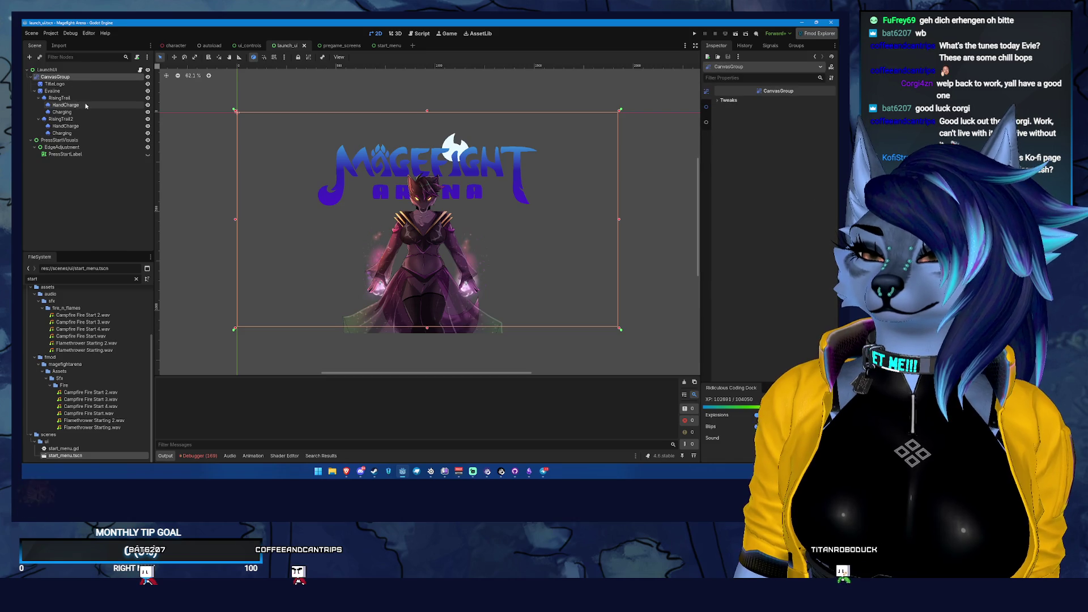
pyautogui.click(81, 99)
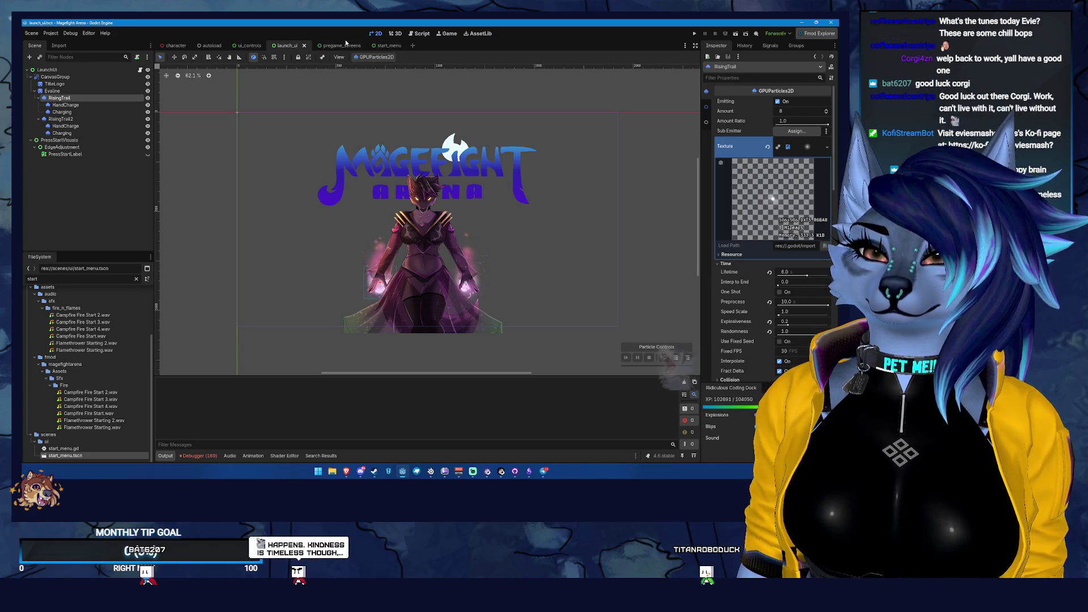
pyautogui.click(180, 45)
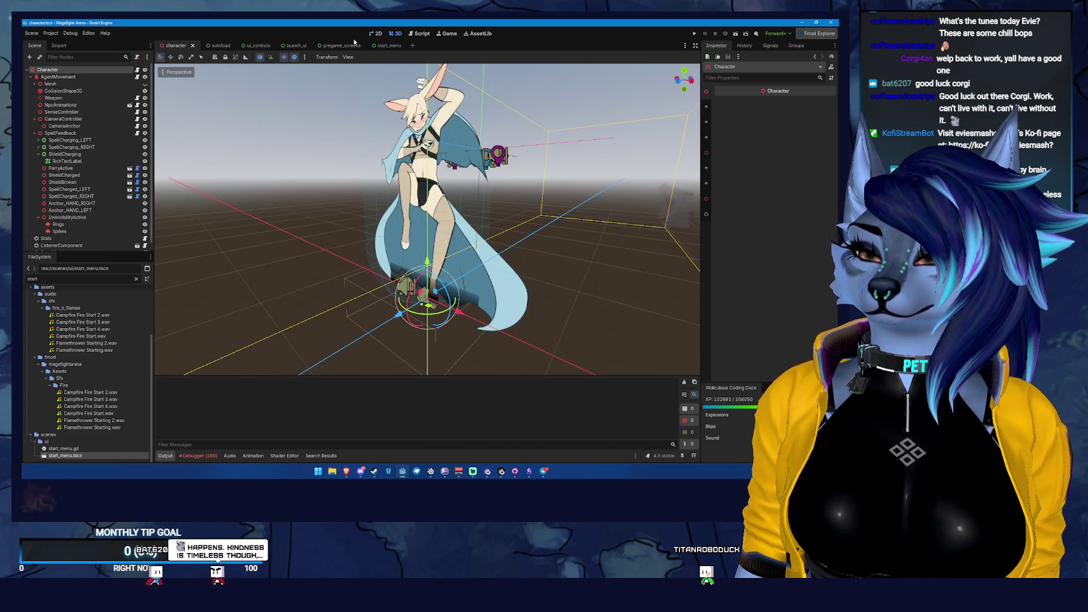
pyautogui.click(377, 45)
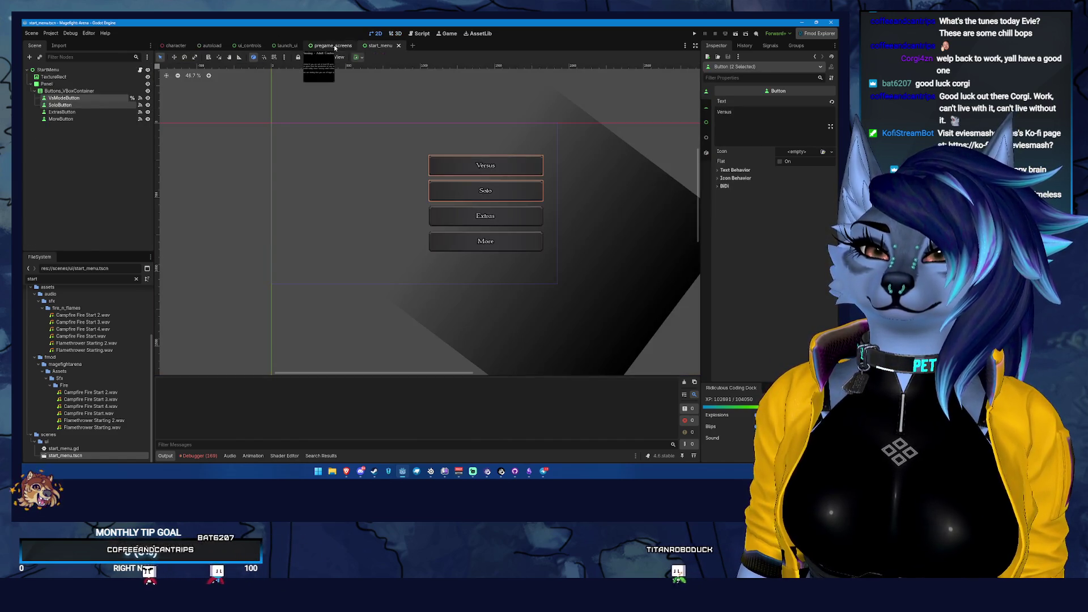
pyautogui.click(334, 45)
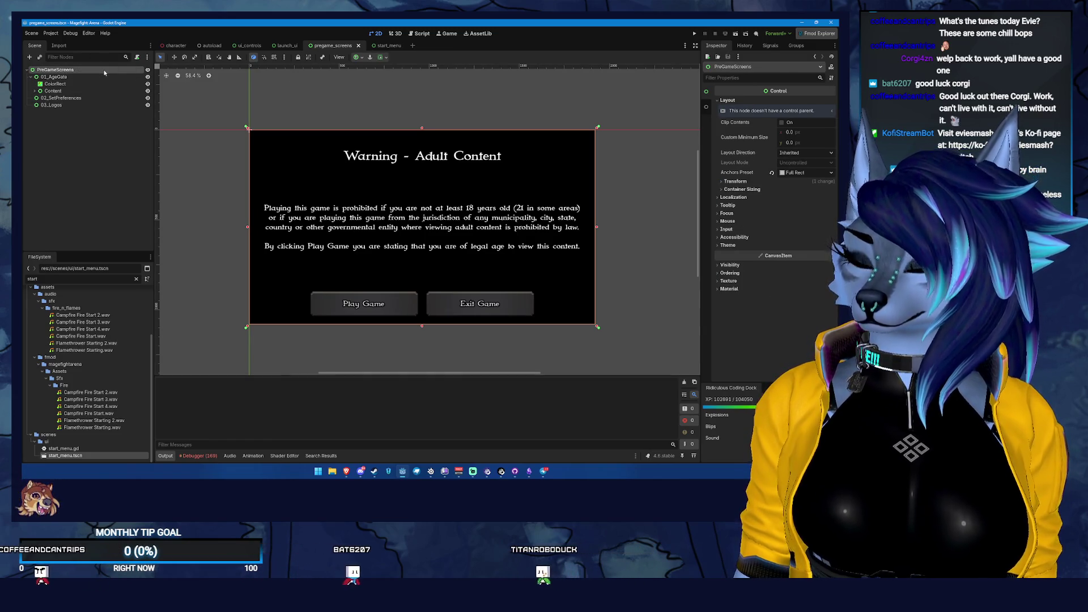
pyautogui.hotkey('ctrl', 'v')
# - Move RisingTrail to the top of PreGameScreens, reset its position, and place it at 586, 365
pyautogui.moveTo(67, 110); pyautogui.dragTo(70, 73)
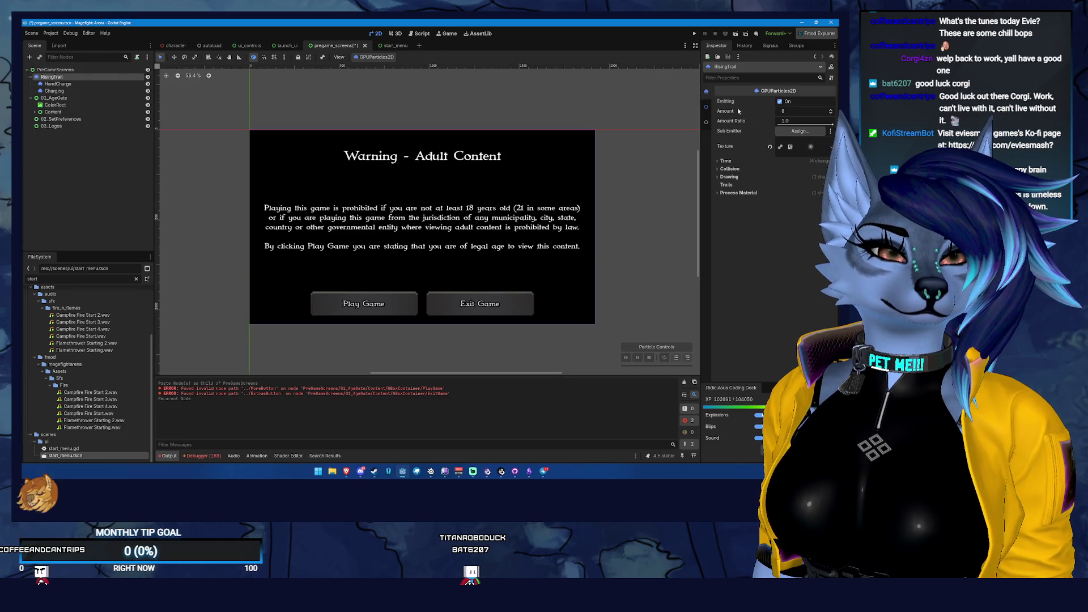
pyautogui.scroll(-5, 730, 108)
pyautogui.click(771, 114)
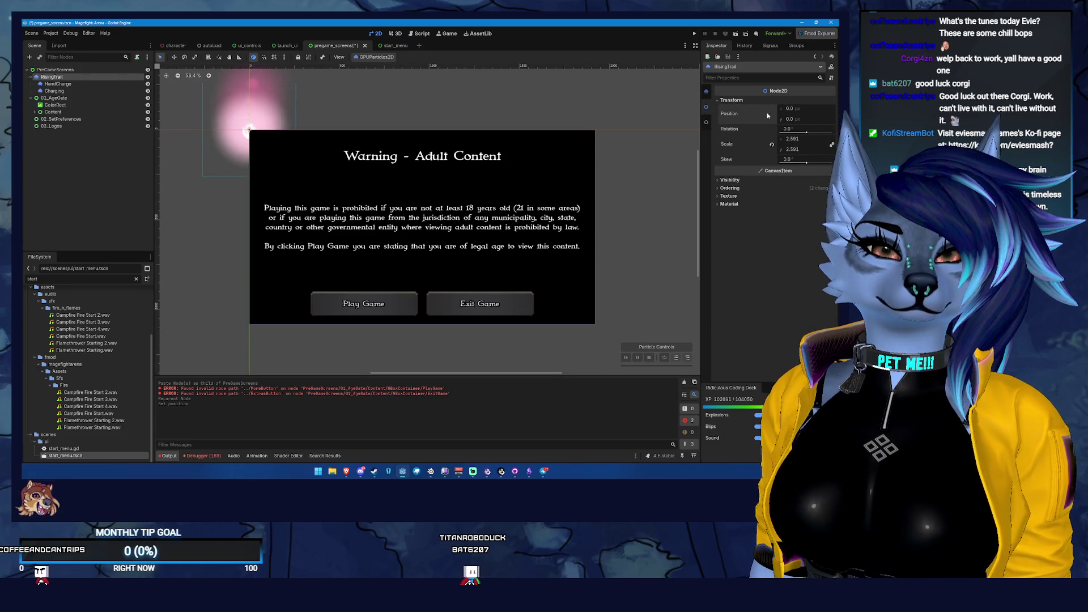
pyautogui.press('e')
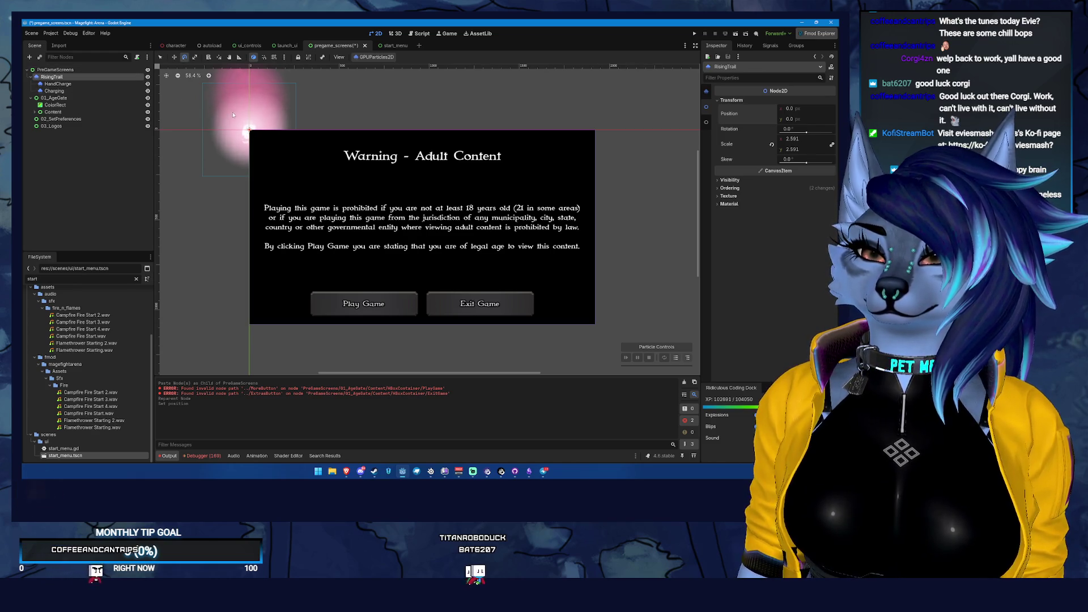
pyautogui.press('w')
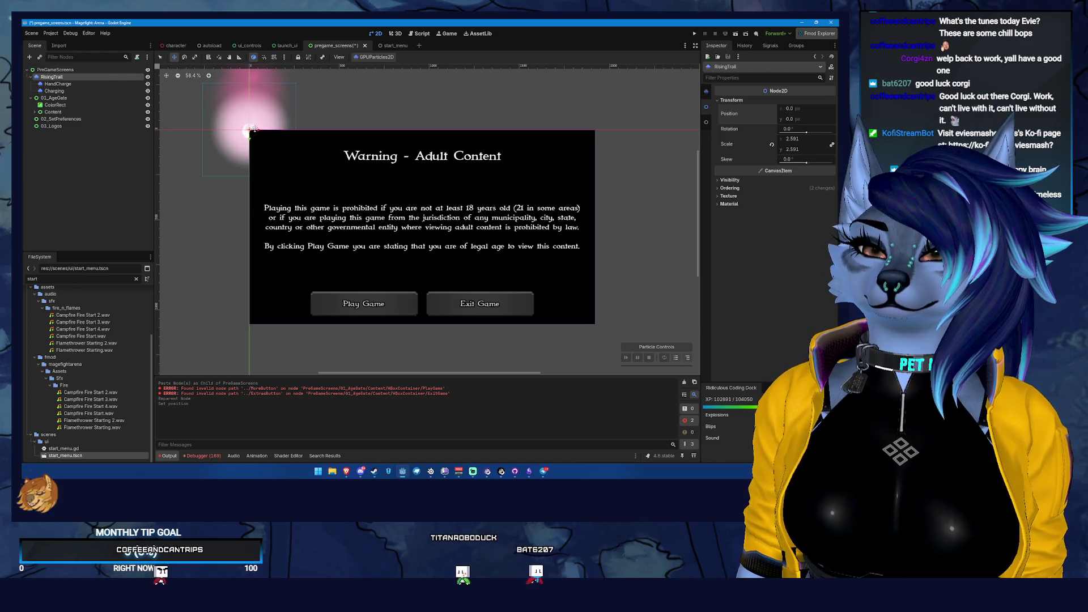
pyautogui.moveTo(253, 129); pyautogui.dragTo(359, 195)
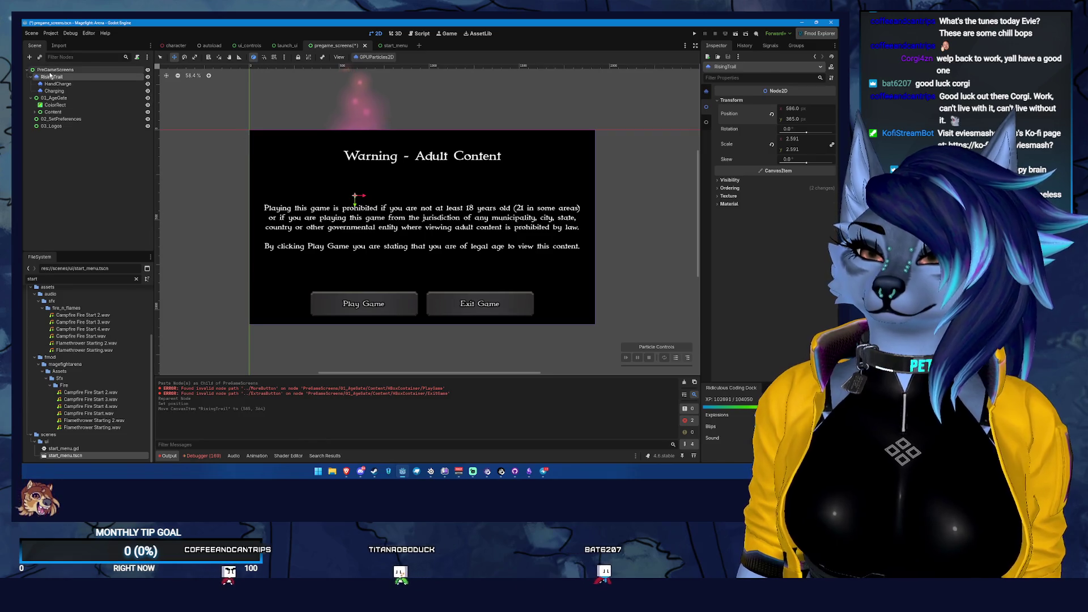
# - Move ColorRect out of 01_AgeGate so it sits above RisingTrail under PreGameScreens
pyautogui.moveTo(50, 104); pyautogui.dragTo(51, 74)
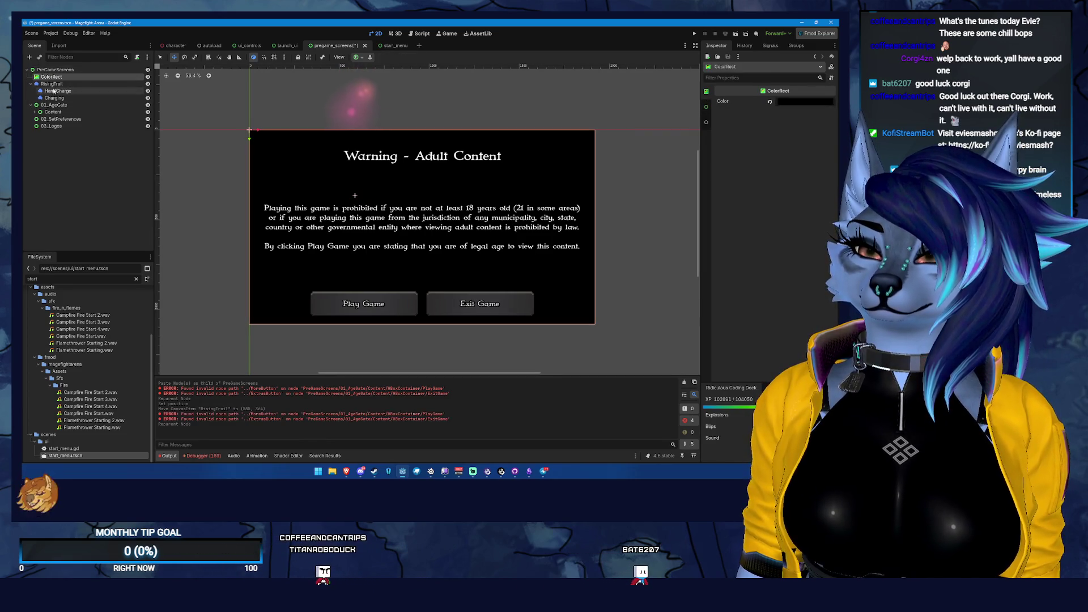
pyautogui.click(52, 84)
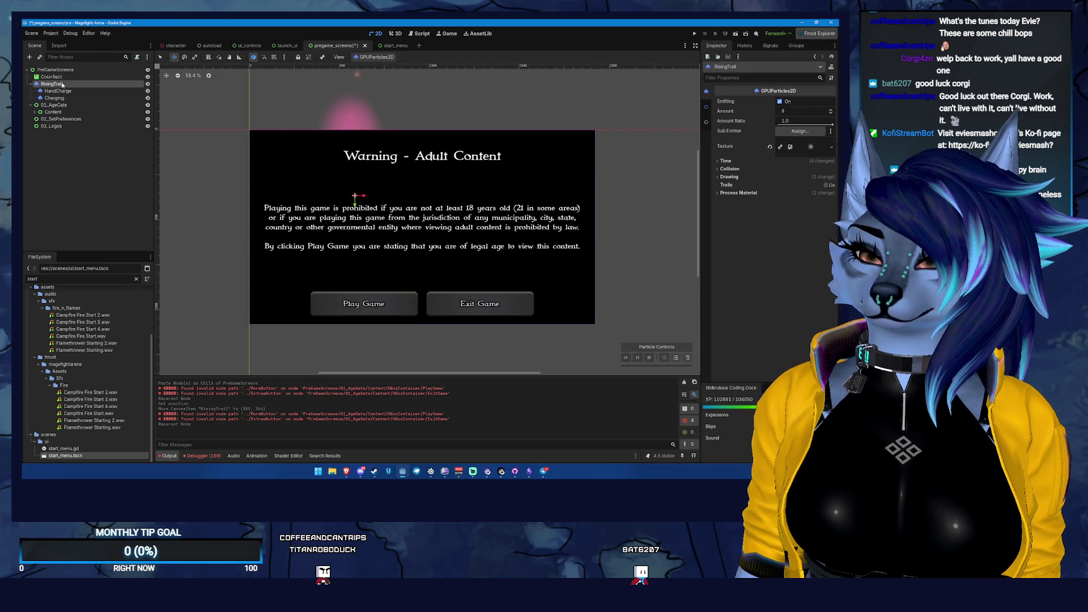
pyautogui.moveTo(51, 74); pyautogui.dragTo(51, 75)
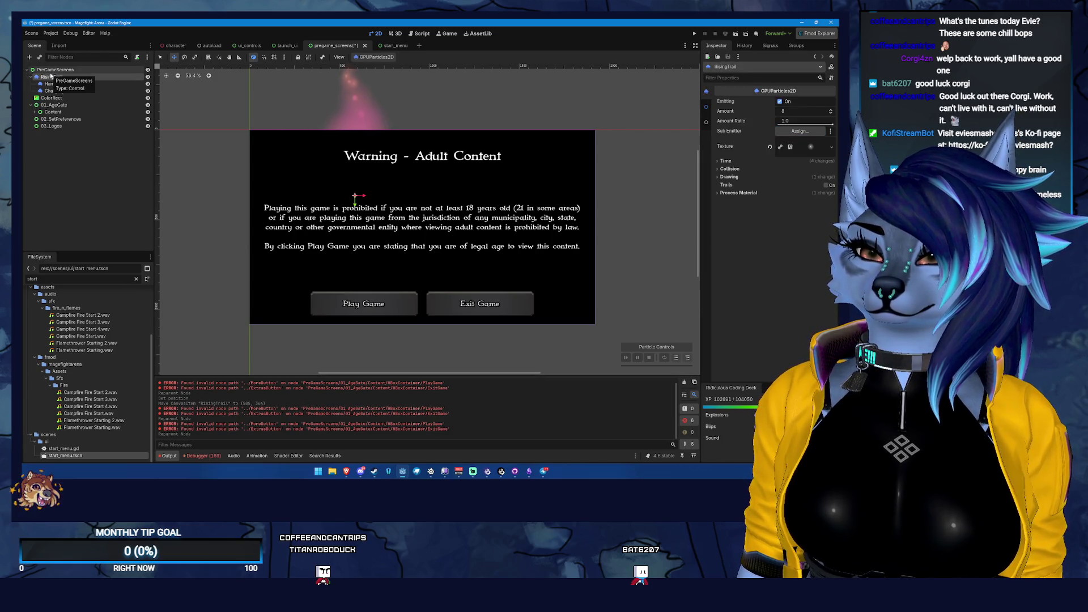
pyautogui.hotkey('ctrl', 'z')
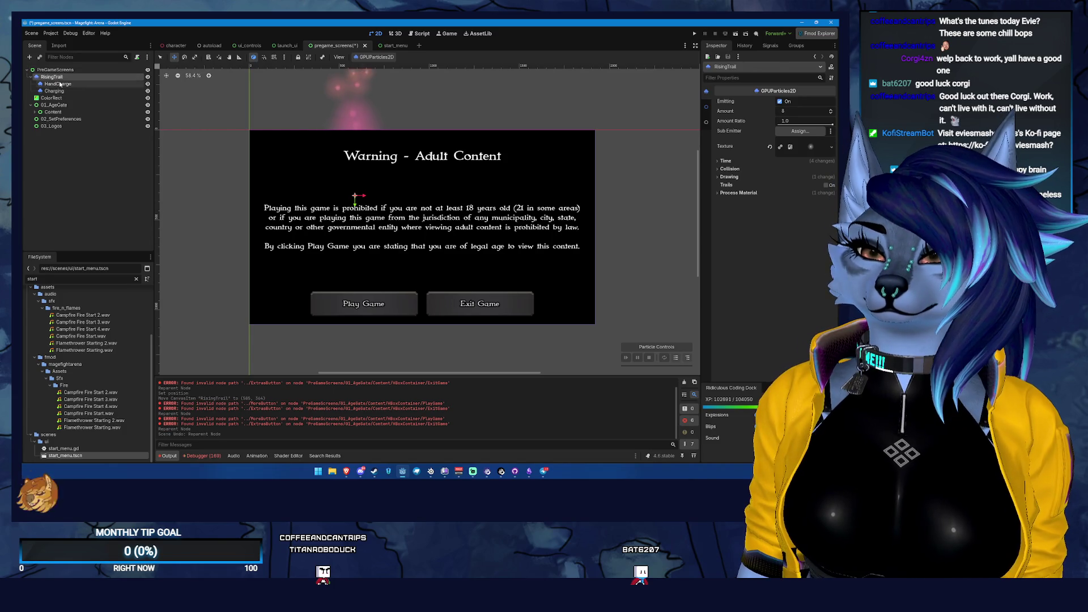
pyautogui.moveTo(55, 97); pyautogui.dragTo(51, 76)
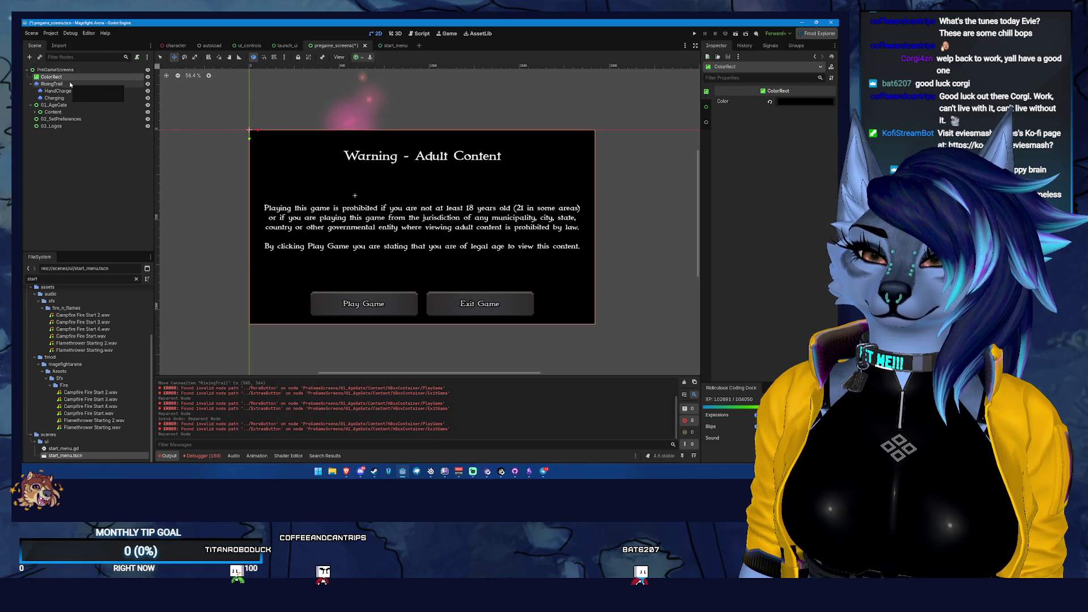
# - Keep Local Coords on for RisingTrail and move its trail to the warning panel's left edge
pyautogui.click(78, 83)
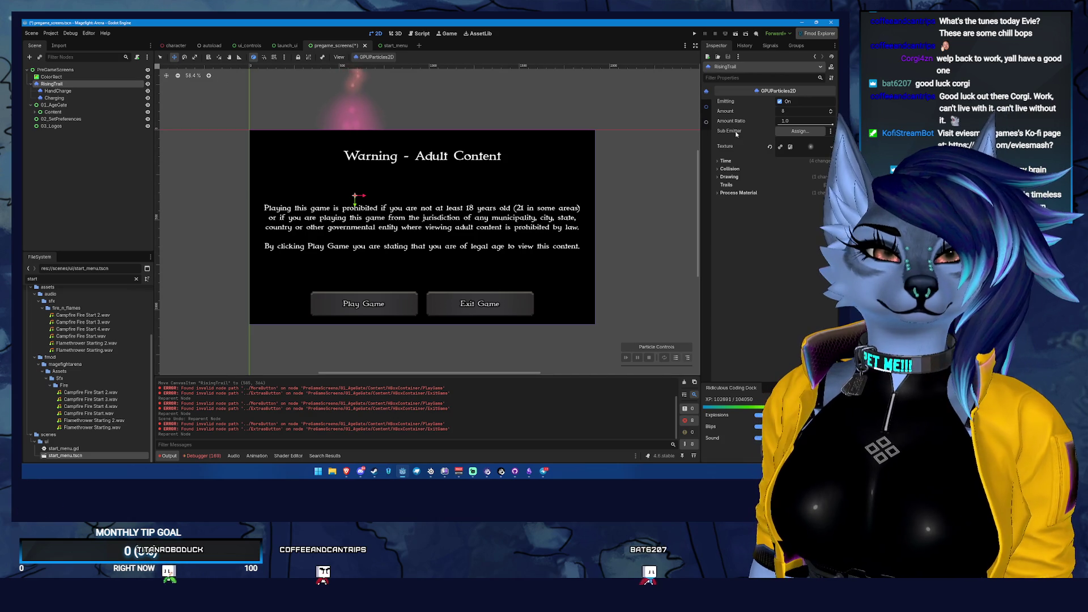
pyautogui.click(729, 177)
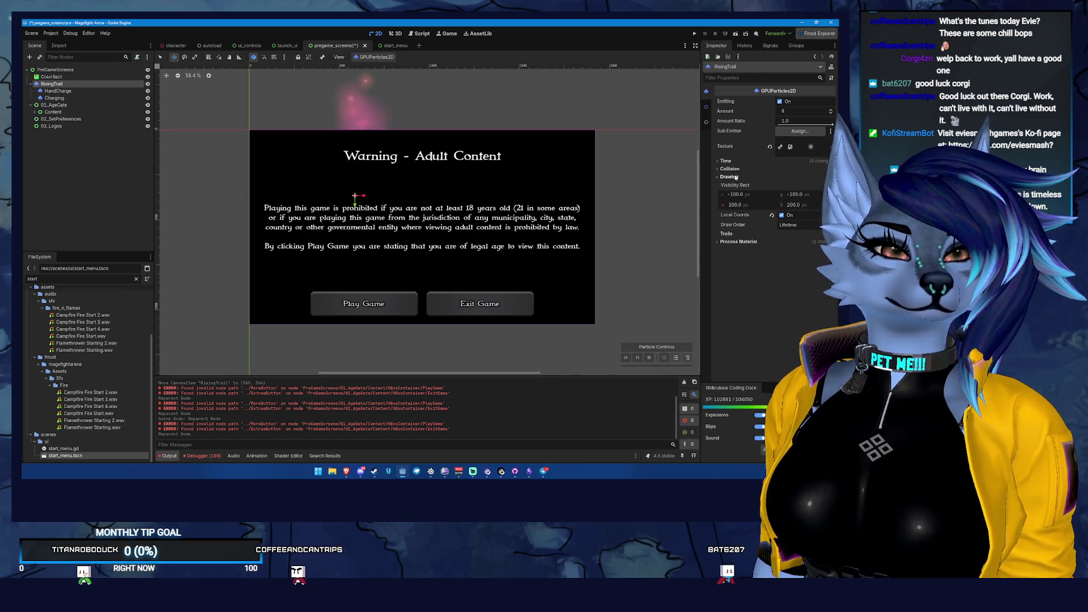
pyautogui.click(781, 215)
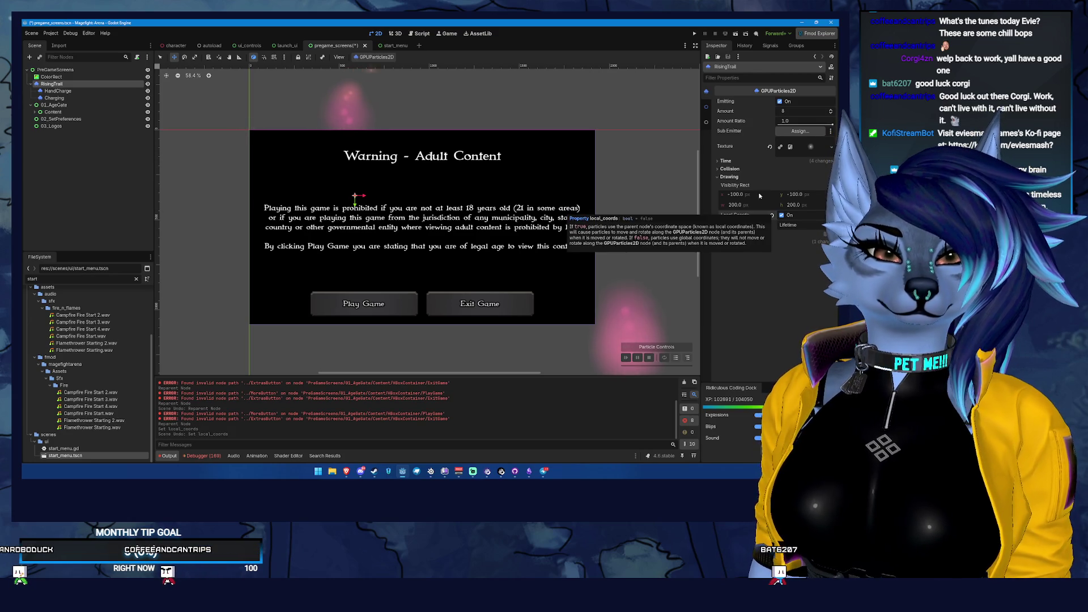
pyautogui.hotkey('ctrl', 'z')
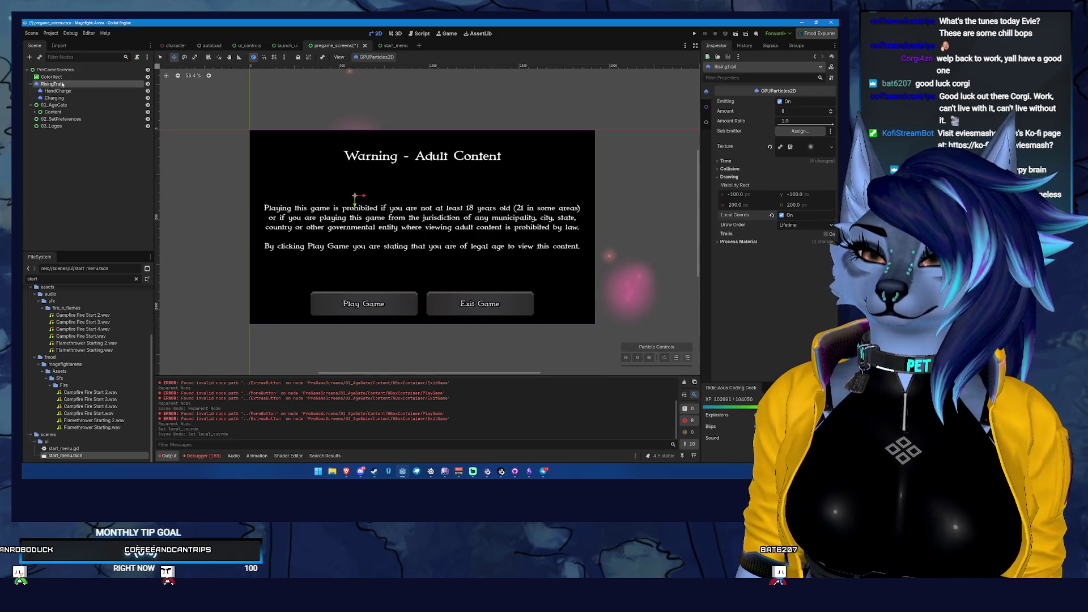
pyautogui.moveTo(355, 195); pyautogui.dragTo(195, 222)
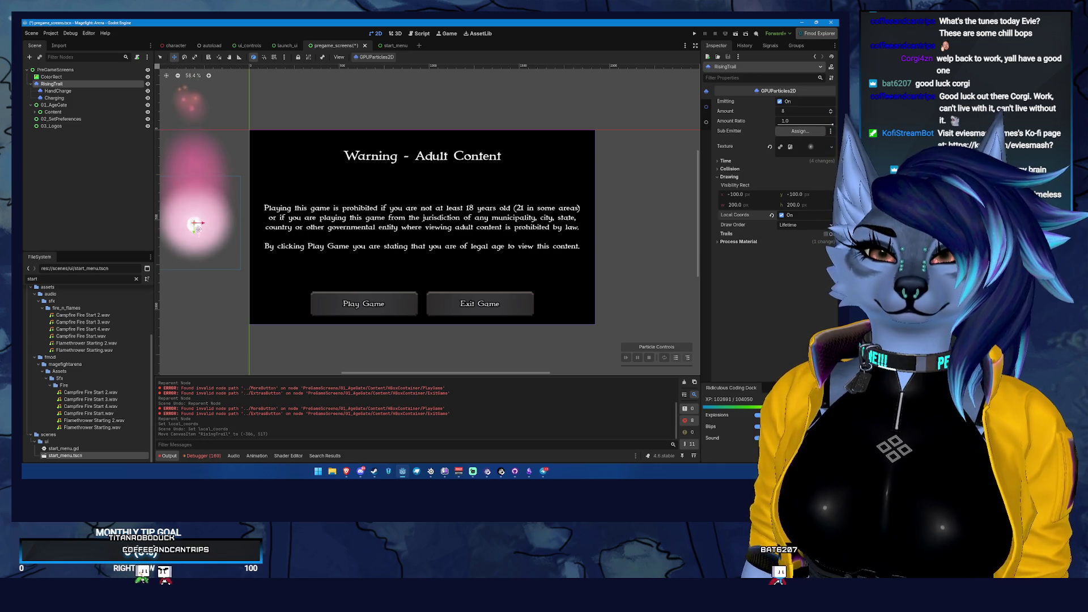
pyautogui.moveTo(195, 223); pyautogui.dragTo(237, 230)
# - Browse RisingTrail's Process Material, Display and Time settings in the Inspector
pyautogui.click(730, 176)
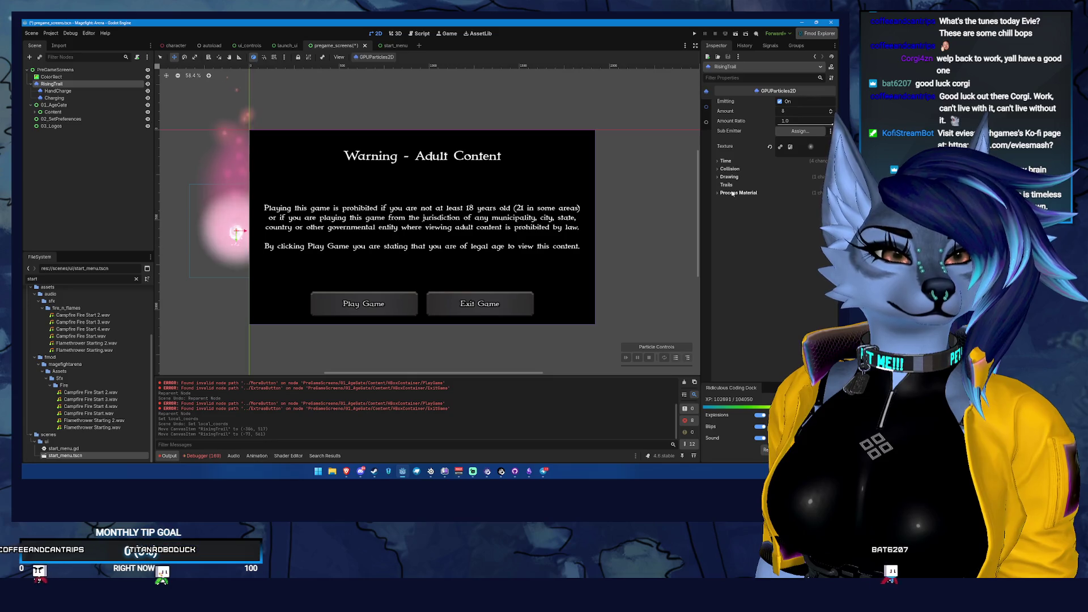
pyautogui.click(737, 192)
pyautogui.click(792, 203)
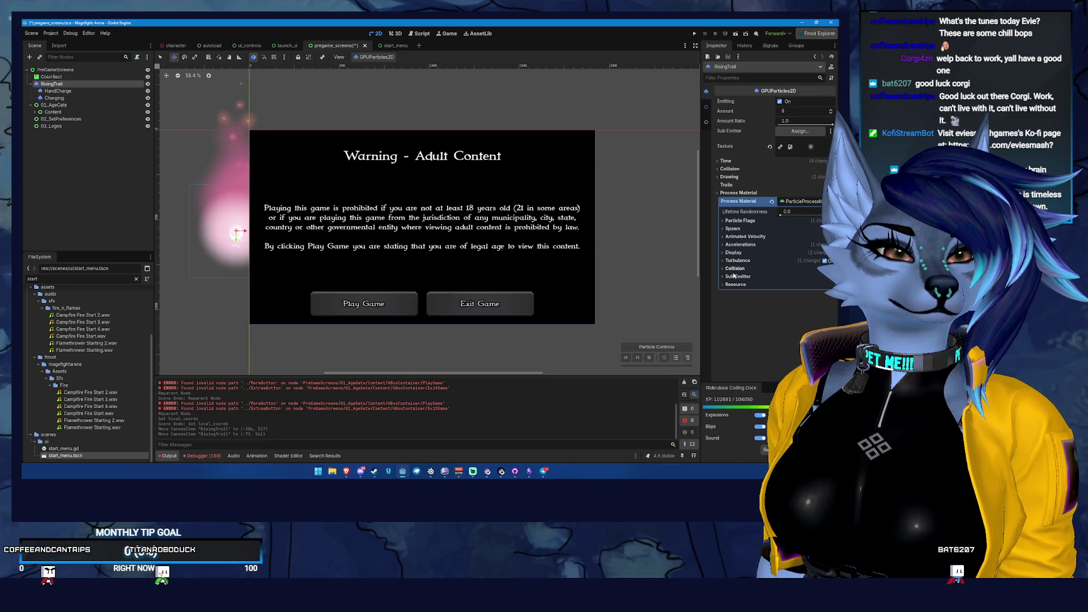
pyautogui.click(733, 253)
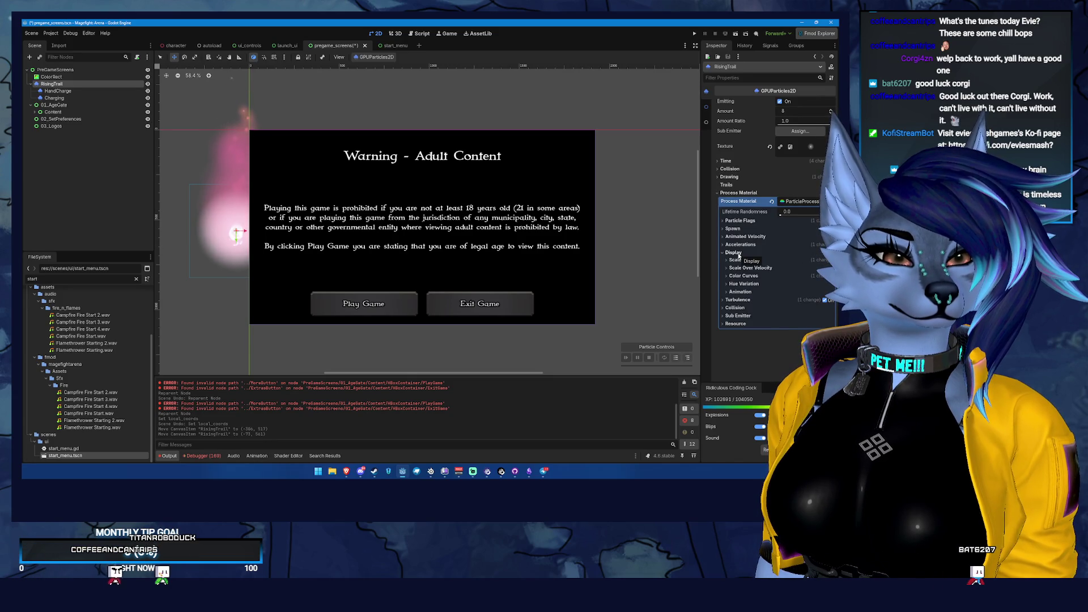
pyautogui.click(726, 161)
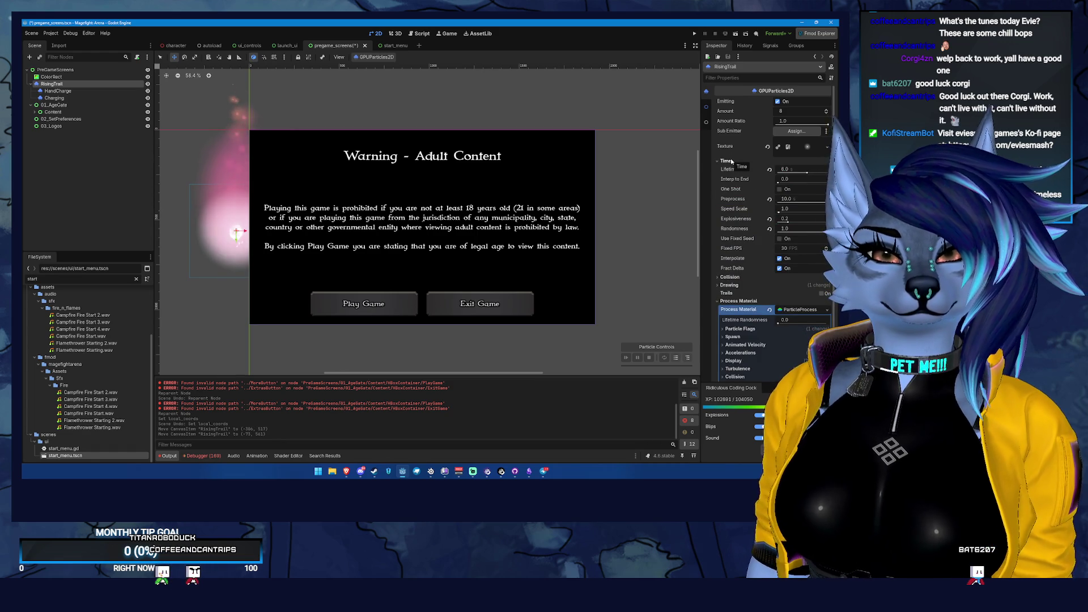
pyautogui.click(730, 161)
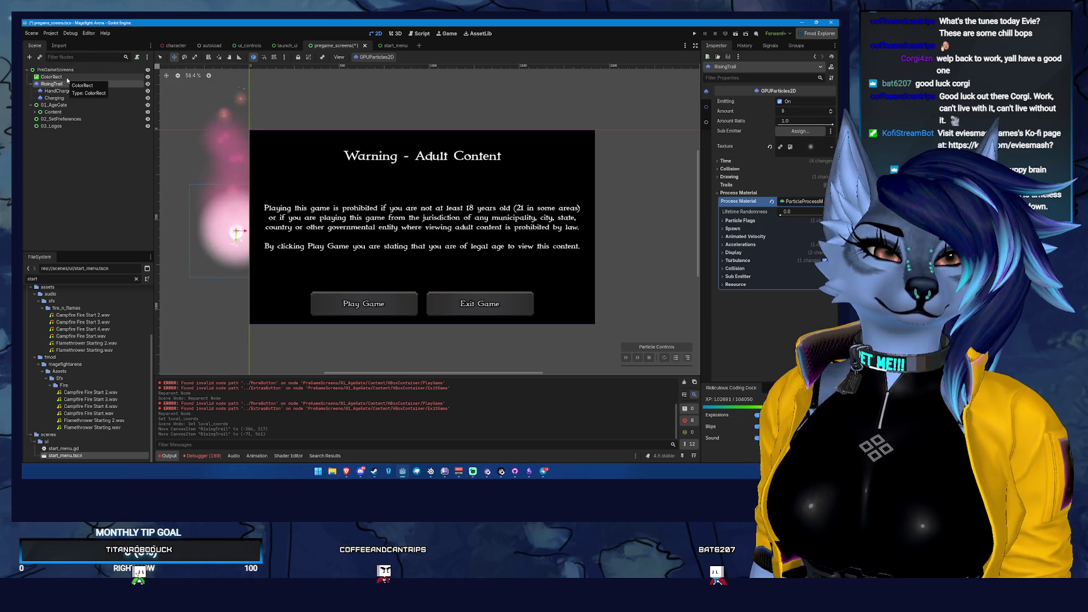
# - Preview the particle texture and try Index and Reverse Lifetime draw orders, ending on Lifetime
pyautogui.click(809, 148)
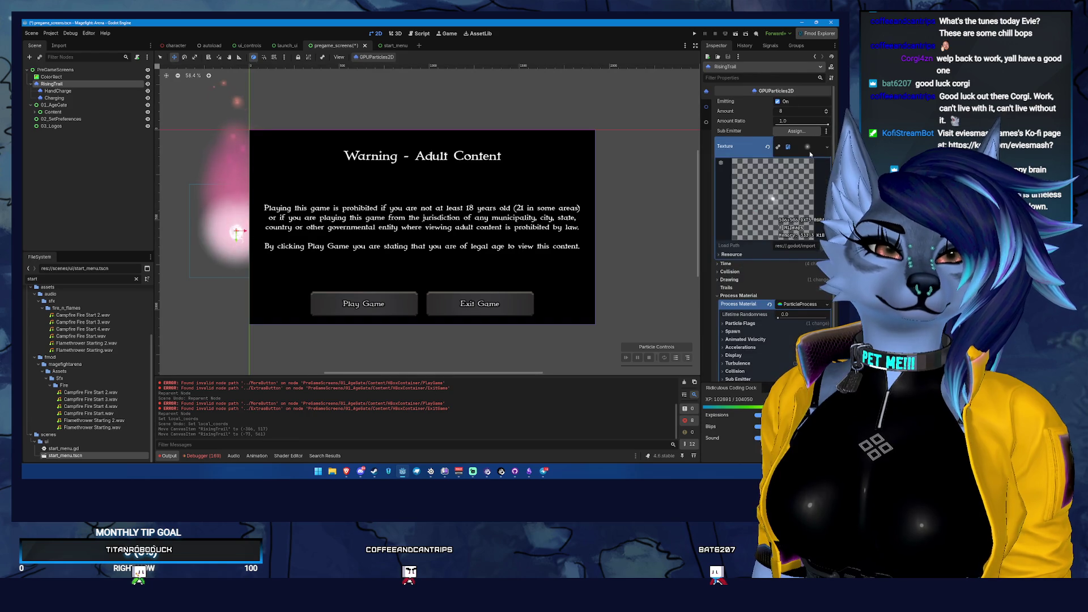
pyautogui.click(809, 152)
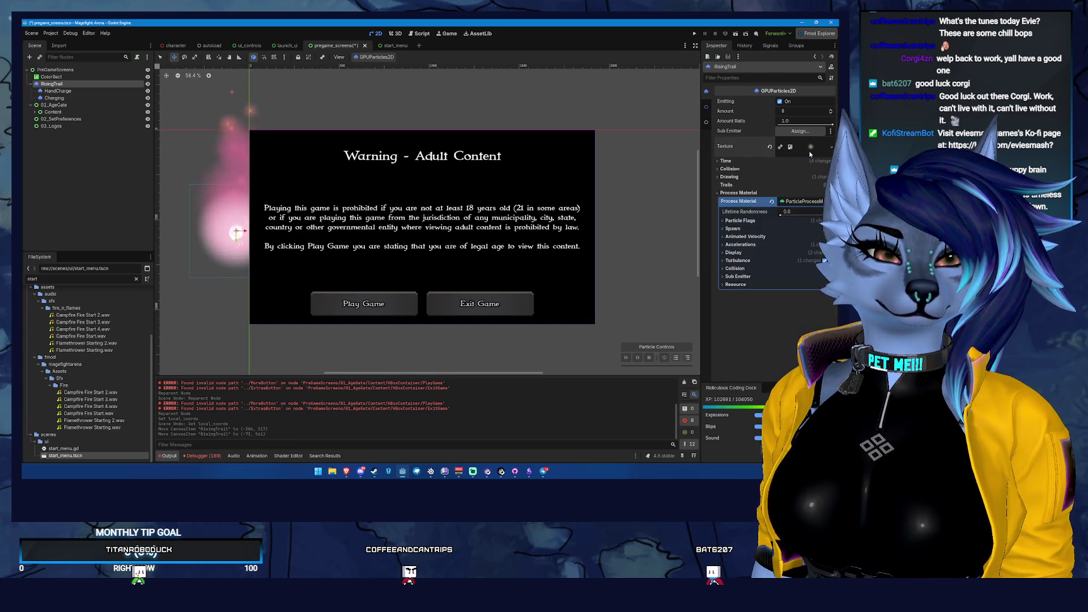
pyautogui.click(730, 177)
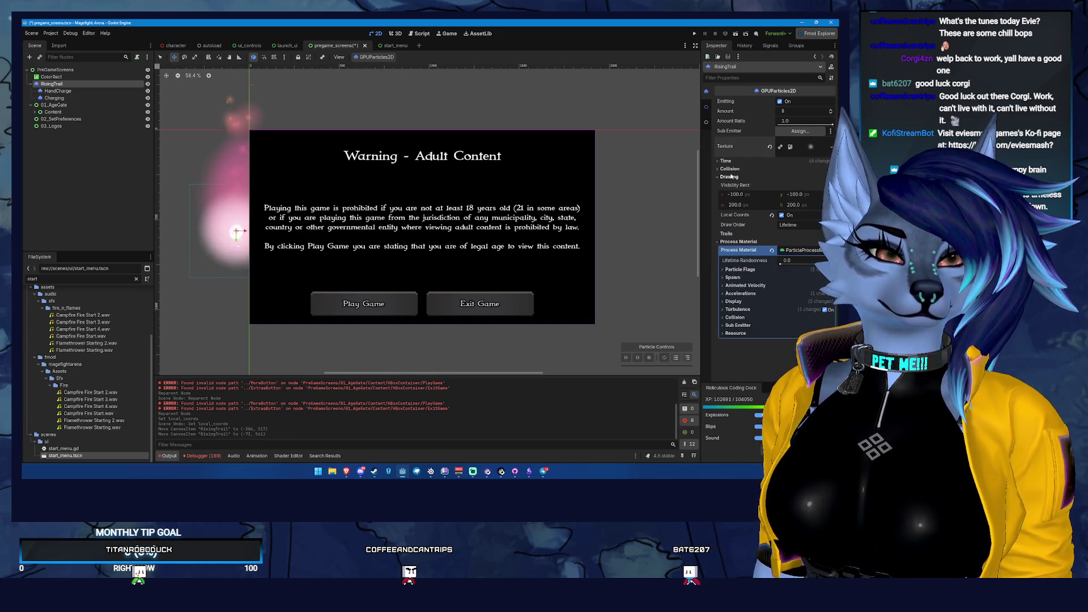
pyautogui.click(793, 225)
pyautogui.click(785, 233)
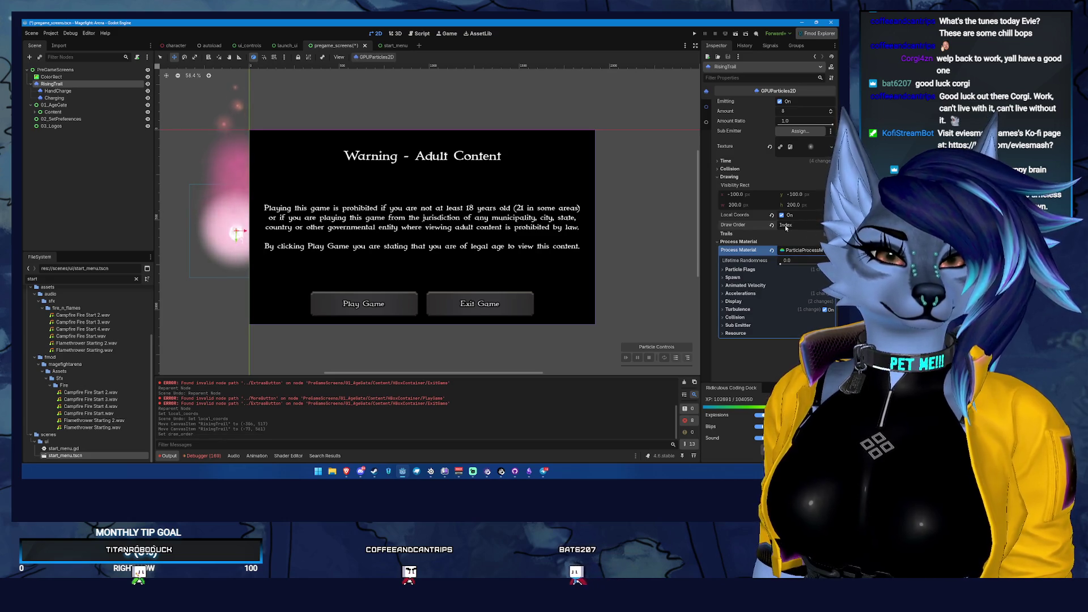
pyautogui.click(785, 225)
pyautogui.click(804, 250)
pyautogui.click(800, 225)
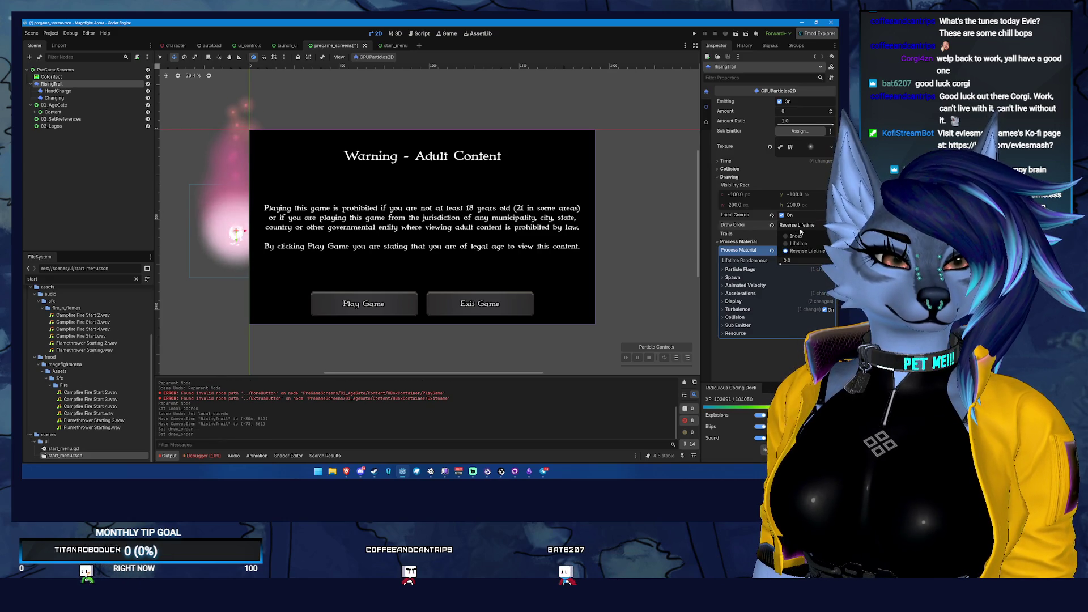
pyautogui.click(798, 243)
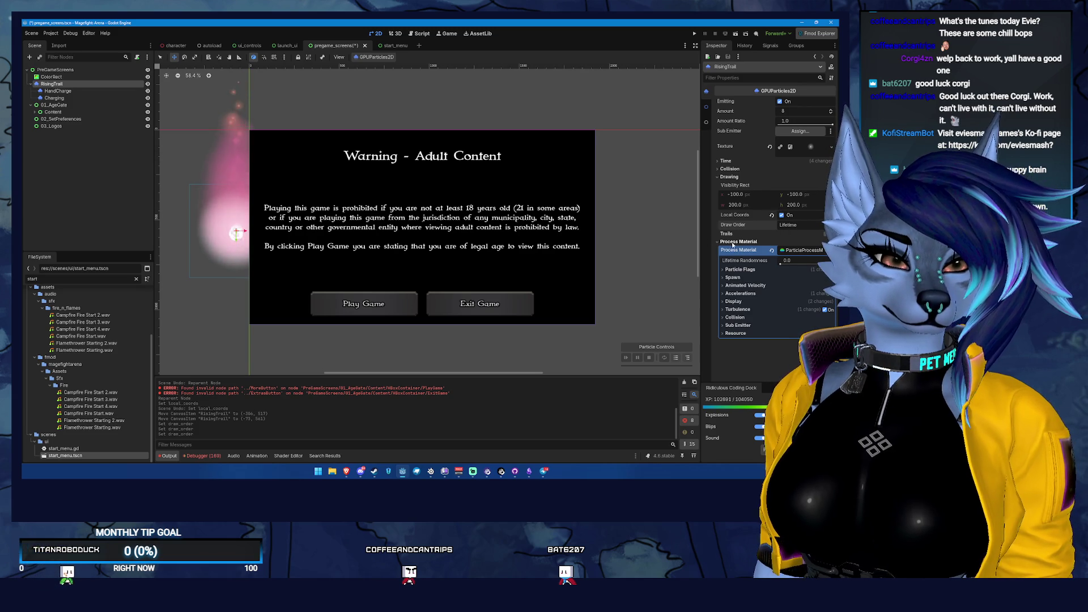
# - Make RisingTrail the first child of PreGameScreens and move its trail under the warning text
pyautogui.click(30, 83)
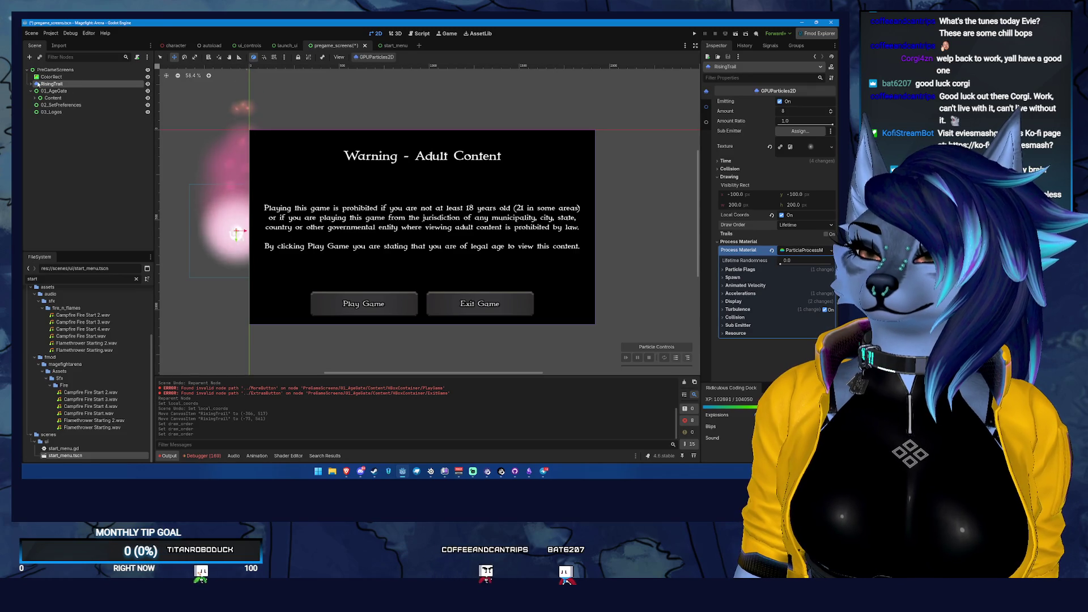
pyautogui.moveTo(50, 84)
pyautogui.mouseDown()
pyautogui.moveTo(57, 64)
pyautogui.moveTo(76, 70)
pyautogui.mouseUp()
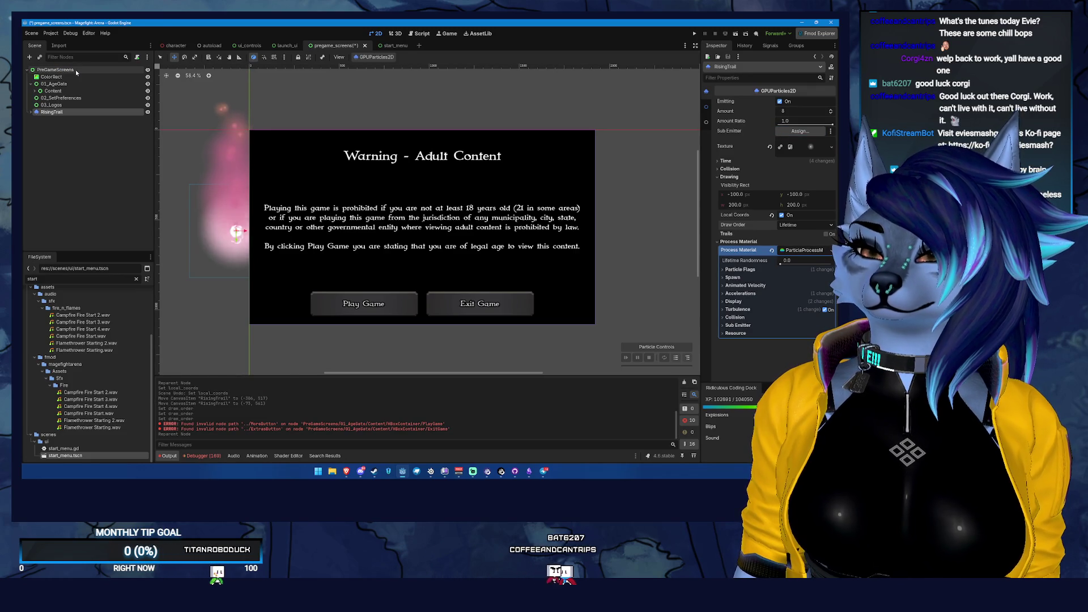
pyautogui.moveTo(51, 112); pyautogui.dragTo(52, 73)
pyautogui.click(148, 76)
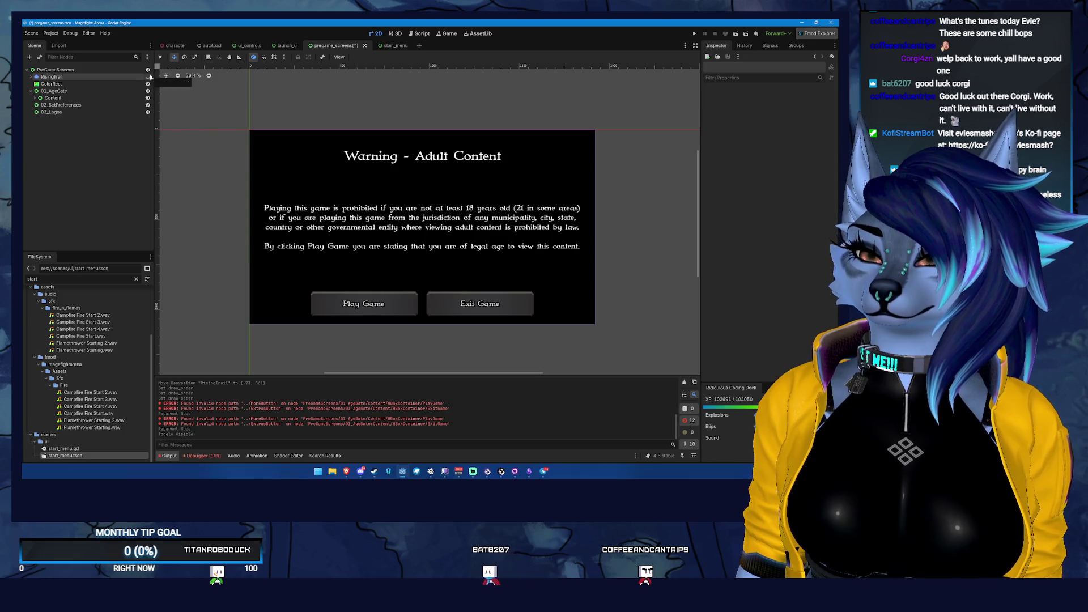
pyautogui.click(148, 76)
pyautogui.click(148, 84)
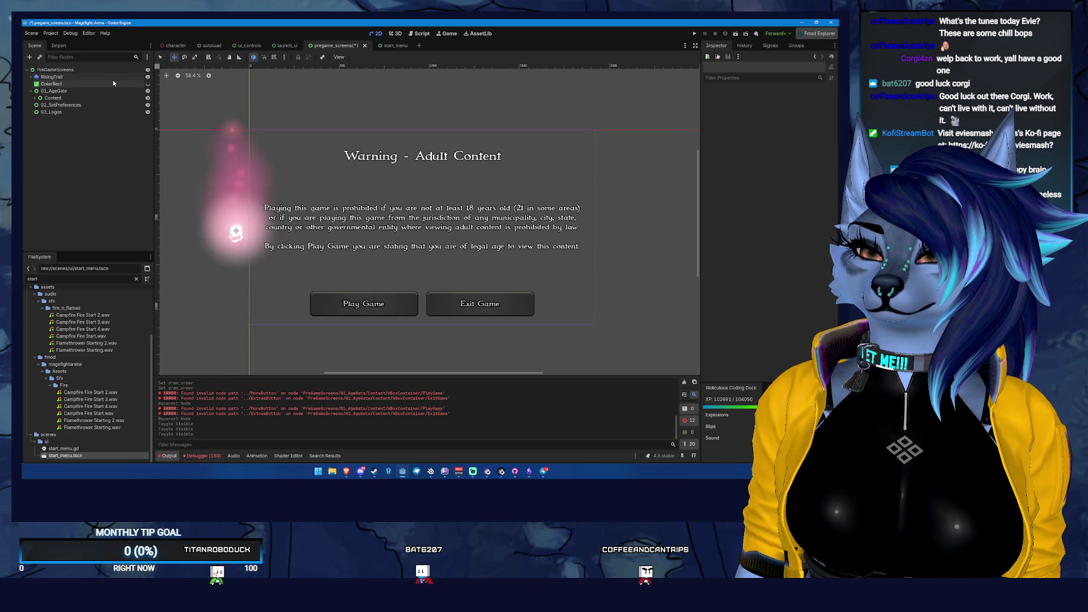
pyautogui.click(52, 76)
pyautogui.moveTo(236, 231); pyautogui.dragTo(376, 244)
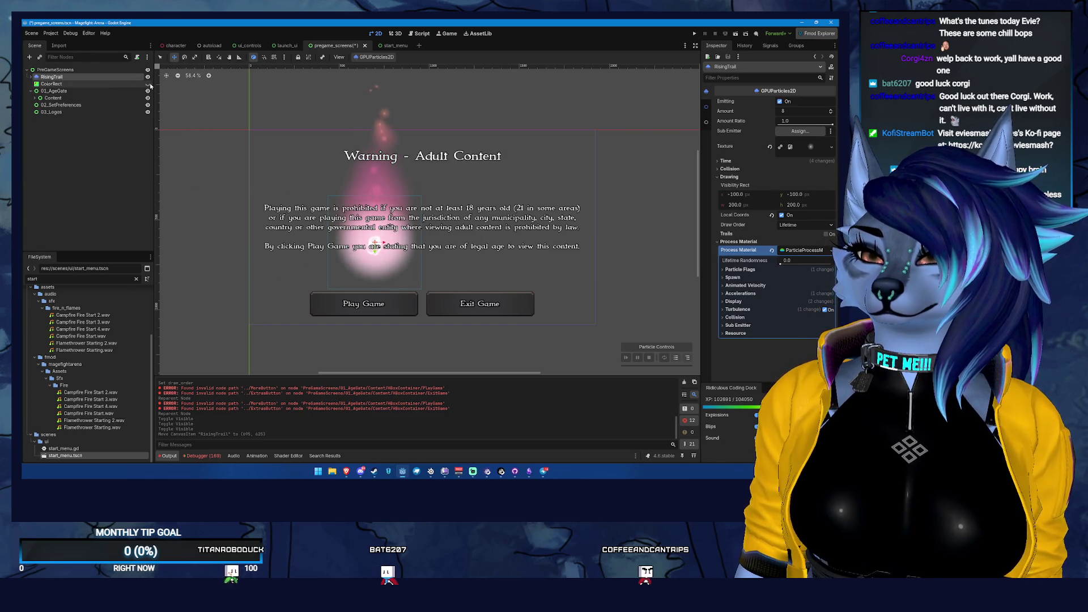
pyautogui.click(147, 84)
# - Set ColorRect's Z Index to -99
pyautogui.click(124, 84)
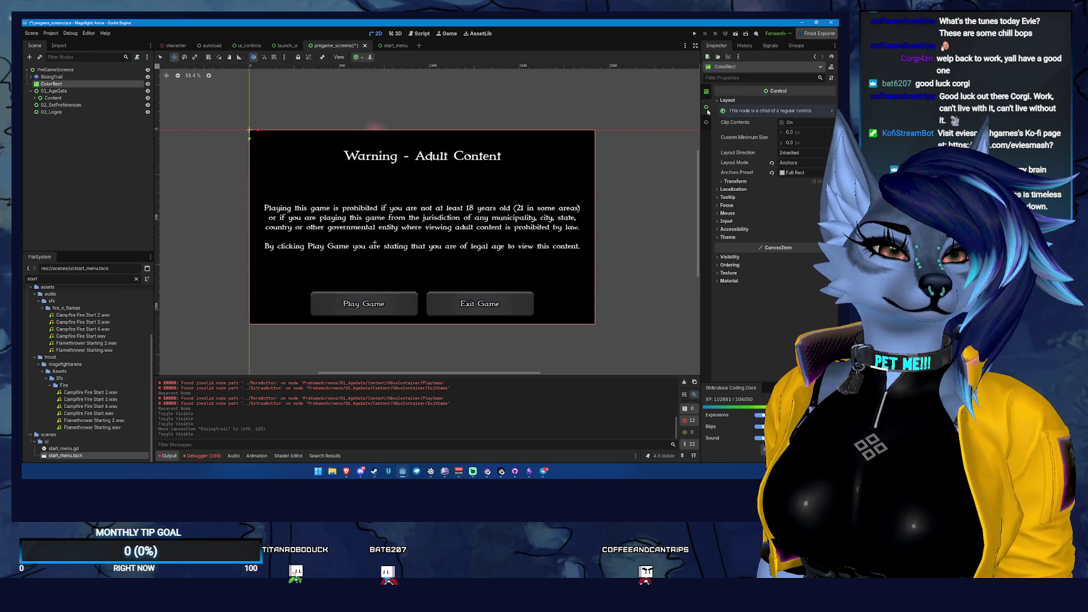
pyautogui.click(729, 256)
pyautogui.click(735, 260)
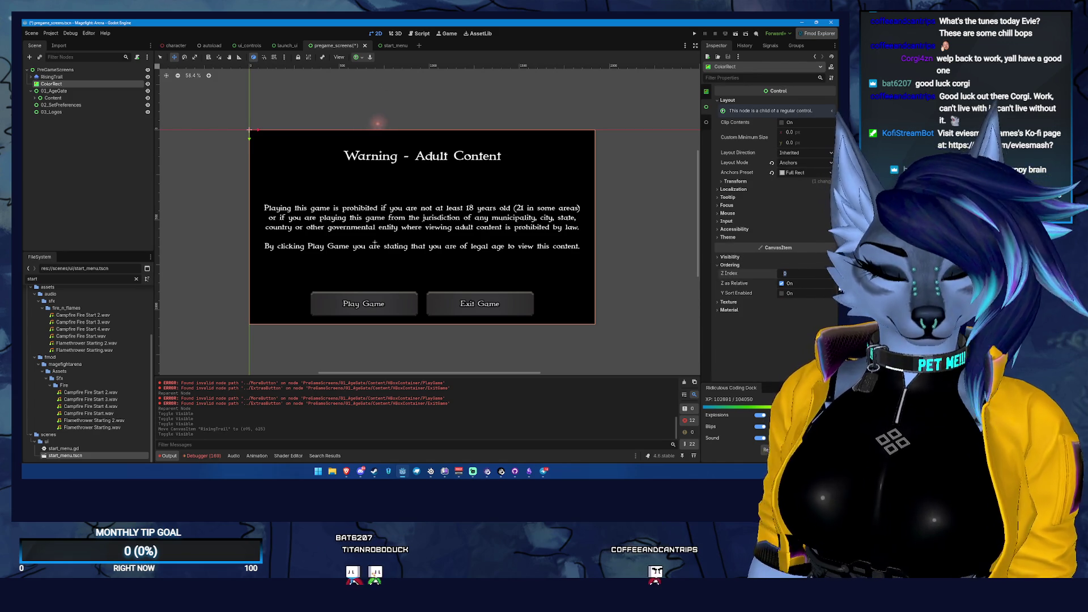
pyautogui.moveTo(791, 275); pyautogui.dragTo(785, 275)
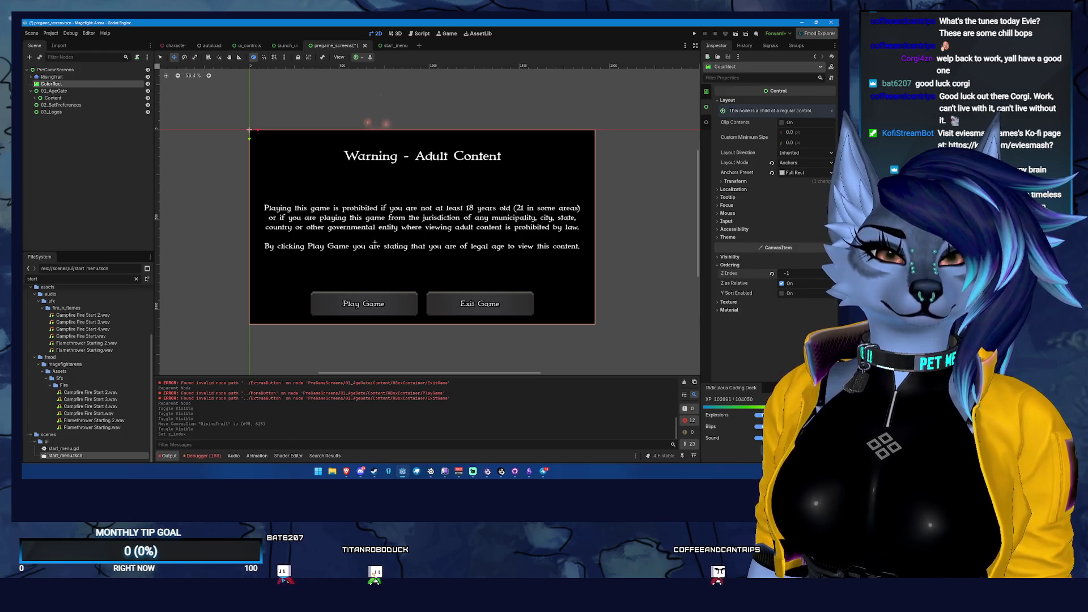
pyautogui.click(808, 274)
pyautogui.write('-99')
pyautogui.press('Return')
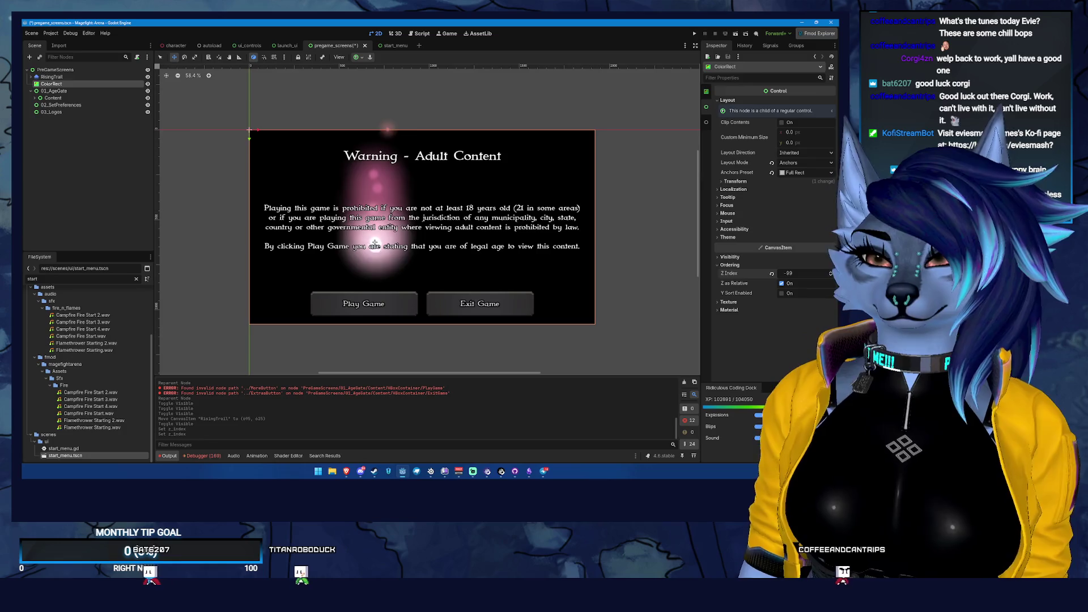
# - Set RisingTrail's Z Index to 1
pyautogui.click(73, 77)
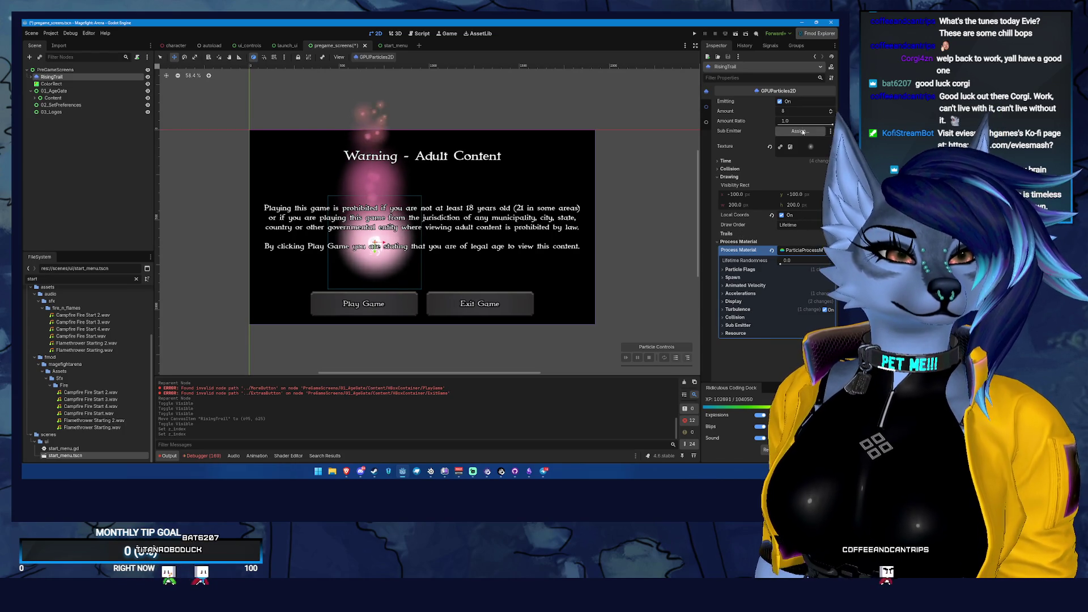
pyautogui.scroll(-5, 728, 170)
pyautogui.click(731, 180)
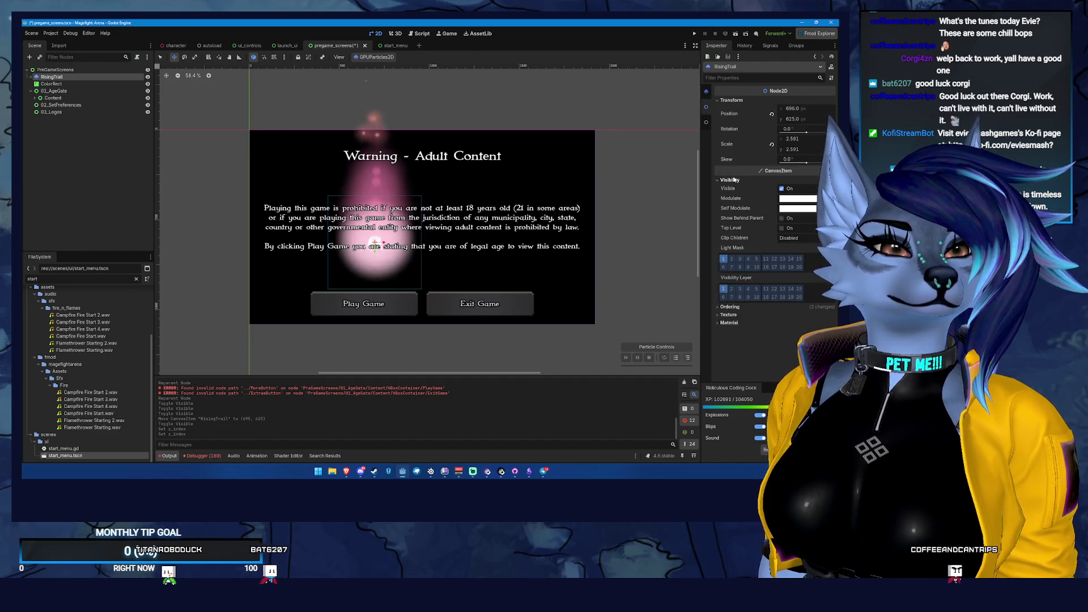
pyautogui.click(734, 179)
pyautogui.click(737, 188)
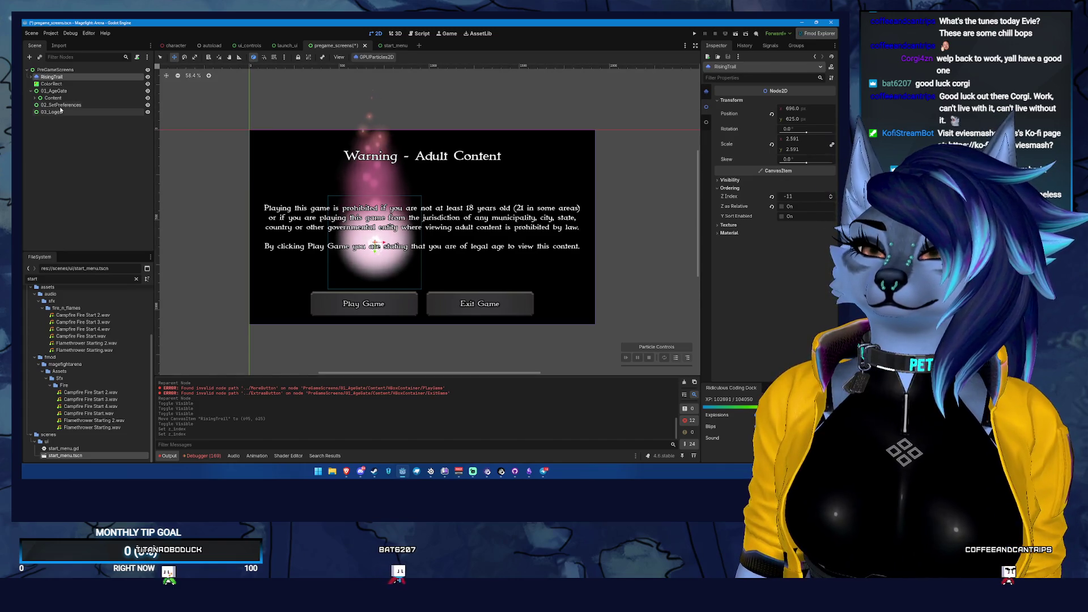
pyautogui.click(802, 196)
pyautogui.write('1')
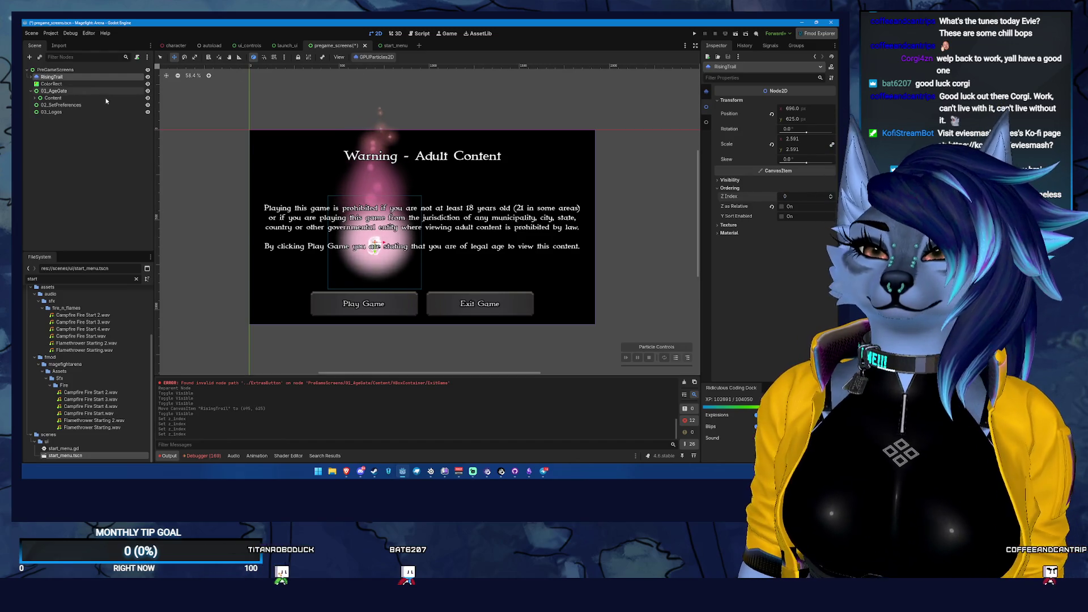
pyautogui.click(75, 85)
# - Reset ColorRect's Z Index to 0 and place it before RisingTrail in the tree
pyautogui.click(706, 107)
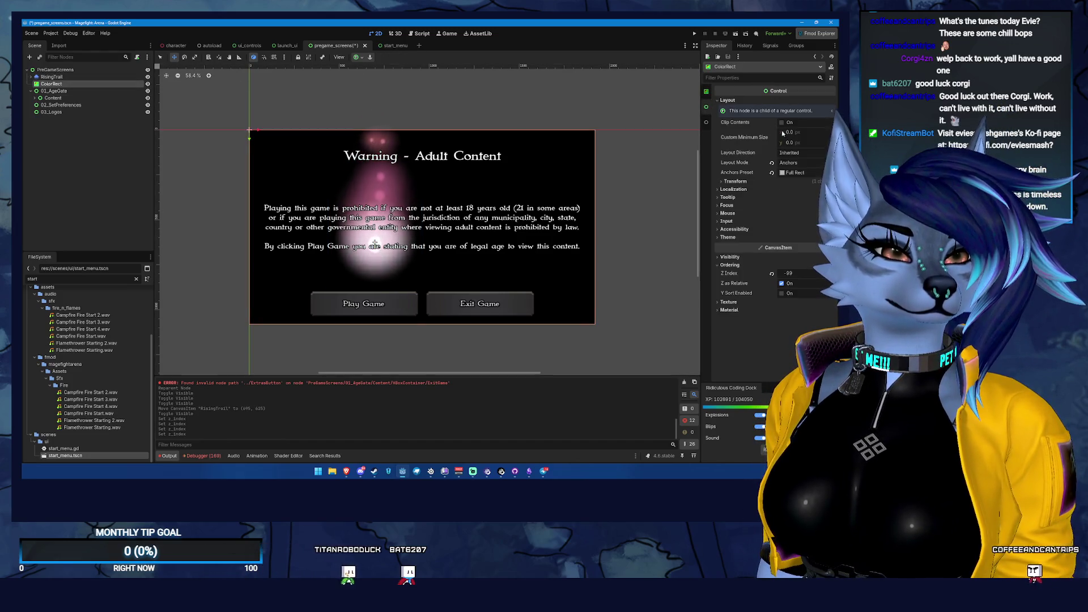
pyautogui.click(805, 274)
pyautogui.write('0')
pyautogui.press('Return')
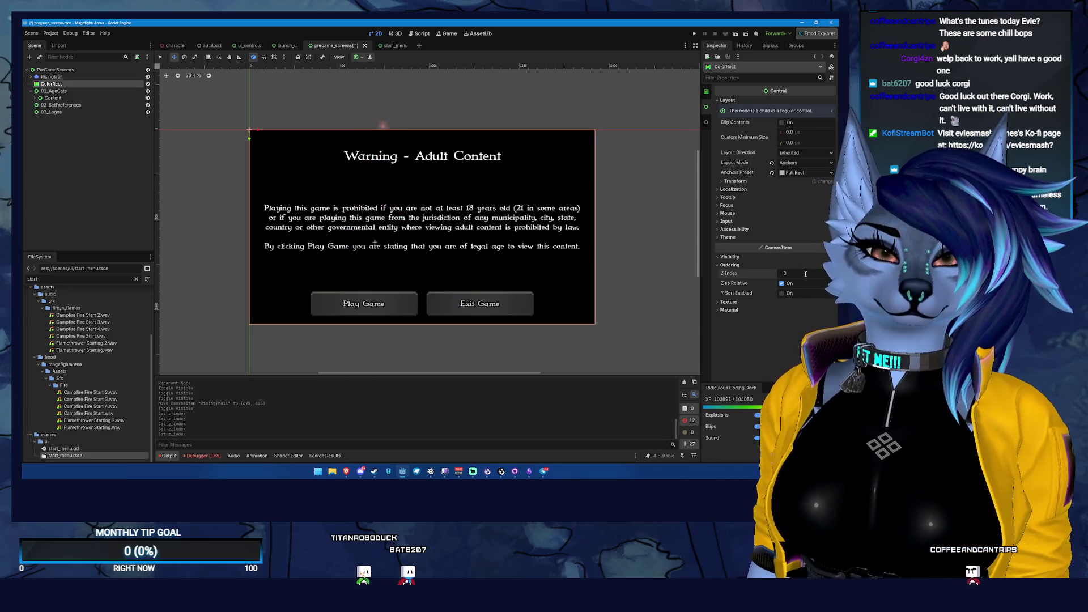
pyautogui.moveTo(61, 84); pyautogui.dragTo(55, 73)
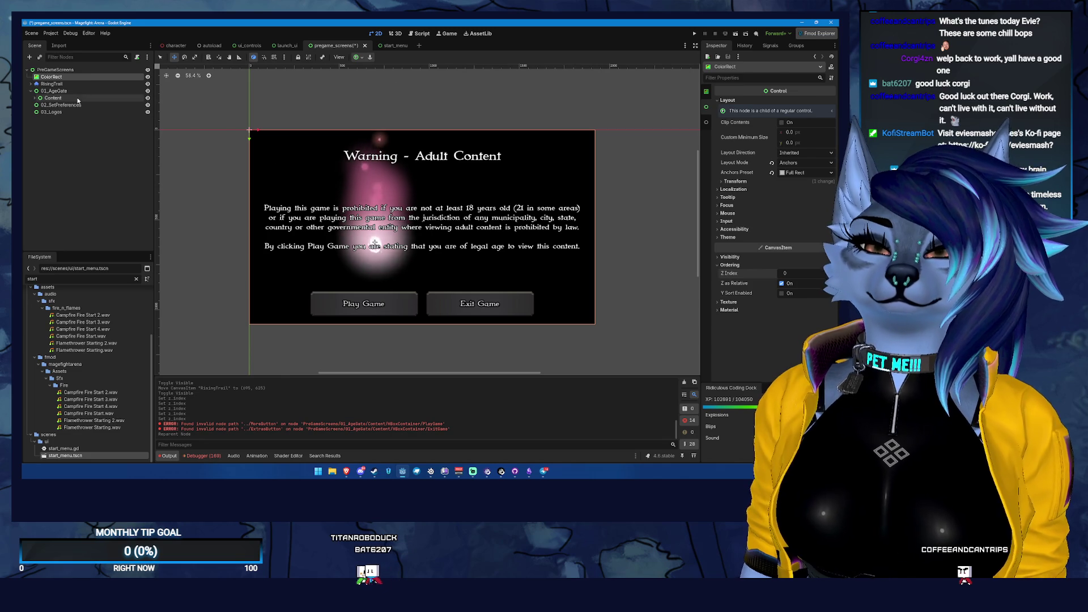
pyautogui.click(83, 82)
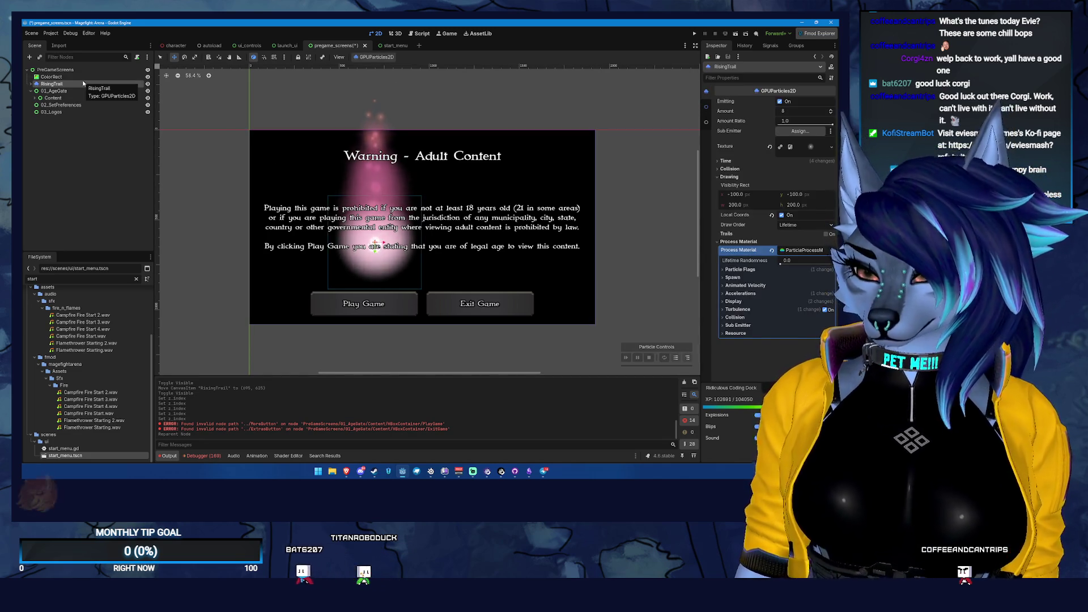
# - Inspect the HandCharge and Charging particle nodes and hide both in the editor
pyautogui.click(86, 93)
pyautogui.press('Down')
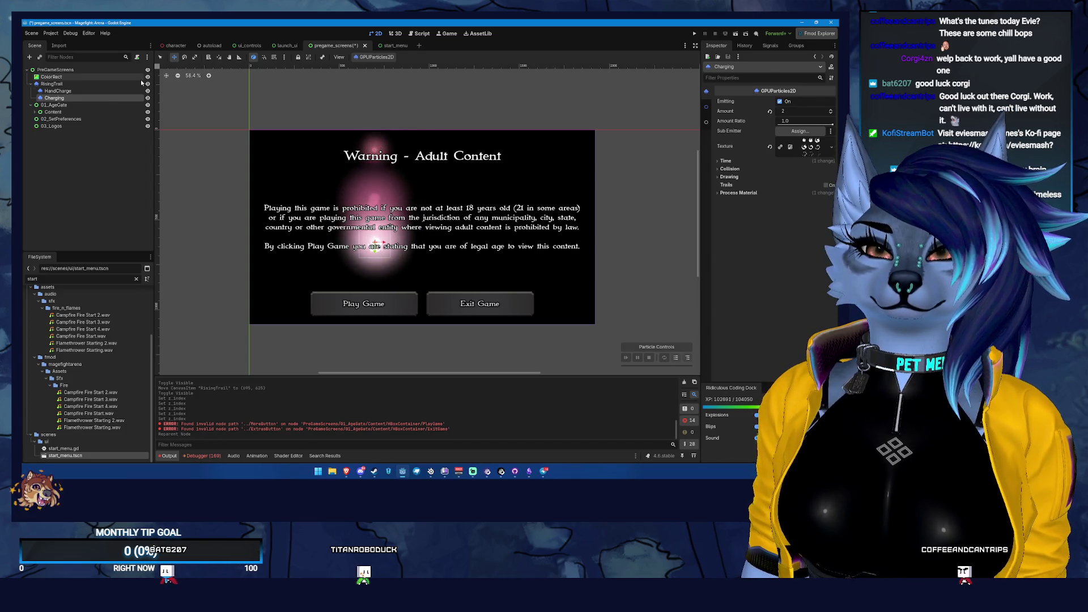
pyautogui.click(147, 98)
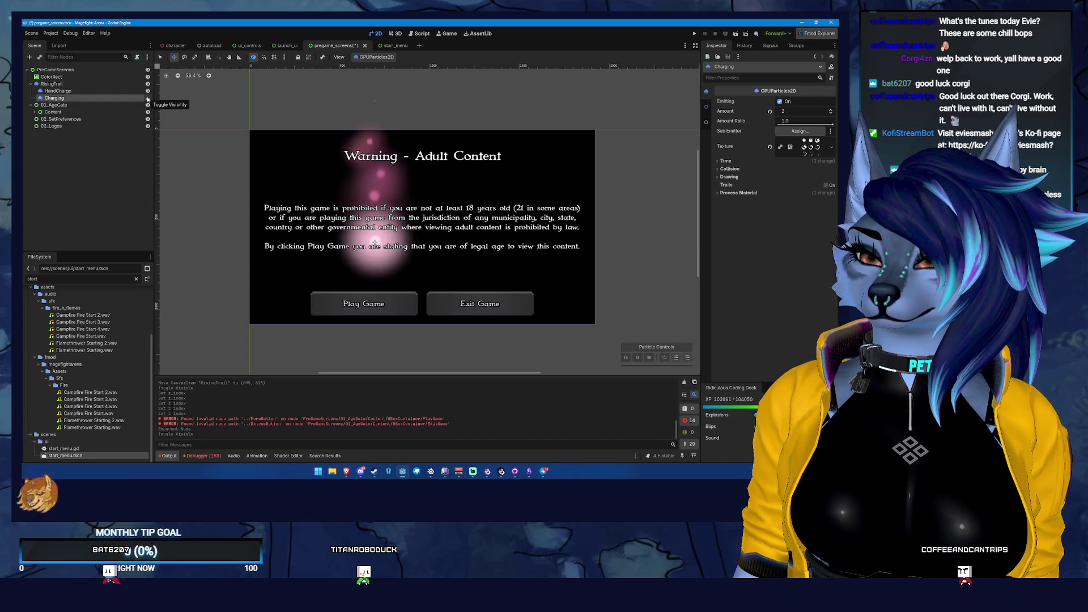
pyautogui.click(100, 84)
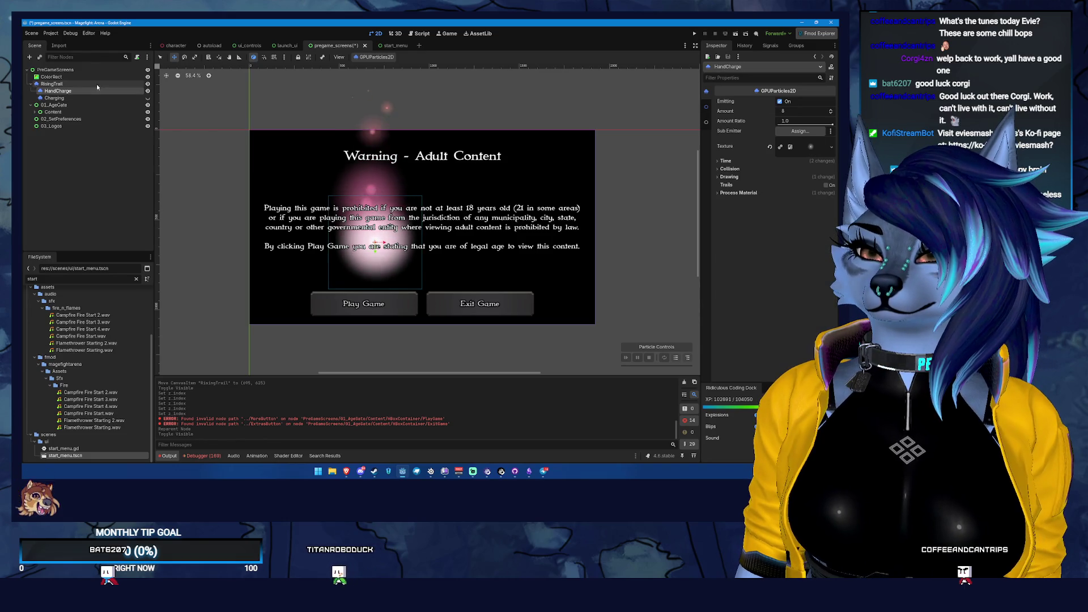
pyautogui.click(148, 91)
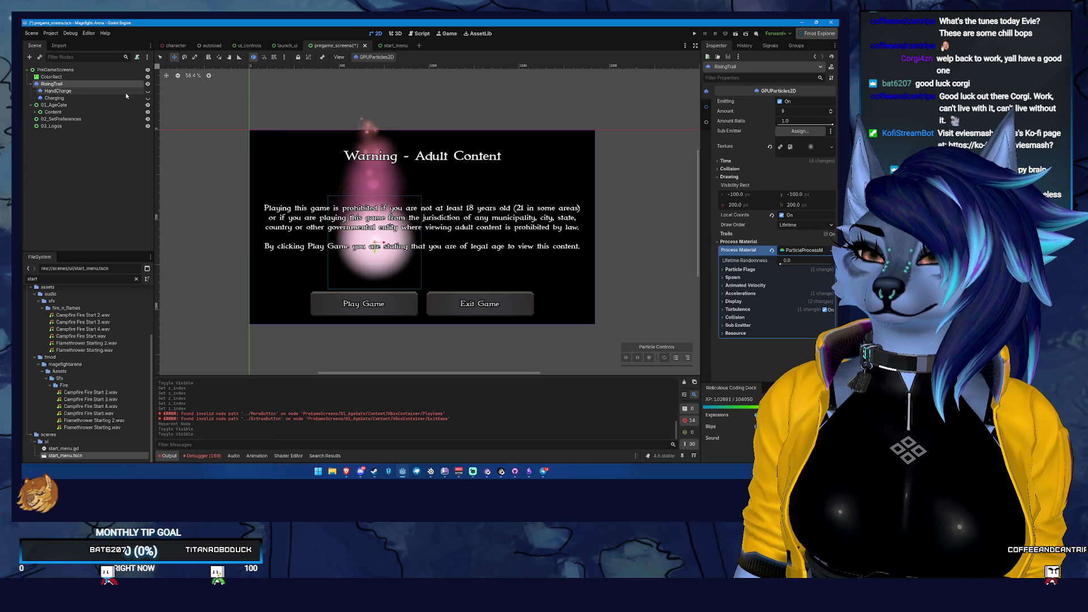
# - Select HandCharge and Charging together and delete them
pyautogui.click(125, 91)
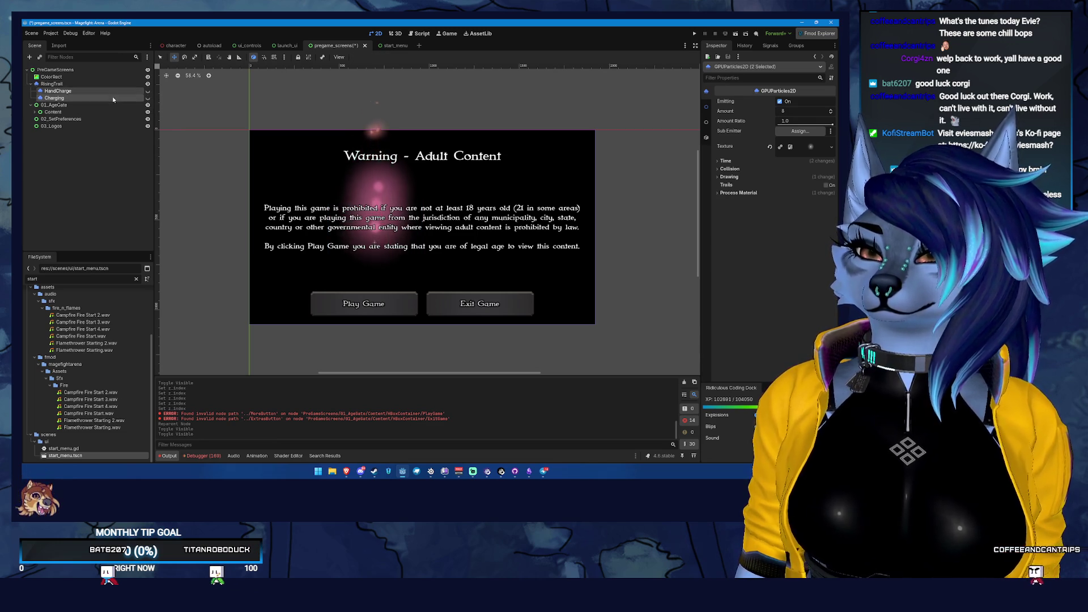
pyautogui.keyDown('shift'); pyautogui.click(112, 97); pyautogui.keyUp('shift')
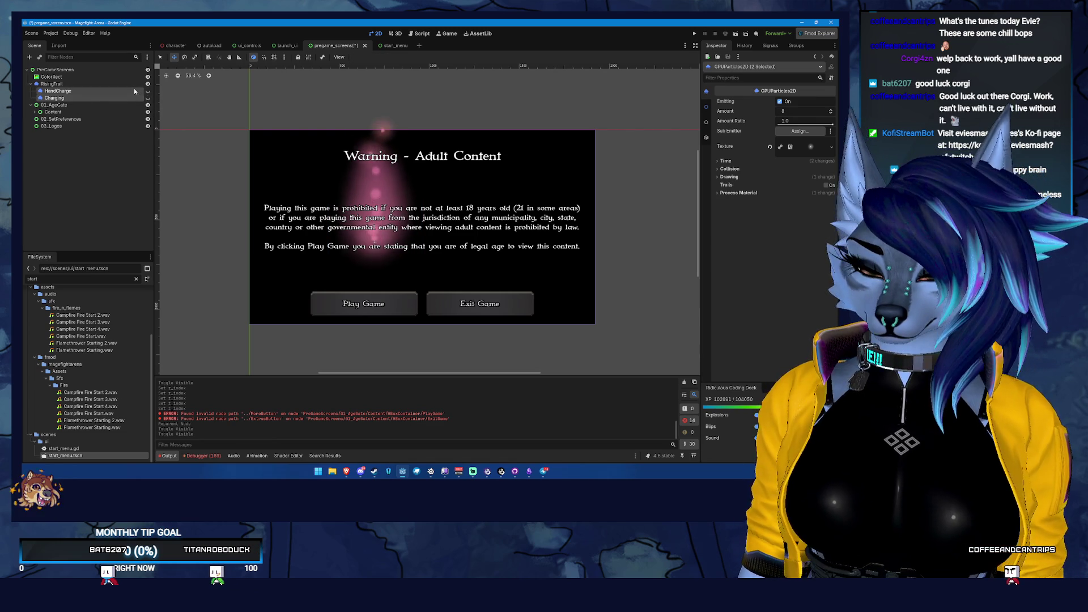
pyautogui.press('super+shift+s')
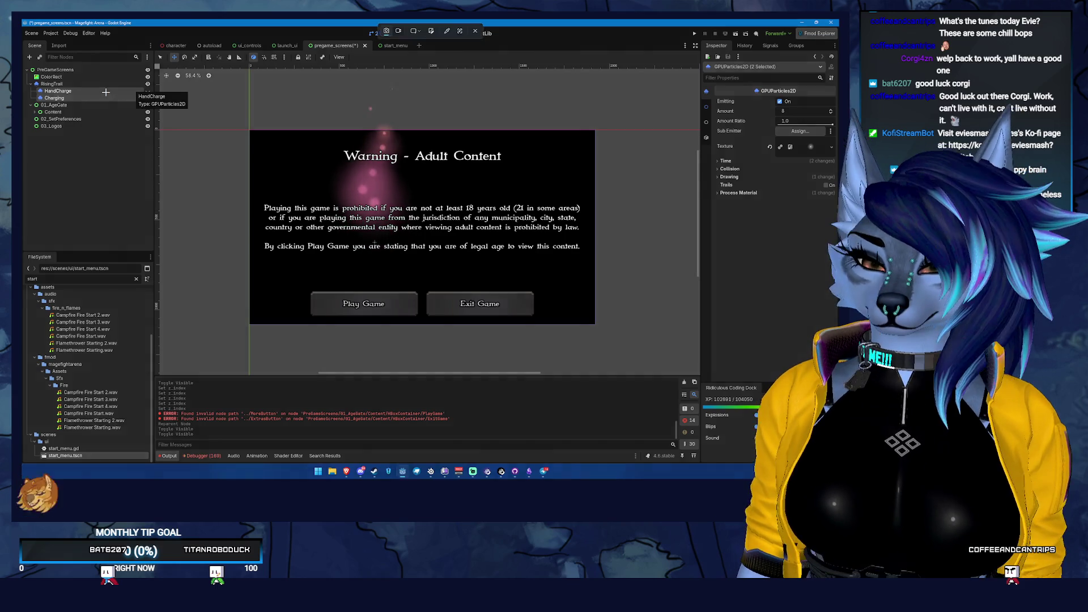
pyautogui.press('Escape')
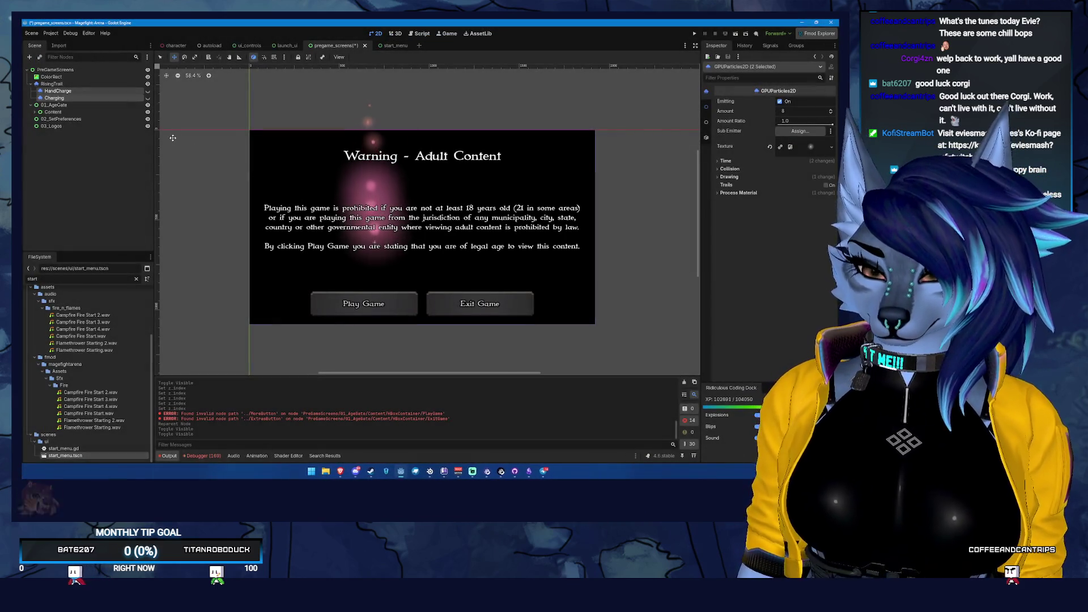
pyautogui.press('Delete')
pyautogui.press('Return')
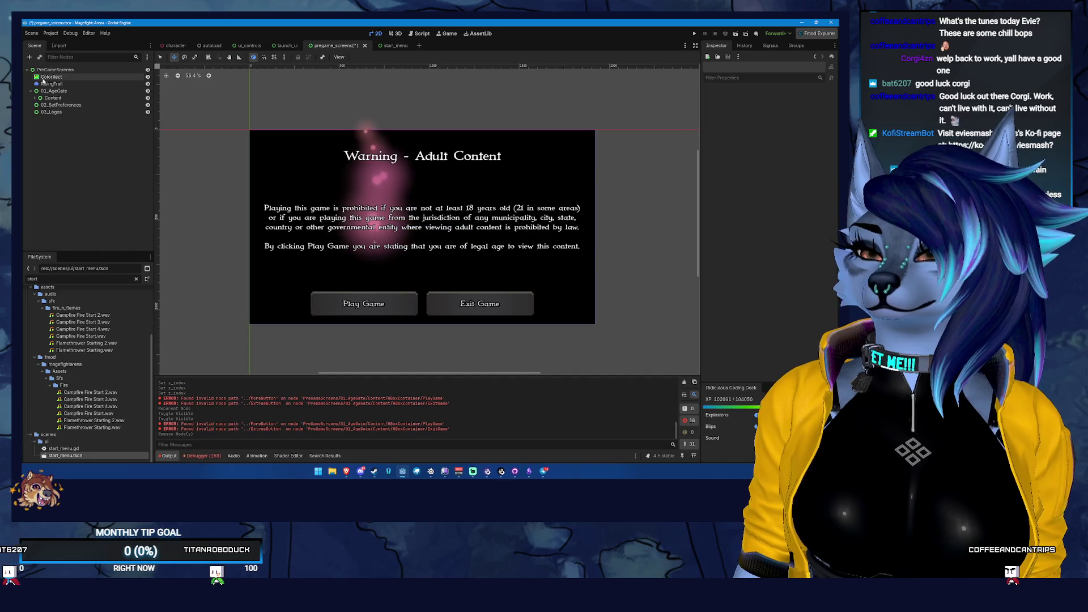
pyautogui.click(73, 86)
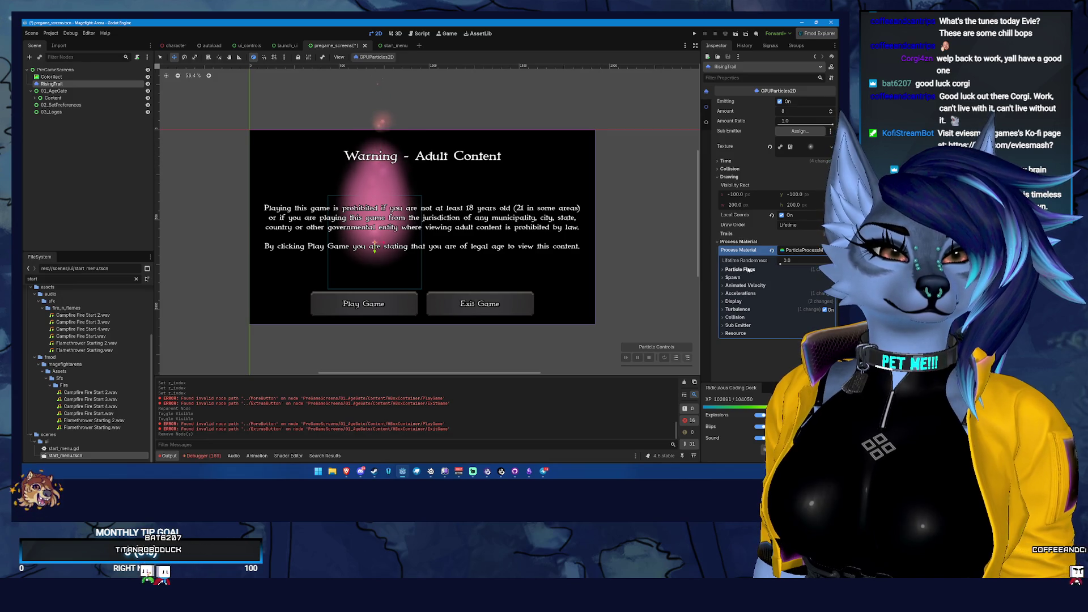
# - Make RisingTrail's process material and its sub-resources unique
pyautogui.click(829, 250)
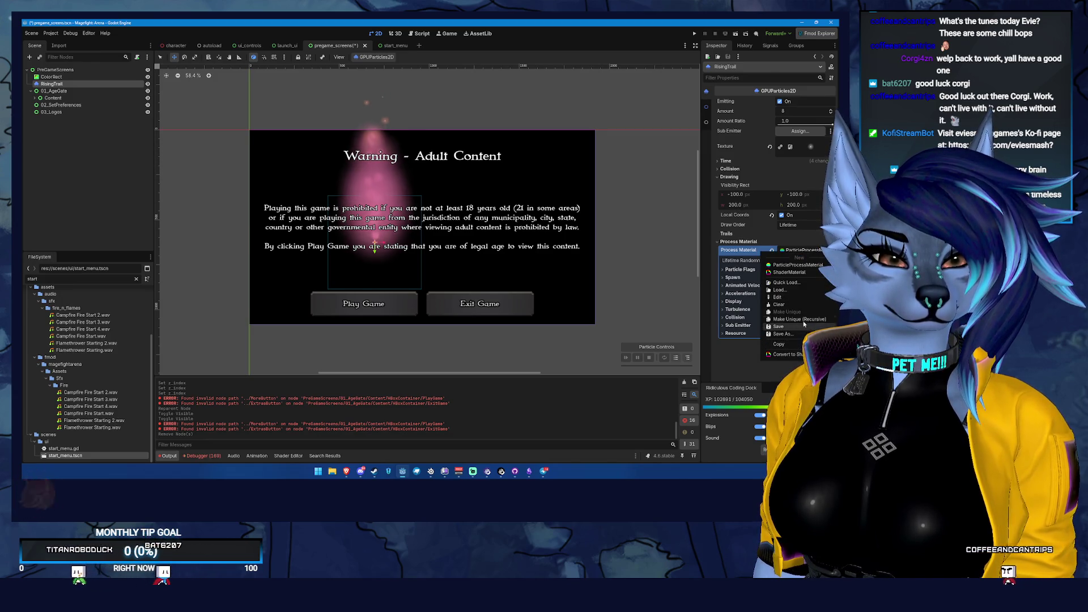
pyautogui.click(801, 319)
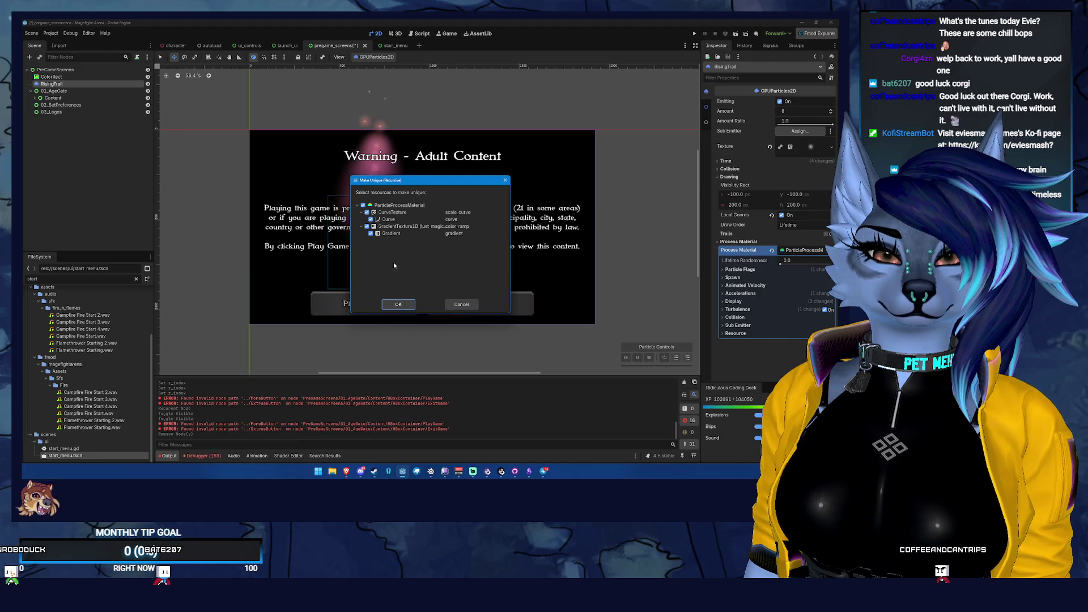
pyautogui.click(405, 303)
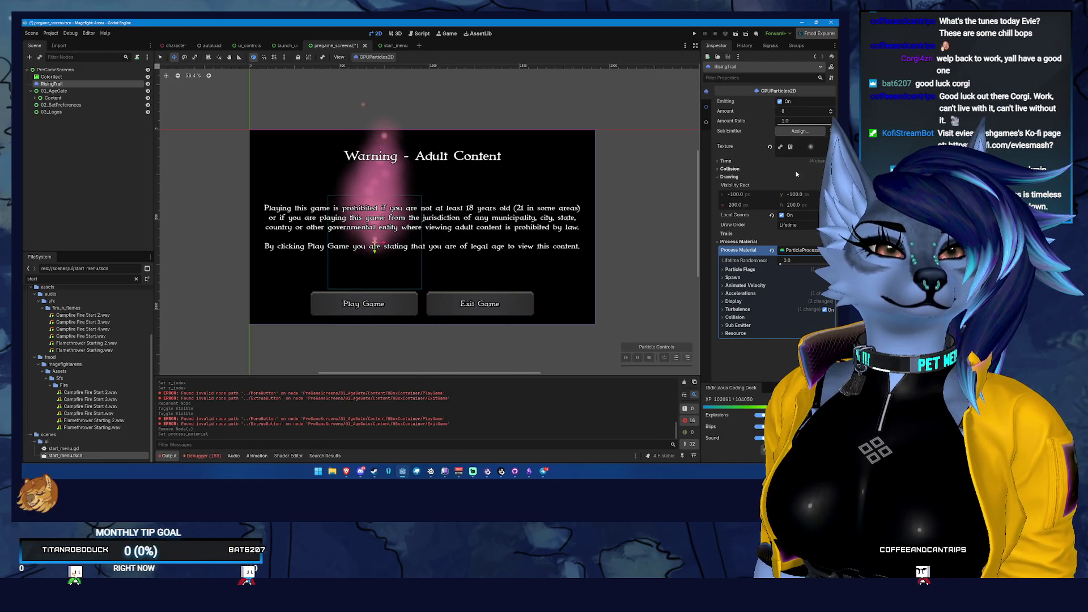
# - Set the spawn Position emission shape to Points
pyautogui.click(733, 277)
pyautogui.click(737, 284)
pyautogui.click(788, 331)
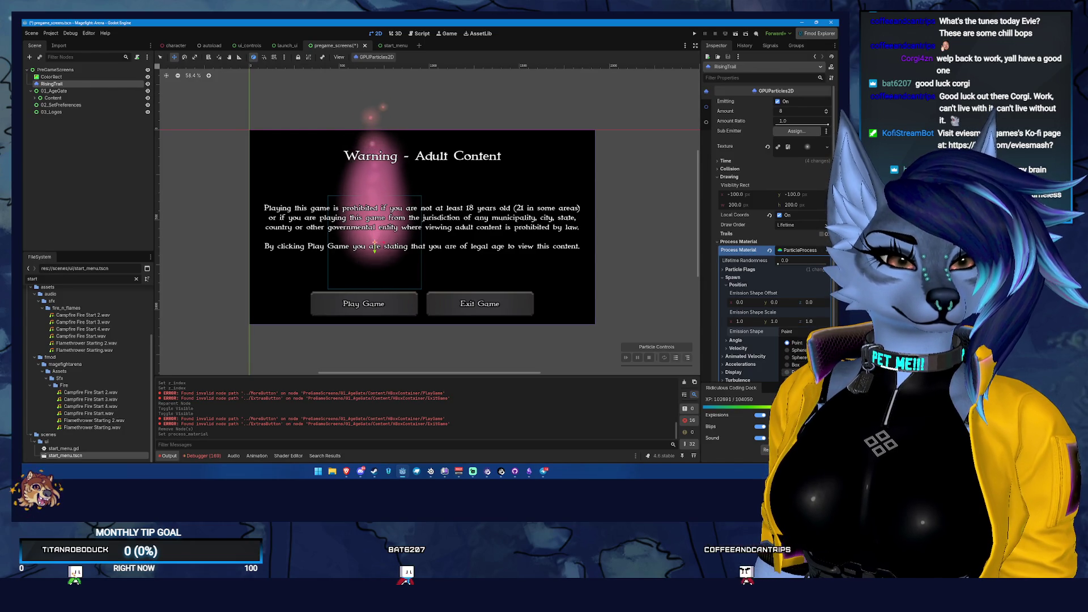
pyautogui.press('Escape')
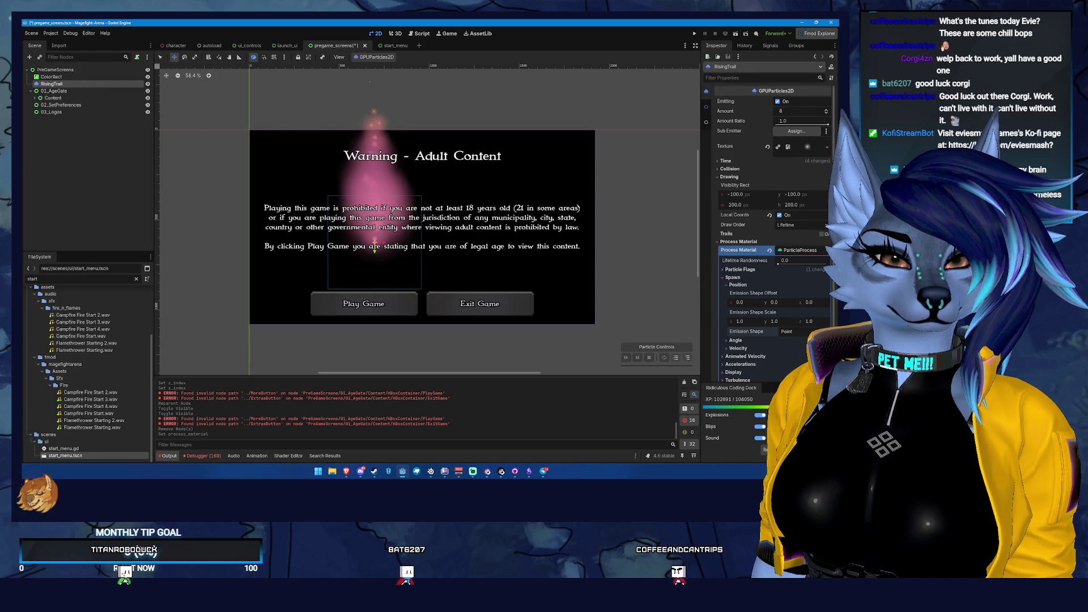
pyautogui.click(787, 330)
pyautogui.click(791, 377)
pyautogui.scroll(-2, 812, 311)
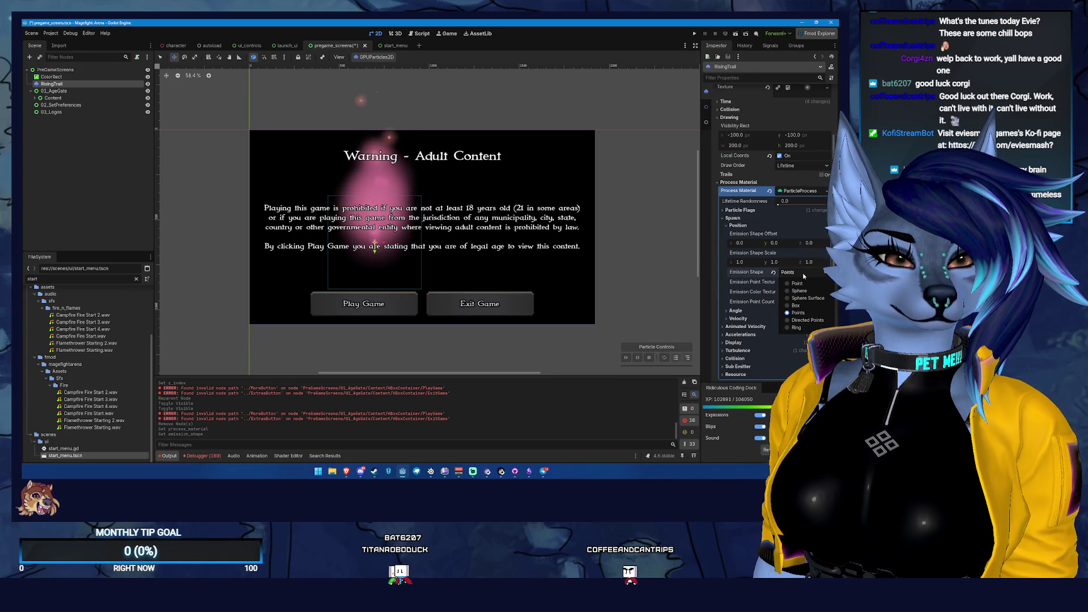
pyautogui.click(803, 281)
# - Try an emission shape offset of 1, 1, 1, then reset the offset to zero
pyautogui.click(827, 281)
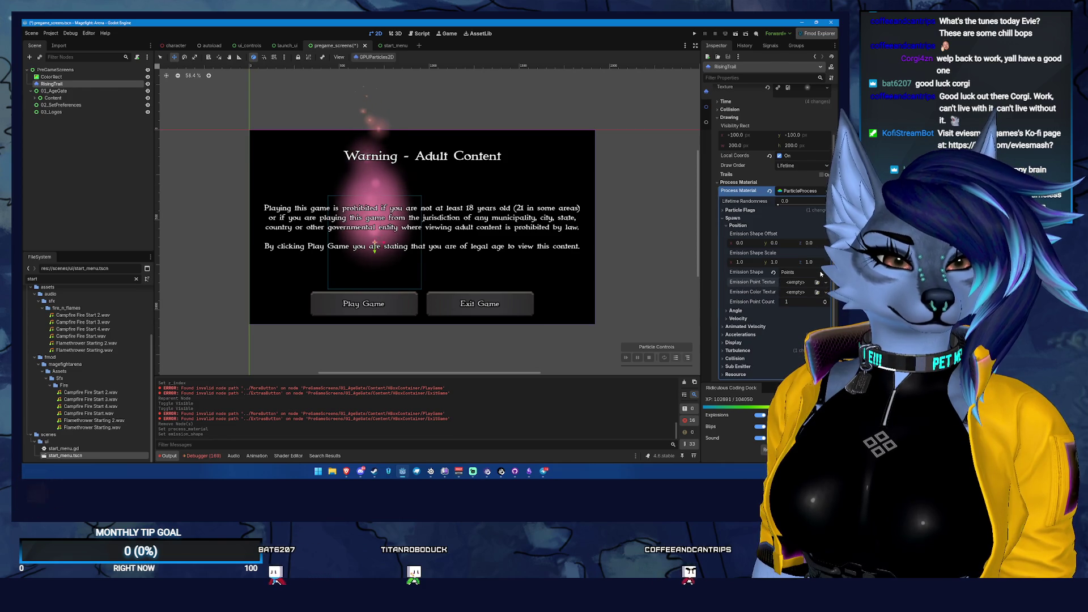
pyautogui.click(816, 272)
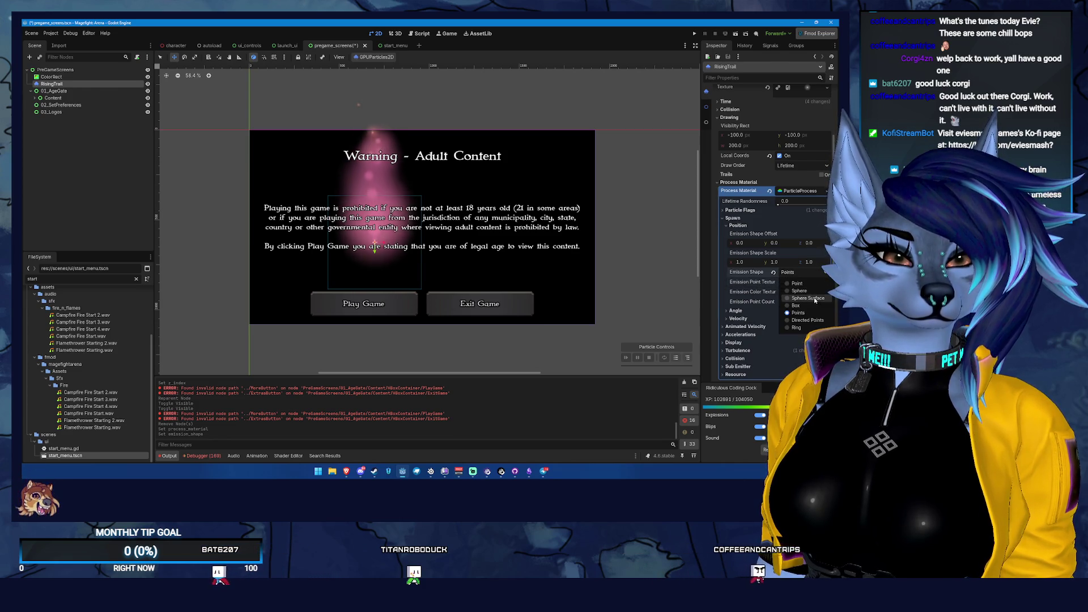
pyautogui.click(802, 312)
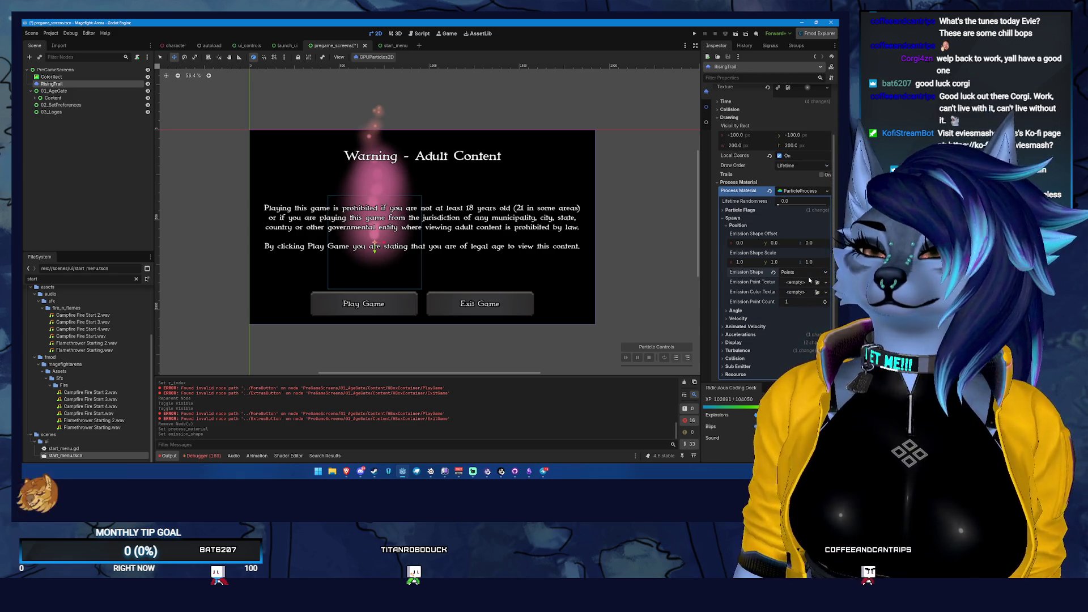
pyautogui.scroll(1, 807, 276)
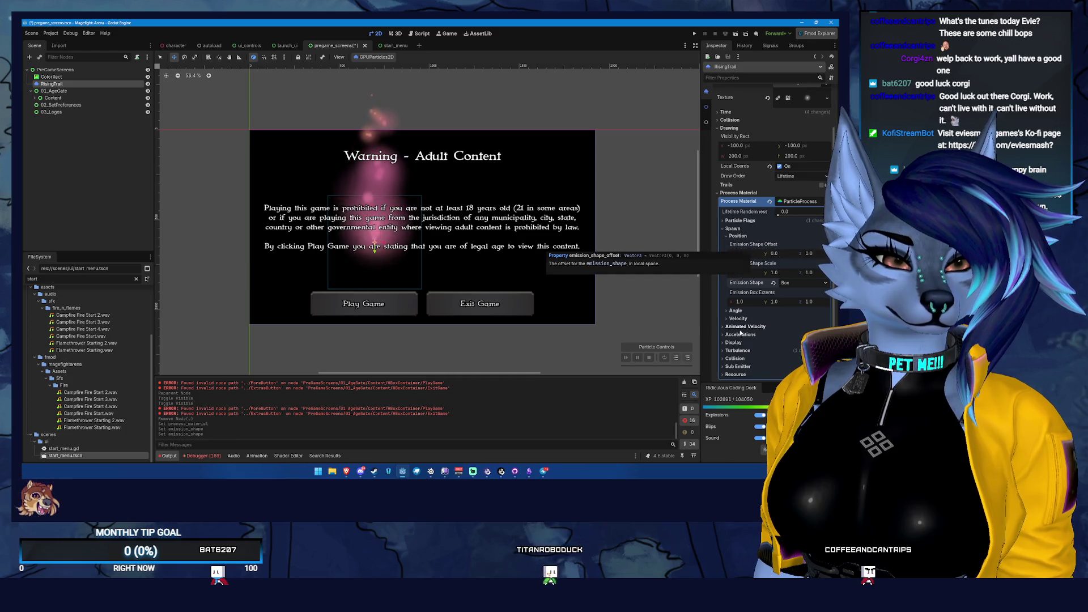
pyautogui.click(751, 254)
pyautogui.write('1')
pyautogui.press('Tab')
pyautogui.write('1')
pyautogui.press('Tab')
pyautogui.write('1')
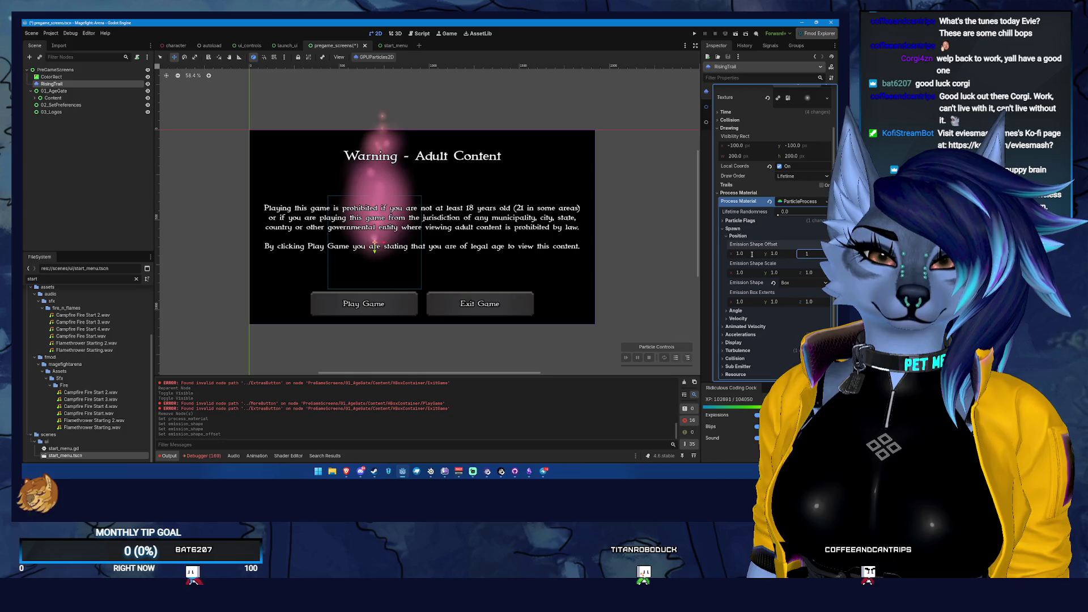
pyautogui.press('Return')
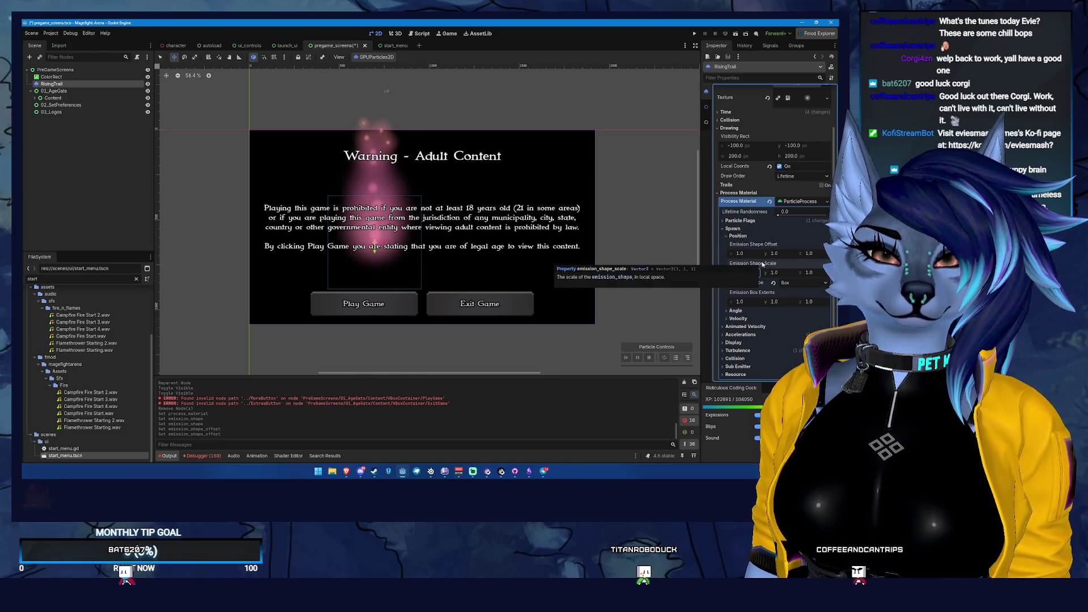
pyautogui.click(742, 274)
pyautogui.click(826, 245)
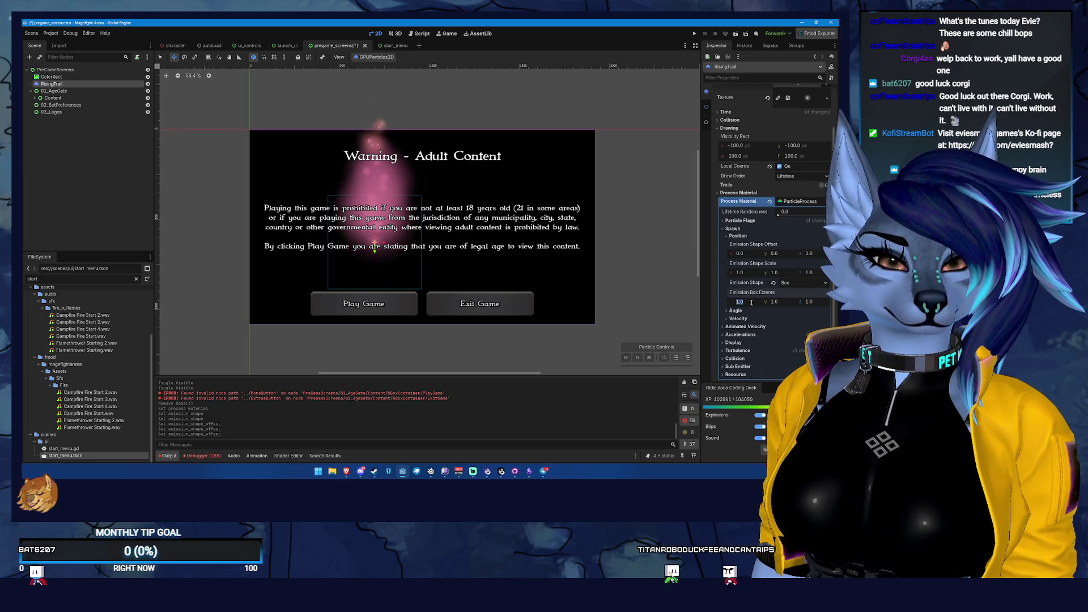
# - Adjust the emission box extents, settling on 400 x 100 x 1
pyautogui.write('2')
pyautogui.press('Tab')
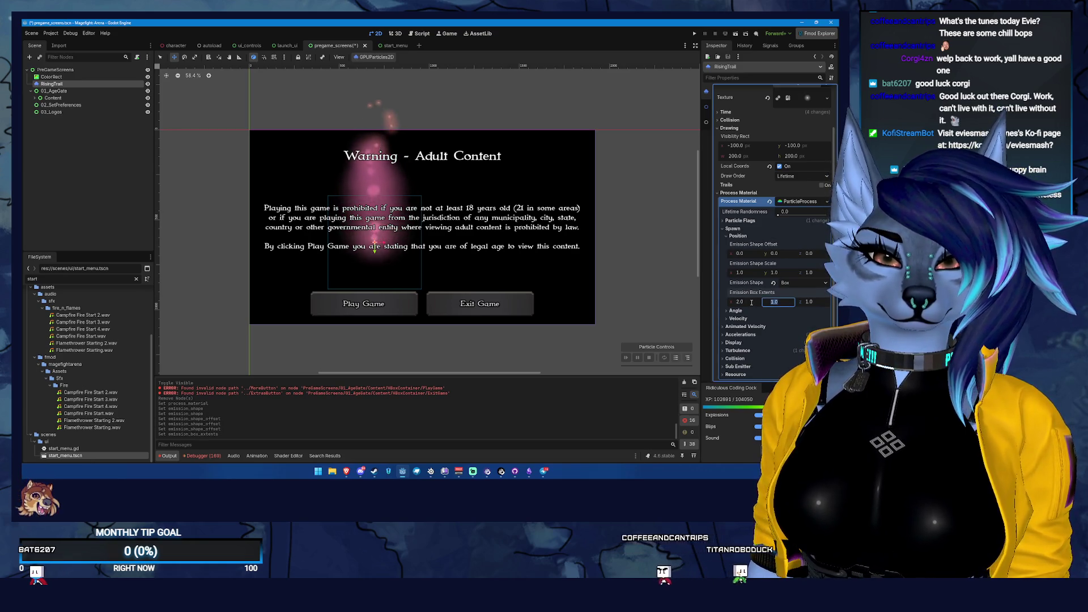
pyautogui.write('100')
pyautogui.press('Tab')
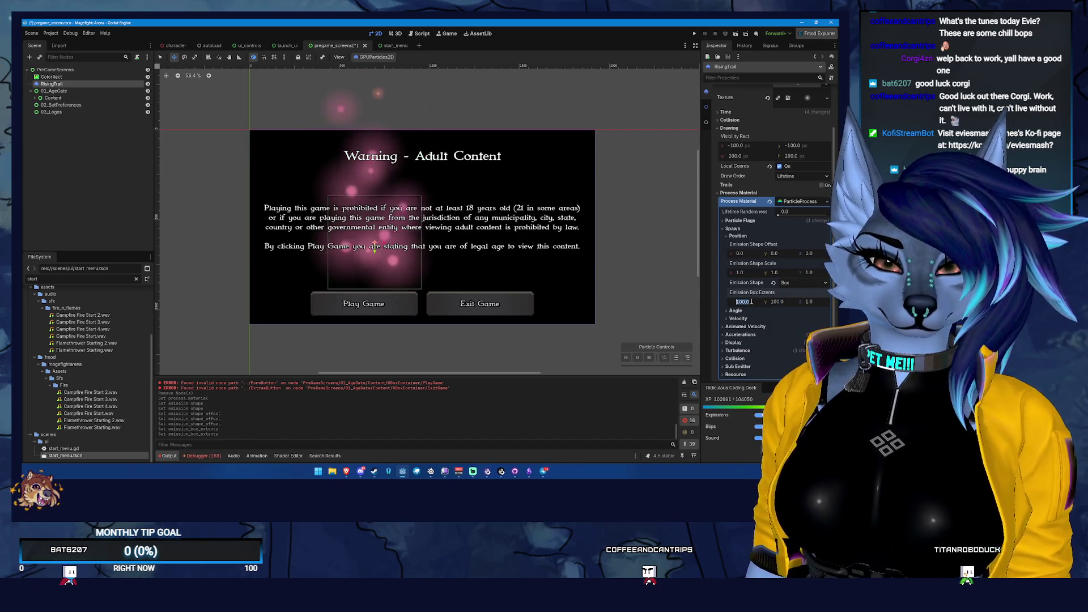
pyautogui.write('10')
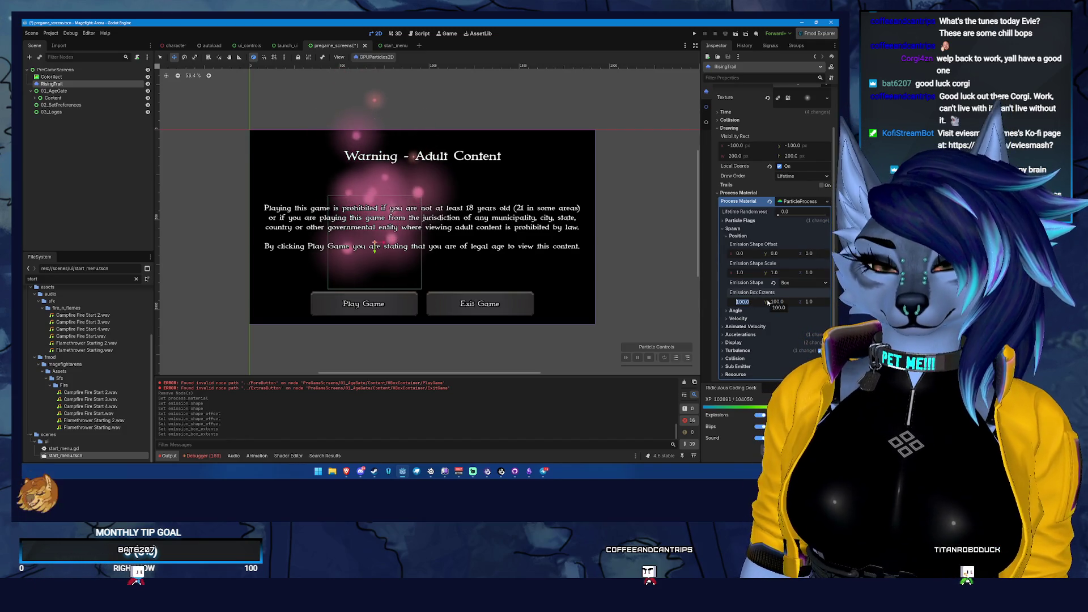
pyautogui.write('20')
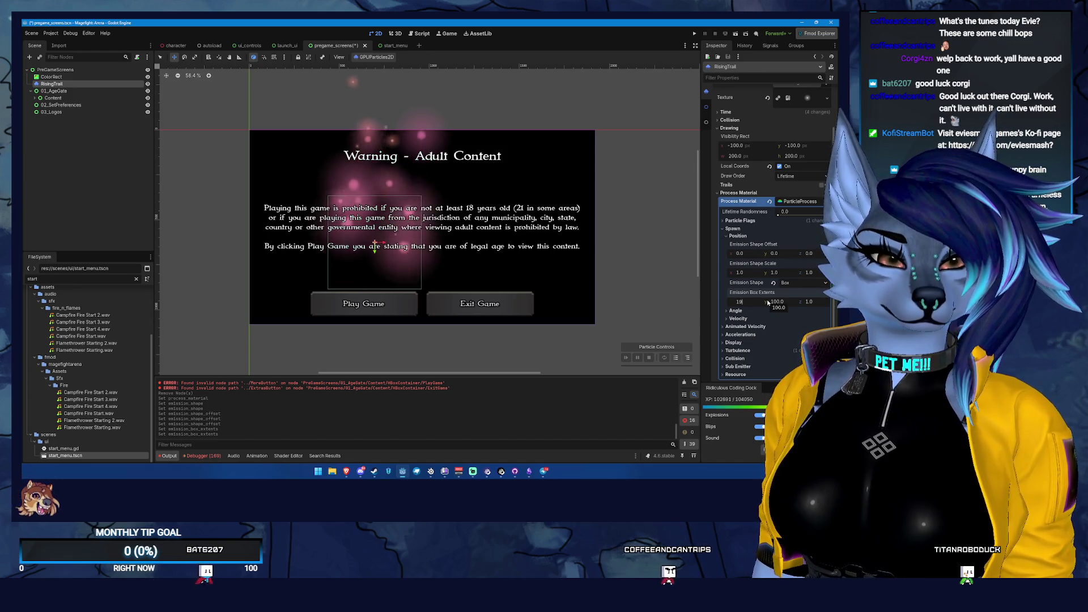
pyautogui.press('Tab')
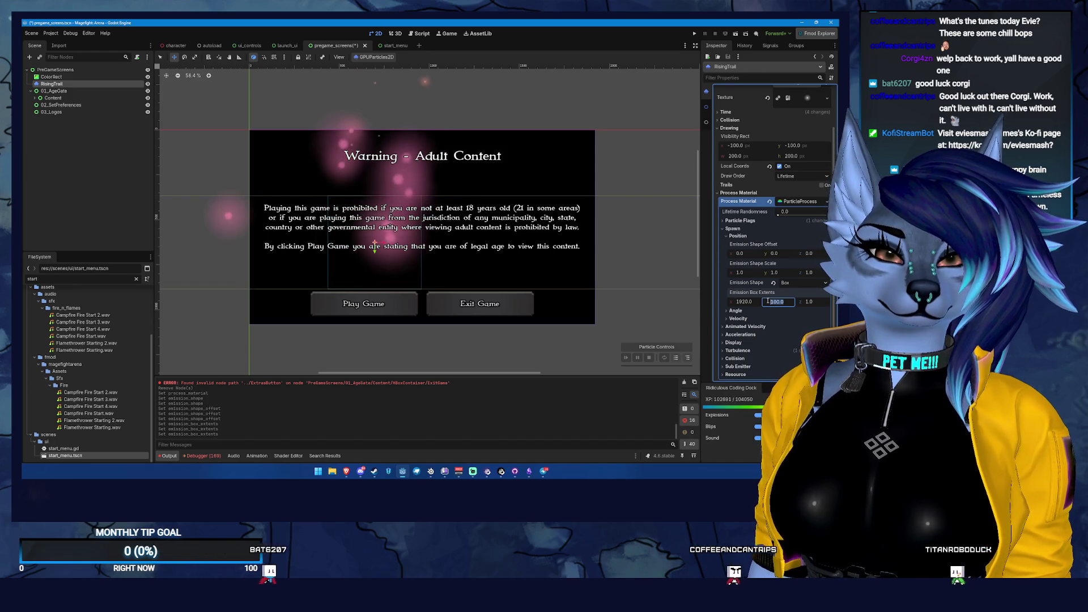
pyautogui.scroll(-2, 481, 220)
pyautogui.scroll(-4, 480, 220)
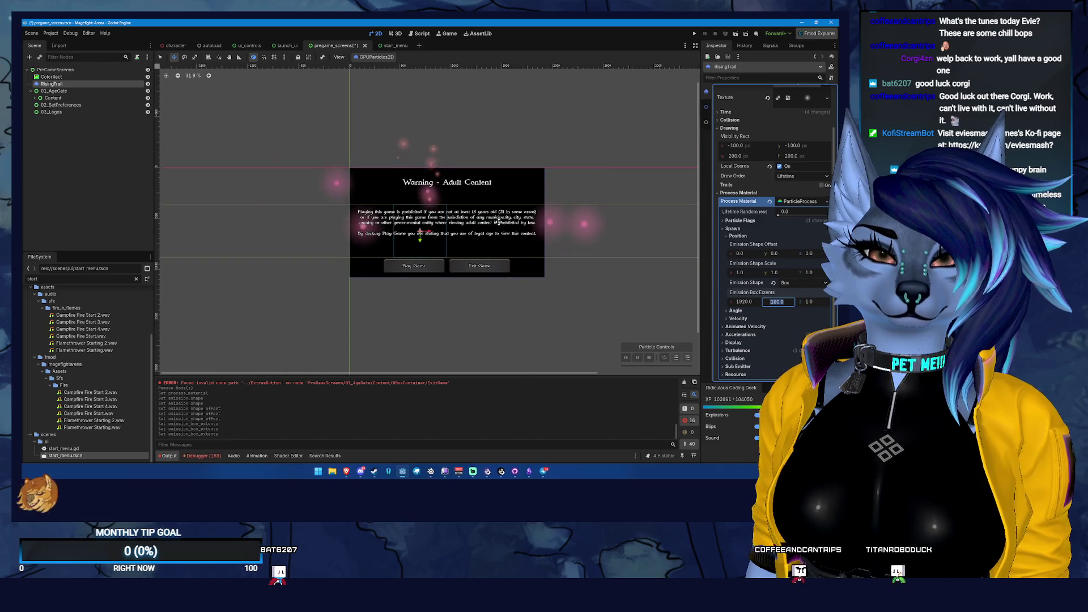
pyautogui.hscroll(2, 516, 220)
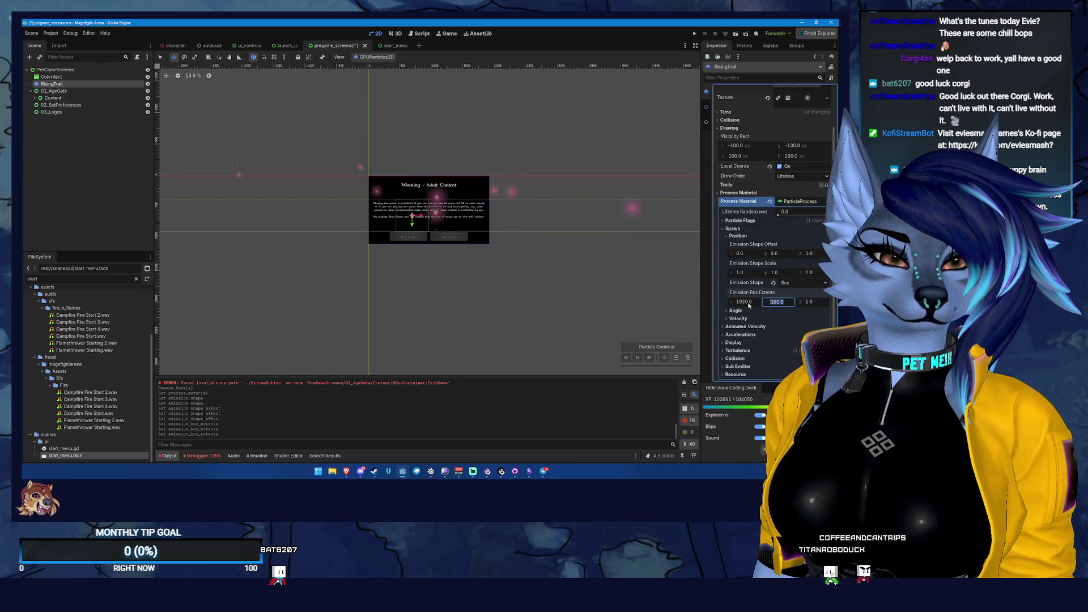
pyautogui.moveTo(747, 305); pyautogui.dragTo(745, 305)
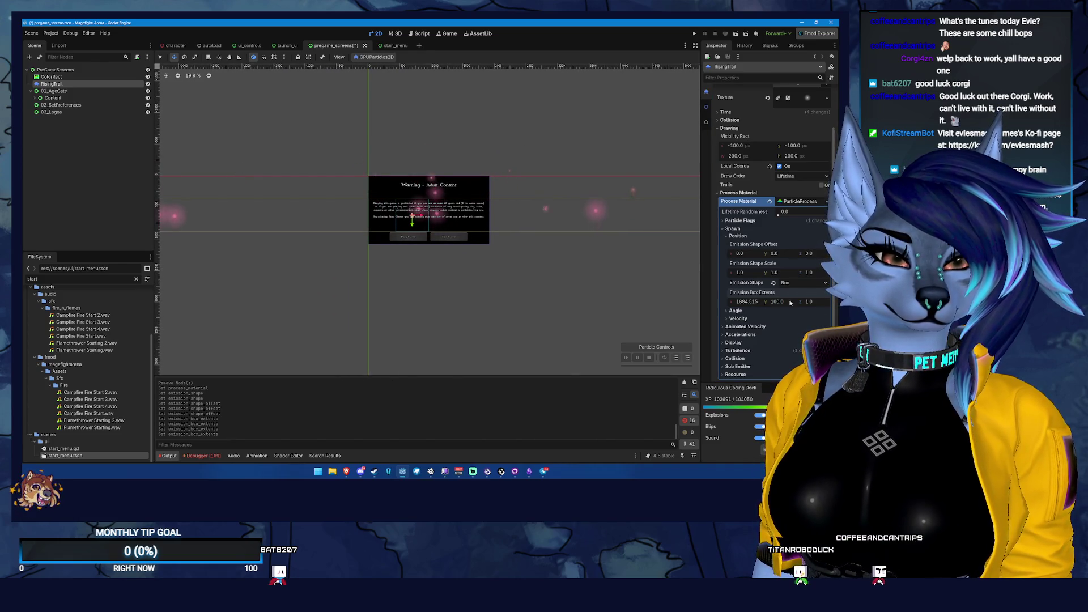
pyautogui.press('Tab')
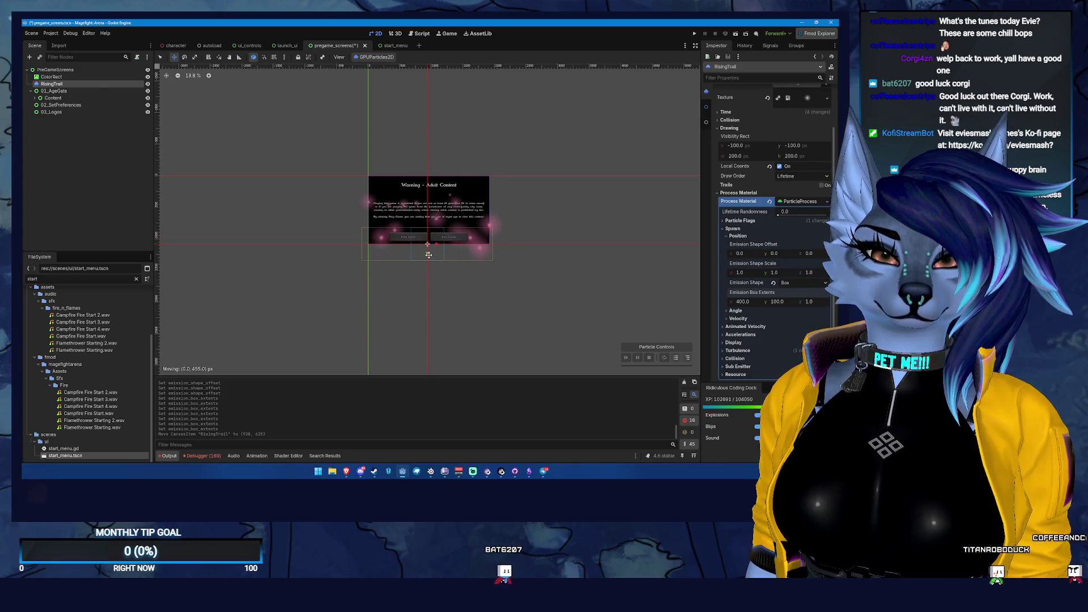
pyautogui.scroll(5, 429, 255)
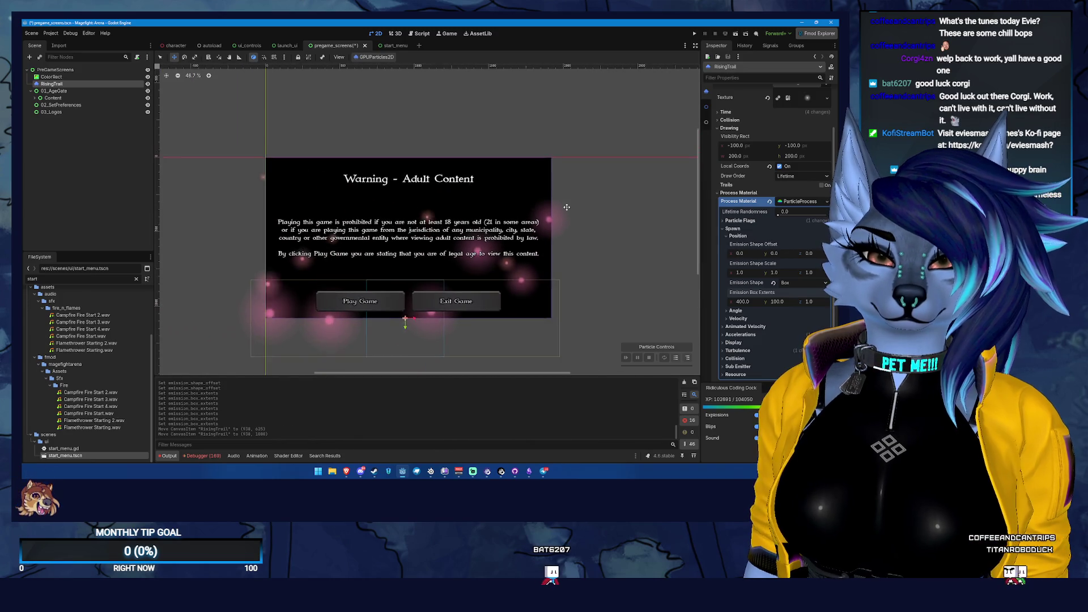
# - Turn on Clip Contents for the PreGameScreens root, then reselect RisingTrail
pyautogui.click(59, 71)
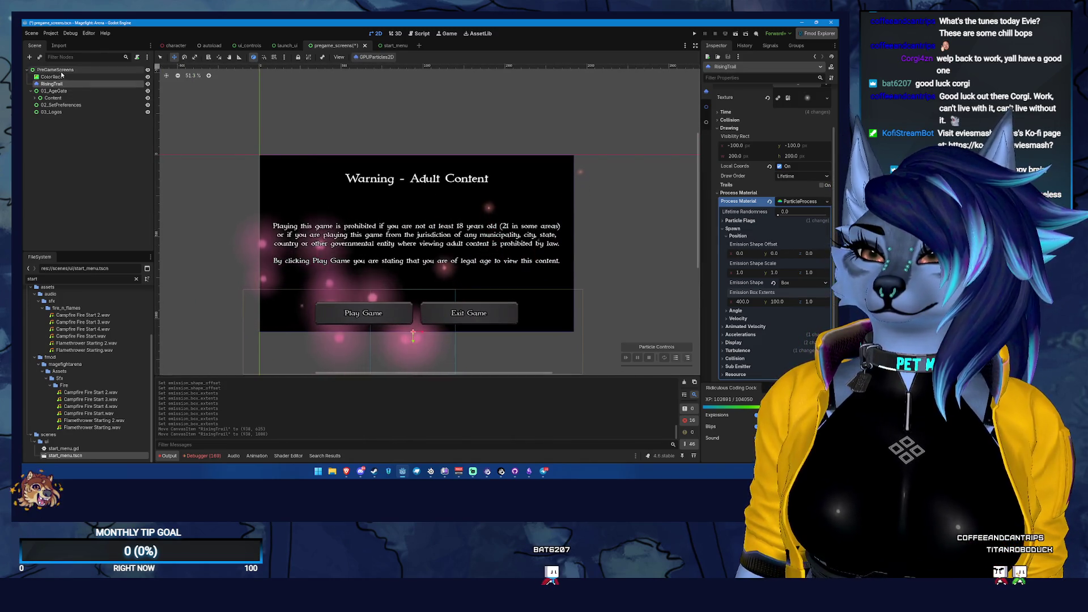
pyautogui.click(782, 122)
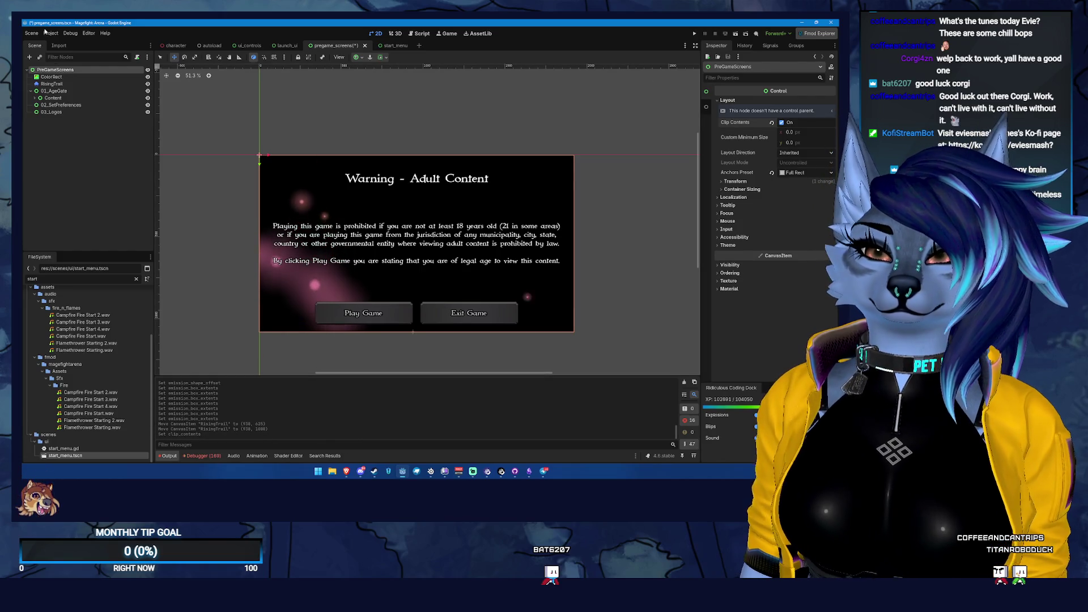
pyautogui.click(57, 84)
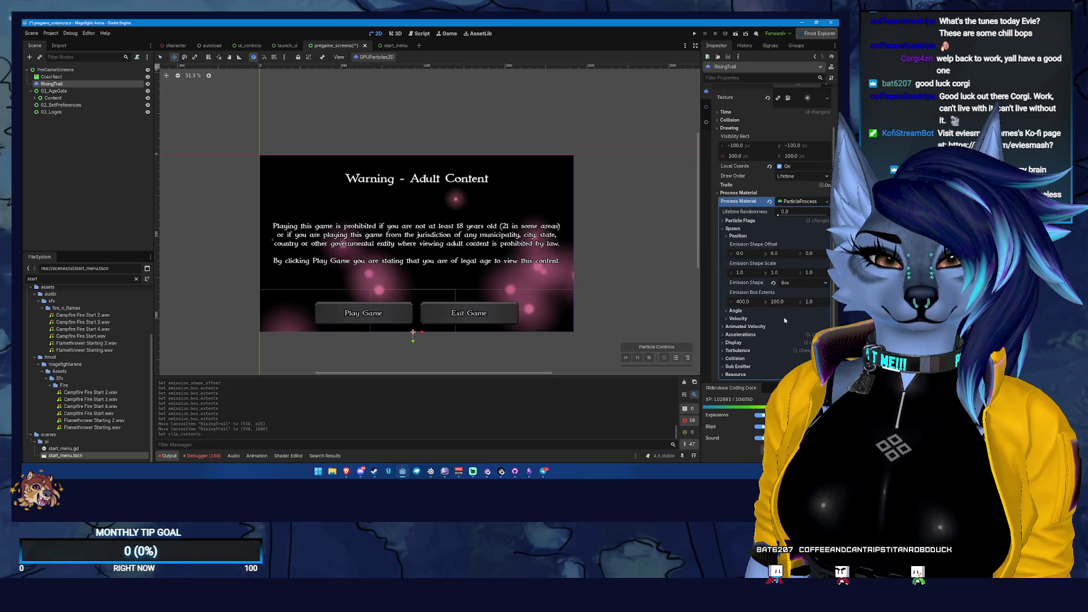
# - Expand RisingTrail's Angle and Velocity particle sections to show Spread at 180.0
pyautogui.scroll(-4, 769, 351)
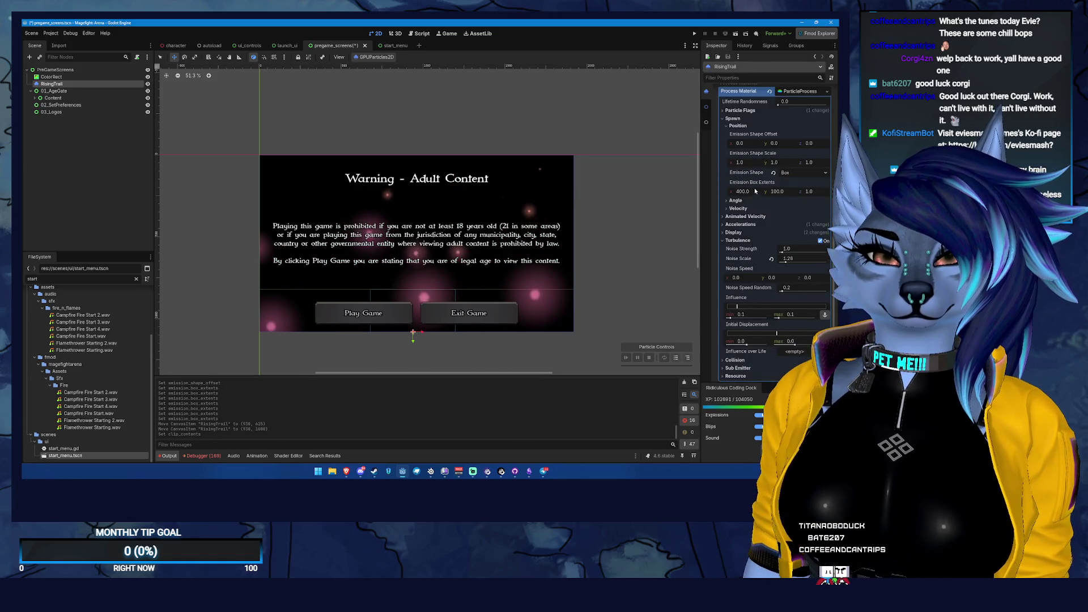
pyautogui.scroll(3, 767, 139)
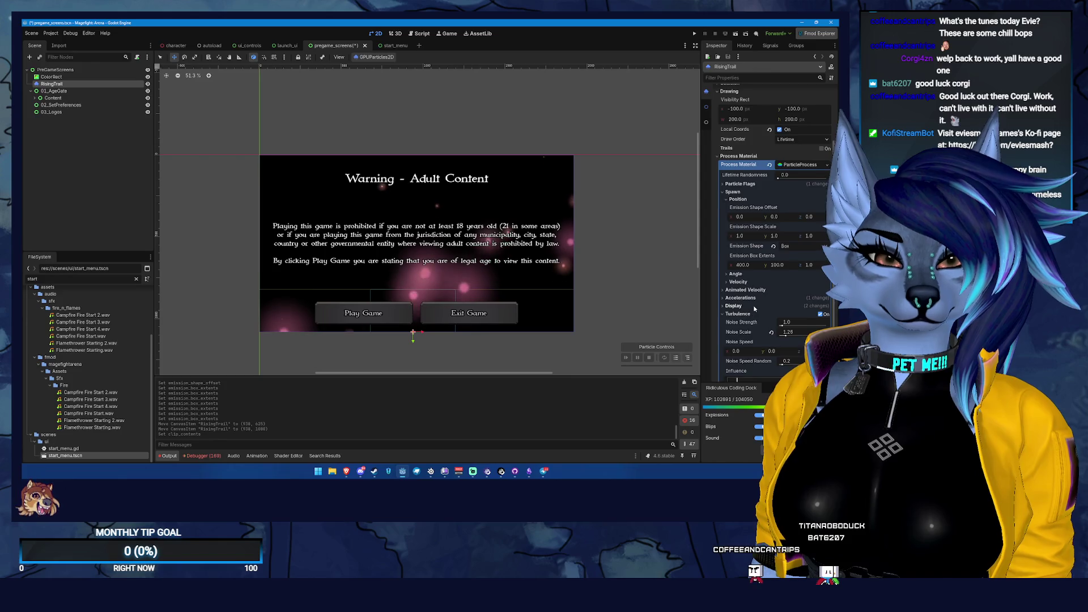
pyautogui.scroll(-2, 754, 308)
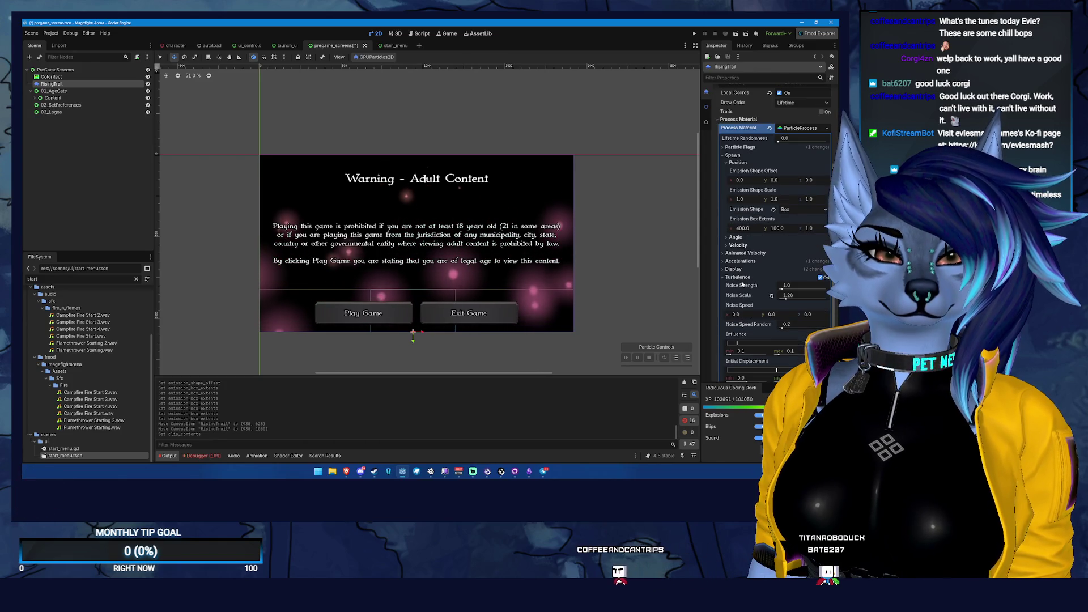
pyautogui.click(735, 237)
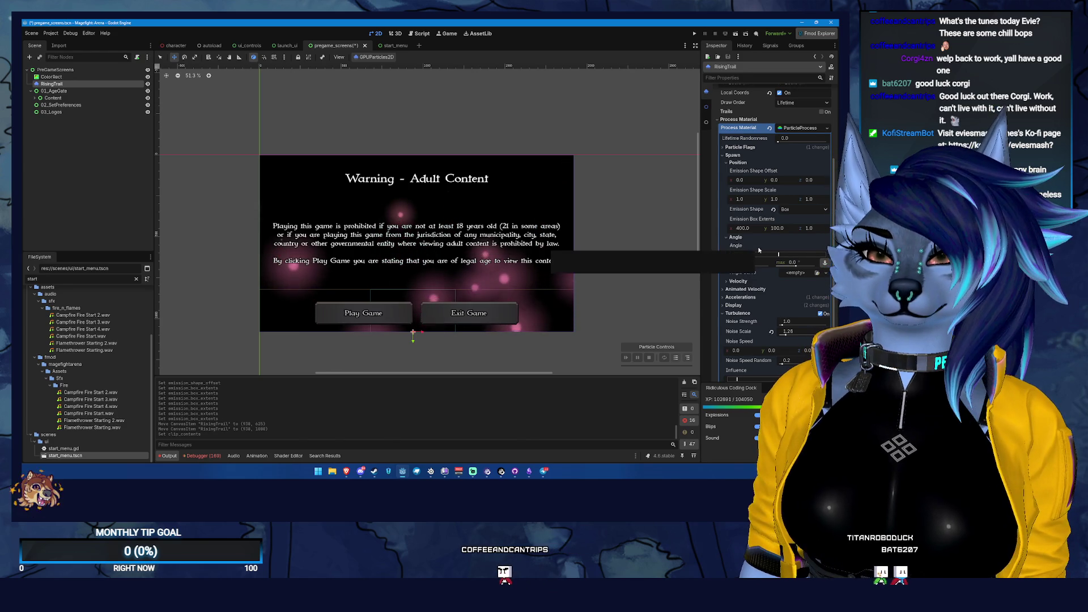
pyautogui.scroll(-3, 759, 238)
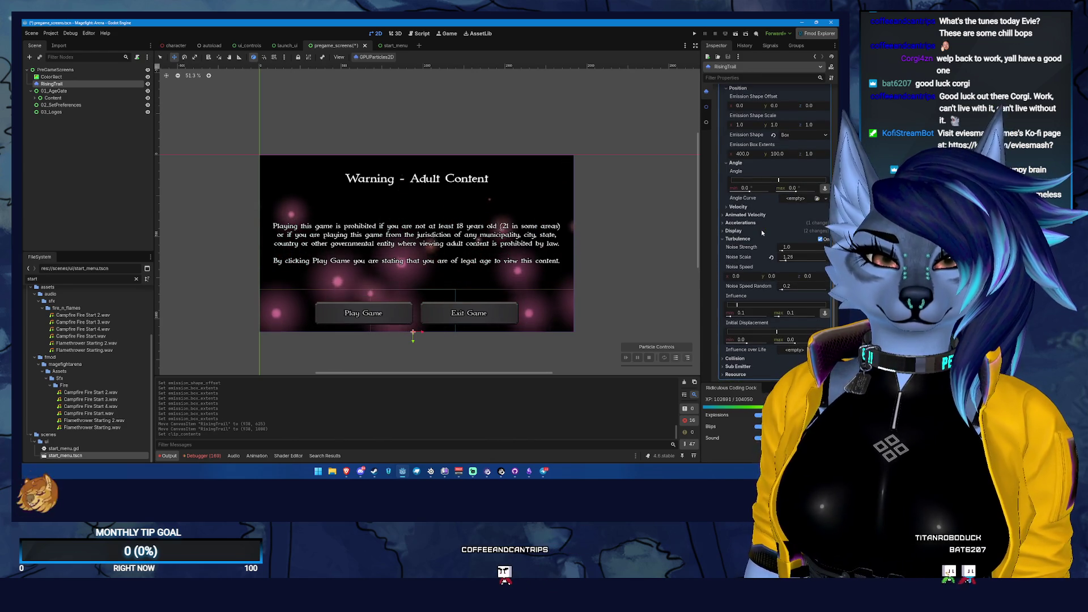
pyautogui.click(743, 207)
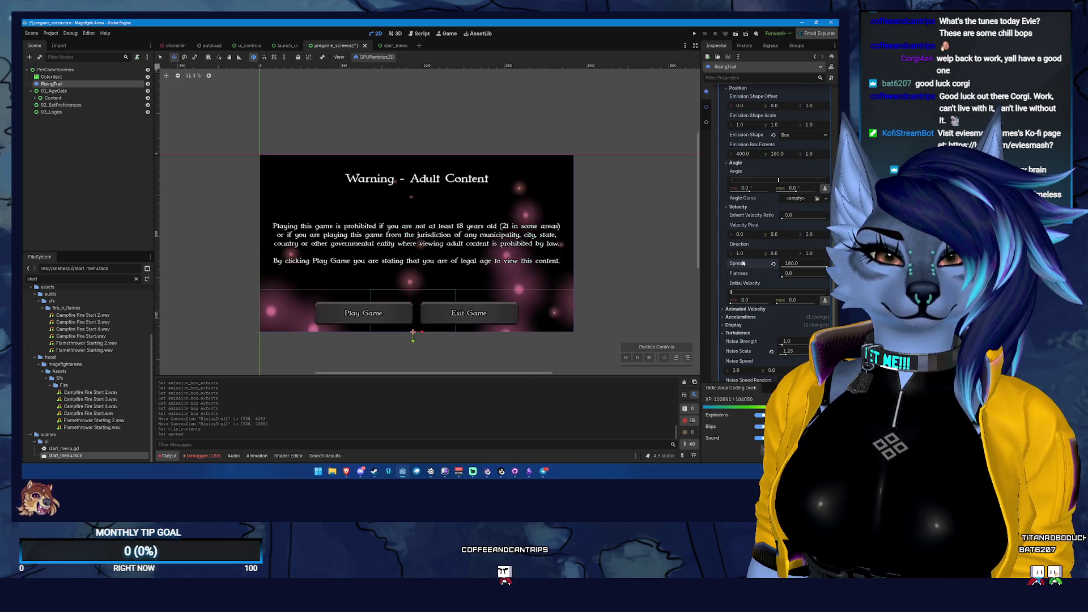
# - Expand Accelerations and double RisingTrail's gravity y to -396.0
pyautogui.moveTo(743, 263)
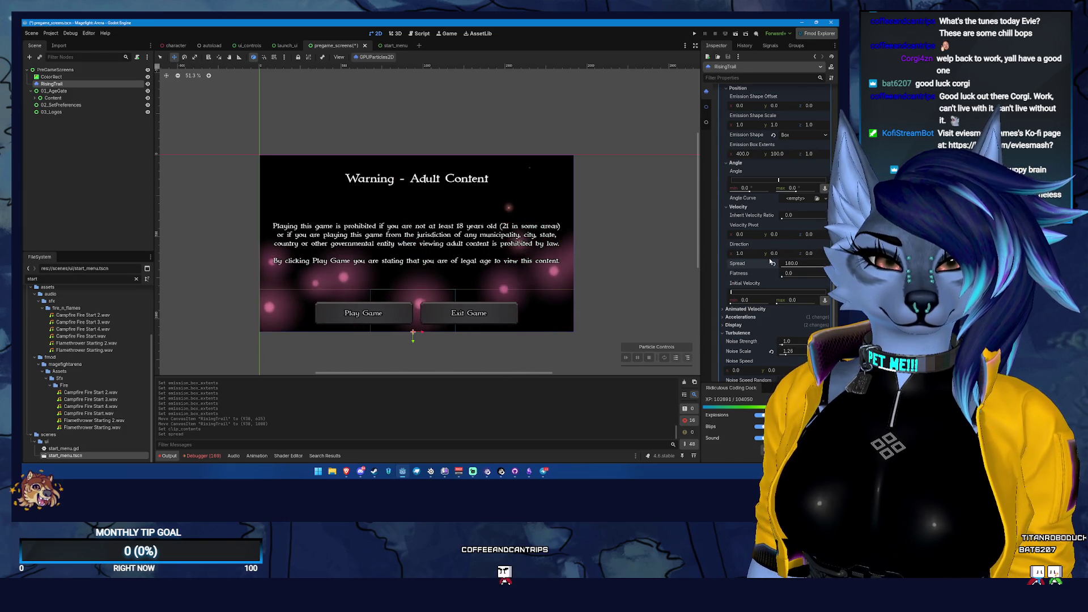
pyautogui.scroll(4, 811, 227)
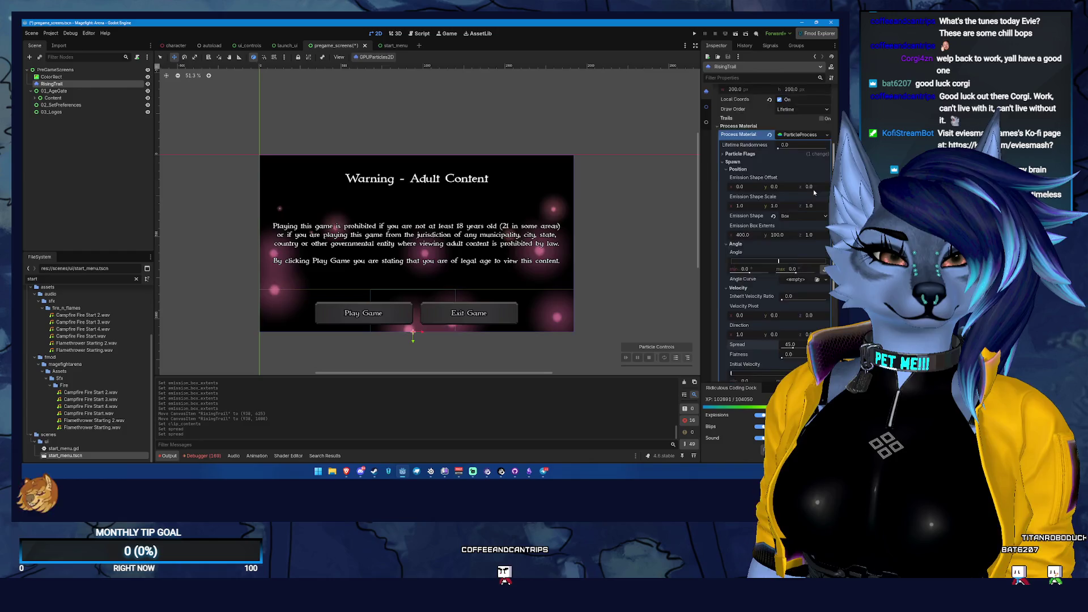
pyautogui.scroll(-4, 818, 180)
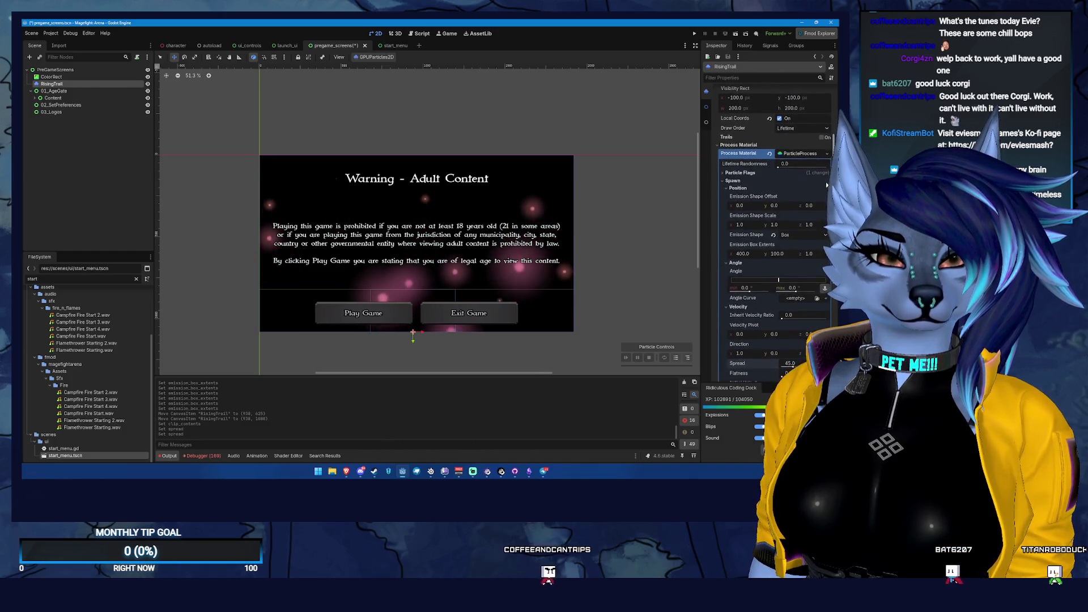
pyautogui.scroll(-3, 740, 273)
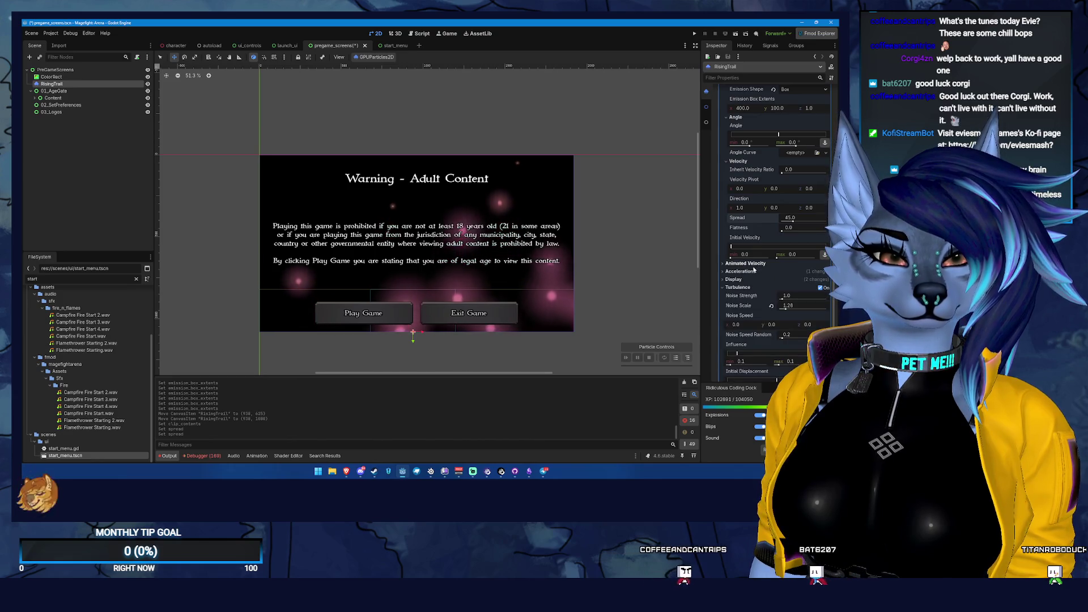
pyautogui.click(743, 271)
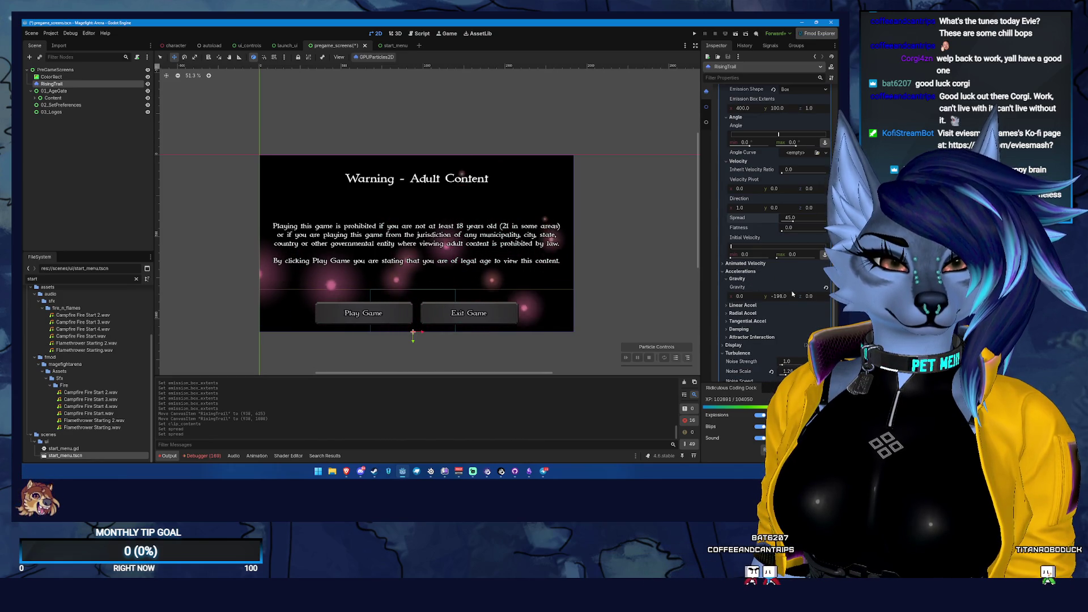
pyautogui.click(784, 297)
pyautogui.write('*2')
pyautogui.press('Return')
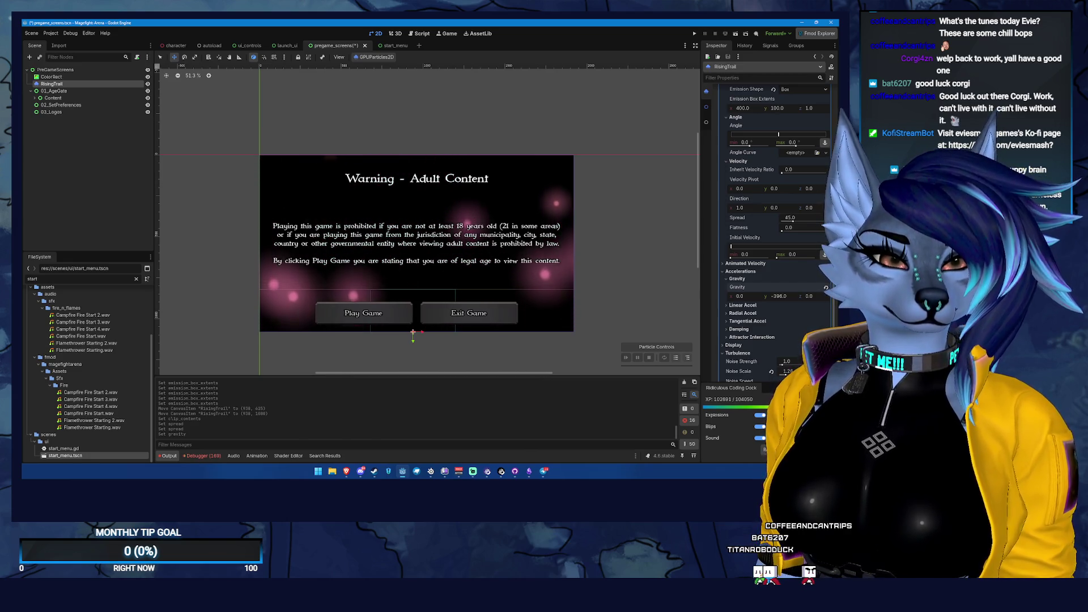
# - Change the gravity y expression to -198*1.5, giving -297.0
pyautogui.scroll(-2, 770, 227)
pyautogui.scroll(-2, 770, 227)
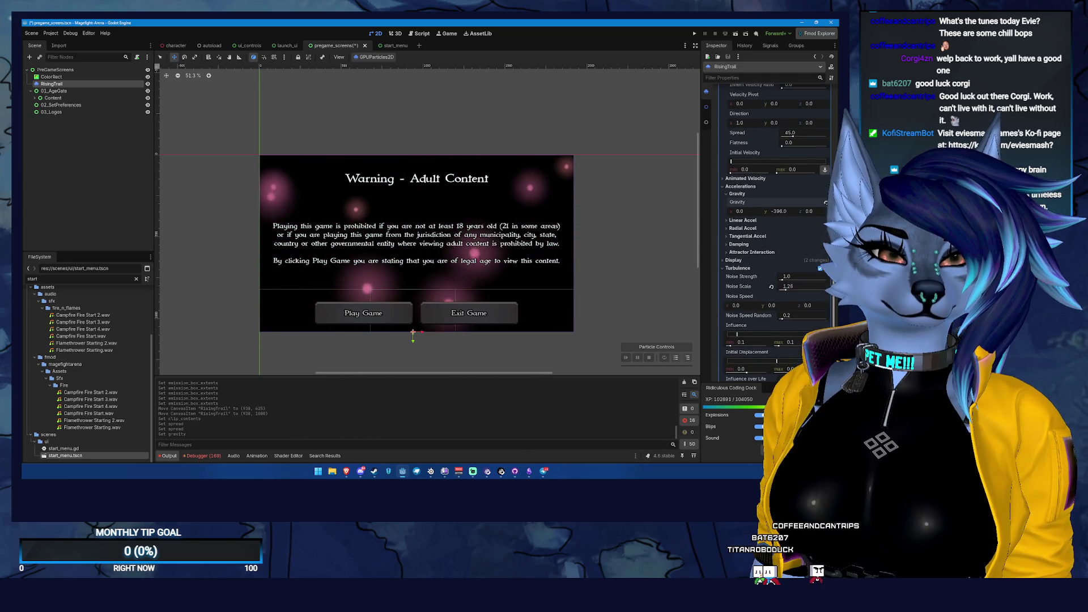
pyautogui.hotkey('ctrl', 'z')
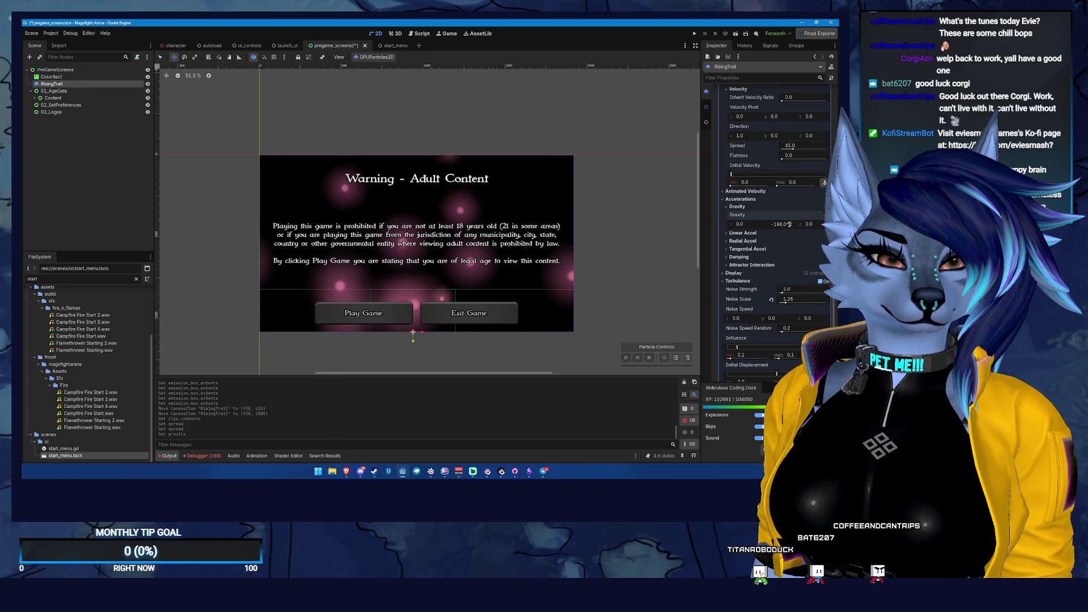
pyautogui.hotkey('ctrl', 'shift', 'z')
pyautogui.click(790, 224)
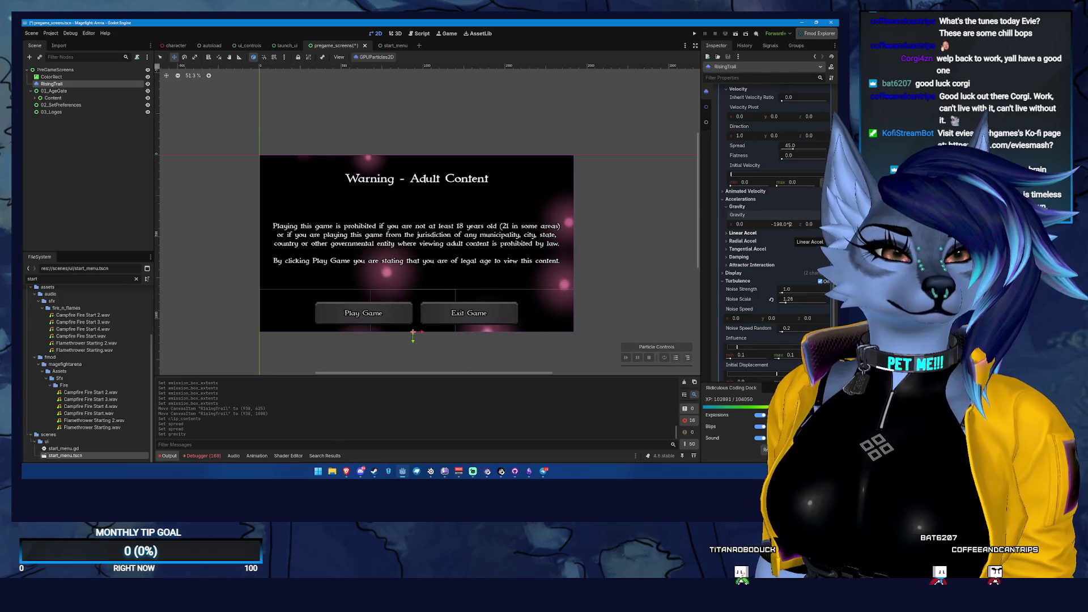
pyautogui.press('BackSpace')
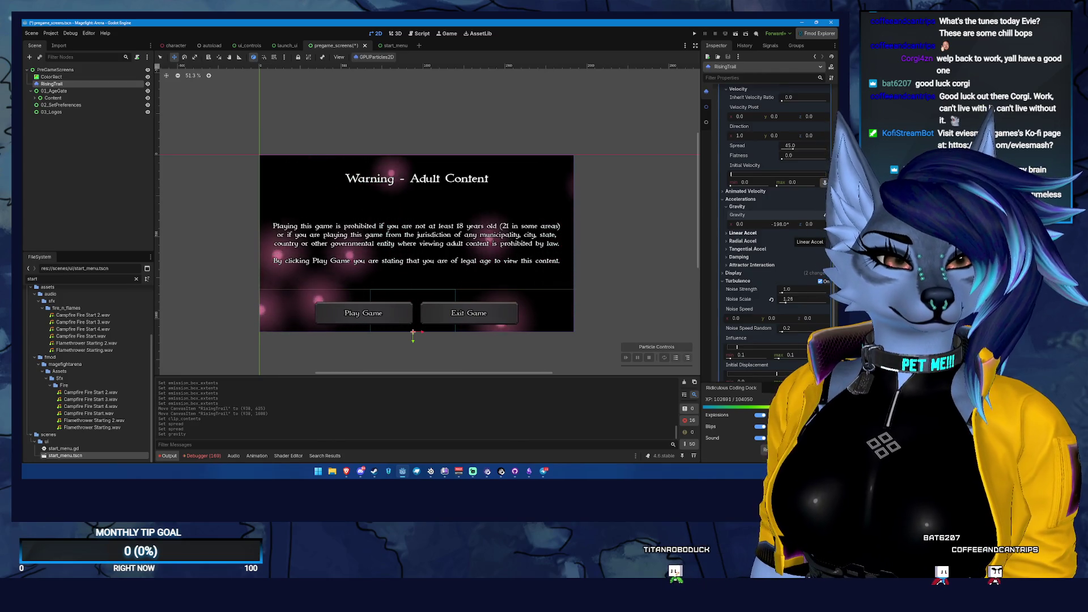
pyautogui.write('1.5')
pyautogui.press('Return')
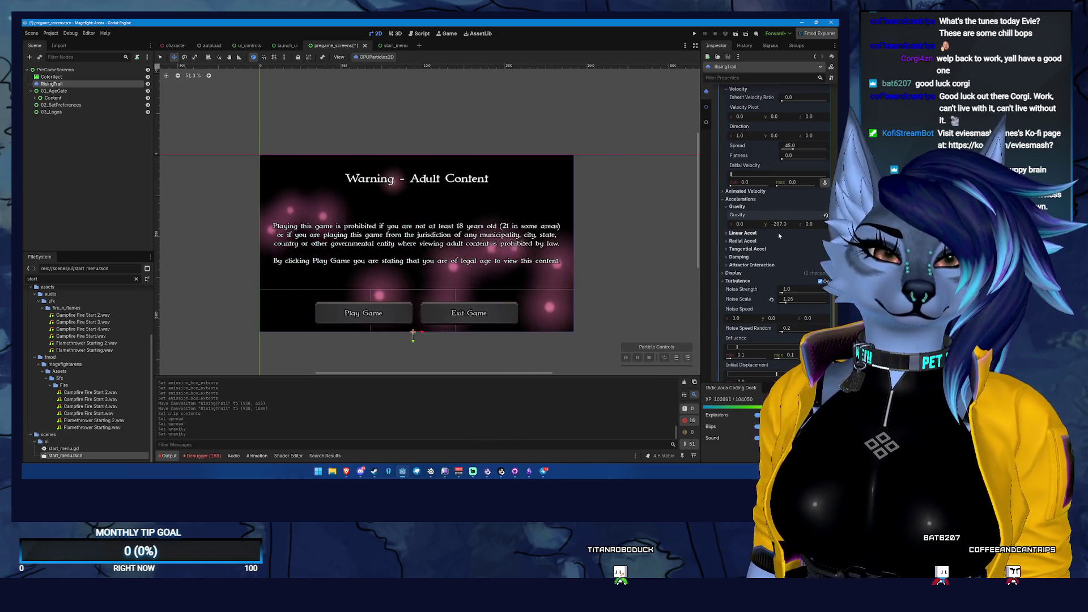
pyautogui.click(743, 233)
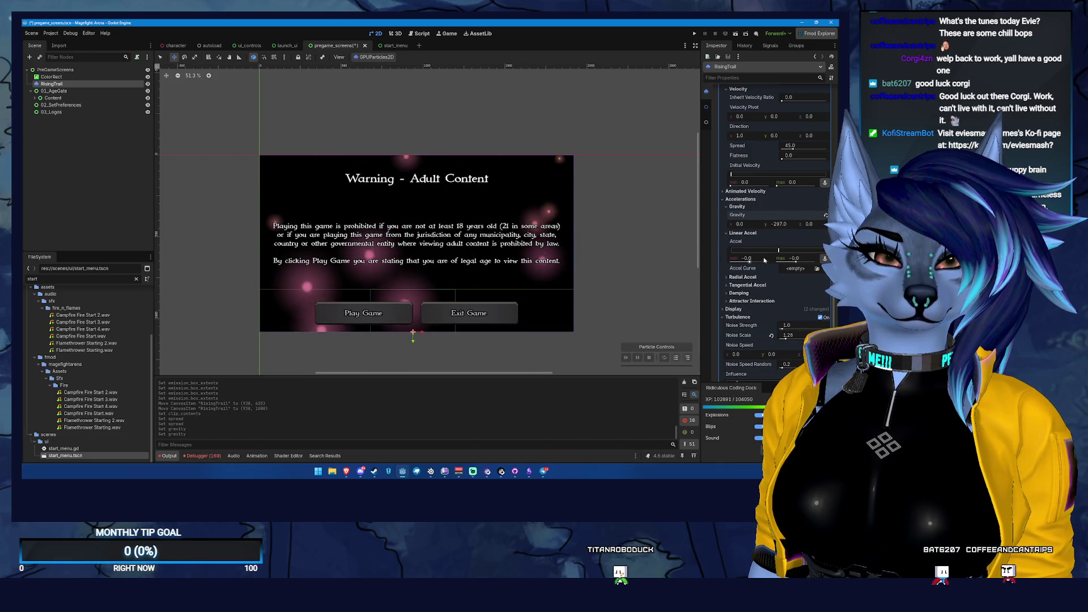
# - Try a 12.75–69.8 linear acceleration, then revert linear, radial and tangential acceleration to 0
pyautogui.moveTo(780, 252); pyautogui.dragTo(784, 249)
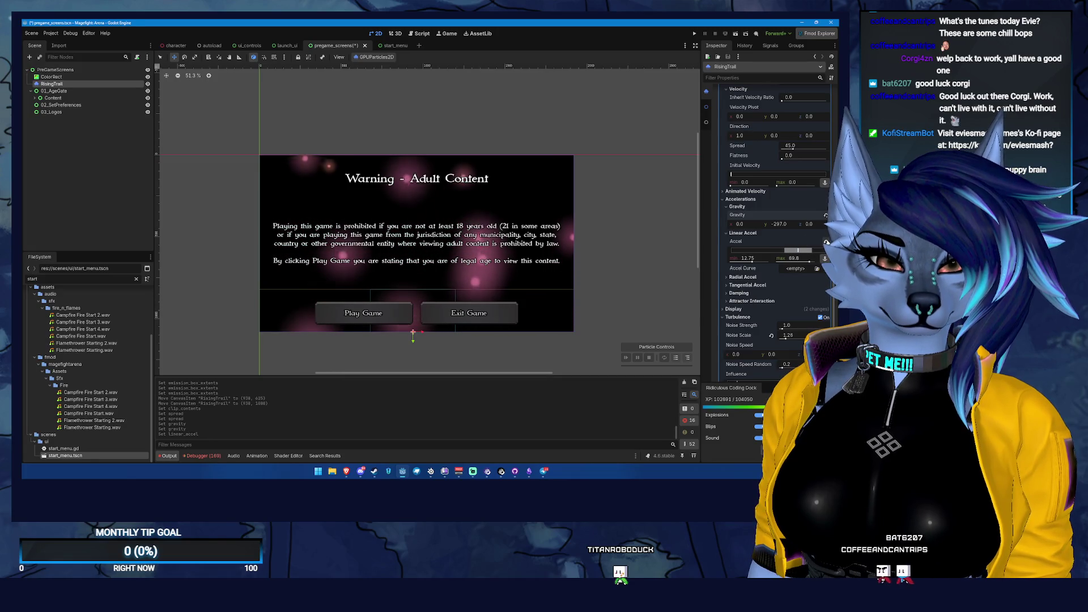
pyautogui.click(826, 242)
pyautogui.click(744, 277)
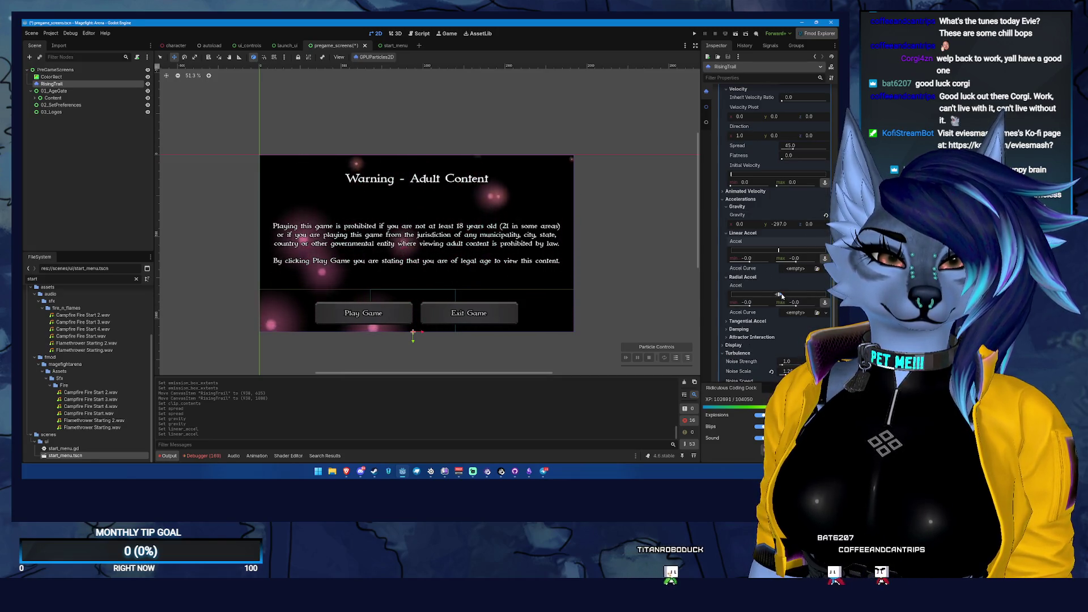
pyautogui.click(825, 285)
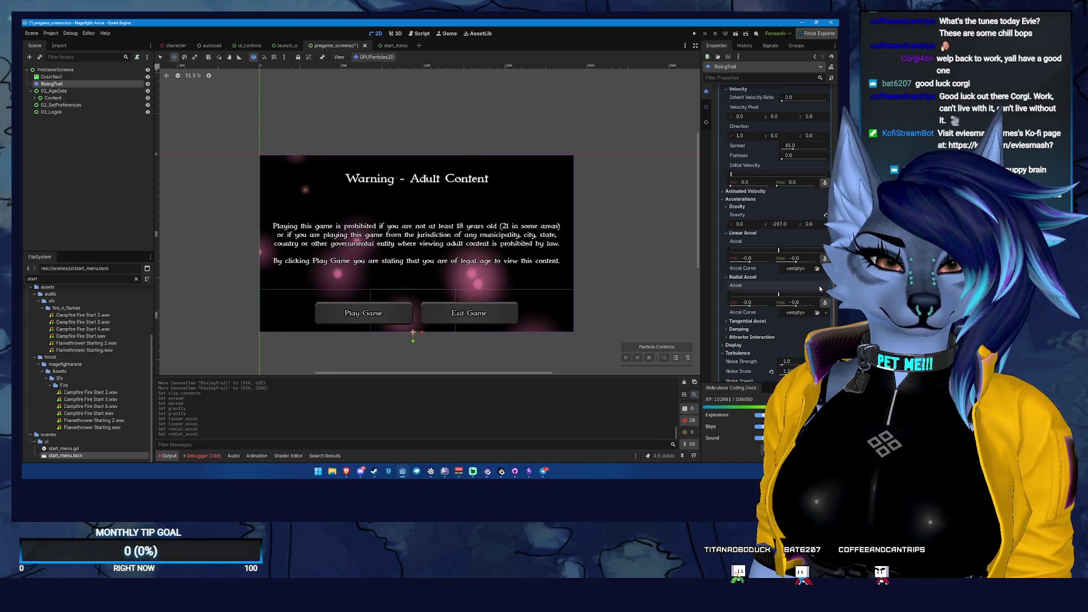
pyautogui.click(737, 234)
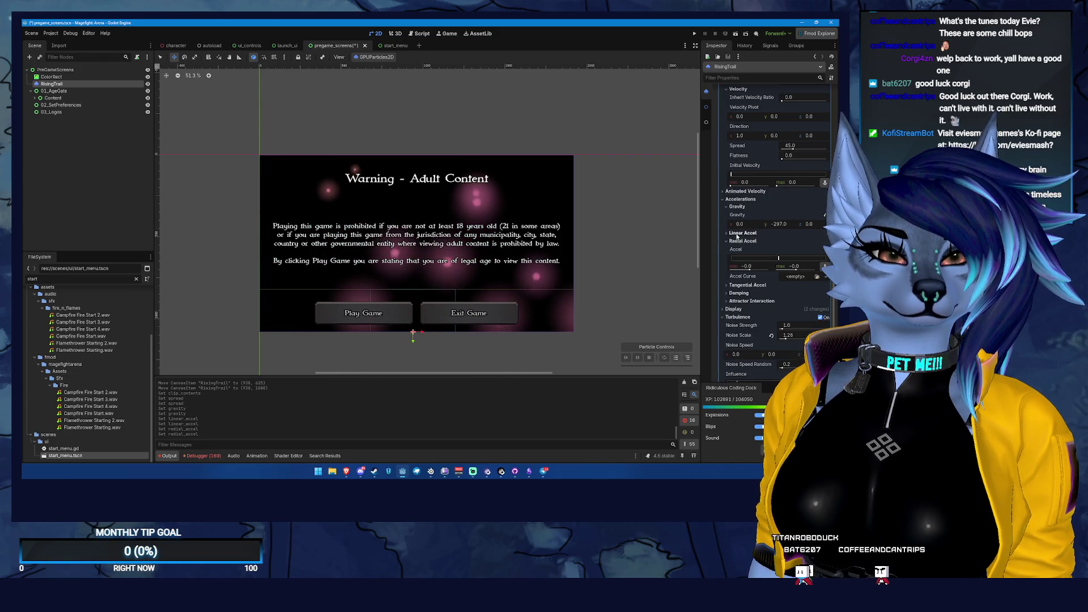
pyautogui.click(739, 242)
pyautogui.click(748, 250)
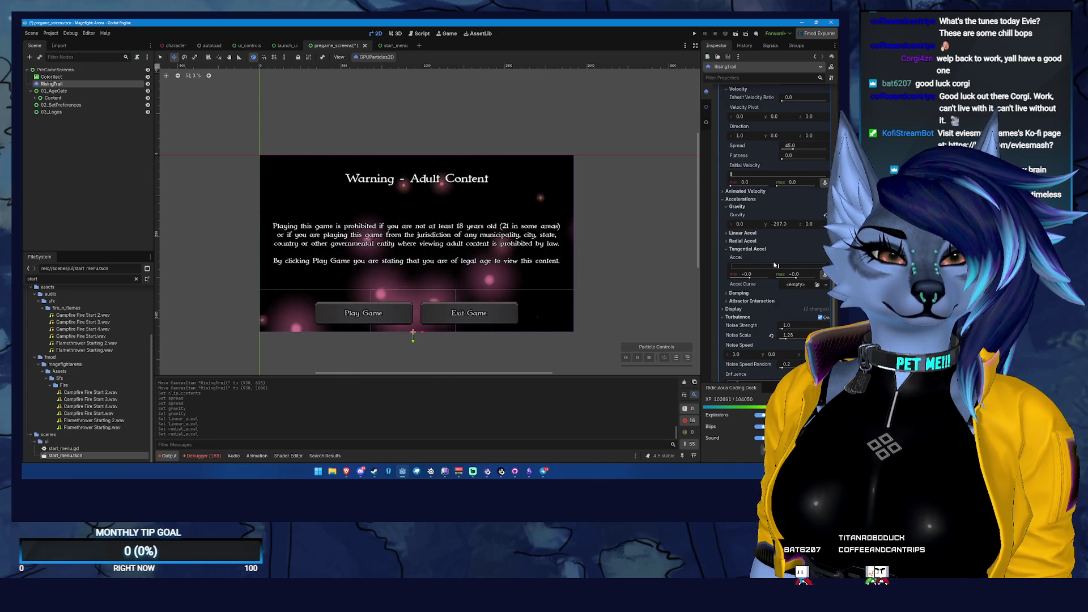
pyautogui.click(825, 258)
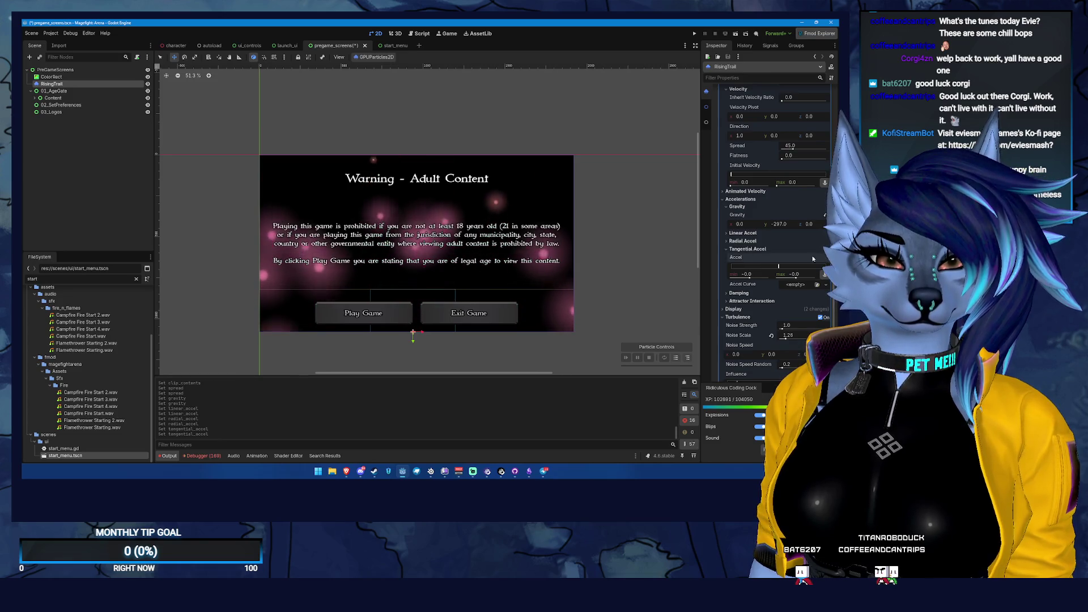
pyautogui.click(740, 250)
pyautogui.click(741, 273)
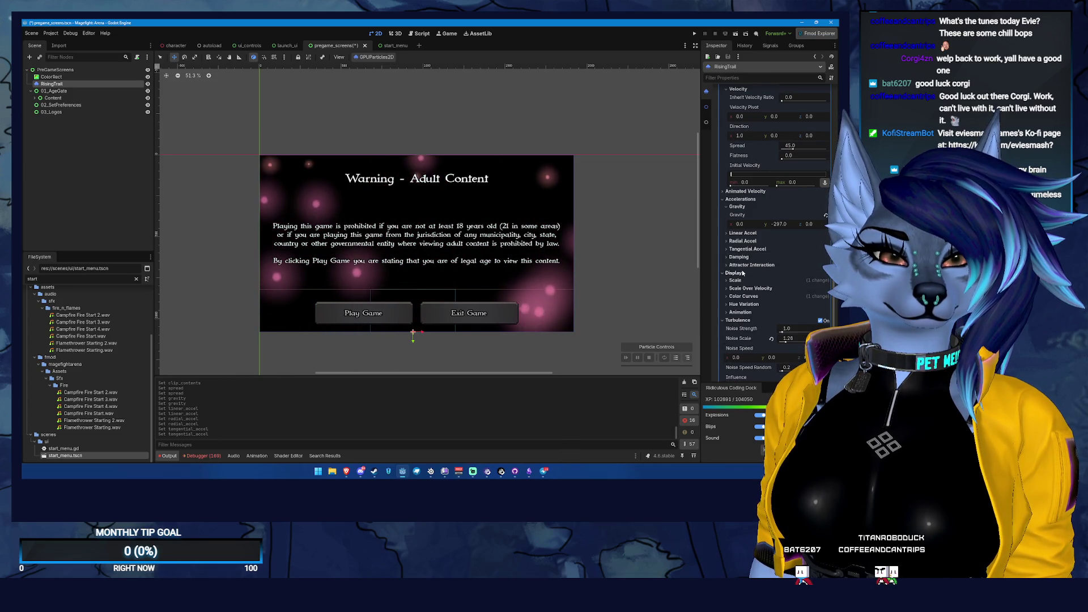
# - Expand Display's Scale settings and inspect the scale curve and Time settings
pyautogui.click(735, 280)
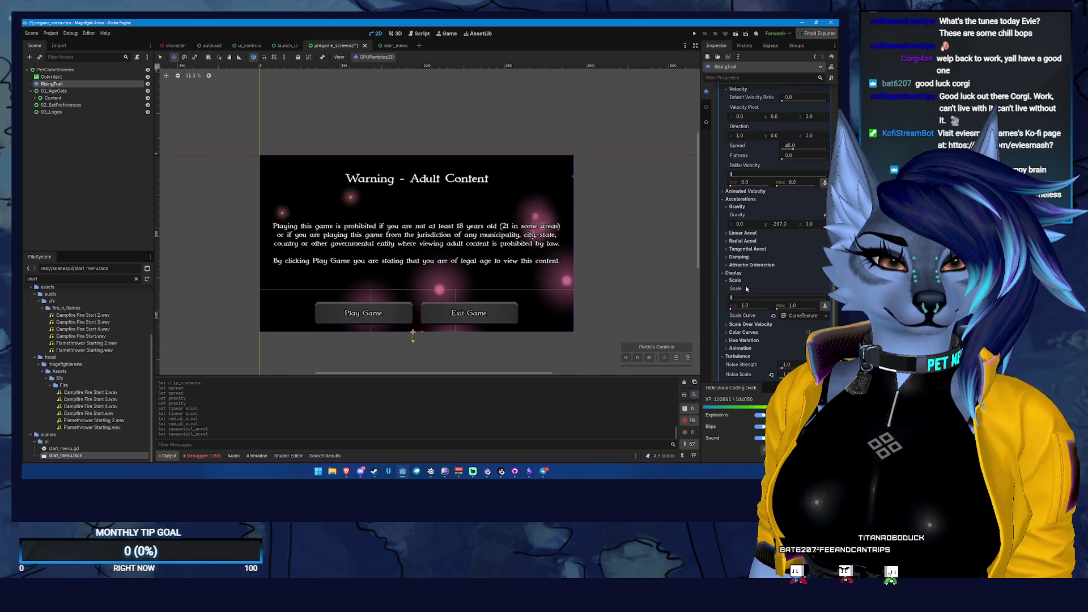
pyautogui.click(797, 315)
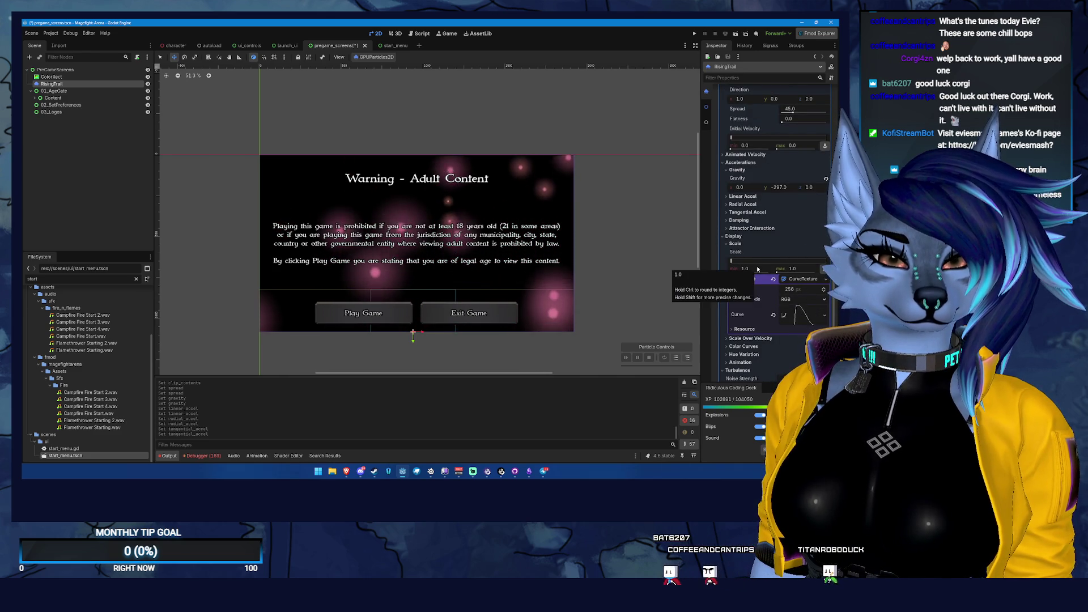
pyautogui.scroll(10, 809, 146)
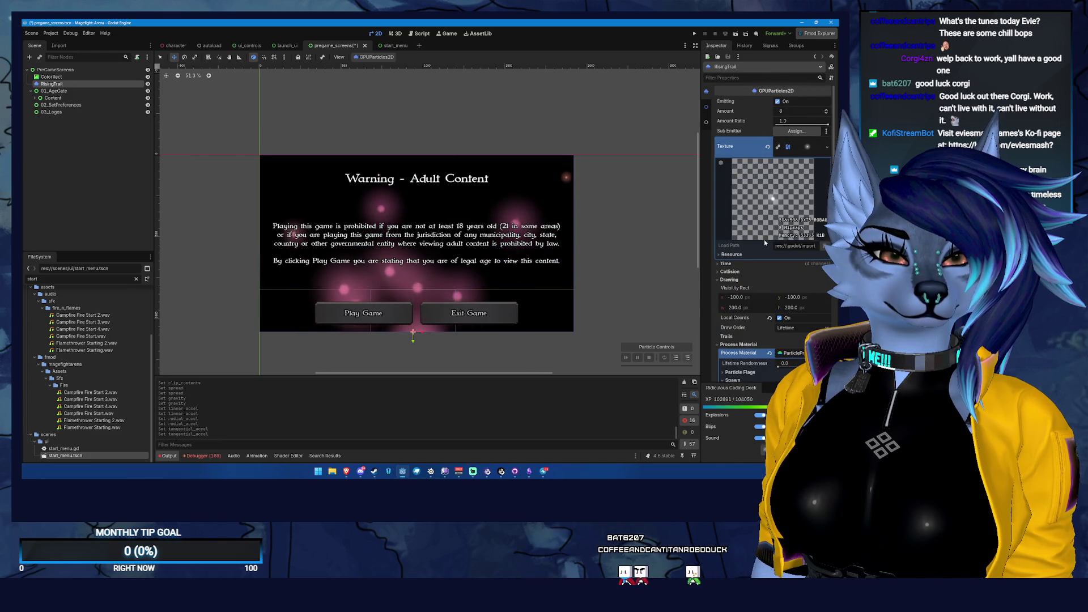
pyautogui.click(737, 263)
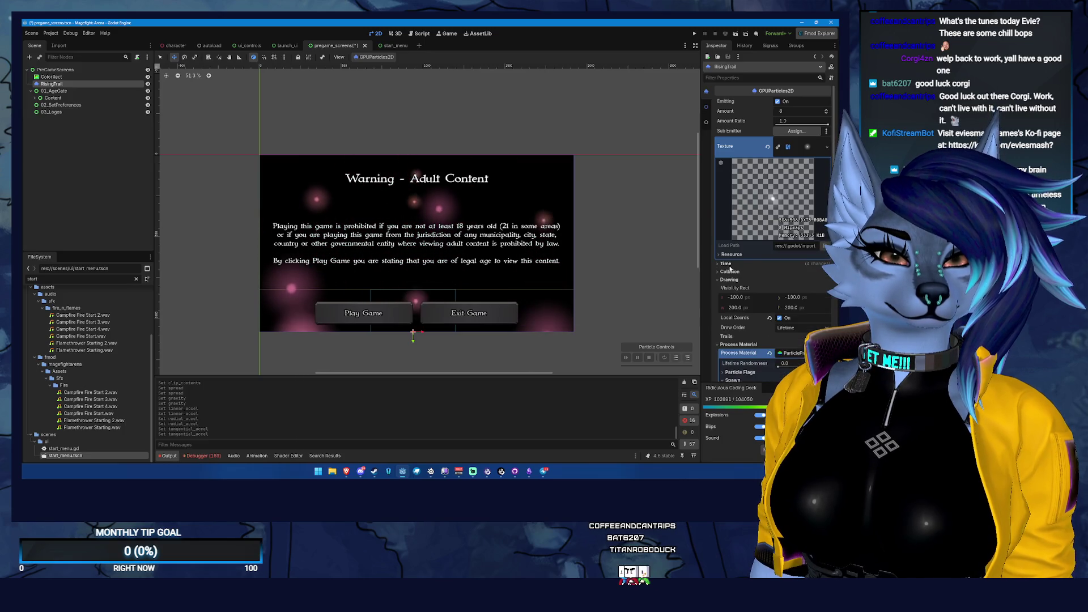
pyautogui.click(729, 263)
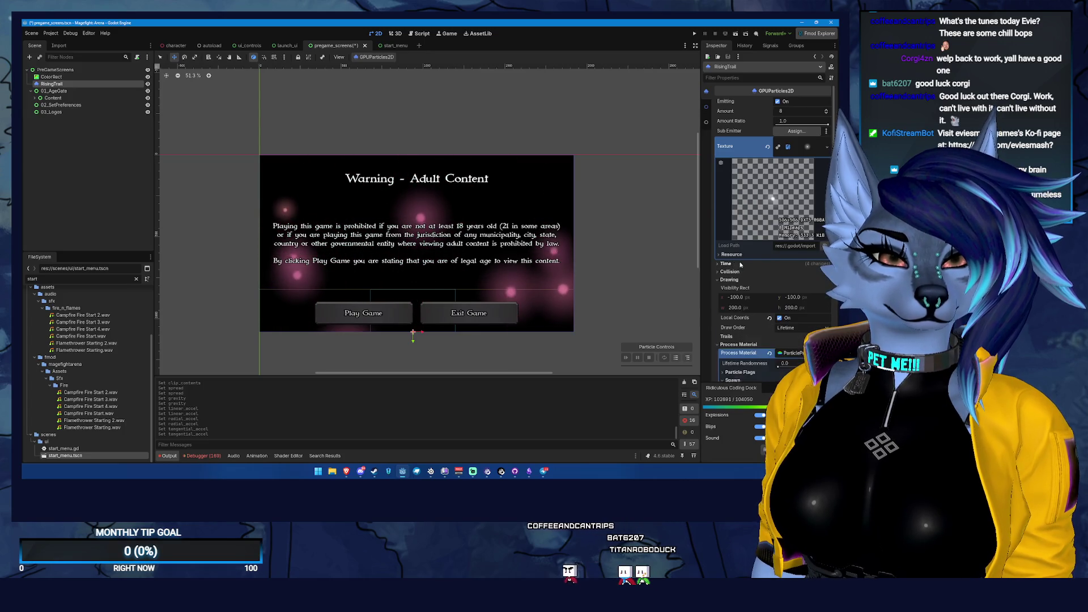
pyautogui.scroll(-3, 813, 247)
pyautogui.scroll(-5, 813, 248)
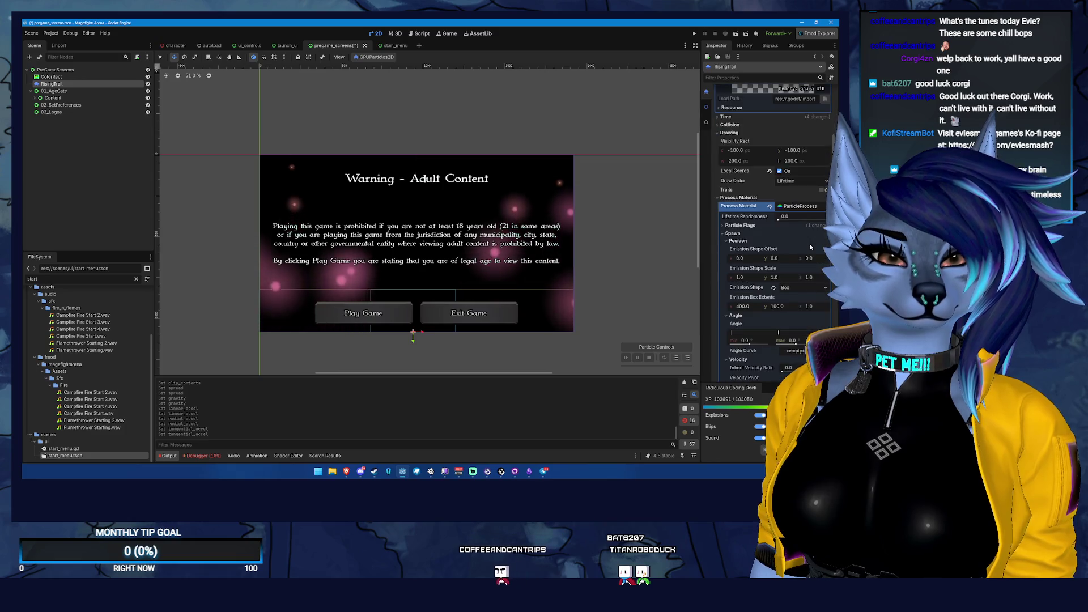
pyautogui.scroll(-3, 784, 185)
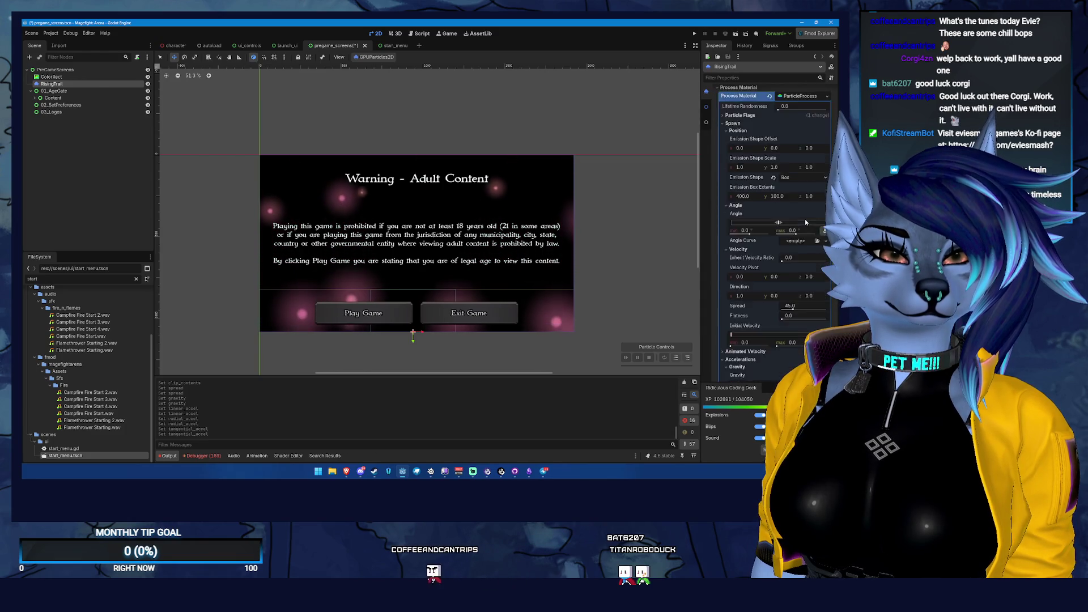
pyautogui.scroll(-6, 805, 227)
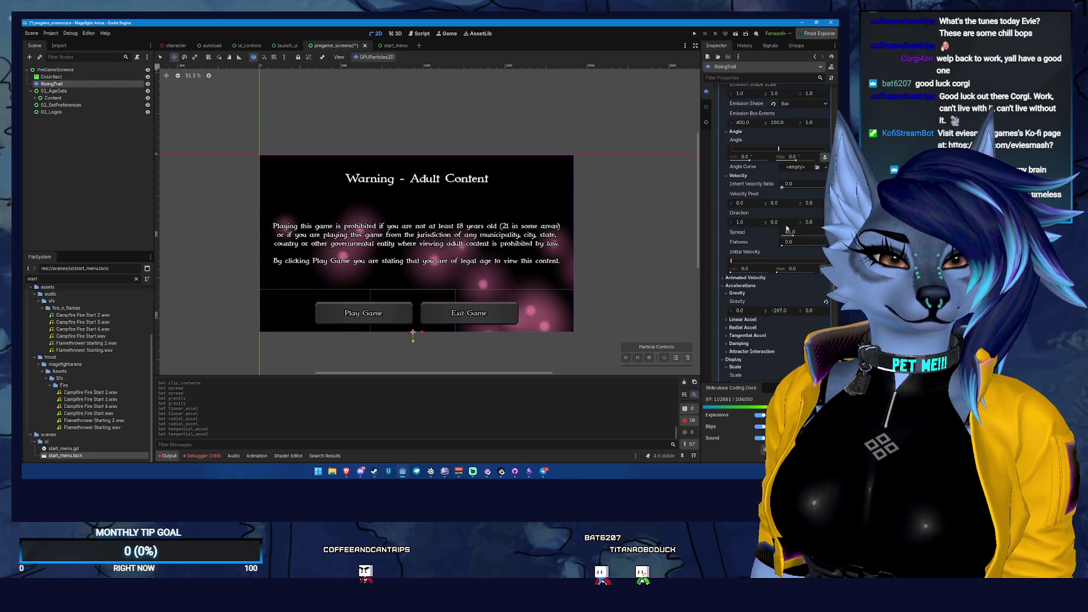
pyautogui.scroll(-1, 788, 250)
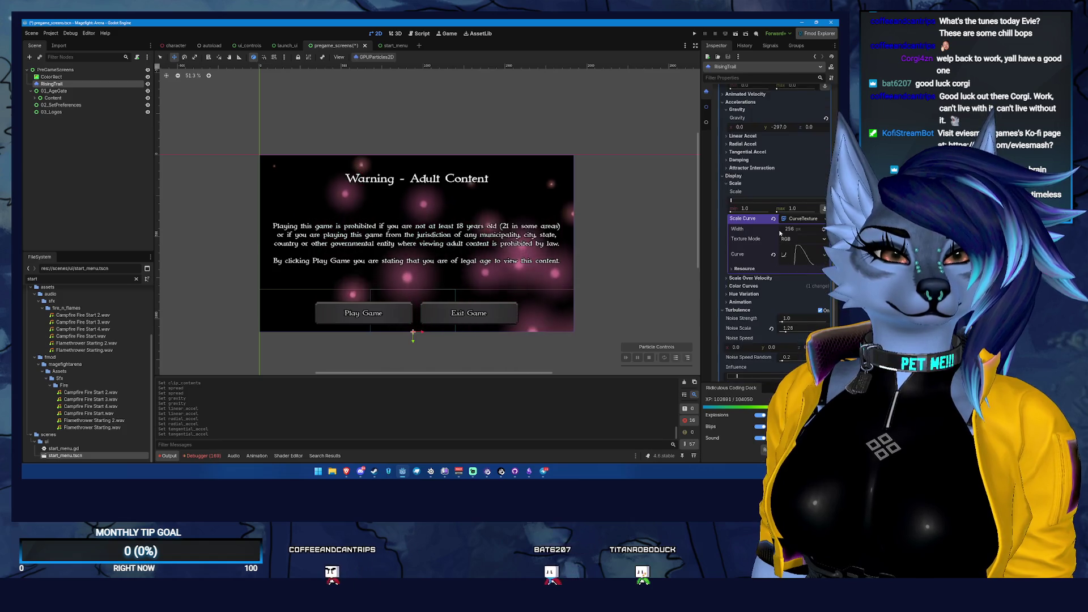
# - Set the particle Scale minimum to 0.1 and edit the maximum of the range
pyautogui.click(754, 208)
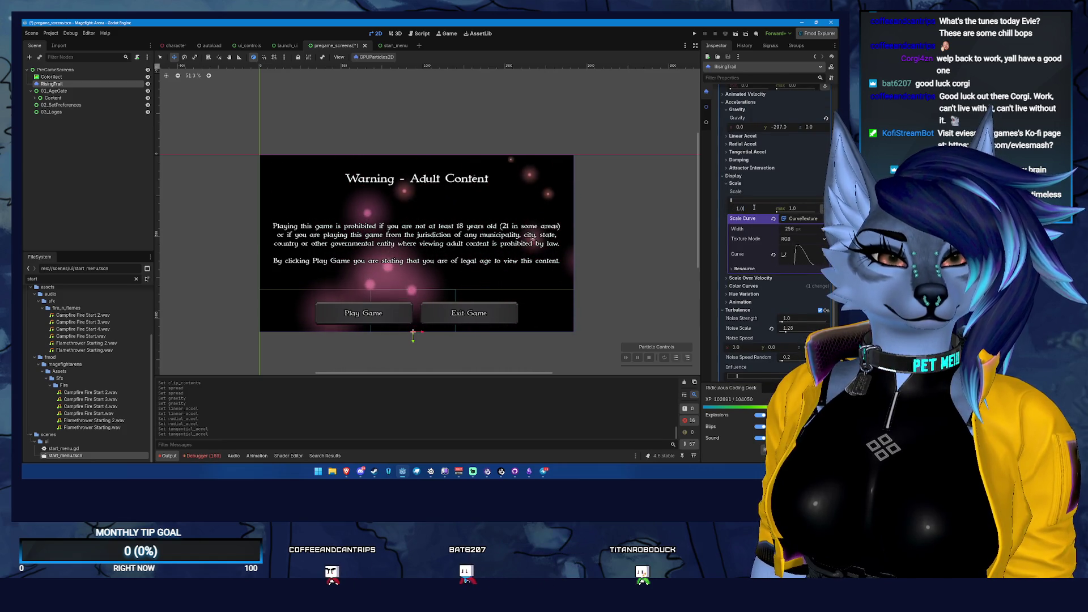
pyautogui.press('BackSpace')
pyautogui.press('BackSpace')
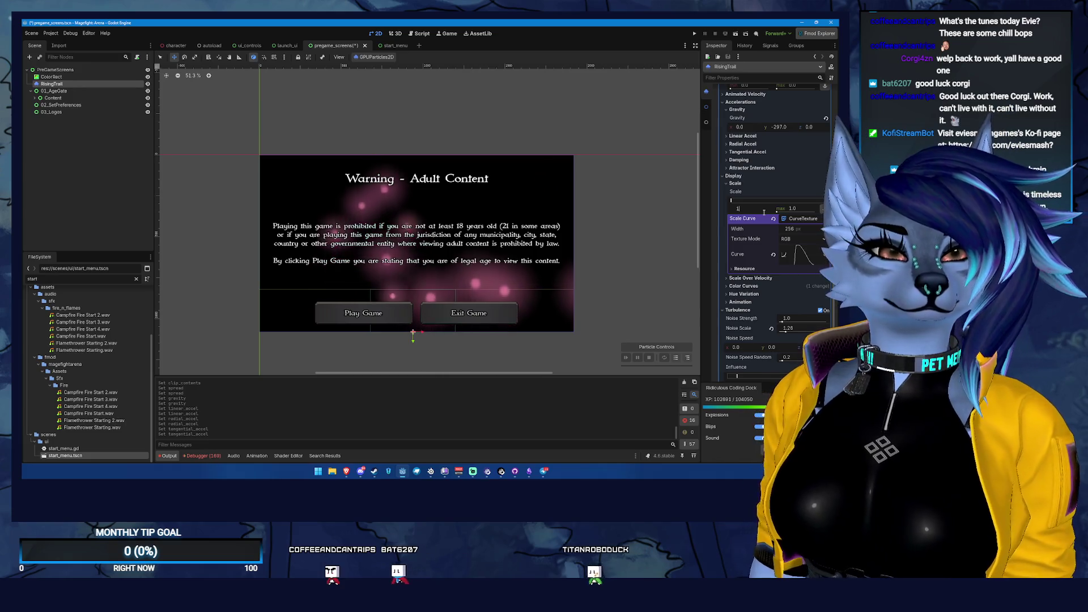
pyautogui.press('BackSpace')
pyautogui.write('0.1')
pyautogui.press('Return')
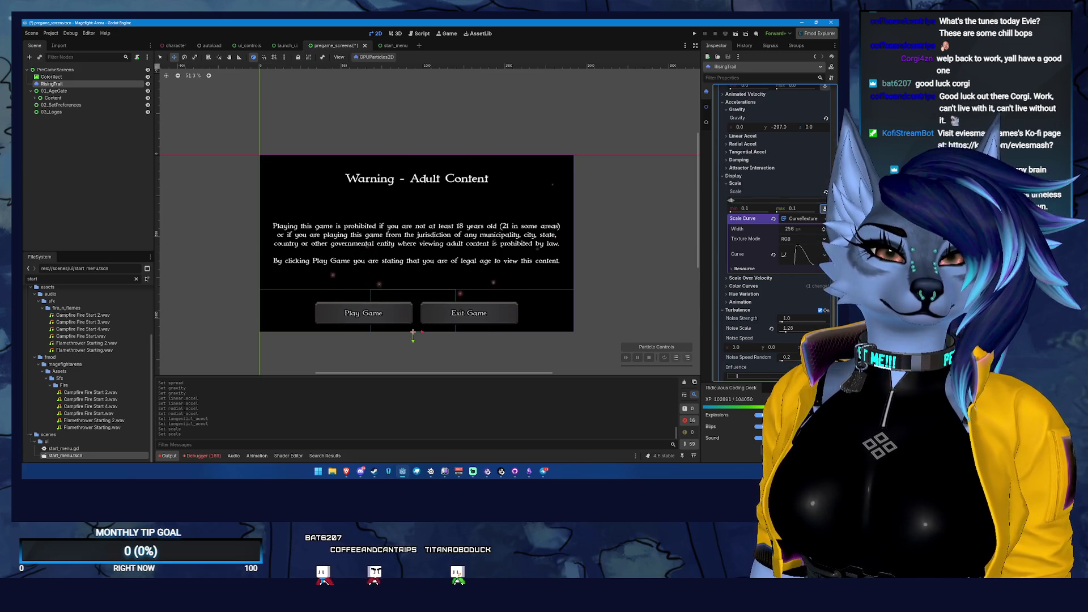
pyautogui.doubleClick(742, 208)
pyautogui.write('1')
pyautogui.press('Return')
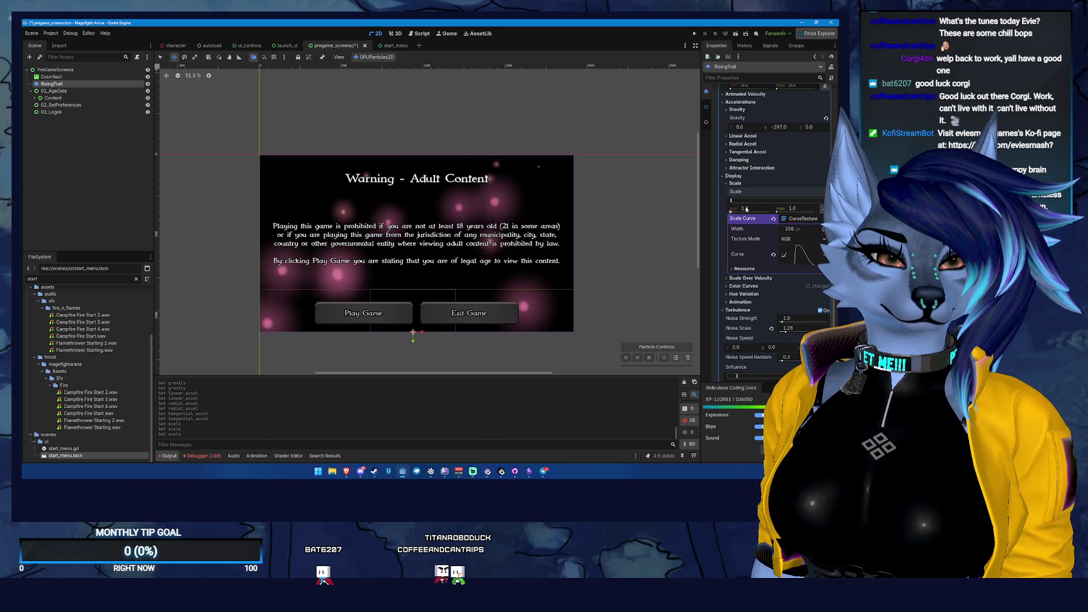
pyautogui.write('.1')
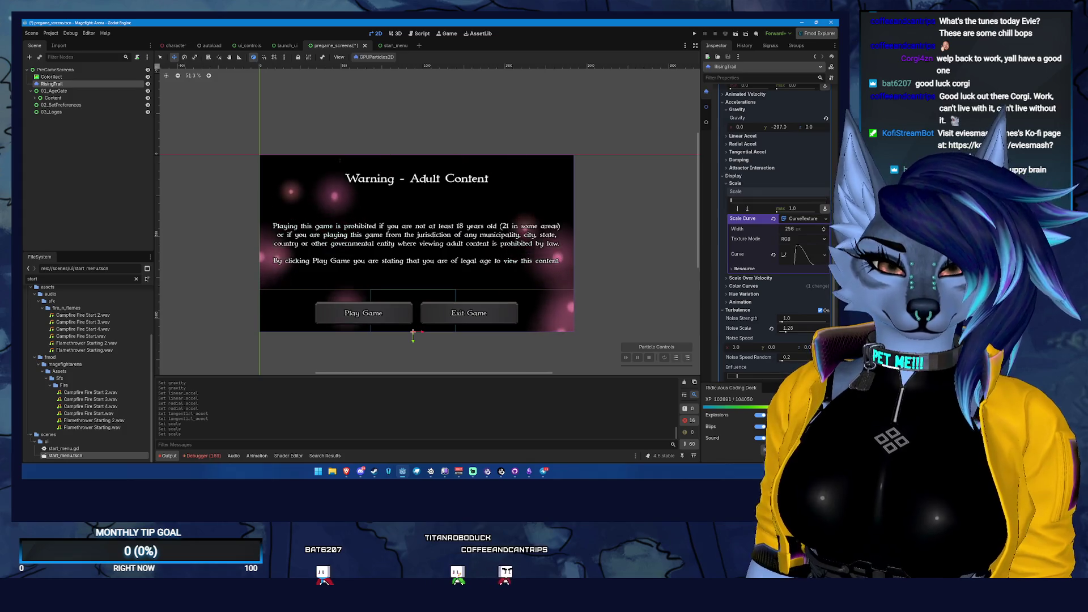
pyautogui.press('Return')
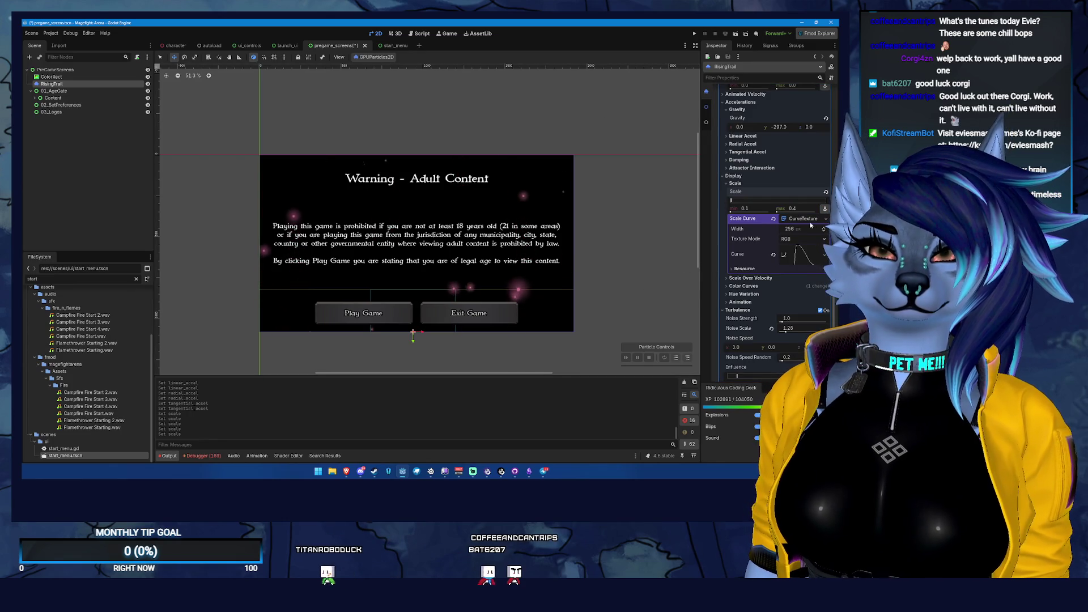
# - Save the pregame_screens scene
pyautogui.scroll(2, 746, 347)
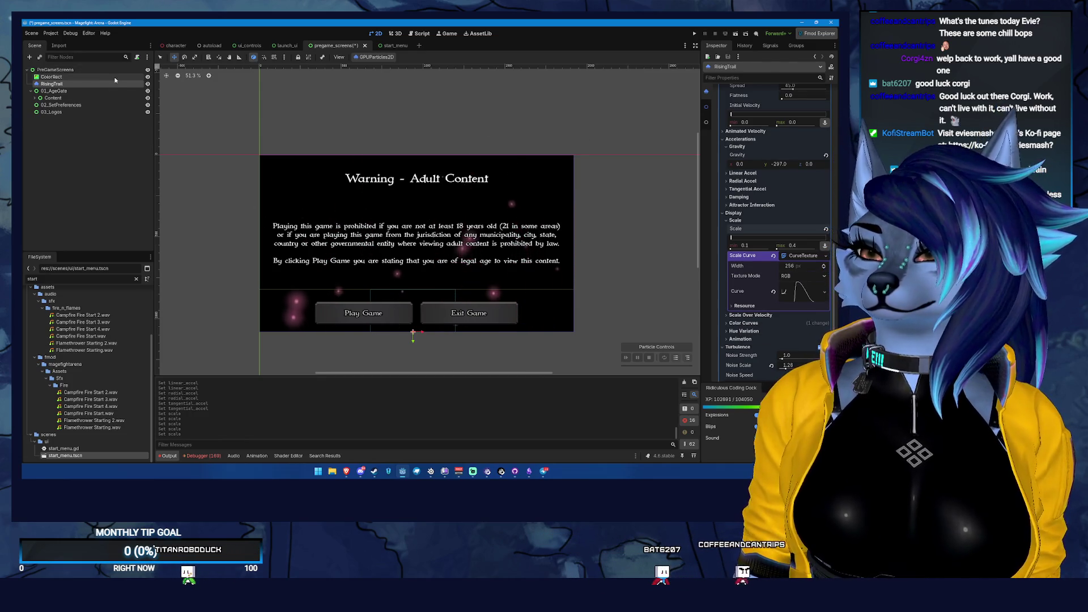
pyautogui.hotkey('ctrl', 's')
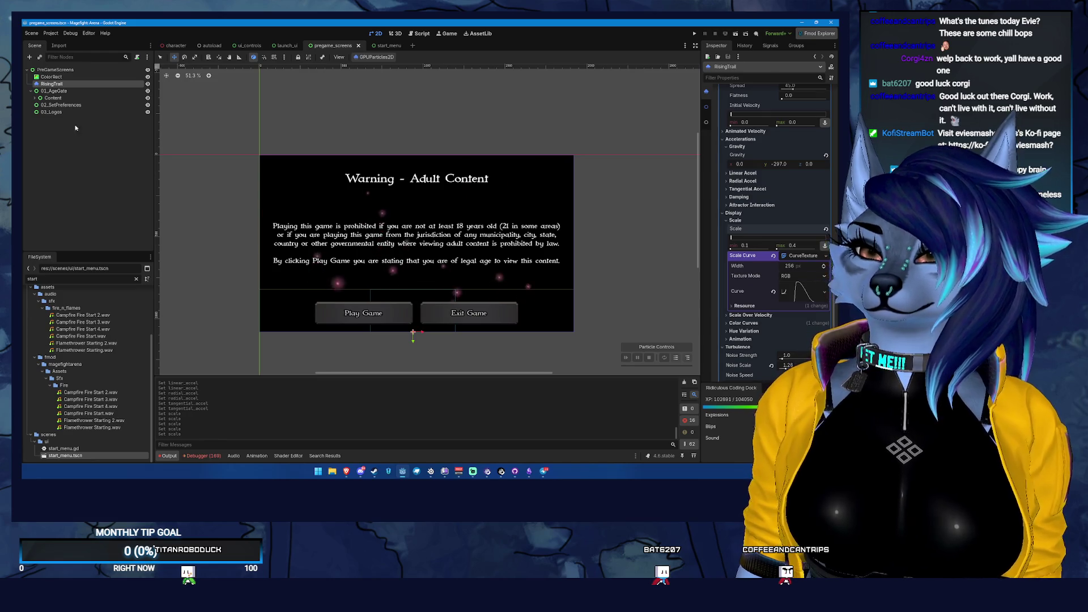
pyautogui.click(54, 91)
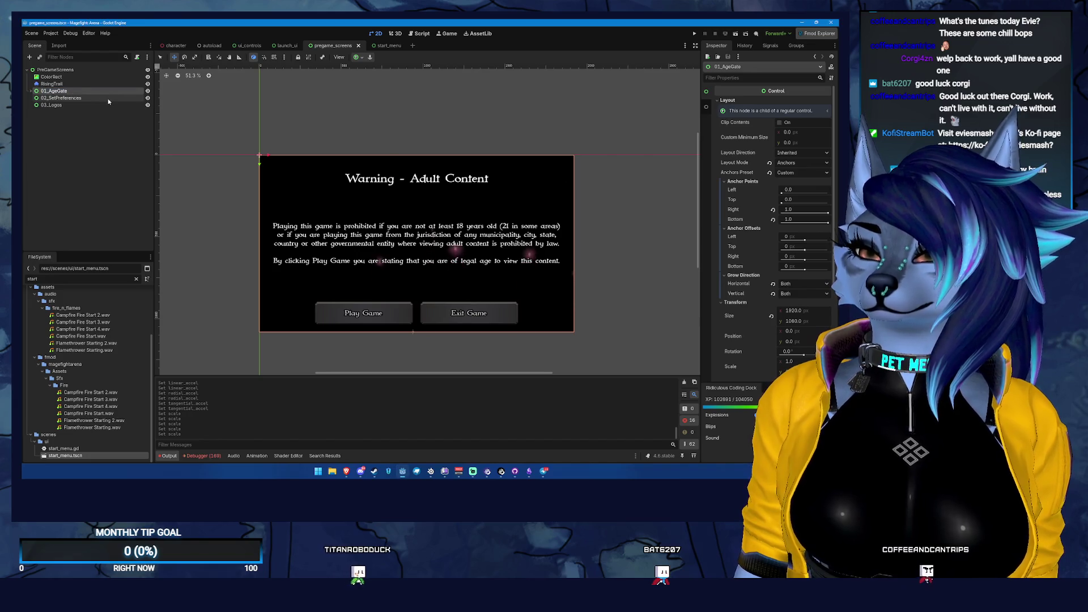
# - Paste the age gate's Content panel under 02_SetPreferences and hide 01_AgeGate
pyautogui.click(107, 99)
pyautogui.rightClick(110, 99)
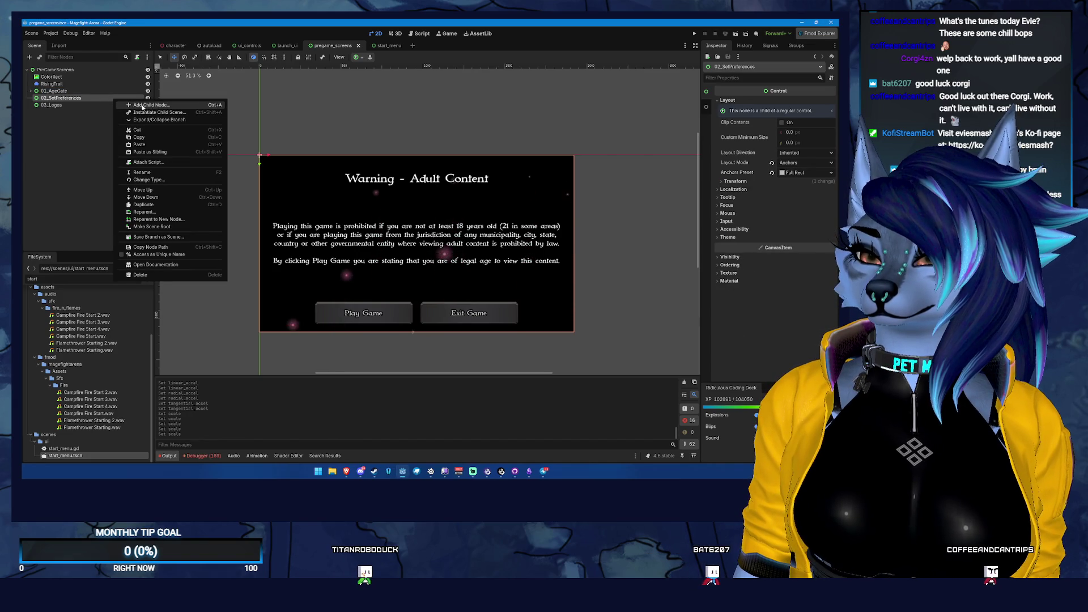
pyautogui.click(49, 92)
pyautogui.click(49, 92)
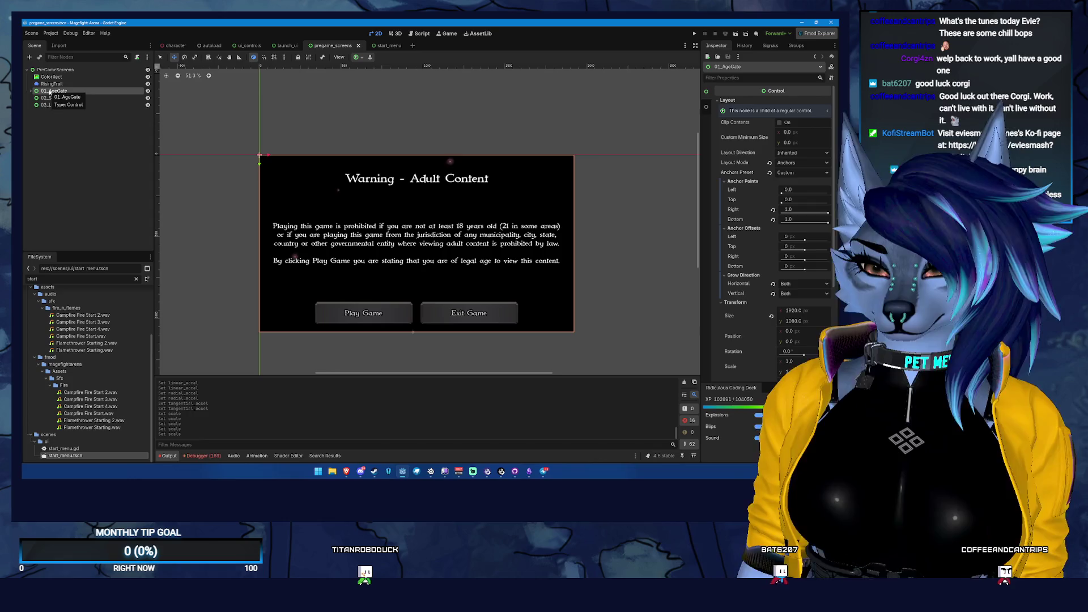
pyautogui.click(87, 97)
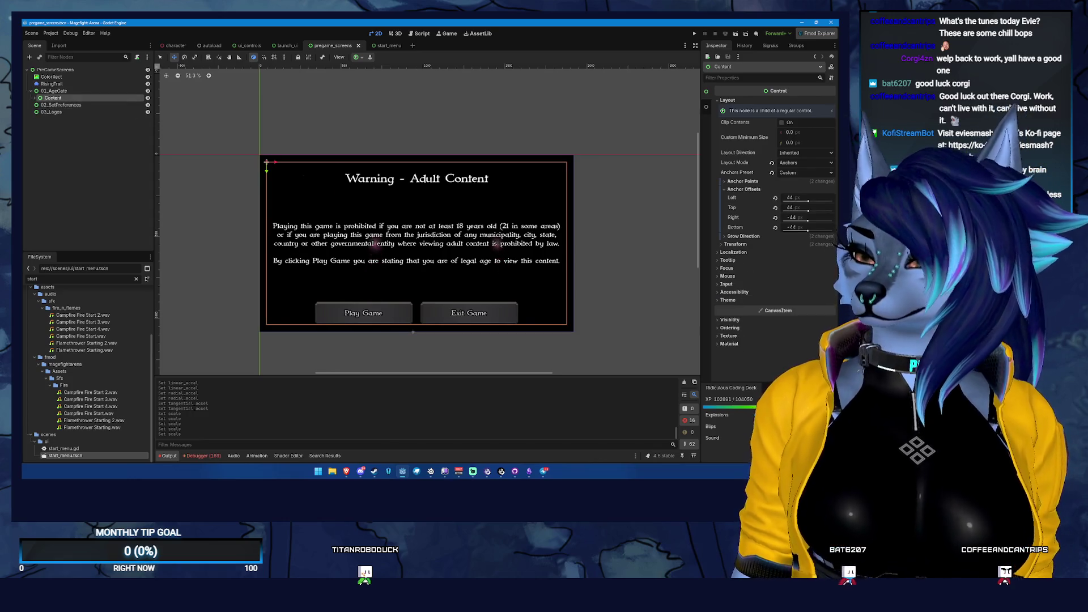
pyautogui.click(73, 99)
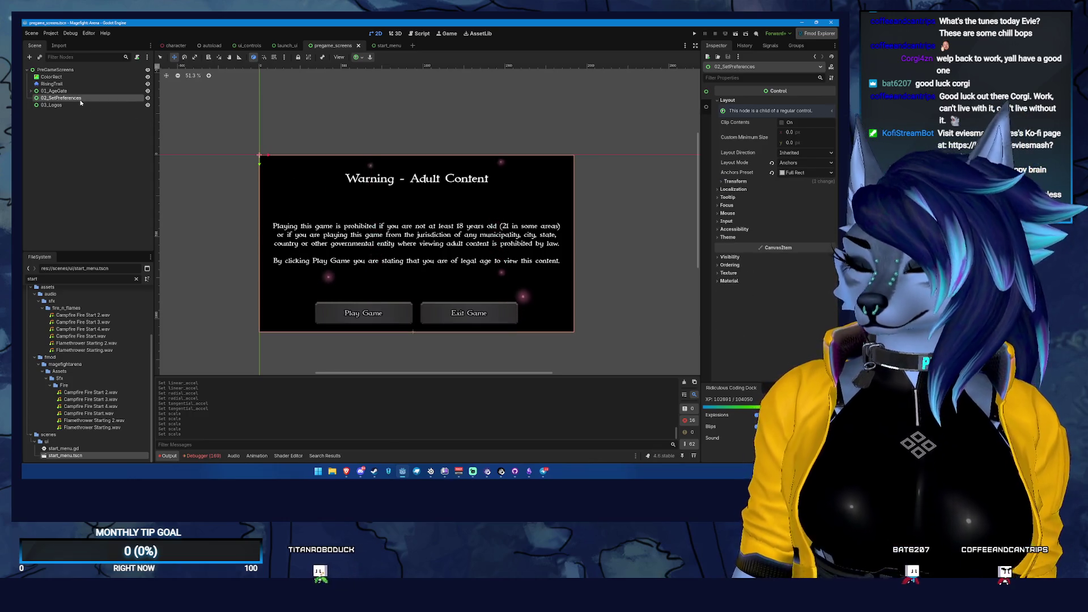
pyautogui.hotkey('ctrl', 'v')
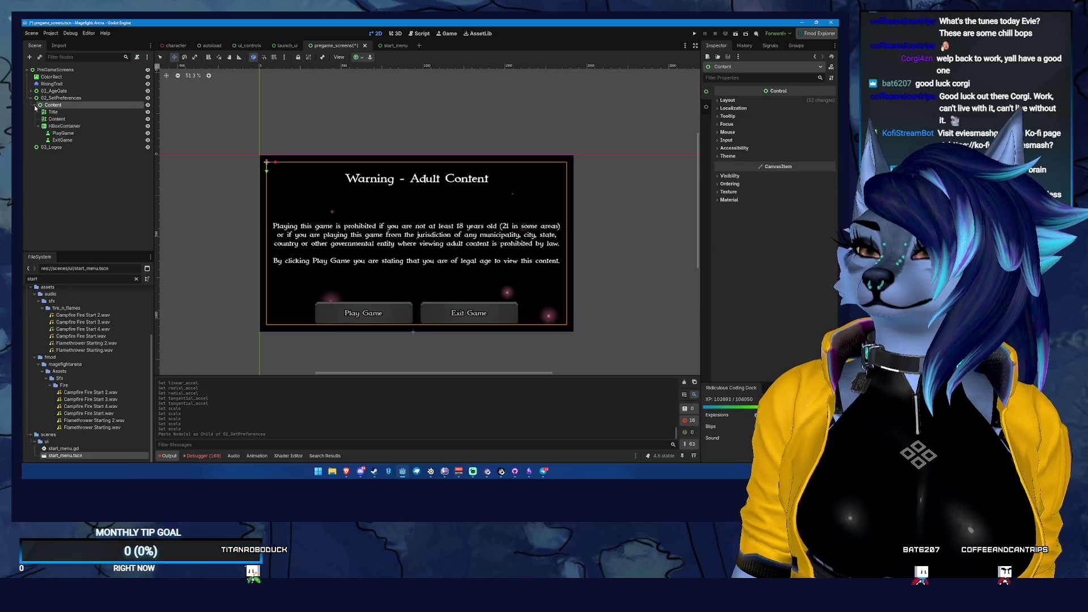
pyautogui.click(36, 105)
# - Change the pasted panel's Title text from 'Warning - Adult Content' to 'Preferences'
pyautogui.click(147, 91)
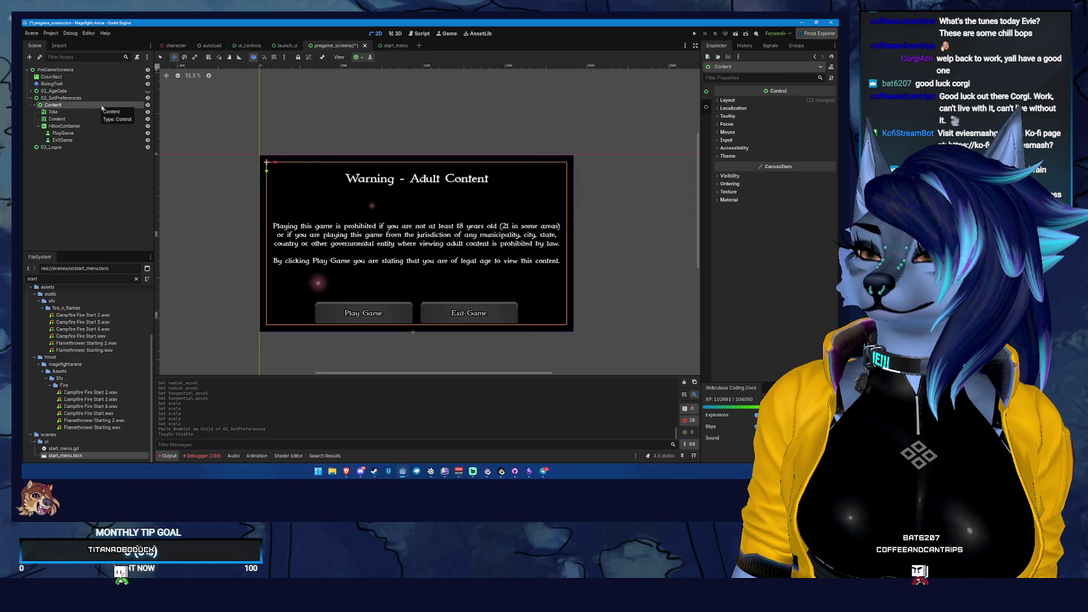
pyautogui.click(113, 112)
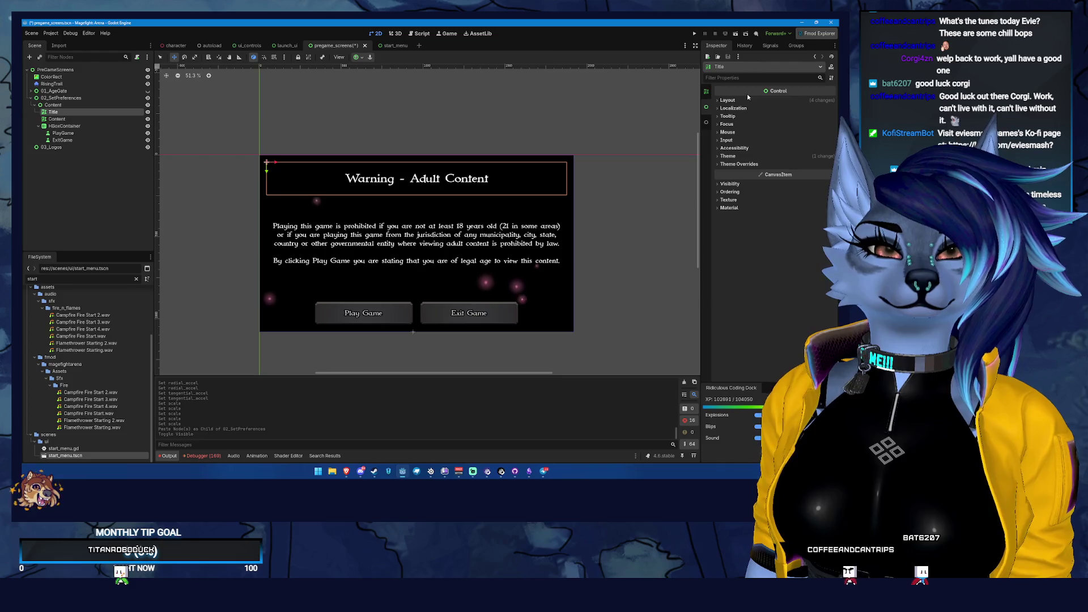
pyautogui.click(706, 91)
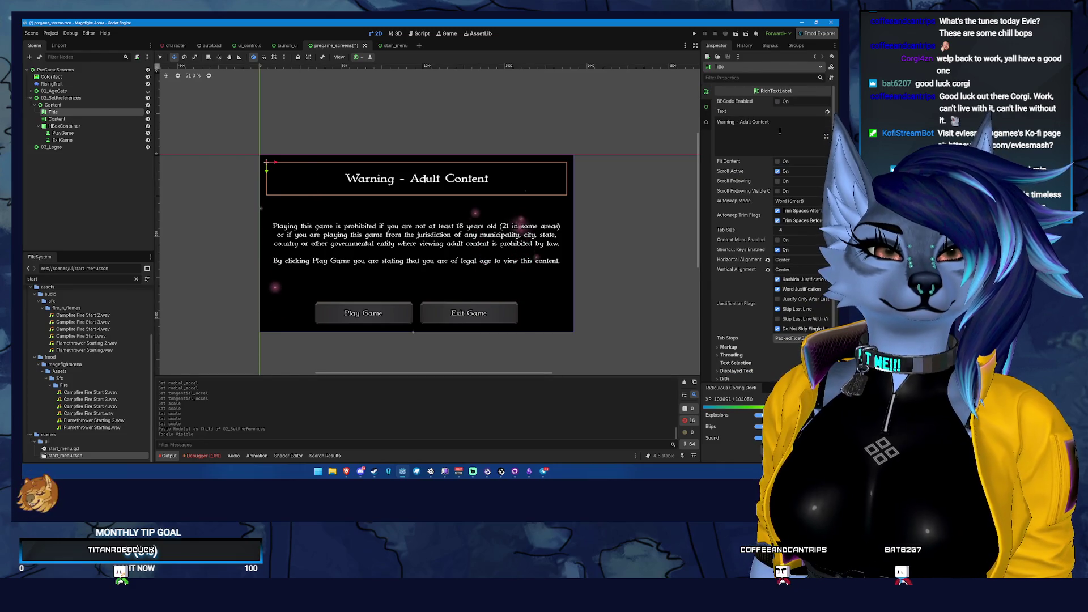
pyautogui.write('Preferences')
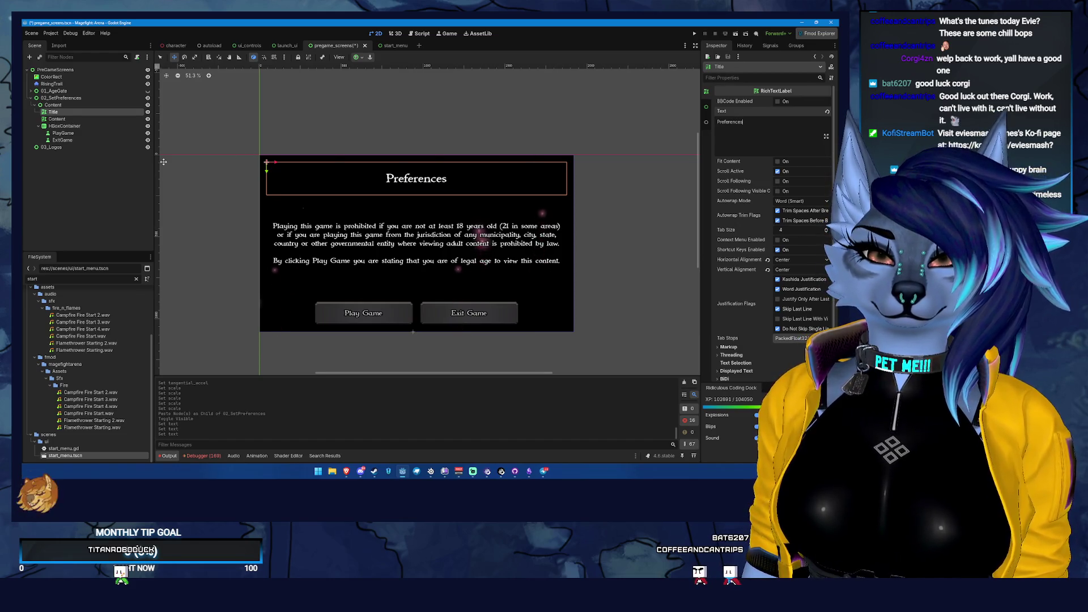
# - Replace the body text with a description about adjusting mature-theme settings to match your preference
pyautogui.click(59, 119)
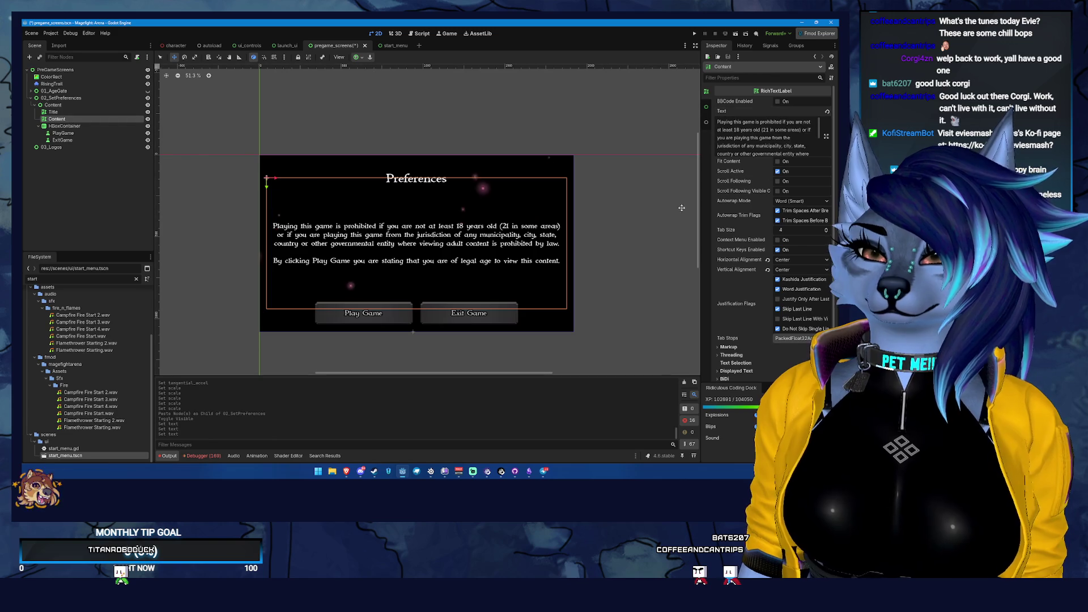
pyautogui.click(777, 127)
pyautogui.hotkey('ctrl', 'a')
pyautogui.write('You c')
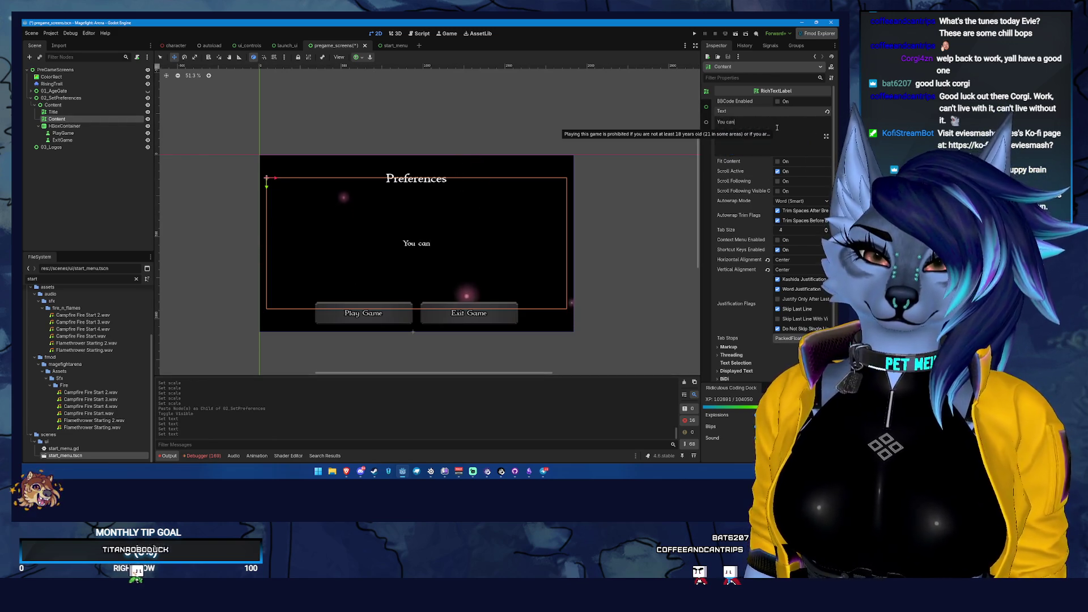
pyautogui.write('an adjust the games se')
pyautogui.write('s to to')
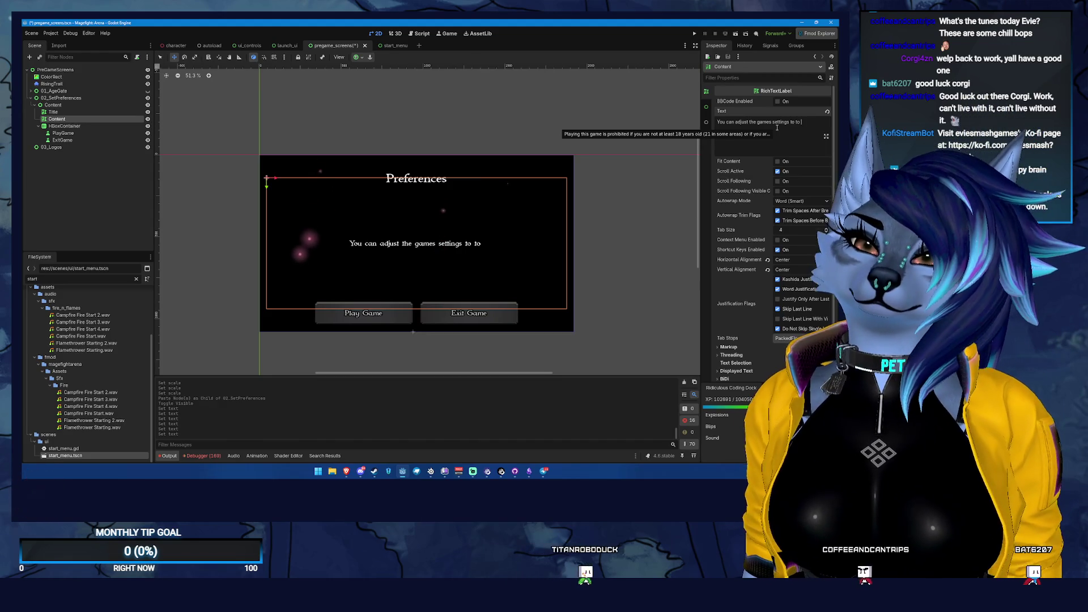
pyautogui.press('BackSpace')
pyautogui.press('BackSpace')
pyautogui.press('BackSpace')
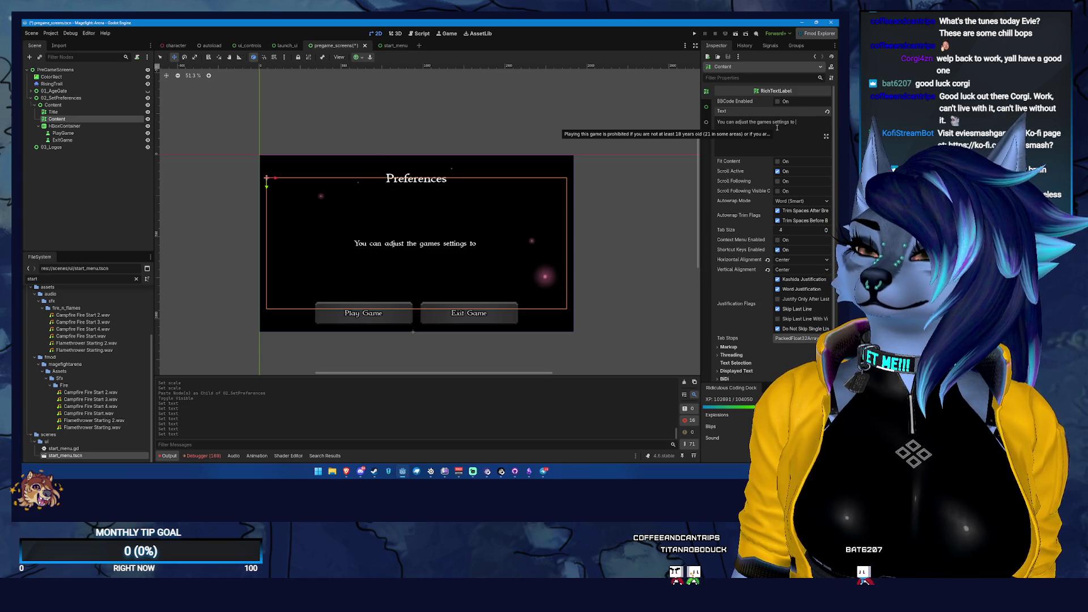
pyautogui.write('set')
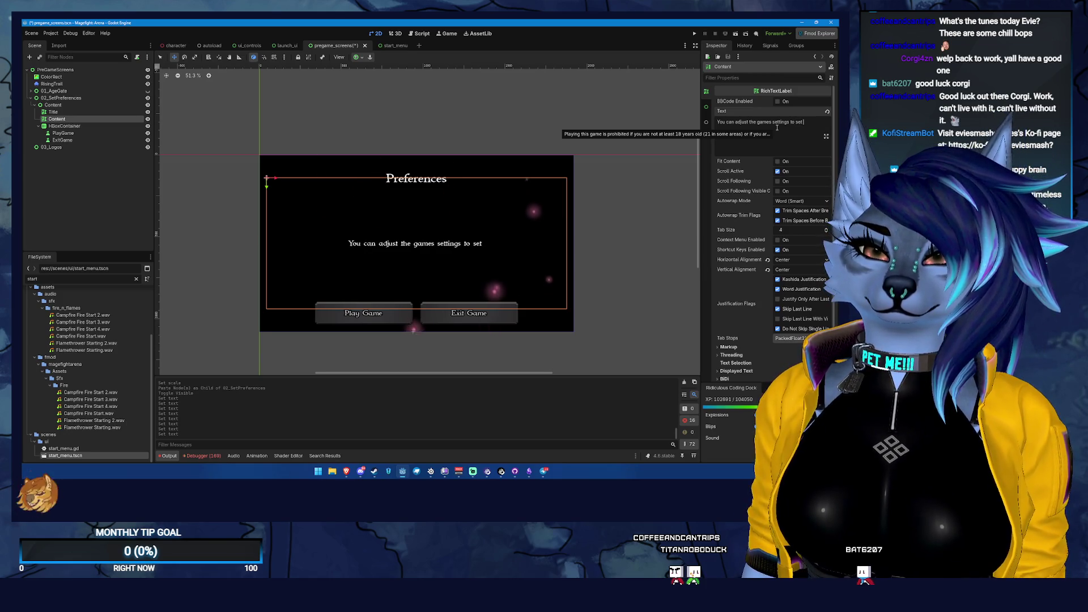
pyautogui.write('he')
pyautogui.write(' m')
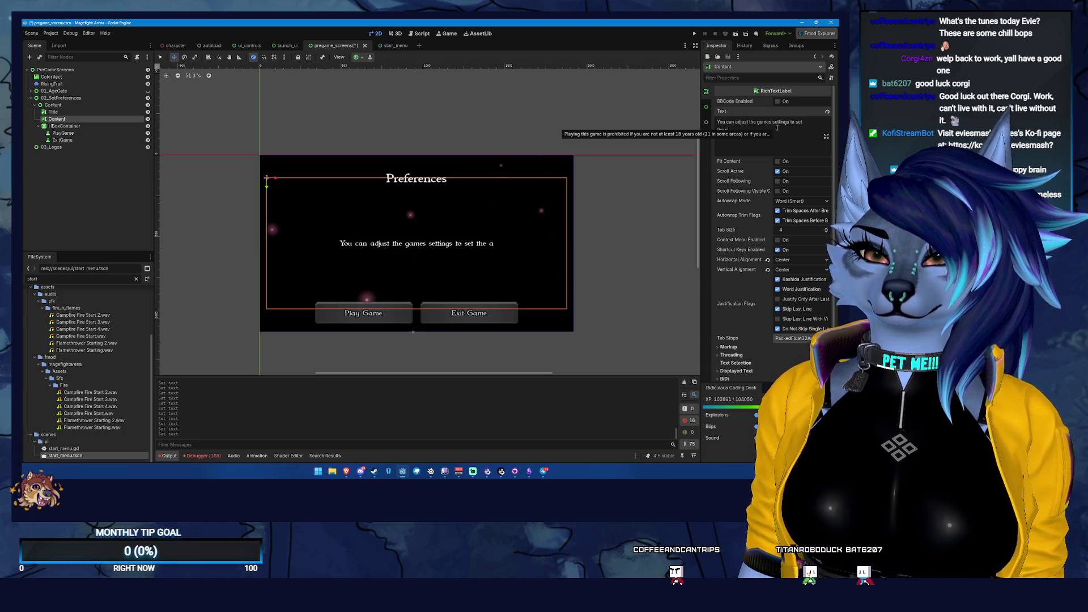
pyautogui.write(' amount')
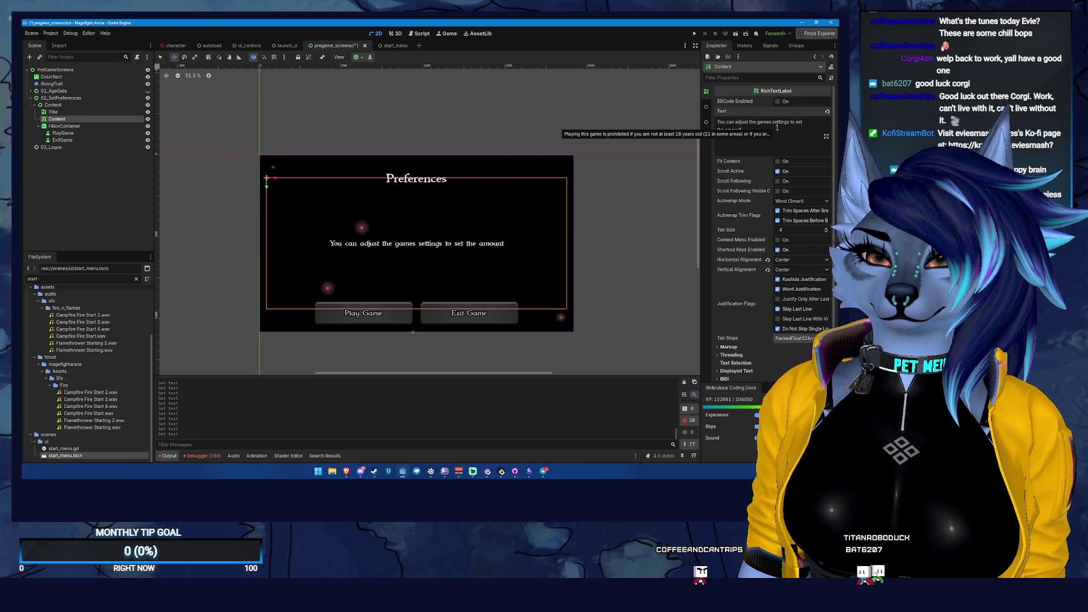
pyautogui.write(' of mature themes')
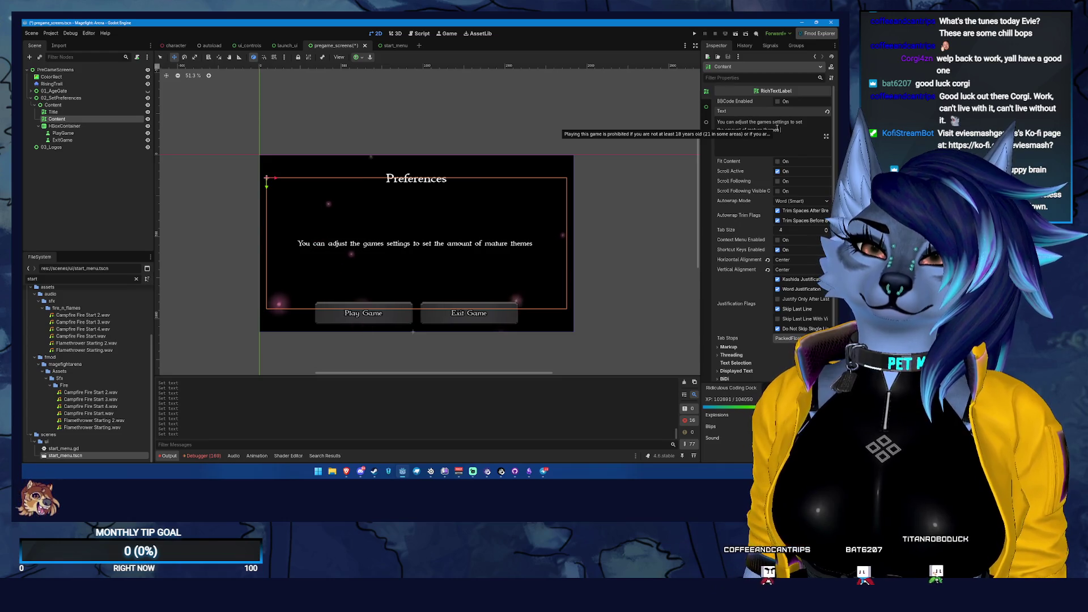
pyautogui.write(' that match ')
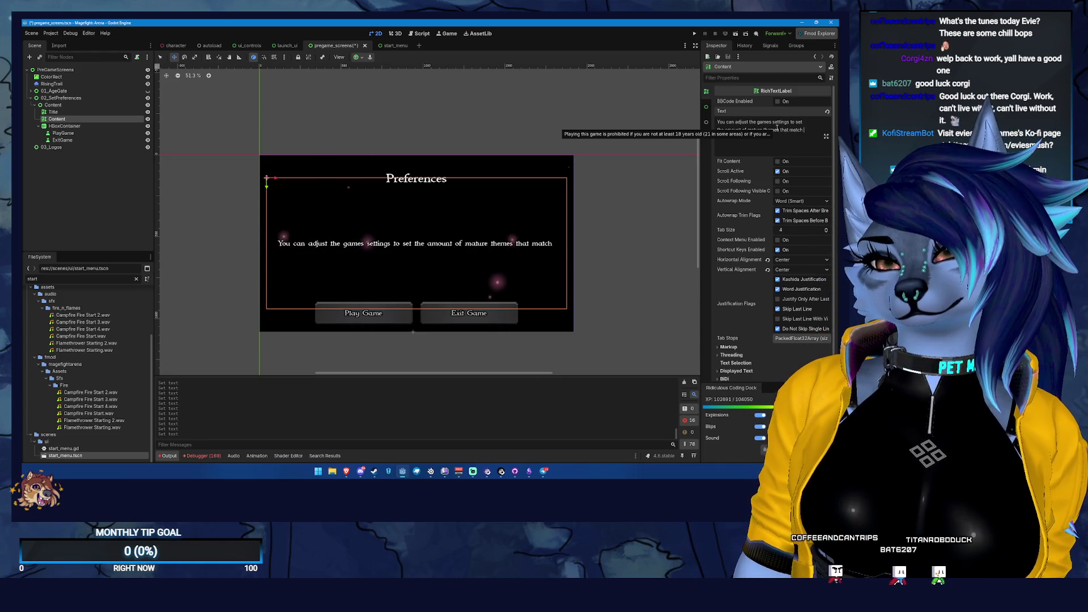
pyautogui.write('your preference.')
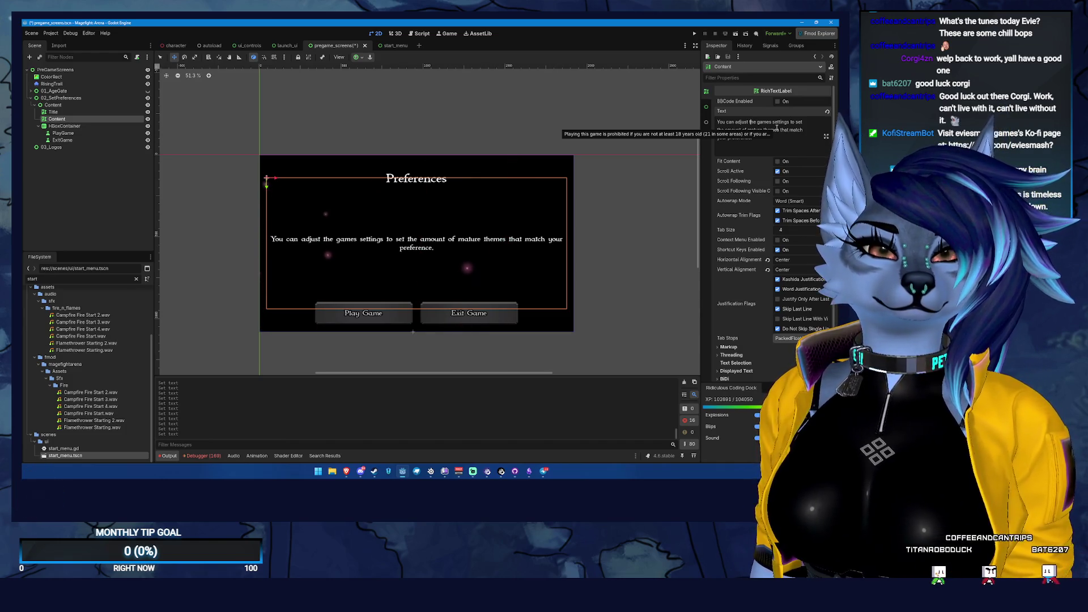
pyautogui.click(763, 130)
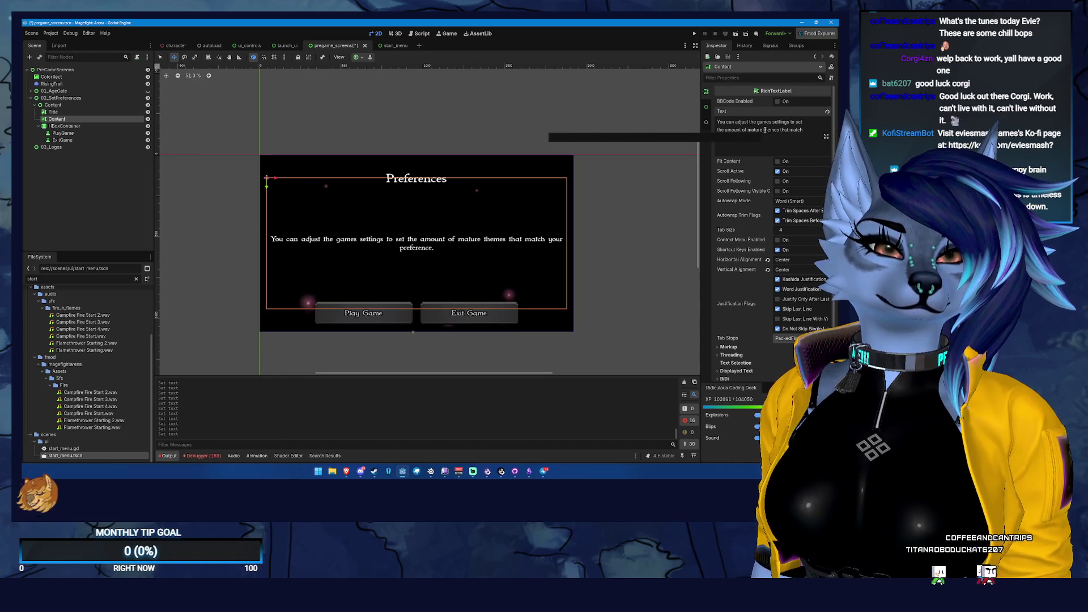
pyautogui.hotkey('ctrl', 'shift', 'End')
pyautogui.keyDown('shift'); pyautogui.click(773, 122); pyautogui.keyUp('shift')
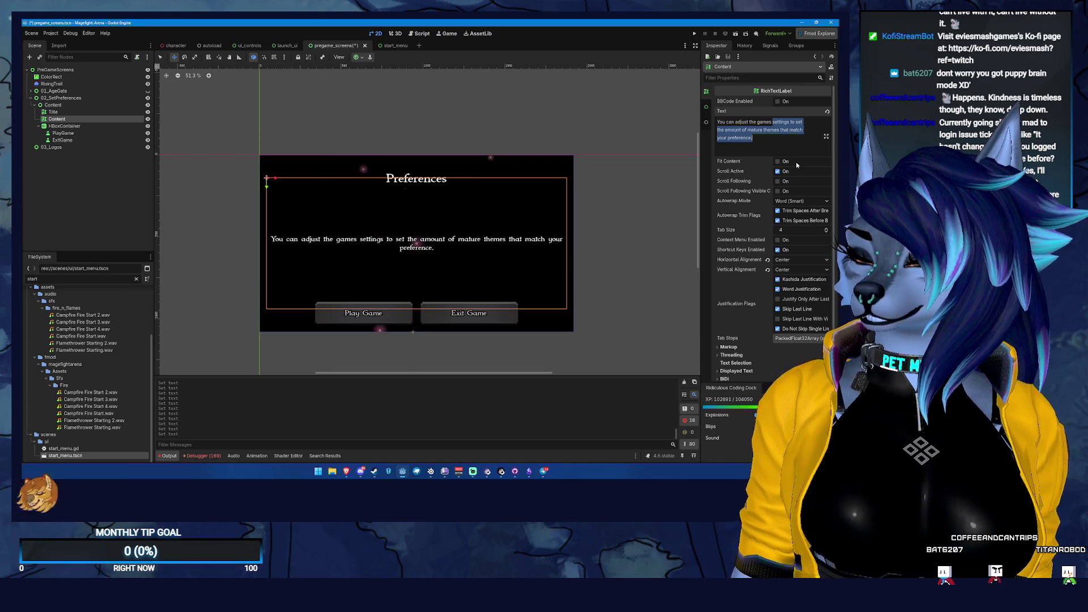
# - Shorten the body text to 'You can adjust the games mature content settings.'
pyautogui.press('BackSpace')
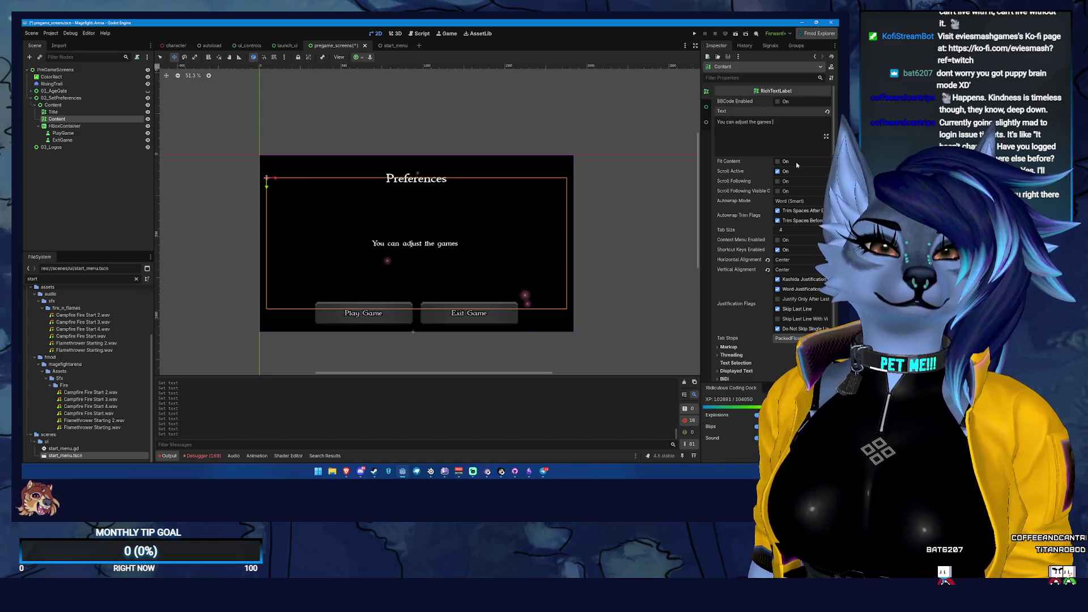
pyautogui.write('mature content')
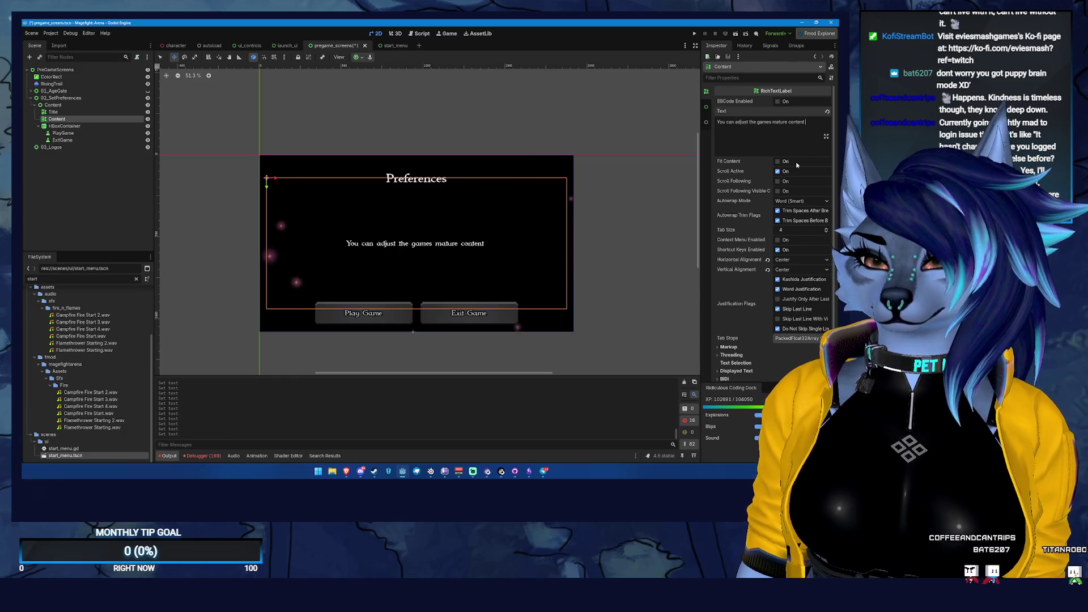
pyautogui.write(' settings.')
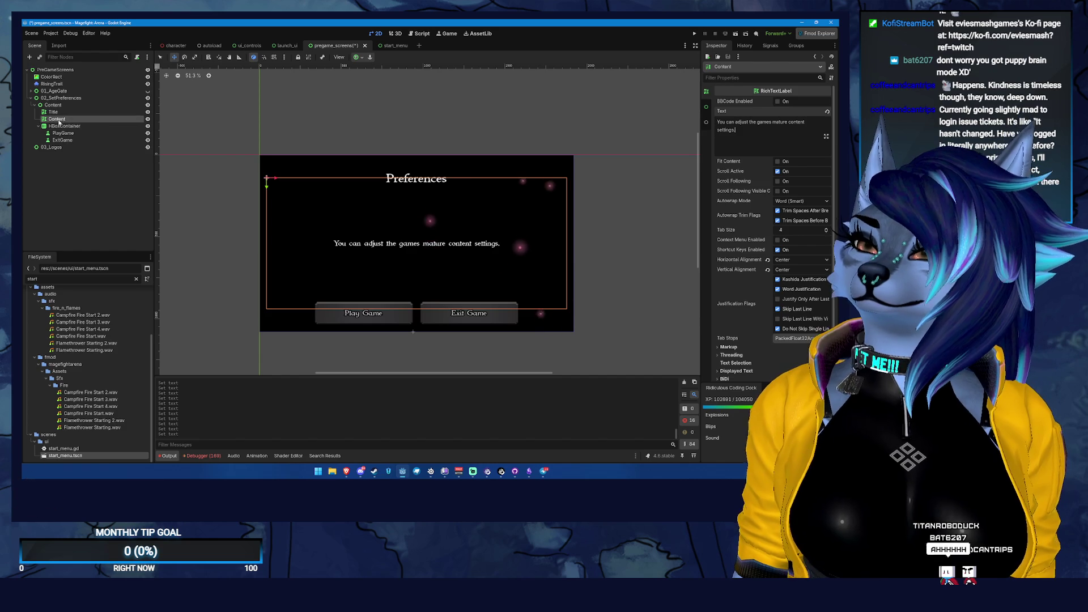
pyautogui.rightClick(66, 105)
# - Rename the ExitGame button node to Reset
pyautogui.click(85, 109)
pyautogui.write('hb')
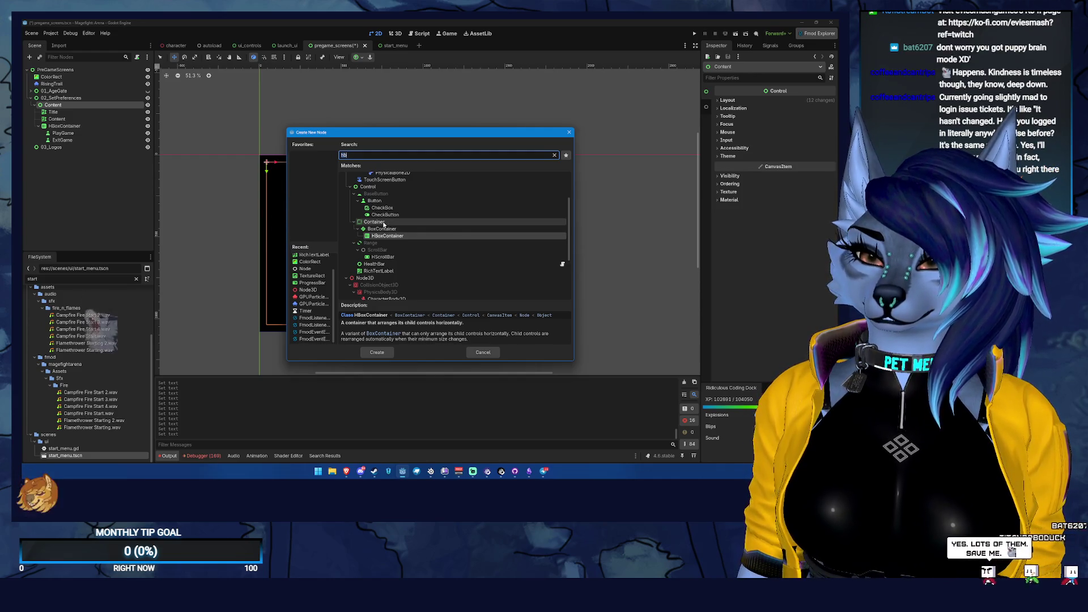
pyautogui.press('Escape')
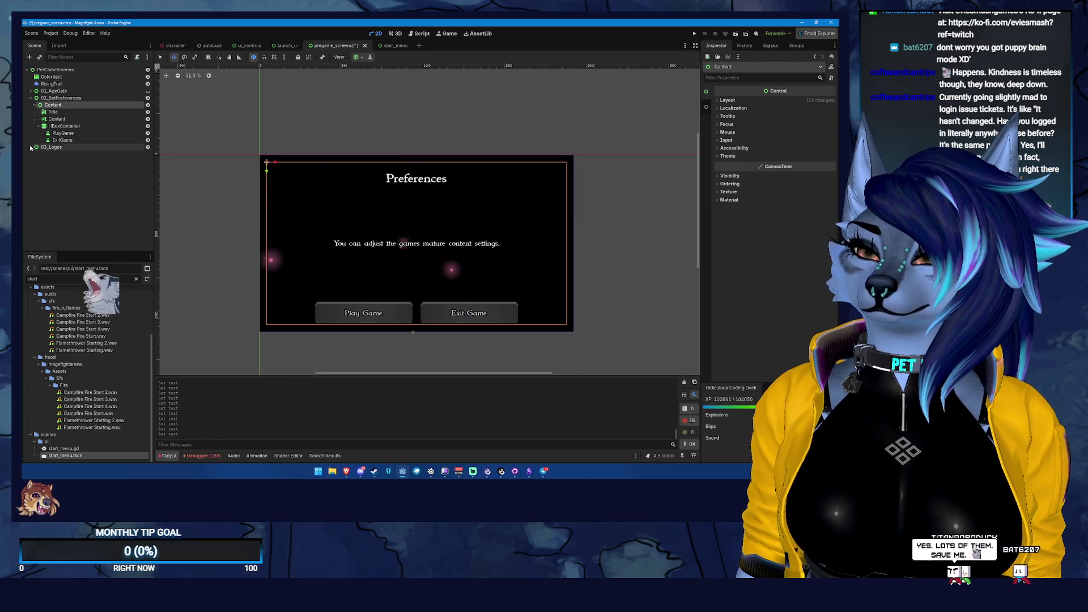
pyautogui.doubleClick(79, 141)
pyautogui.write('Reset')
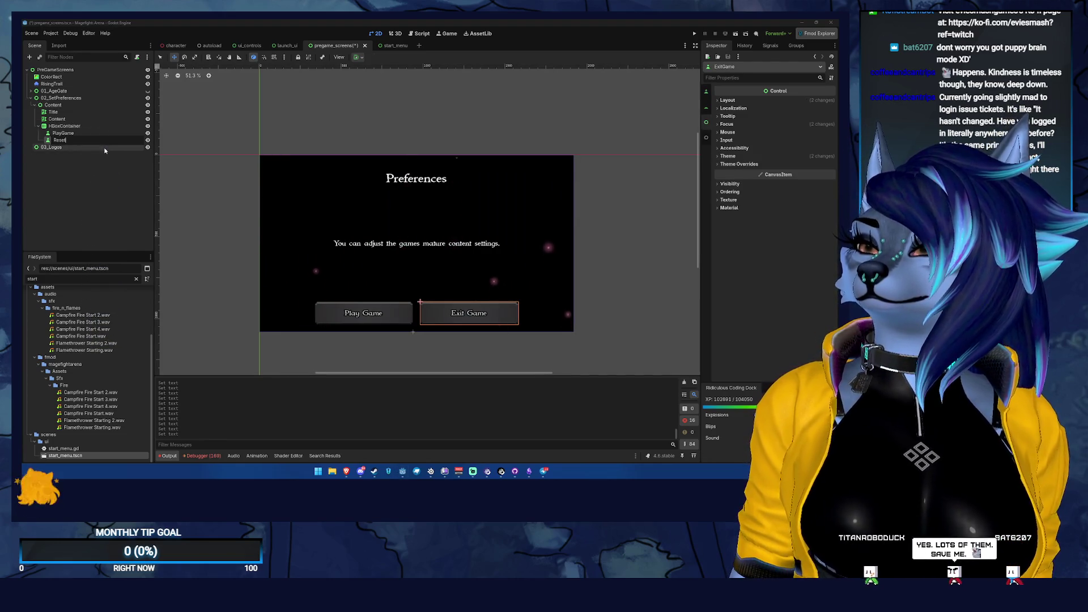
pyautogui.press('Return')
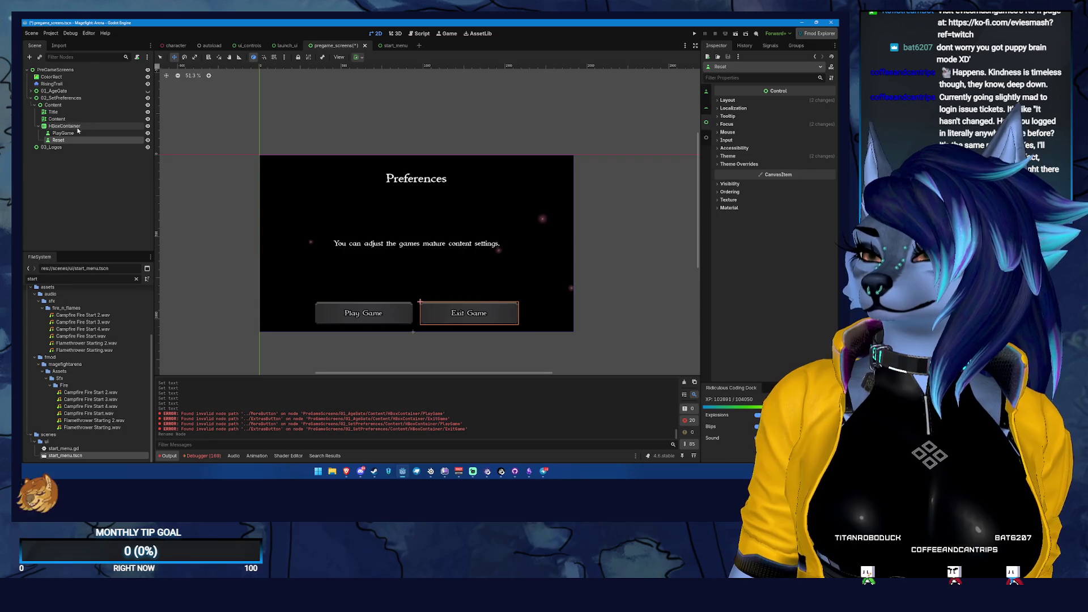
# - Rename the PlayGame button node to SaveAndContinue
pyautogui.click(101, 132)
pyautogui.doubleClick(102, 132)
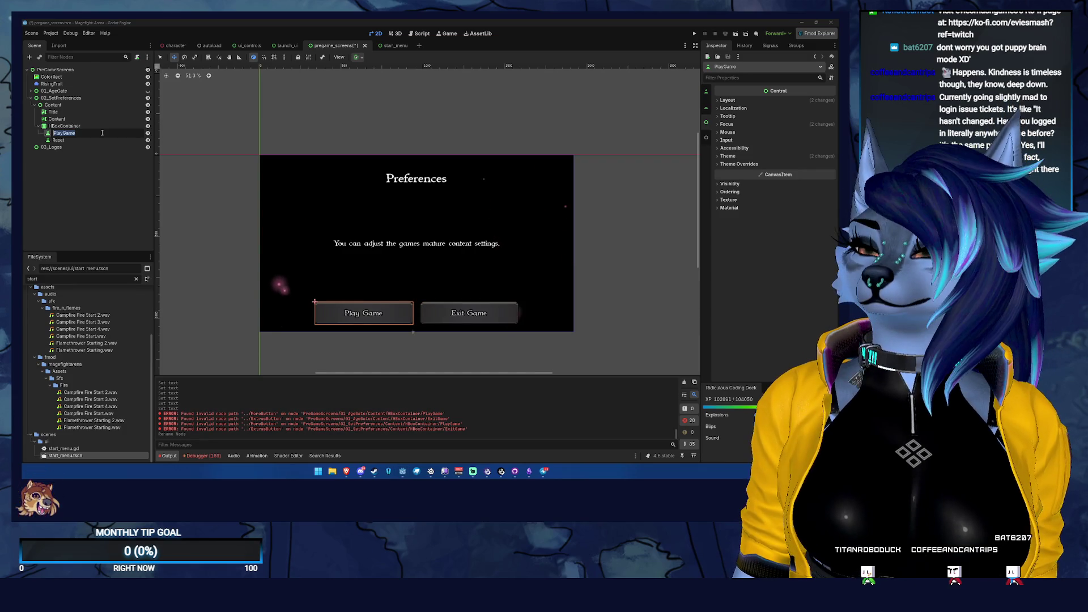
pyautogui.write('Save')
pyautogui.press('Return')
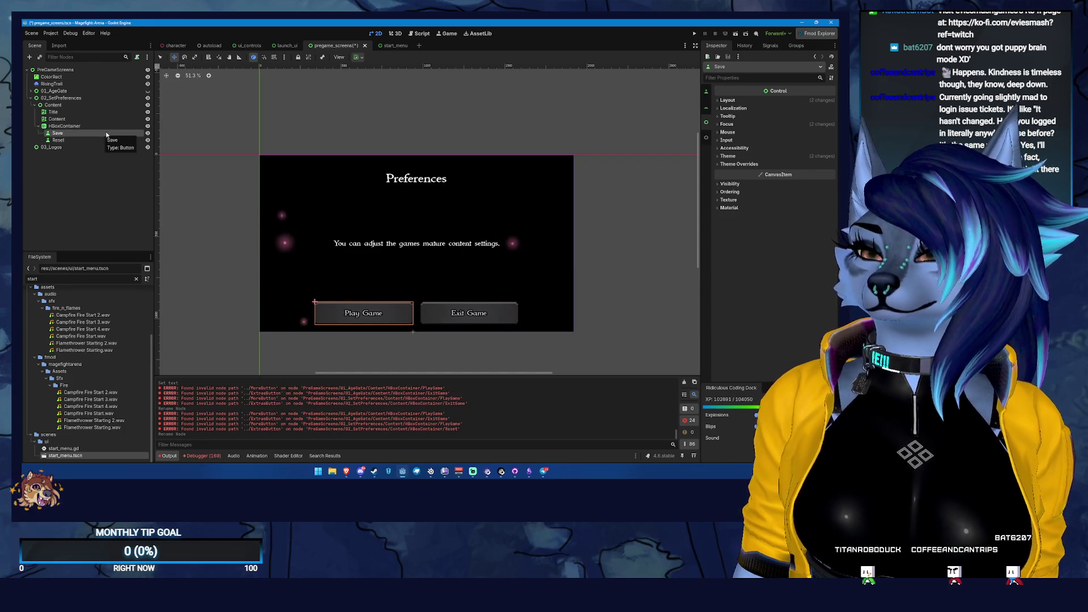
pyautogui.click(99, 126)
pyautogui.click(94, 131)
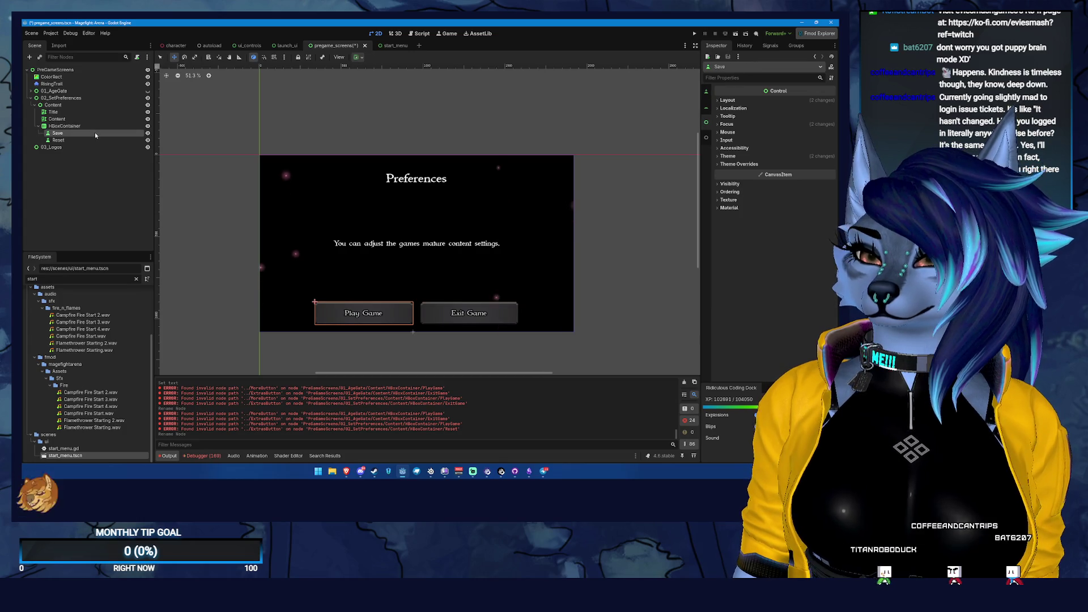
pyautogui.doubleClick(94, 131)
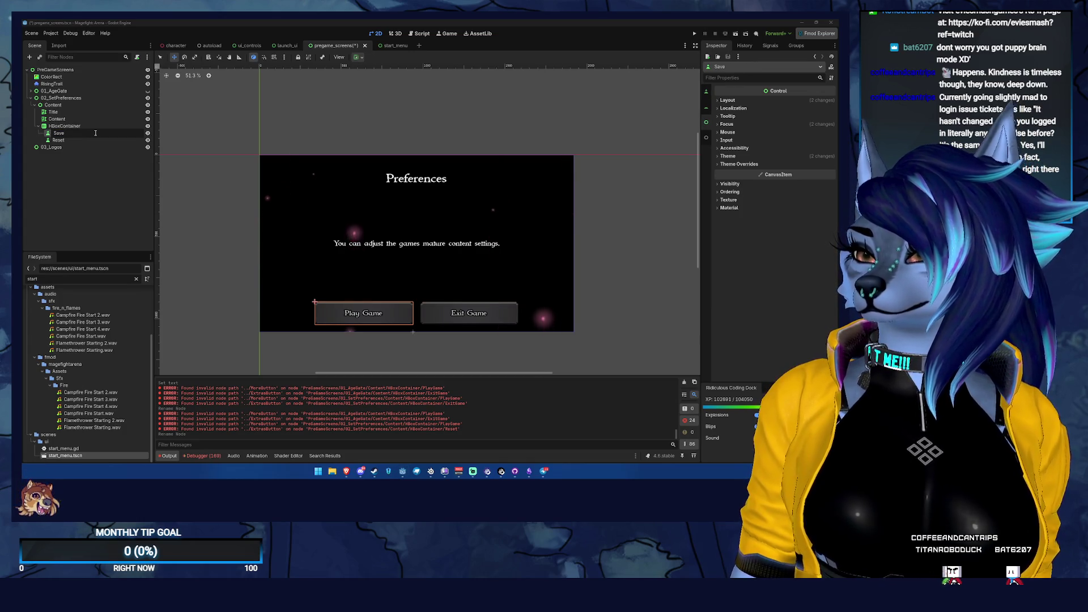
pyautogui.write('Continue')
pyautogui.press('Return')
# - Change the SaveAndContinue button's label to 'Save & Continue'
pyautogui.click(771, 119)
pyautogui.hotkey('ctrl', 'a')
pyautogui.write('Save & Conti')
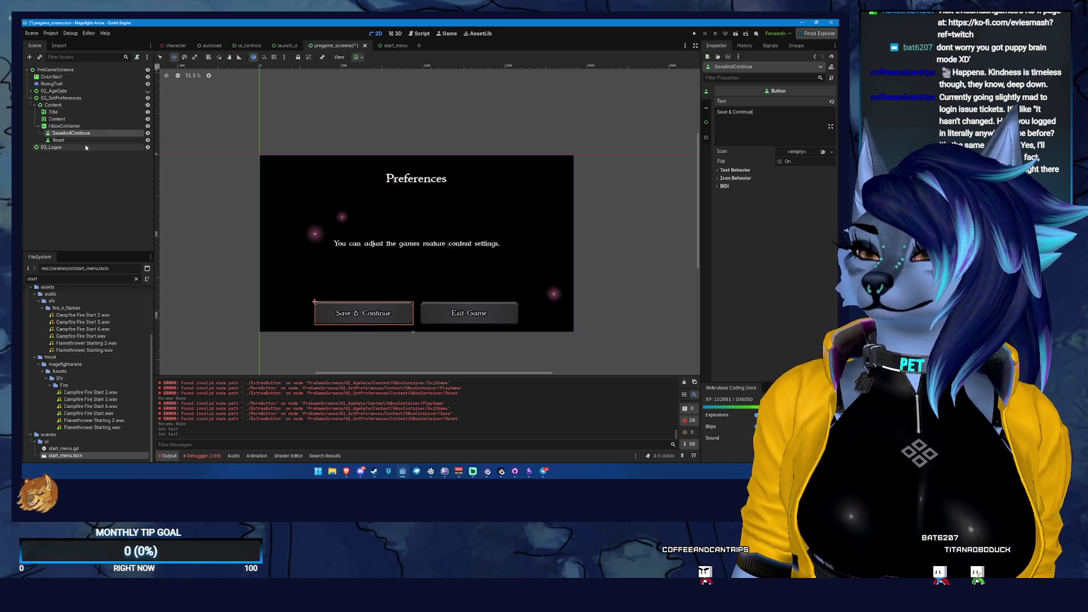
pyautogui.click(67, 147)
# - Set the Reset button's label to 'Reset' and save the scene
pyautogui.click(71, 140)
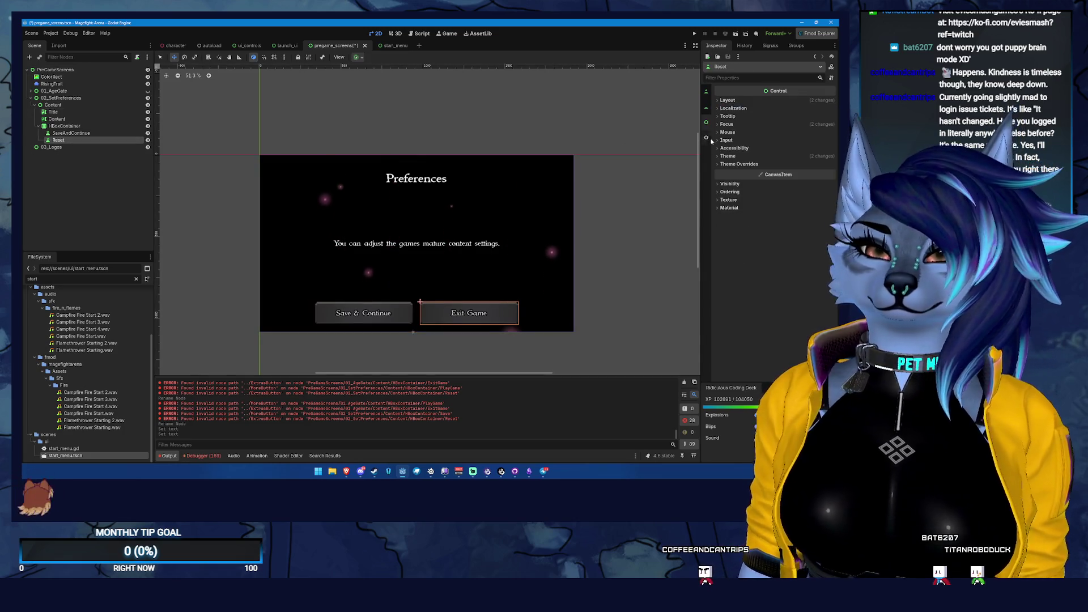
pyautogui.click(705, 91)
pyautogui.click(756, 111)
pyautogui.hotkey('ctrl', 'a')
pyautogui.write('R')
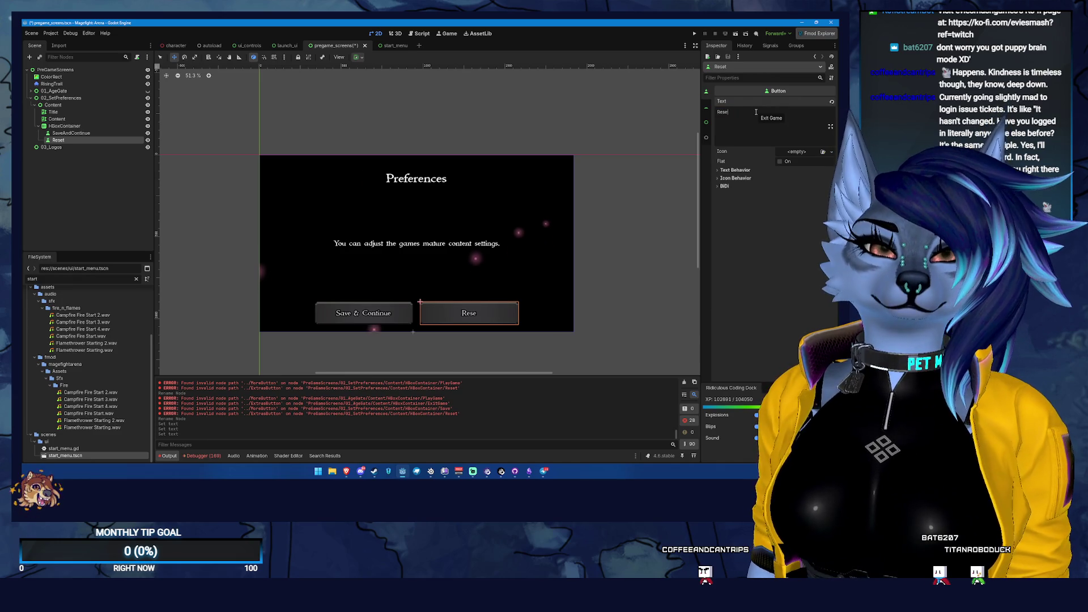
pyautogui.hotkey('ctrl', 's')
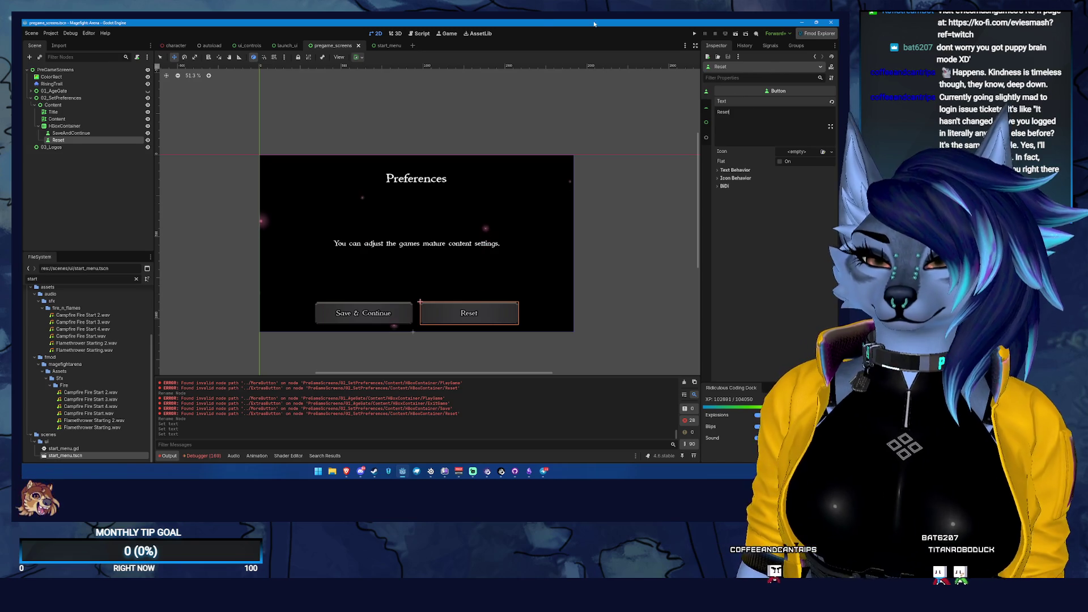
pyautogui.rightClick(65, 119)
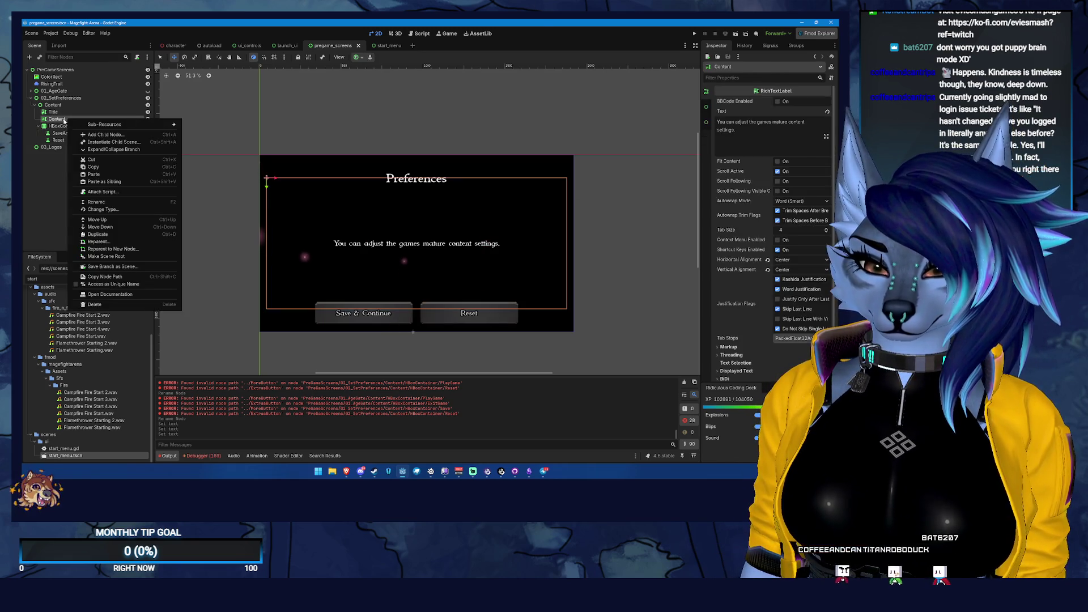
# - Add a VBoxContainer under Content and move it above the HBoxContainer button row
pyautogui.click(62, 105)
pyautogui.rightClick(62, 106)
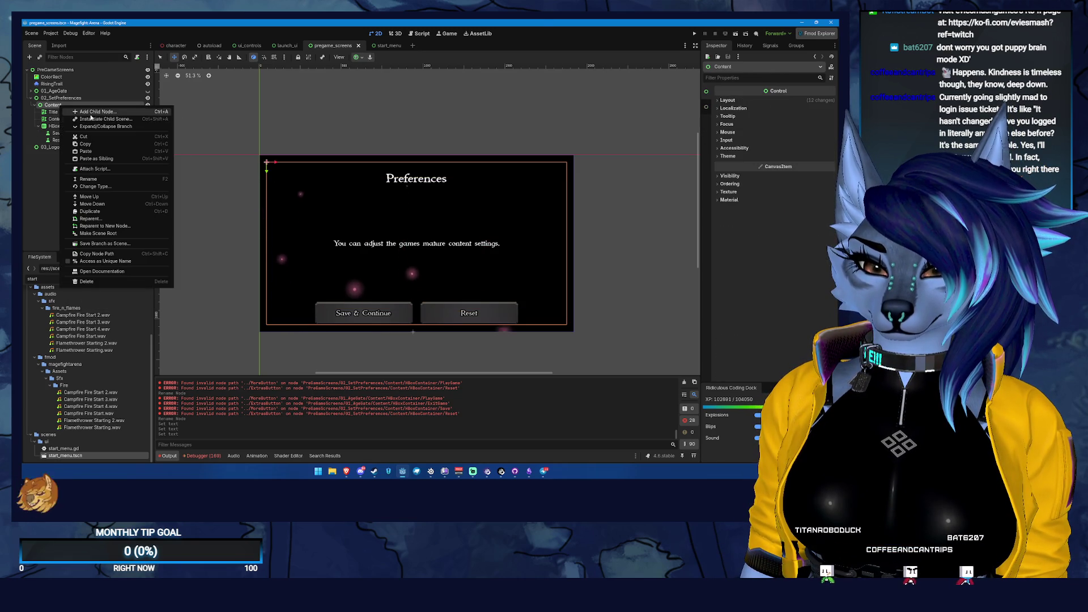
pyautogui.click(97, 118)
pyautogui.write('vb')
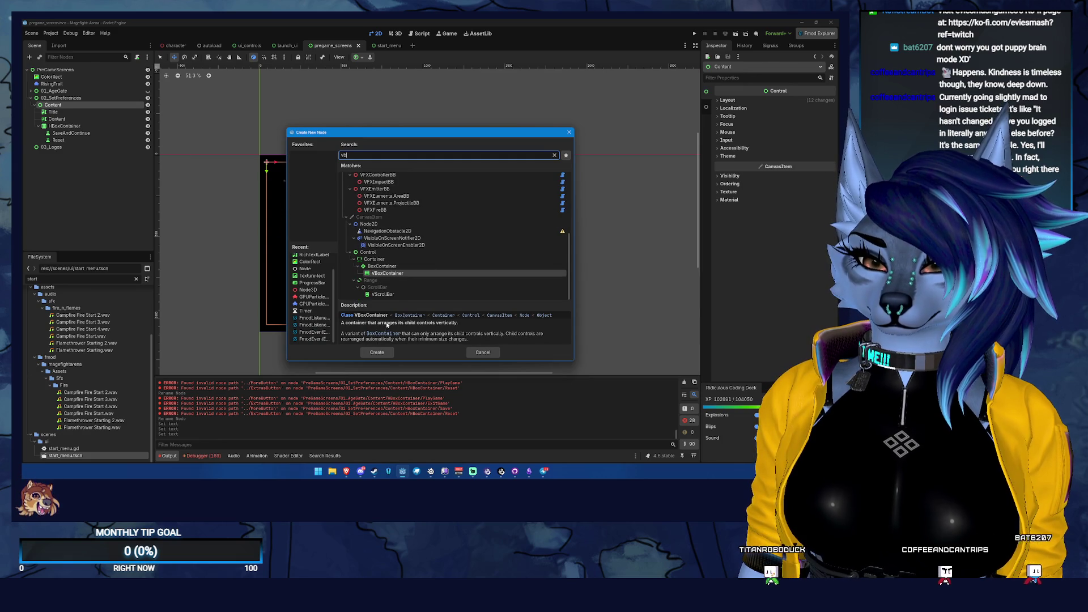
pyautogui.click(377, 353)
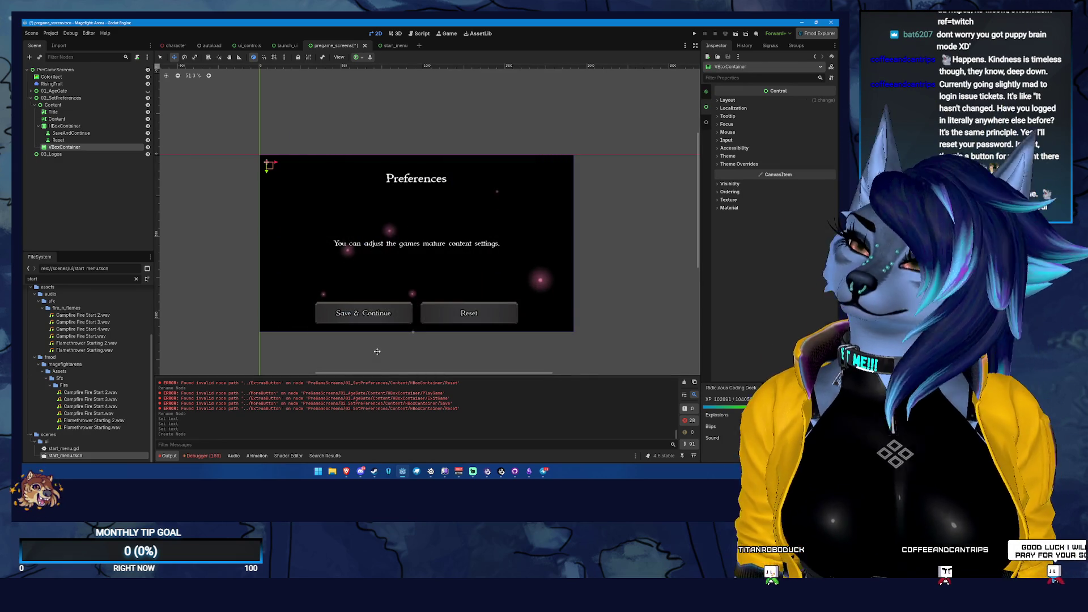
pyautogui.moveTo(64, 147); pyautogui.dragTo(68, 126)
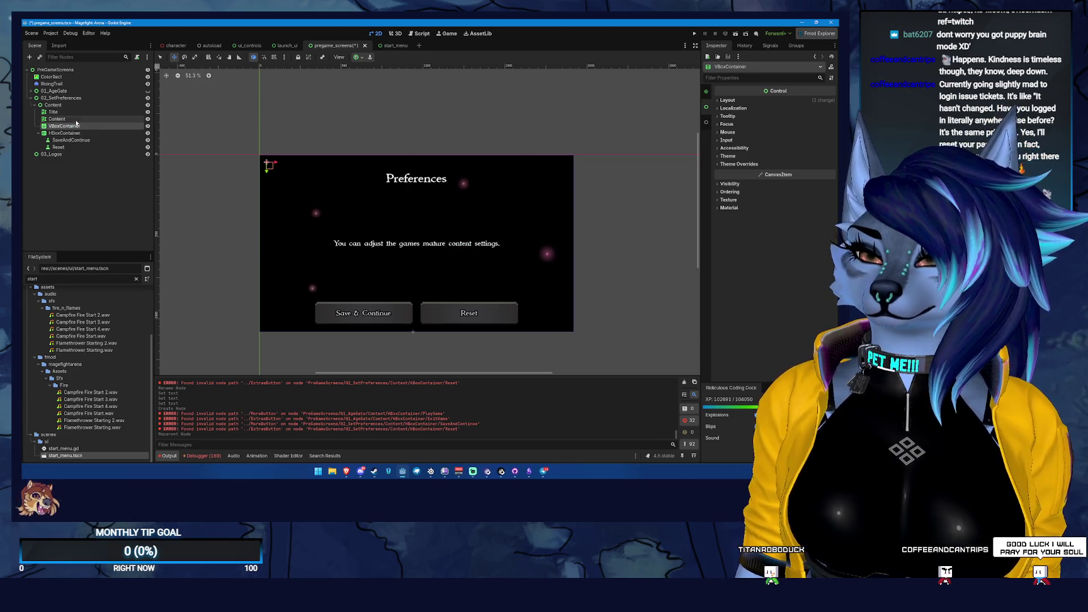
# - Set the new VBoxContainer to Anchors layout with the HCenter Wide preset
pyautogui.click(78, 120)
pyautogui.click(728, 100)
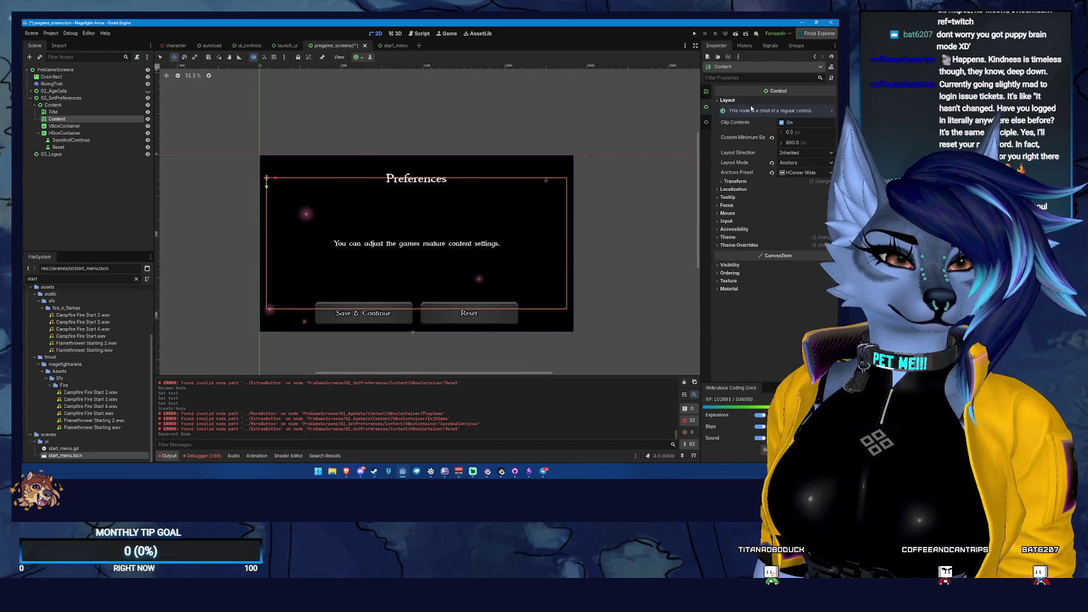
pyautogui.rightClick(736, 136)
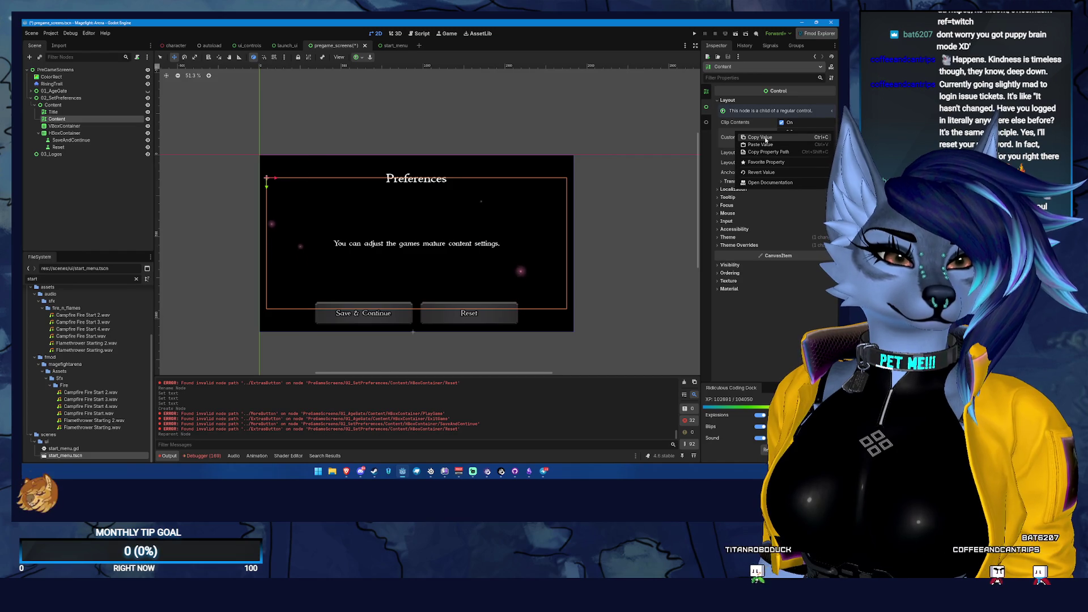
pyautogui.click(725, 148)
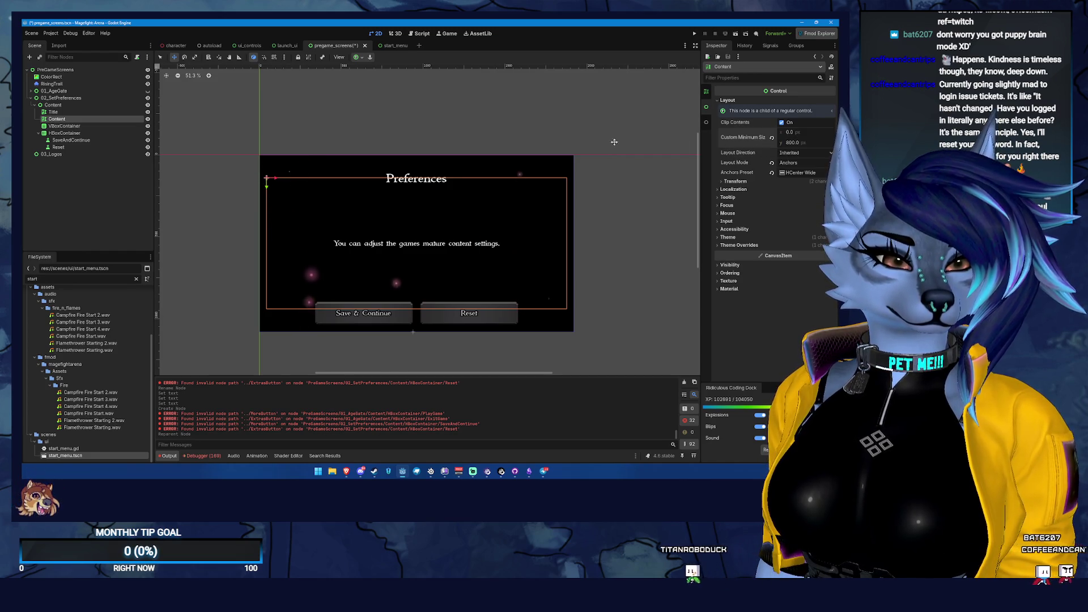
pyautogui.click(85, 126)
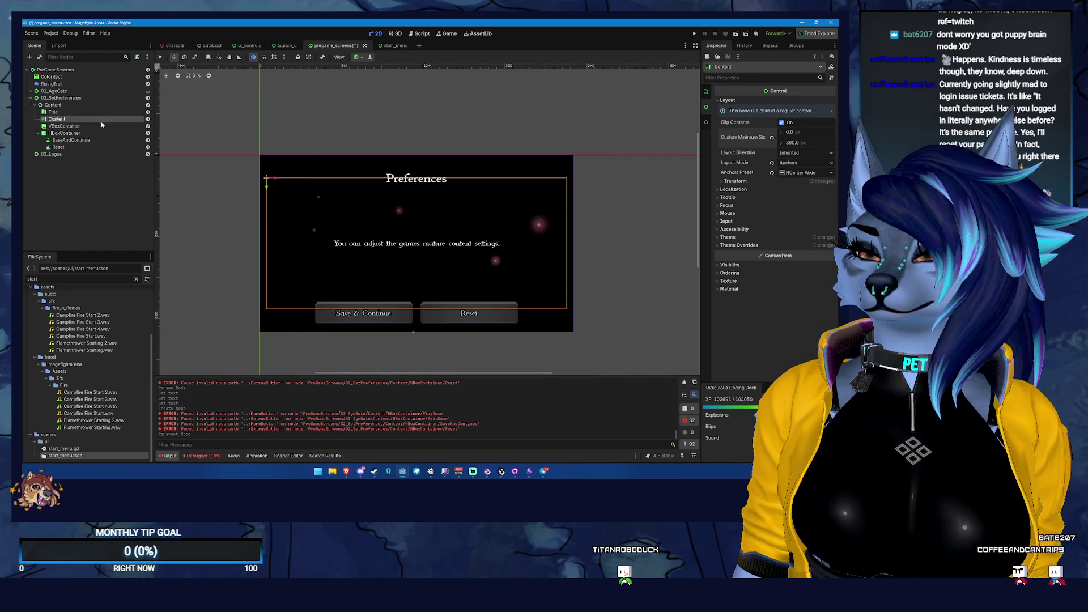
pyautogui.click(737, 101)
pyautogui.click(807, 163)
pyautogui.click(789, 170)
pyautogui.click(790, 172)
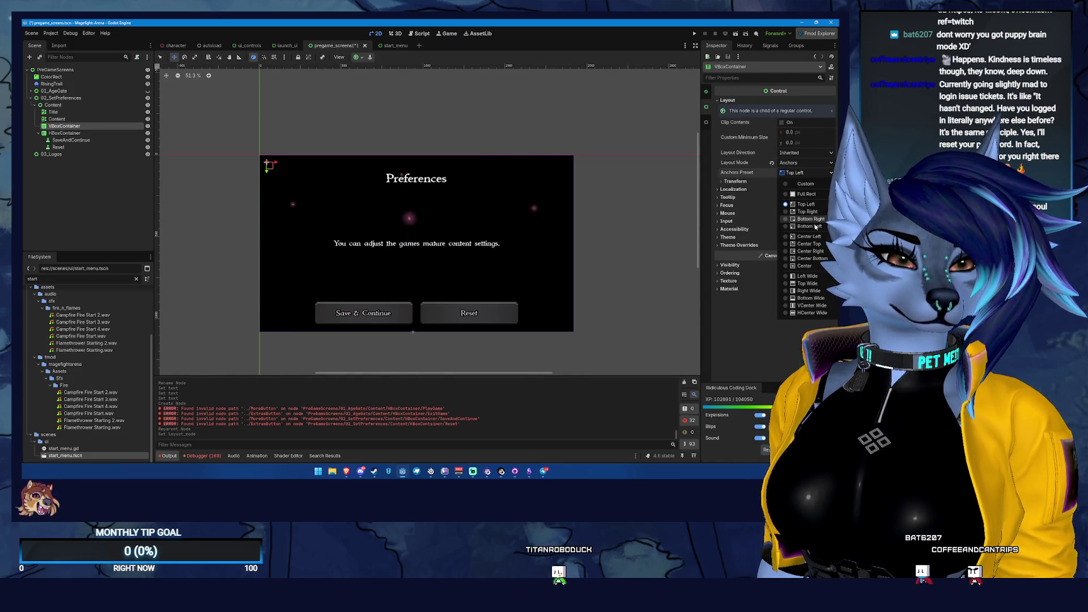
pyautogui.click(827, 312)
# - Give the VBoxContainer an 800 minimum height, move the description label into it, and save
pyautogui.click(792, 143)
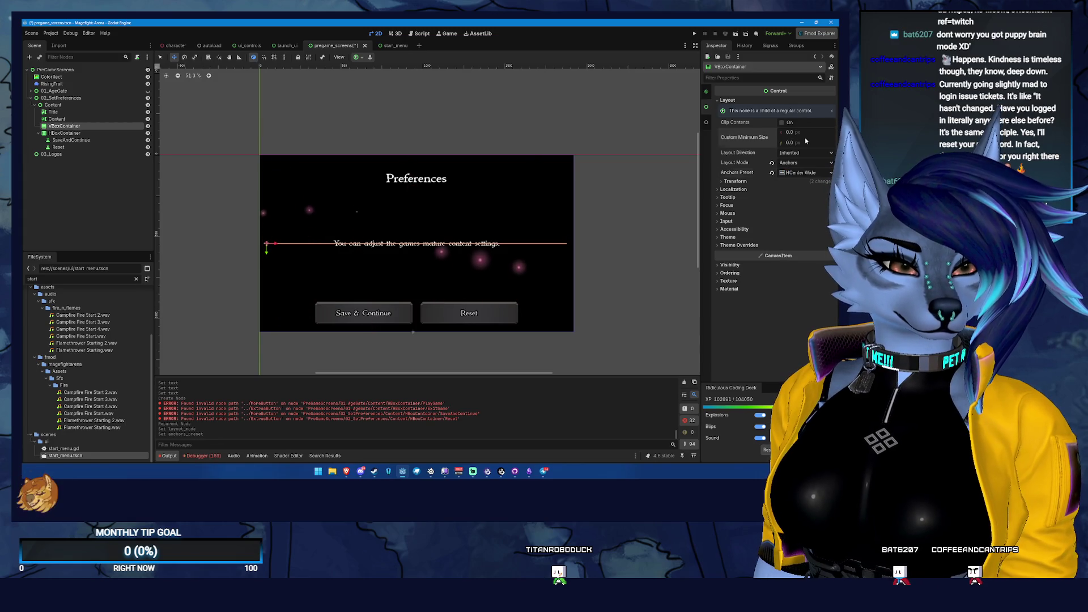
pyautogui.write('800')
pyautogui.press('Return')
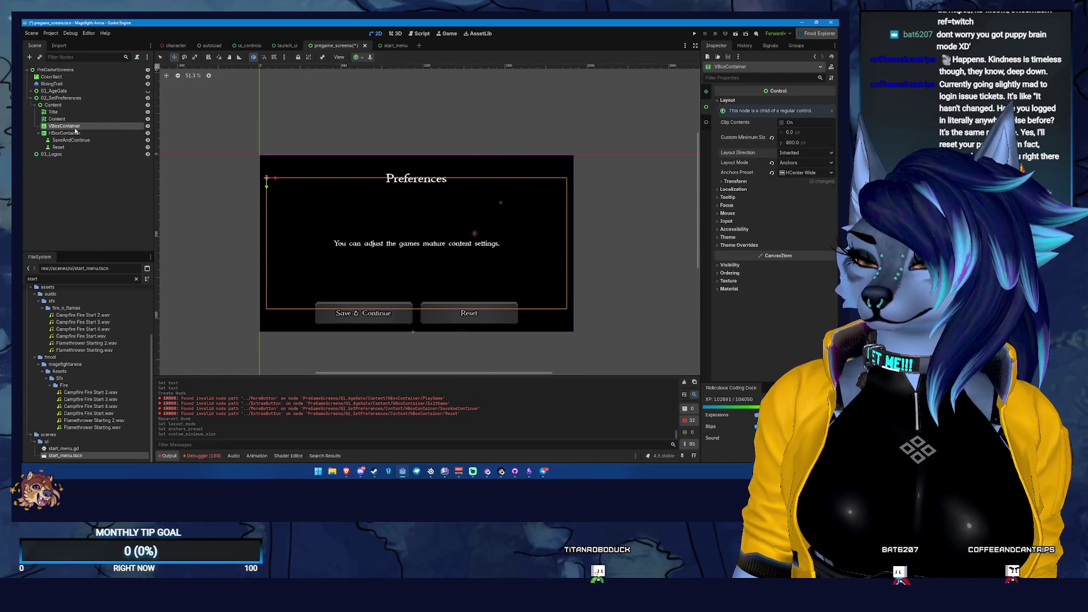
pyautogui.moveTo(68, 120); pyautogui.dragTo(65, 125)
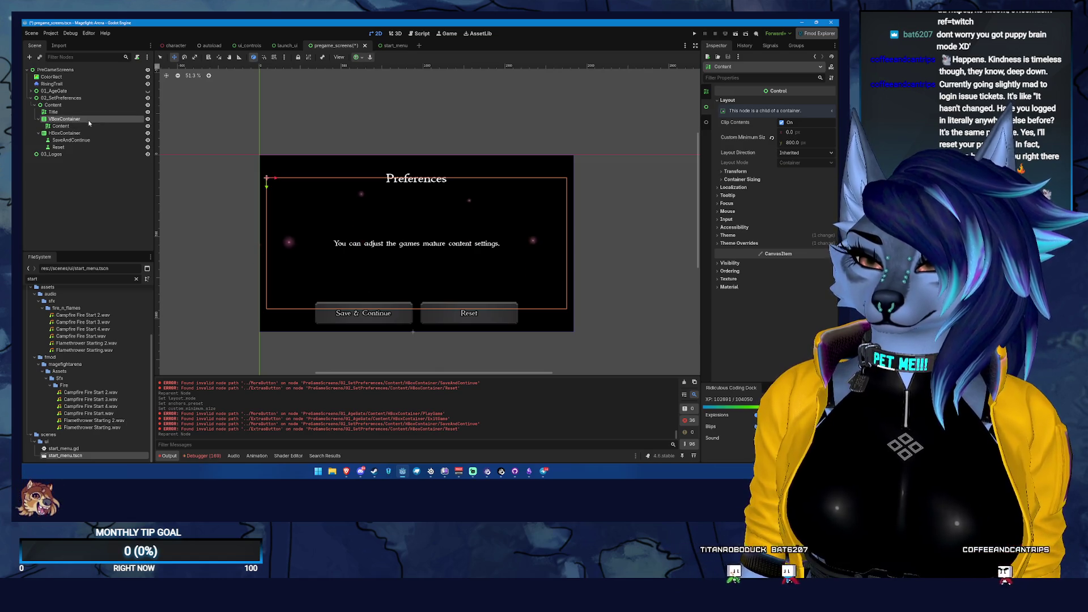
pyautogui.click(72, 118)
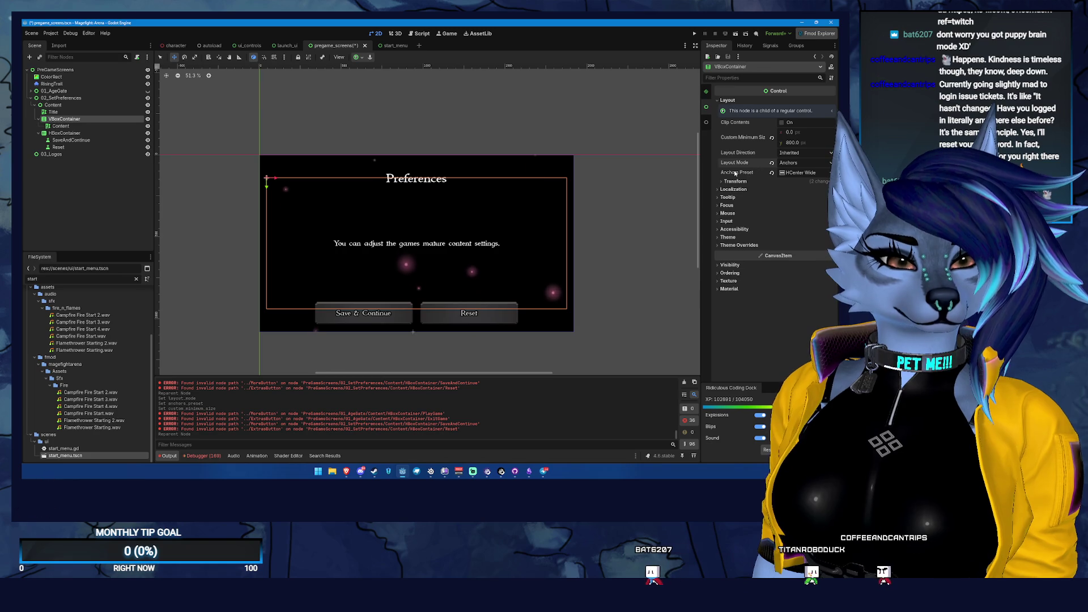
pyautogui.click(703, 97)
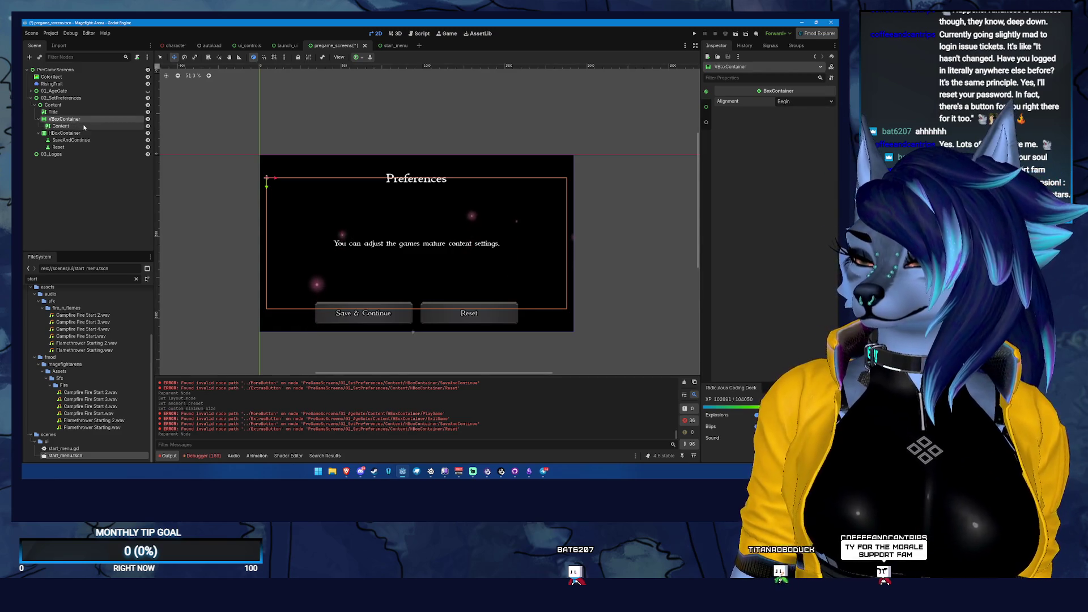
pyautogui.hotkey('ctrl', 's')
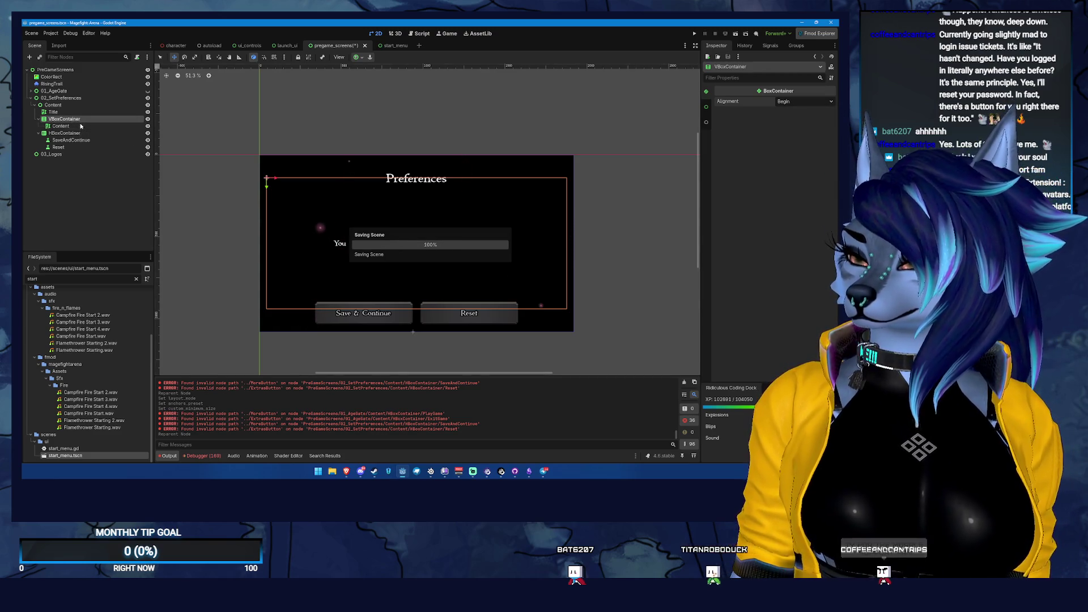
# - Set the label's minimum height to 100 and the container's to 600, then save
pyautogui.click(82, 127)
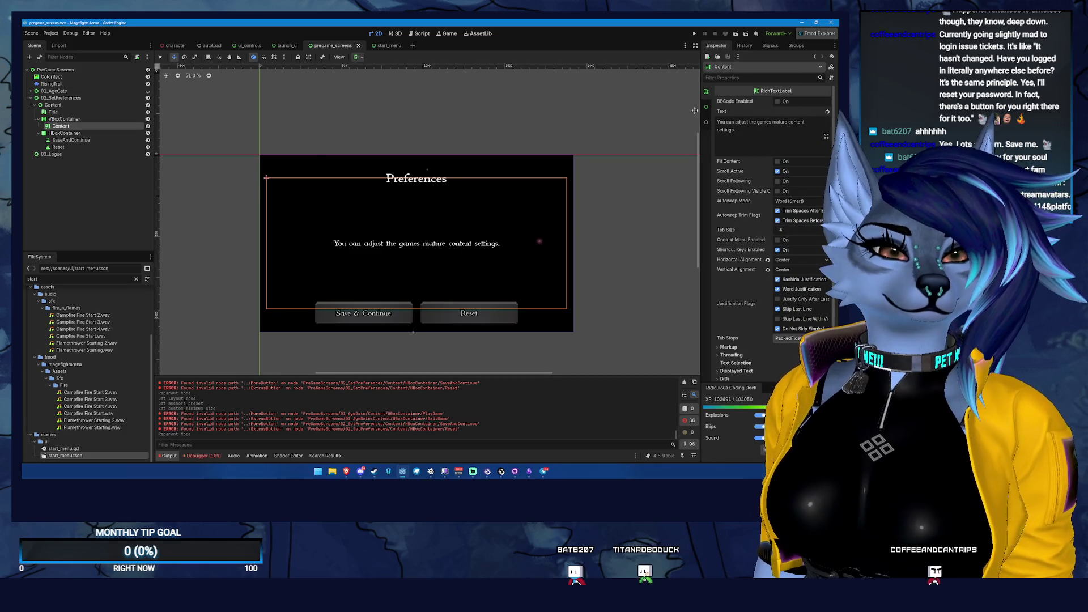
pyautogui.scroll(-10, 770, 199)
pyautogui.click(825, 141)
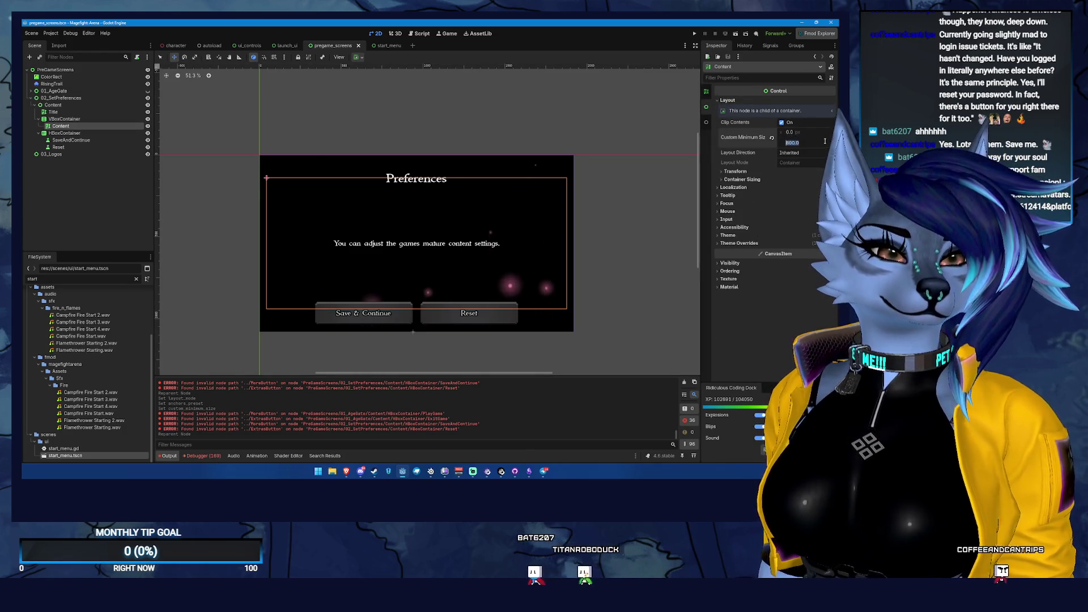
pyautogui.write('100')
pyautogui.press('Return')
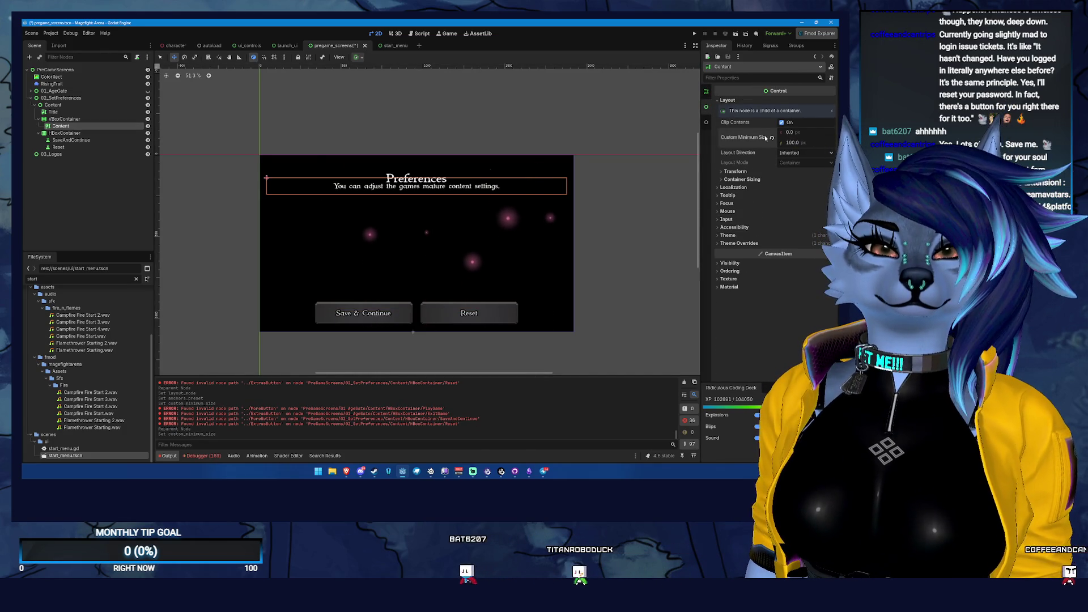
pyautogui.click(64, 119)
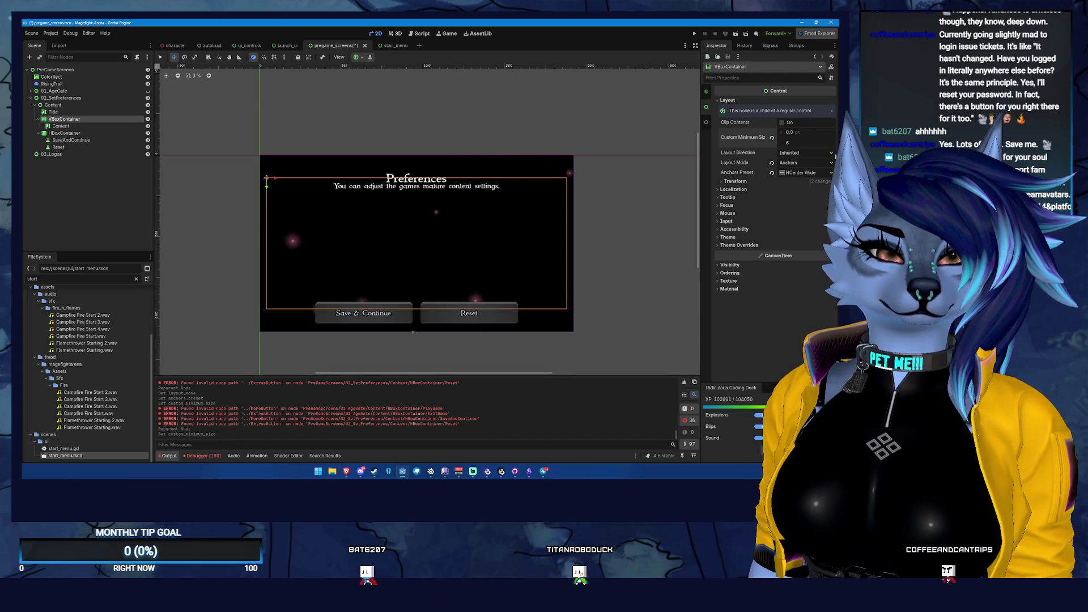
pyautogui.write('00')
pyautogui.press('Return')
pyautogui.hotkey('ctrl', 's')
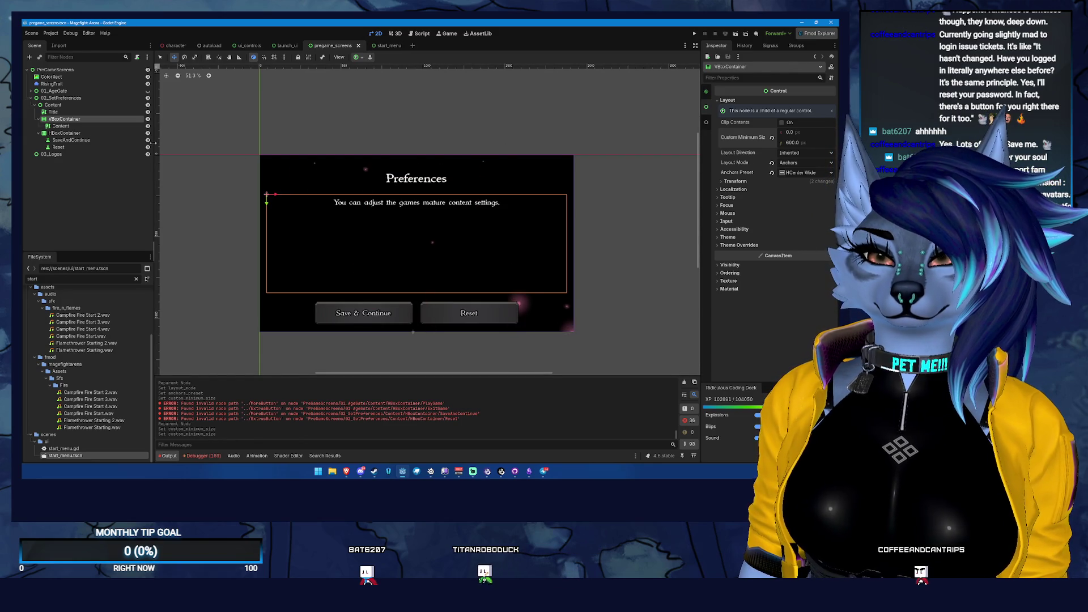
# - Add the apostrophe so the description reads "game's" and save the scene
pyautogui.click(61, 126)
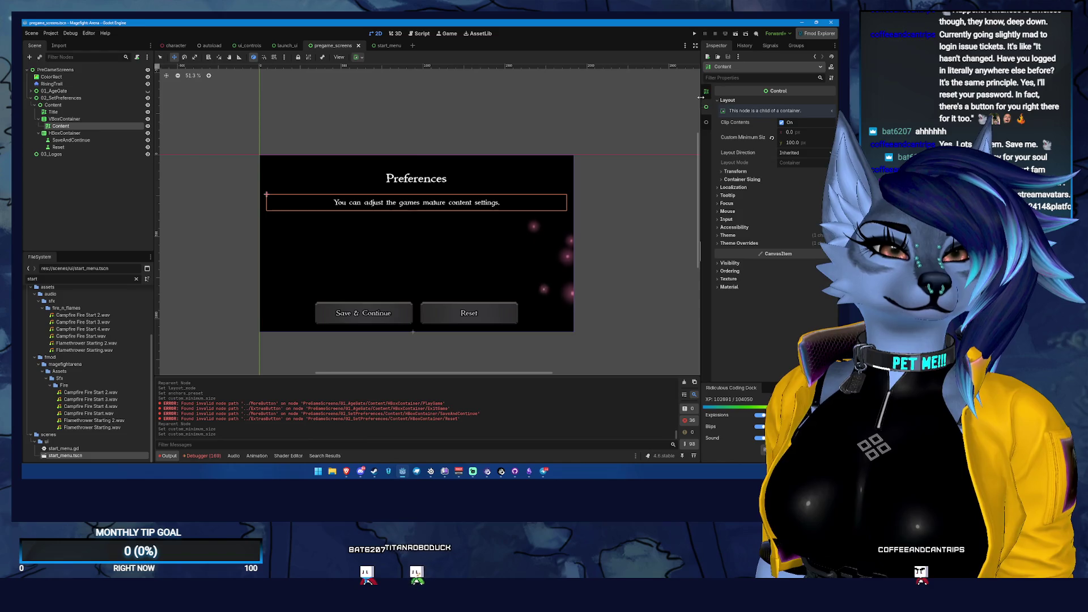
pyautogui.scroll(5, 756, 122)
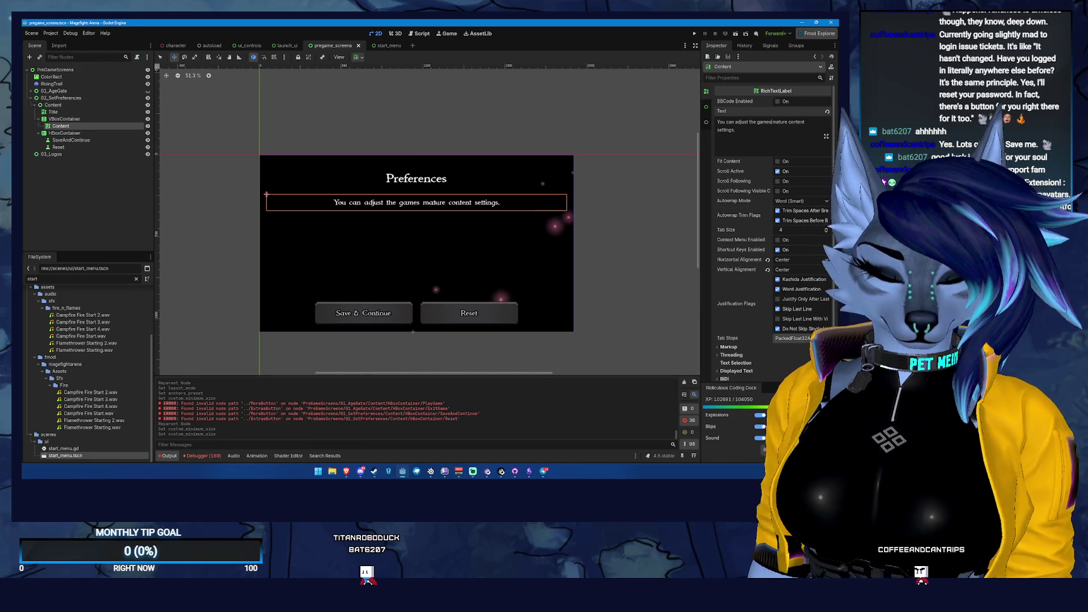
pyautogui.write("'")
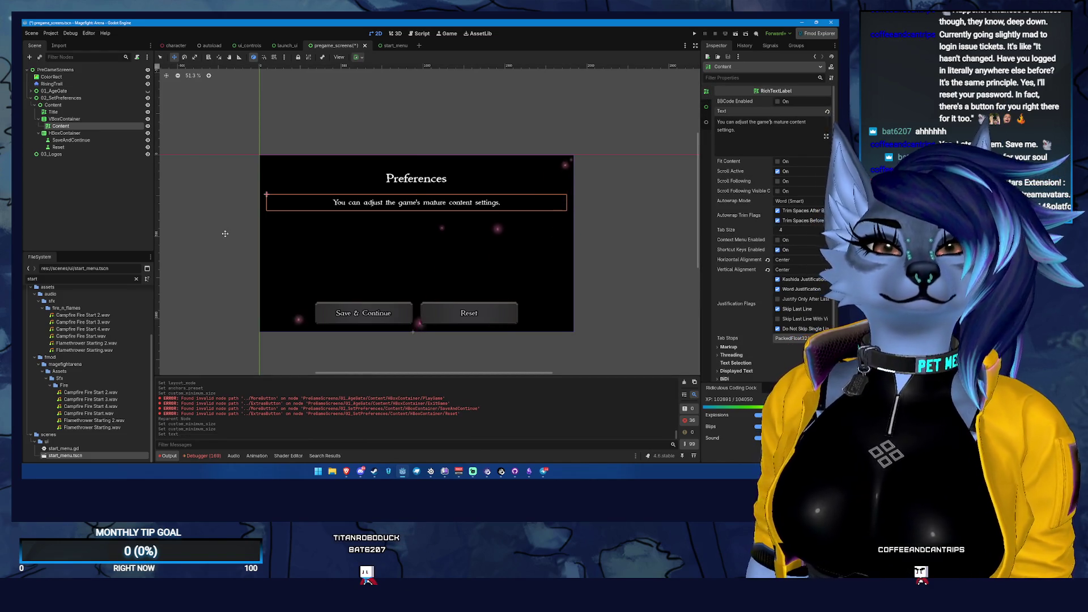
pyautogui.hotkey('ctrl', 's')
pyautogui.rightClick(86, 126)
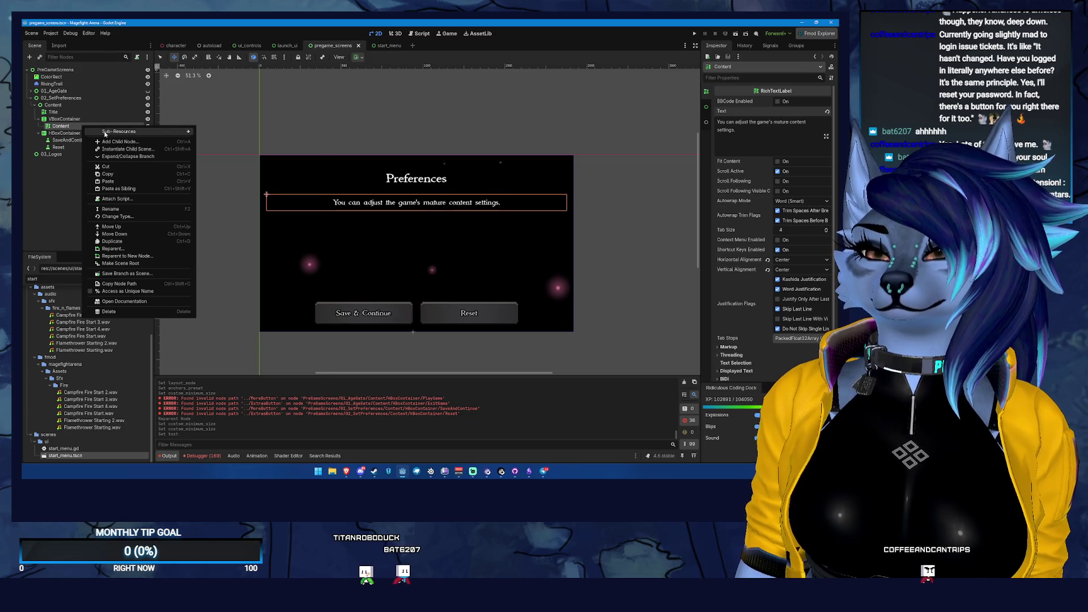
# - Add an OptionButton node, found by searching 'drop', into the VBoxContainer below the description
pyautogui.click(141, 142)
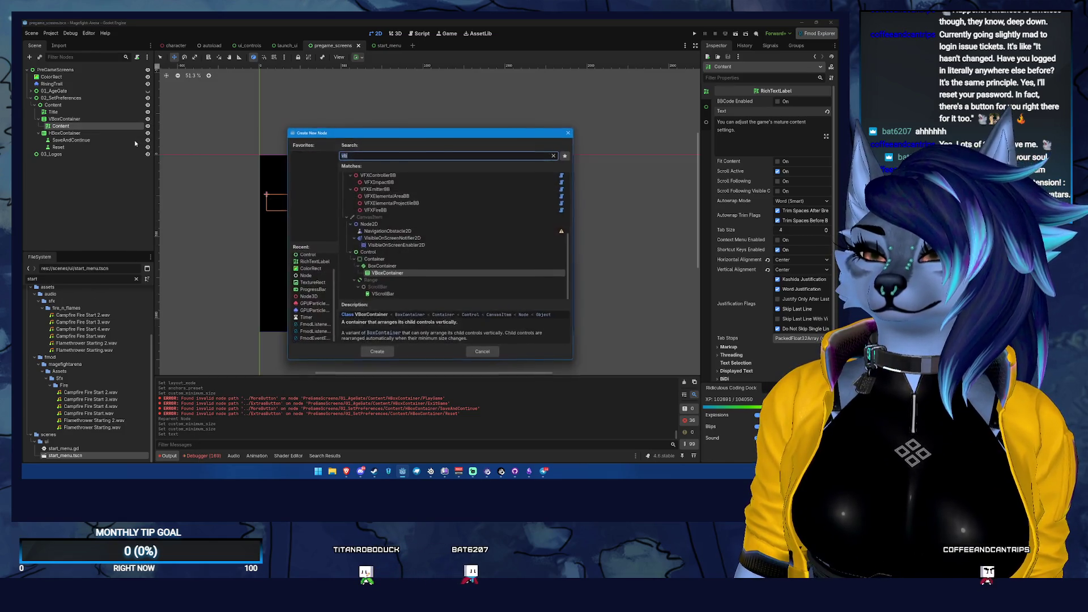
pyautogui.click(377, 352)
pyautogui.rightClick(77, 120)
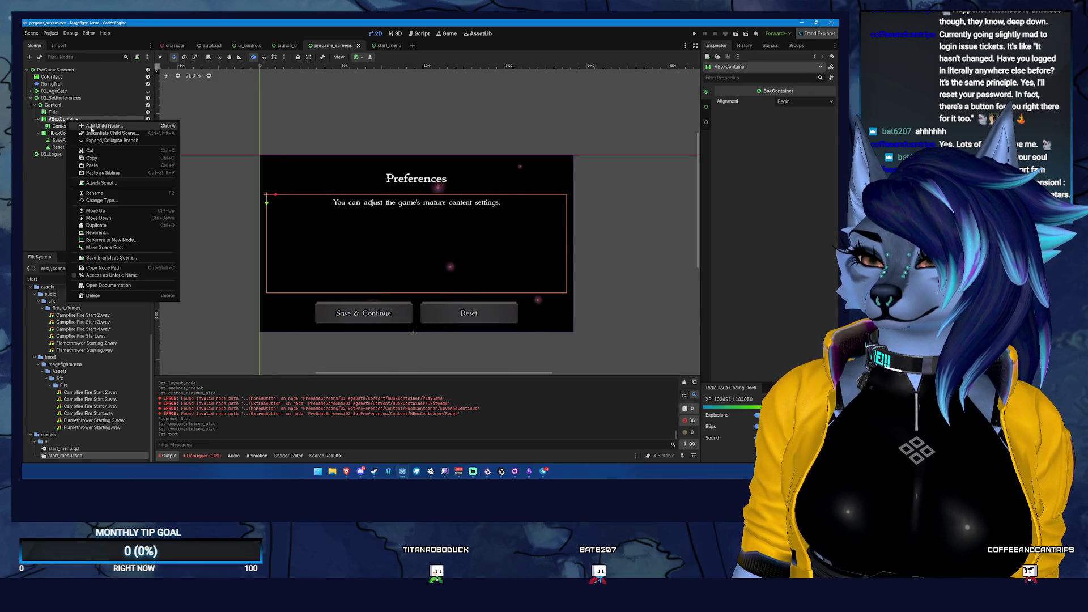
pyautogui.click(91, 126)
pyautogui.write('drop')
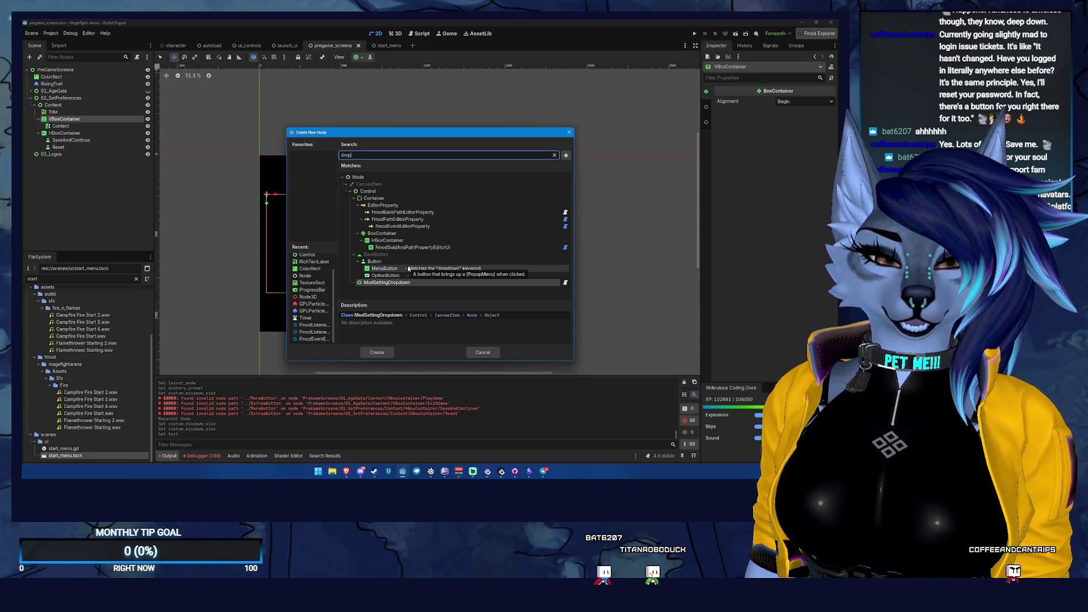
pyautogui.click(397, 275)
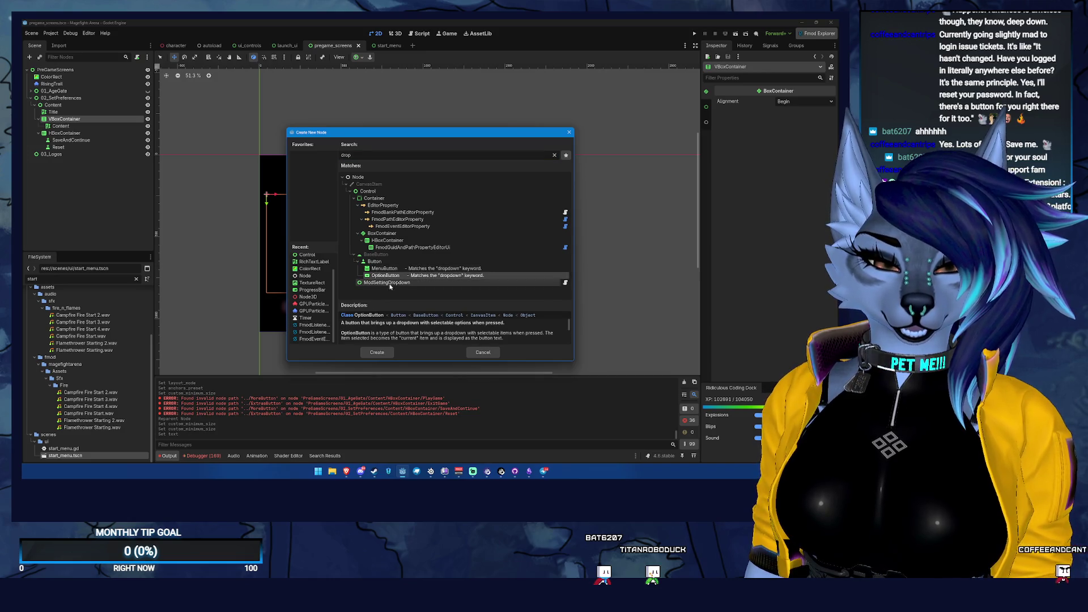
pyautogui.click(372, 352)
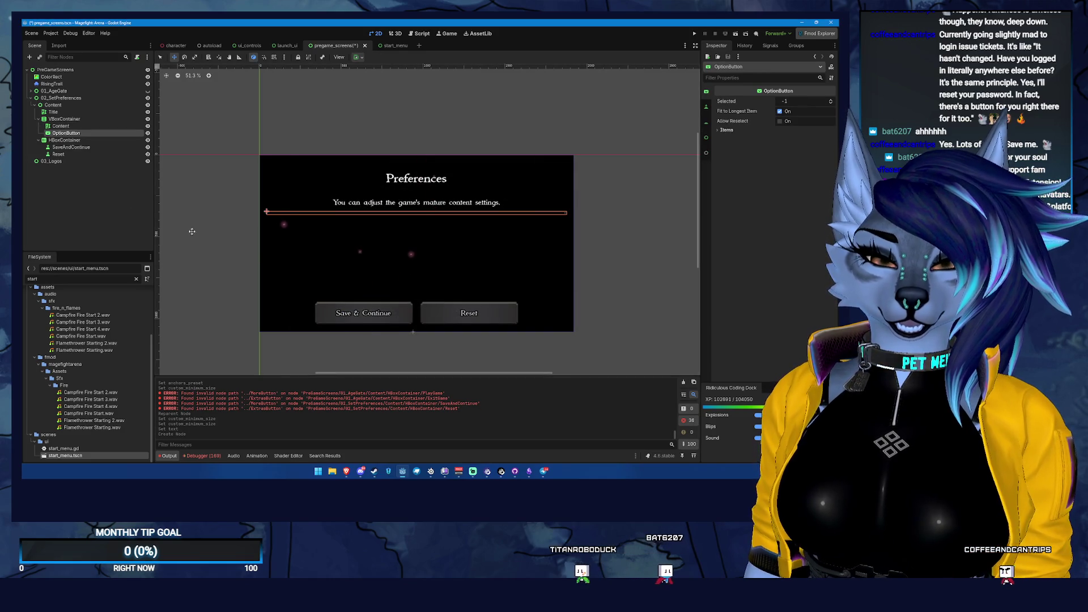
# - Add a first OptionButton item with text "Complete Nudity" and save the scene
pyautogui.click(707, 123)
pyautogui.click(709, 101)
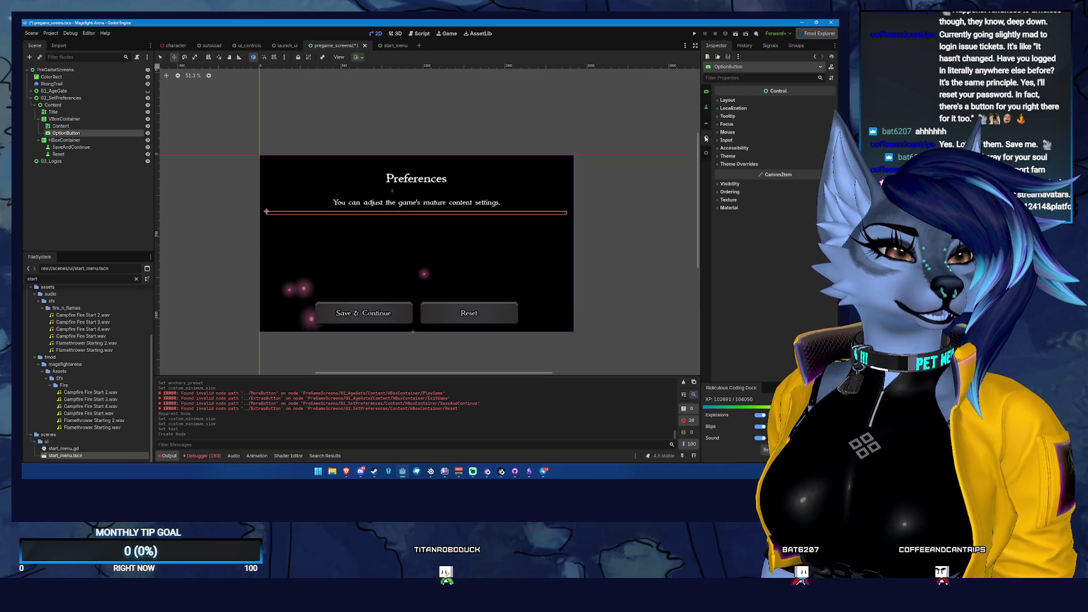
pyautogui.click(726, 130)
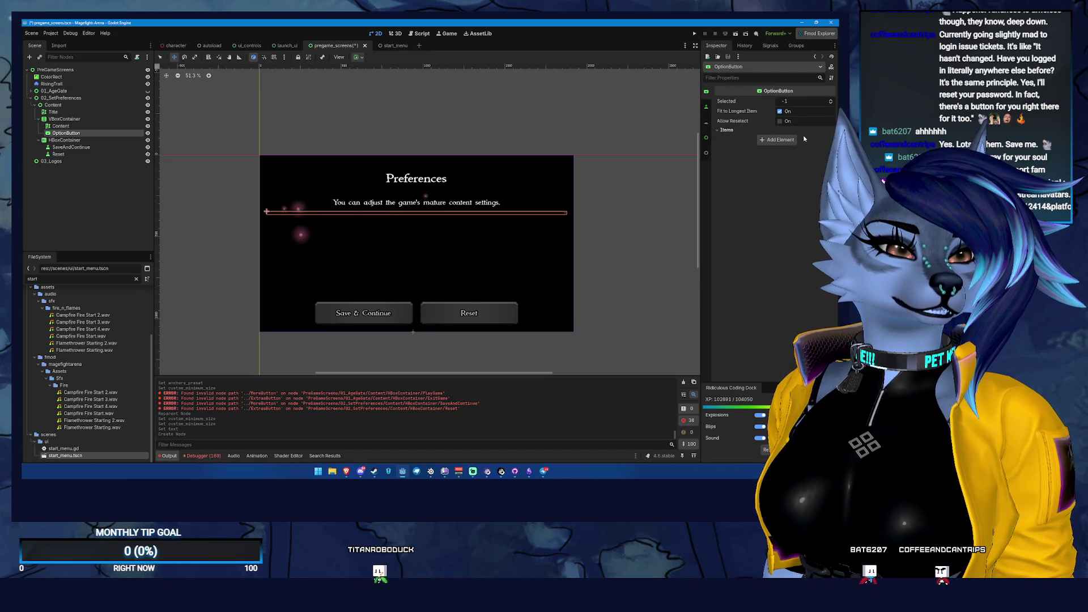
pyautogui.click(782, 139)
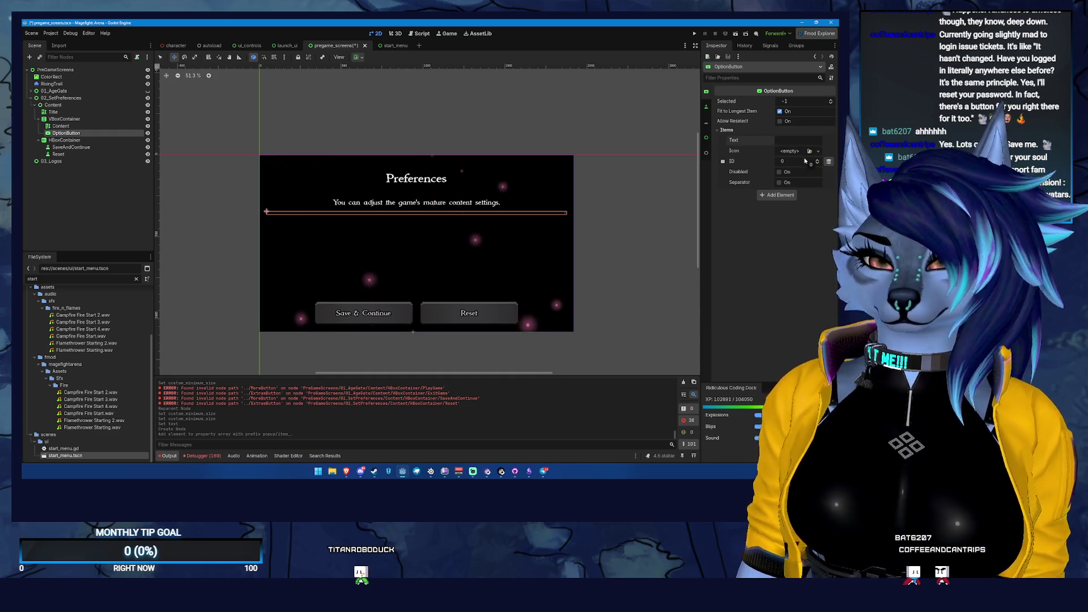
pyautogui.write('C')
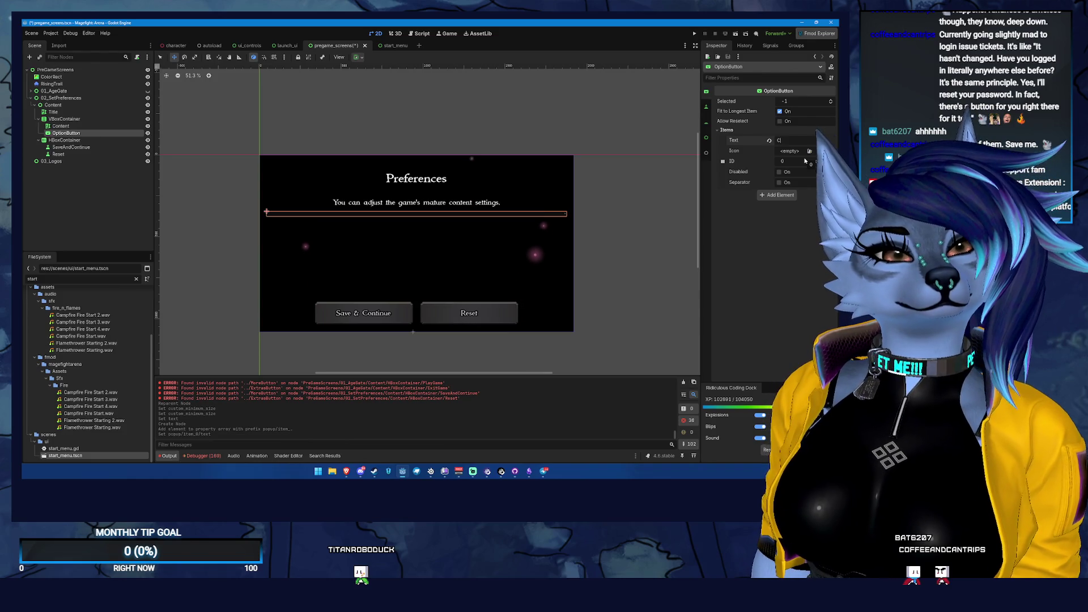
pyautogui.write('omp')
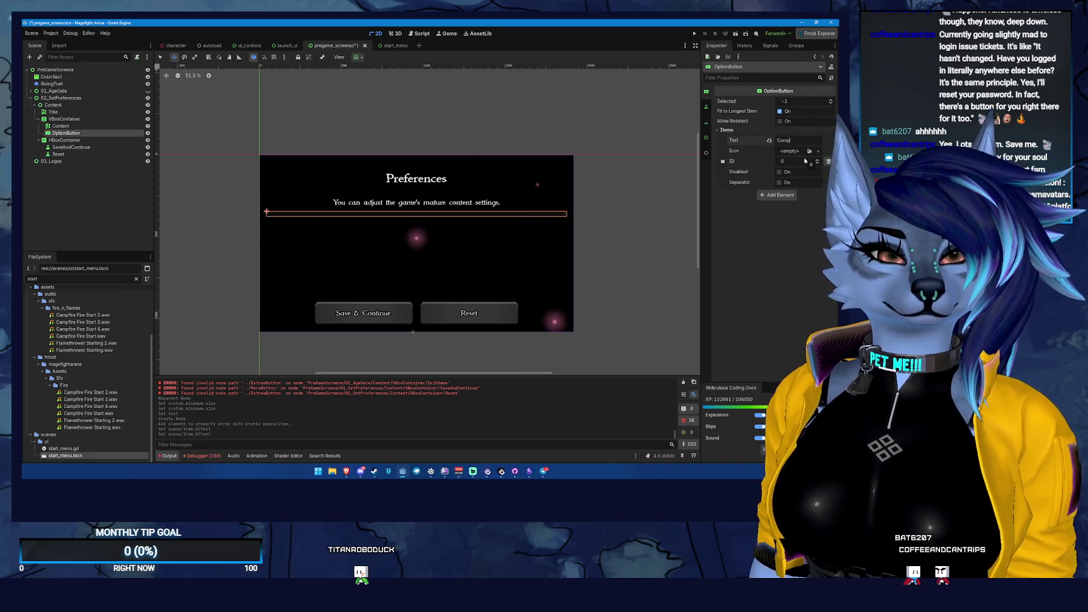
pyautogui.write('ty')
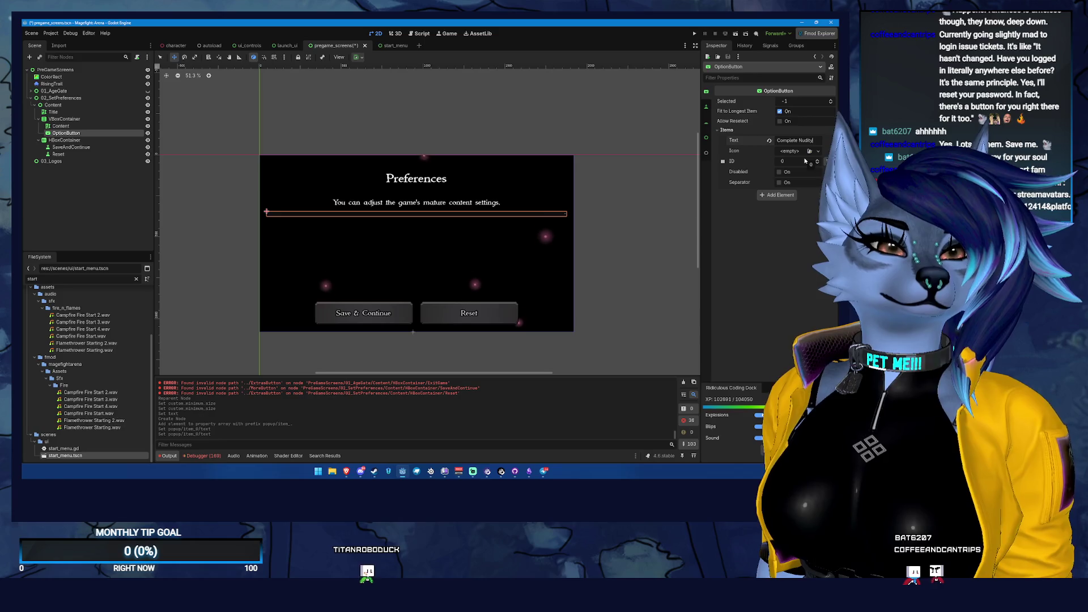
pyautogui.hotkey('ctrl', 's')
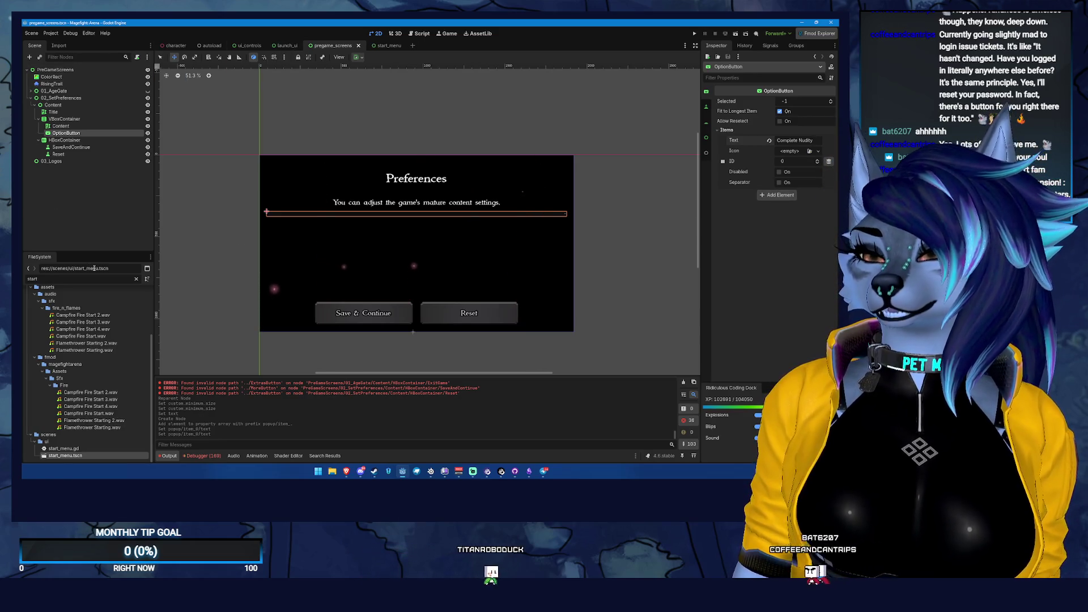
# - Filter the FileSystem dock, trying 'game' and 'catra' before searching for data files
pyautogui.press('BackSpace')
pyautogui.press('BackSpace')
pyautogui.press('BackSpace')
pyautogui.write('game')
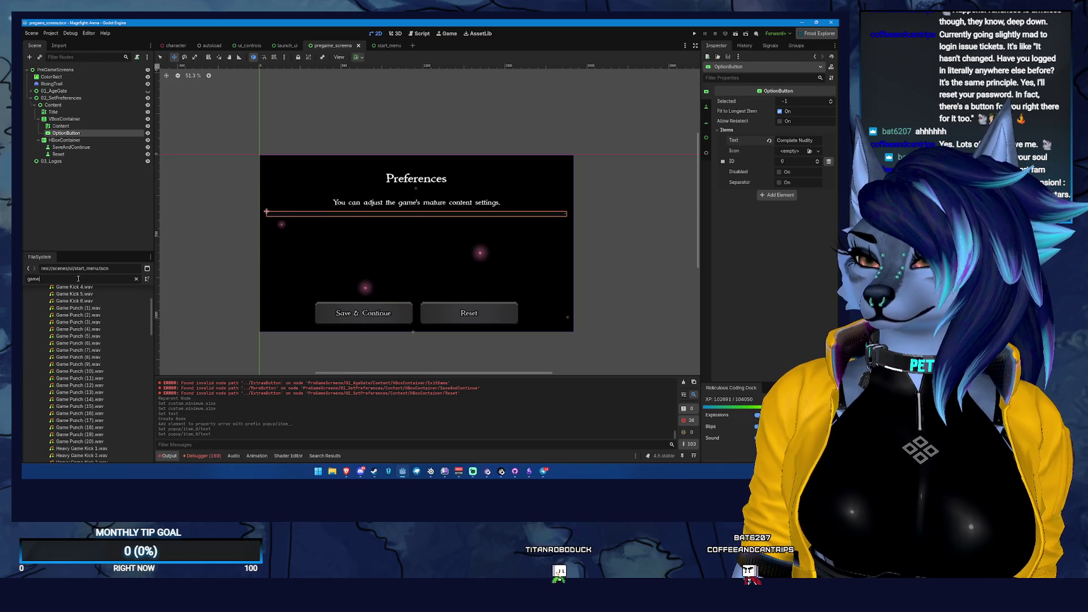
pyautogui.press('BackSpace')
pyautogui.press('BackSpace')
pyautogui.press('BackSpace')
pyautogui.write('c')
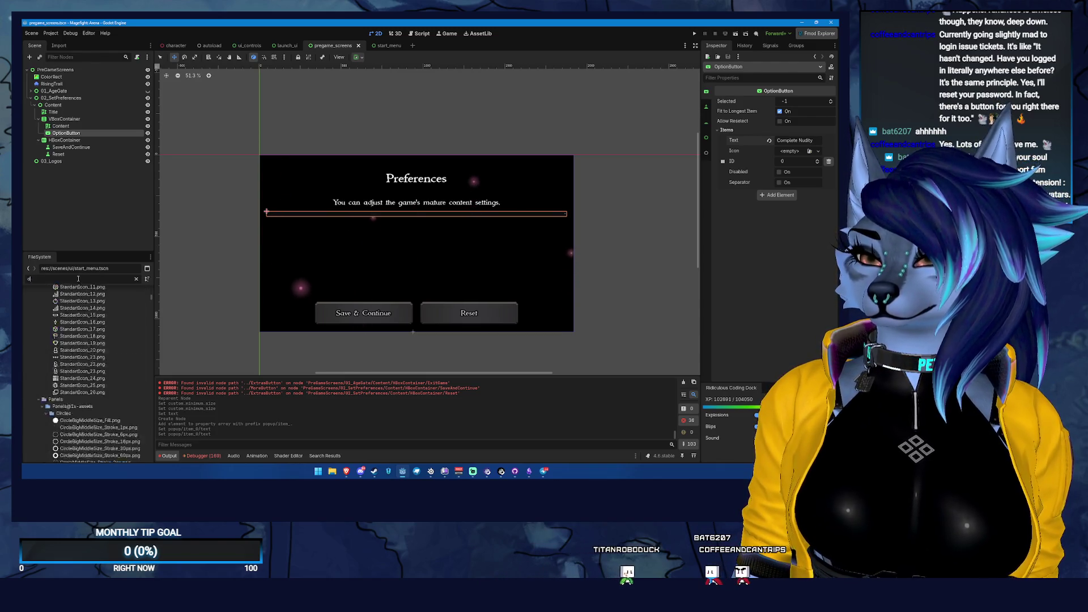
pyautogui.write('atra')
pyautogui.press('BackSpace')
# - Open data_manager.tscn and its script, then return to the pregame_screens scene
pyautogui.write('ata')
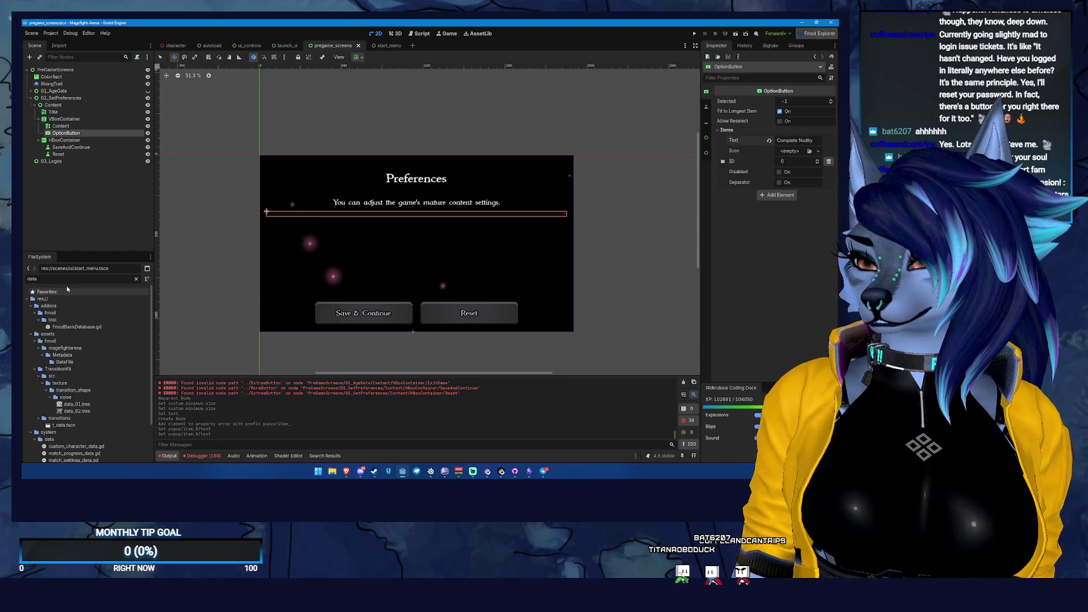
pyautogui.doubleClick(71, 447)
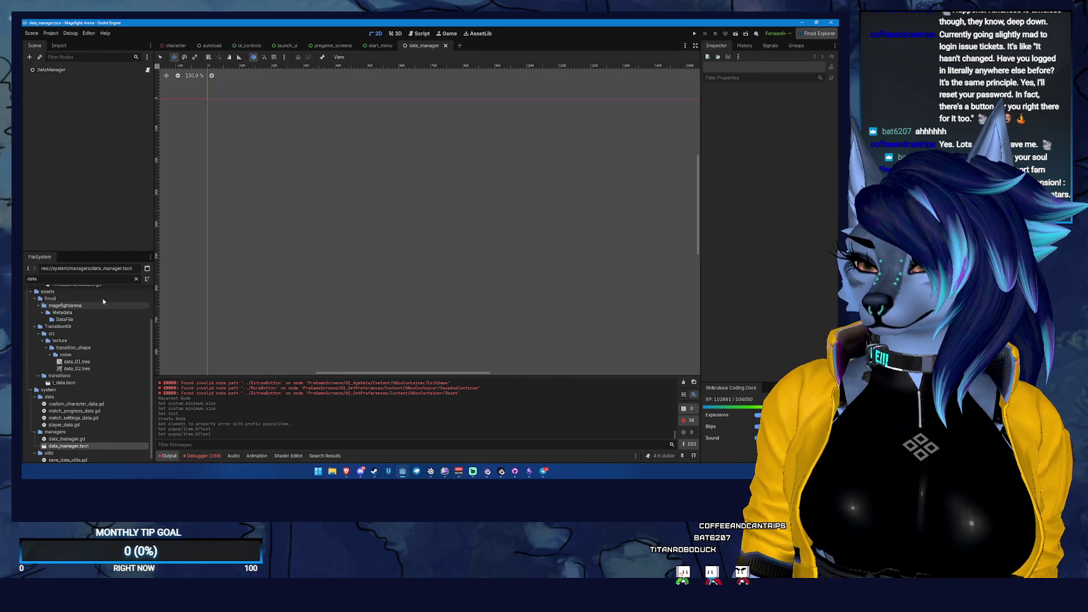
pyautogui.click(147, 70)
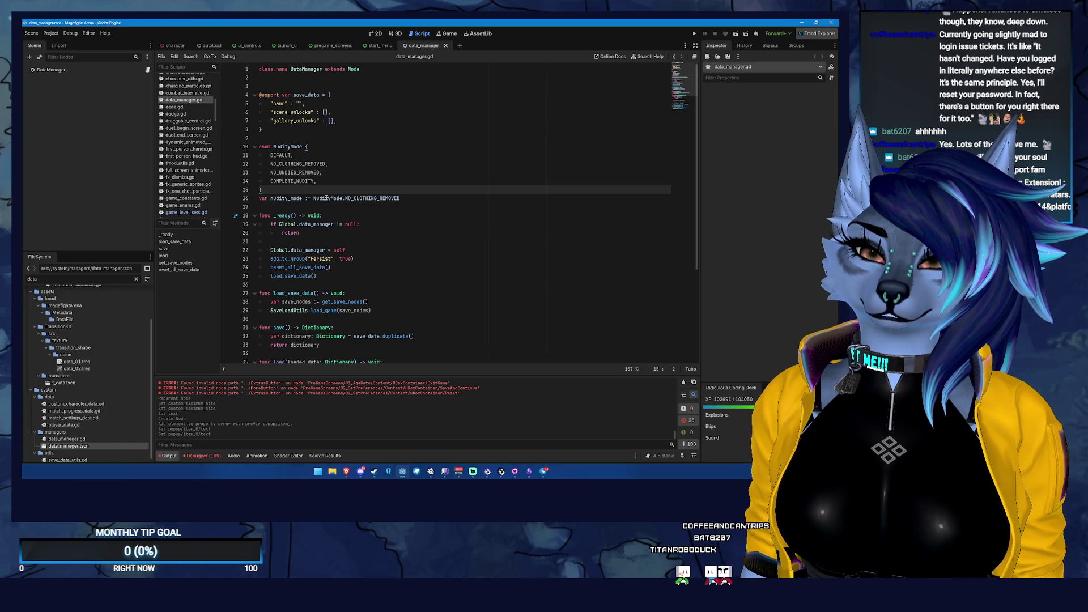
pyautogui.click(378, 45)
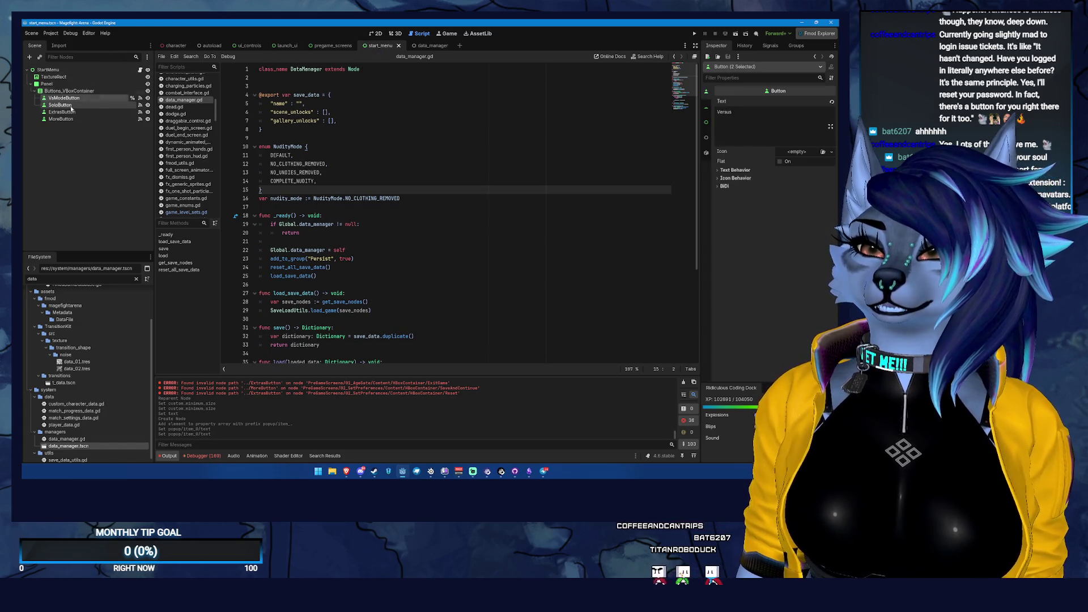
pyautogui.click(343, 45)
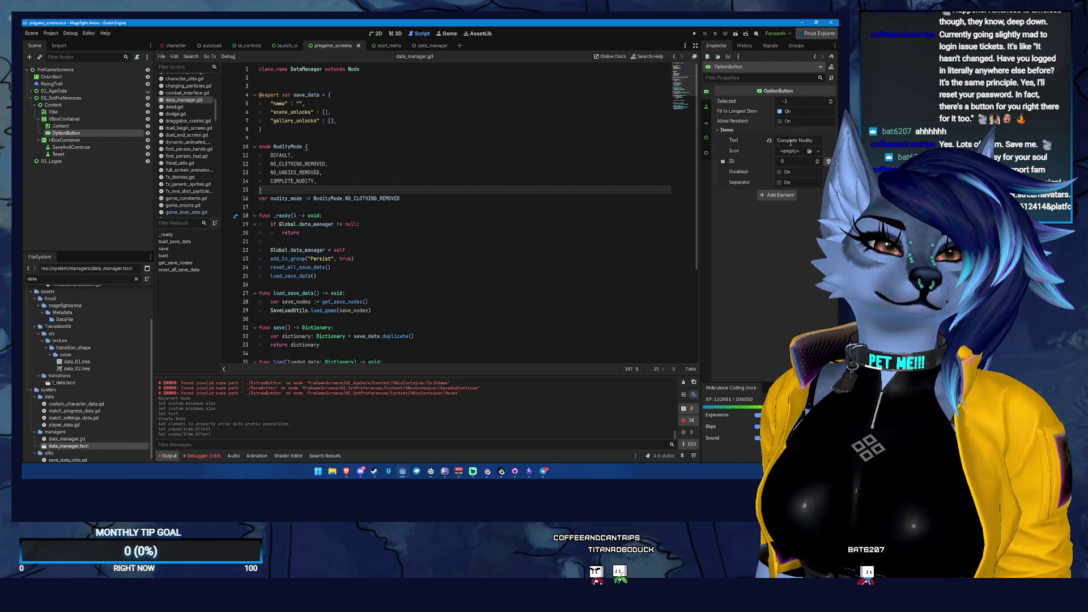
# - Add OptionButton items "No Undies Removed" and "No Clothing Removed"
pyautogui.click(774, 196)
pyautogui.click(800, 196)
pyautogui.write('No U')
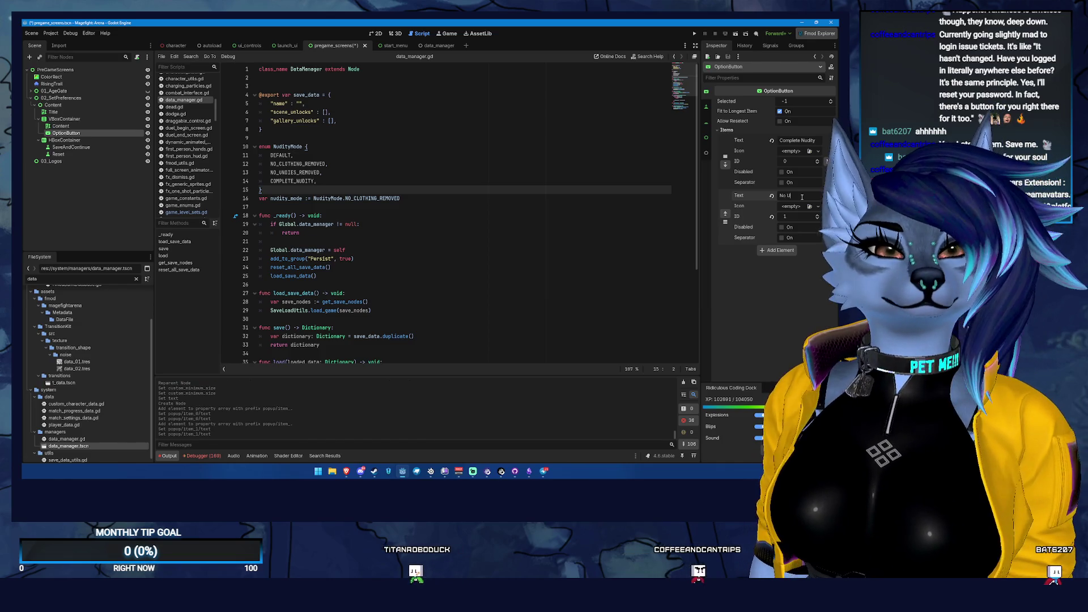
pyautogui.write('ndies Removed')
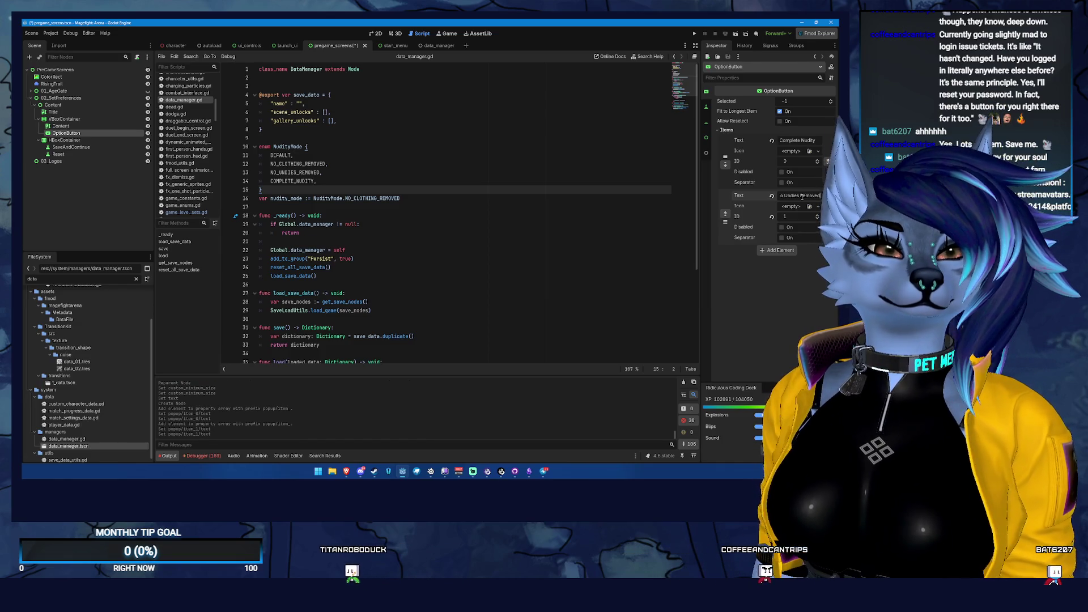
pyautogui.click(777, 249)
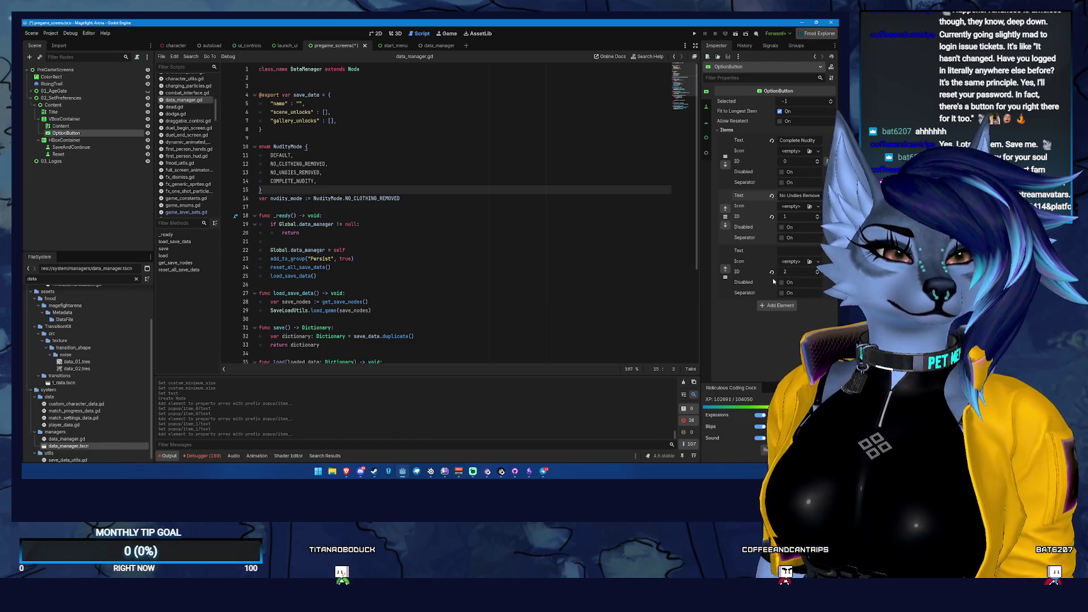
pyautogui.click(792, 250)
pyautogui.write('No')
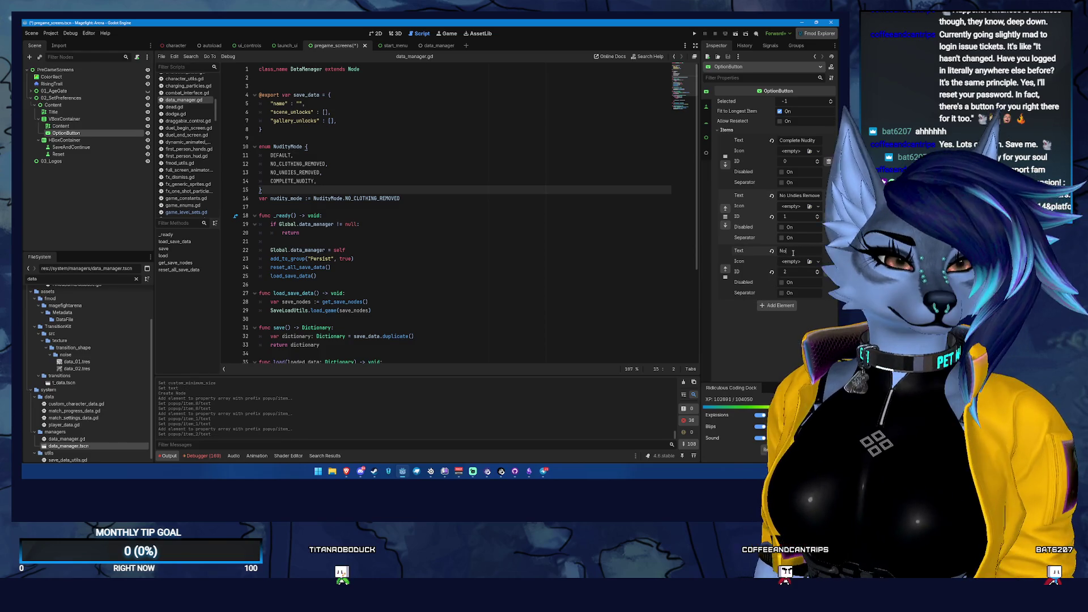
pyautogui.write(' Clothing Removed')
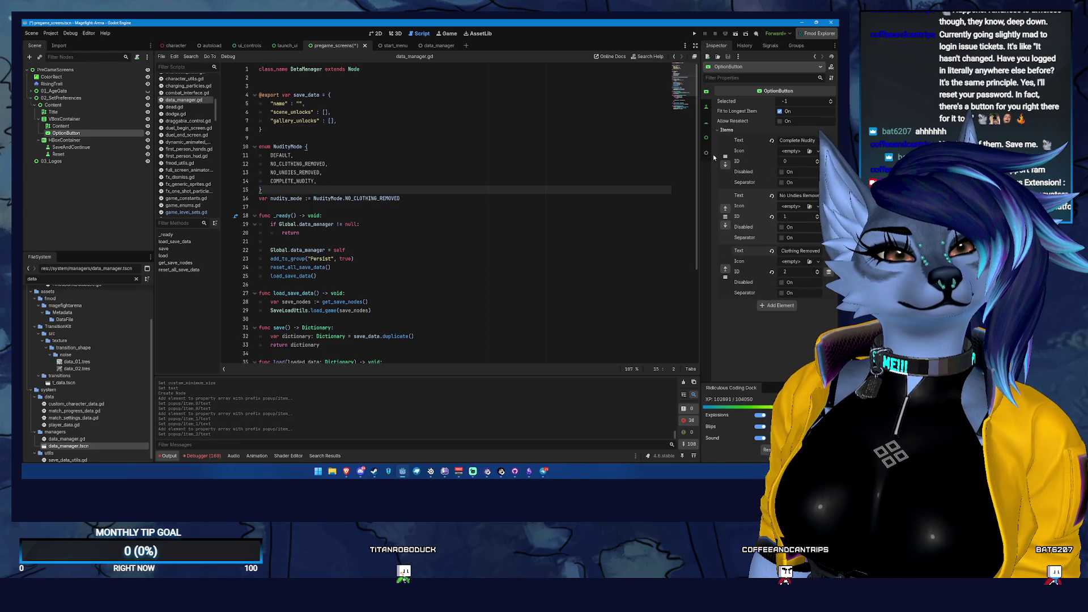
# - Reorder the items to No Clothing Removed, No Undies Removed, Complete Nudity
pyautogui.click(725, 209)
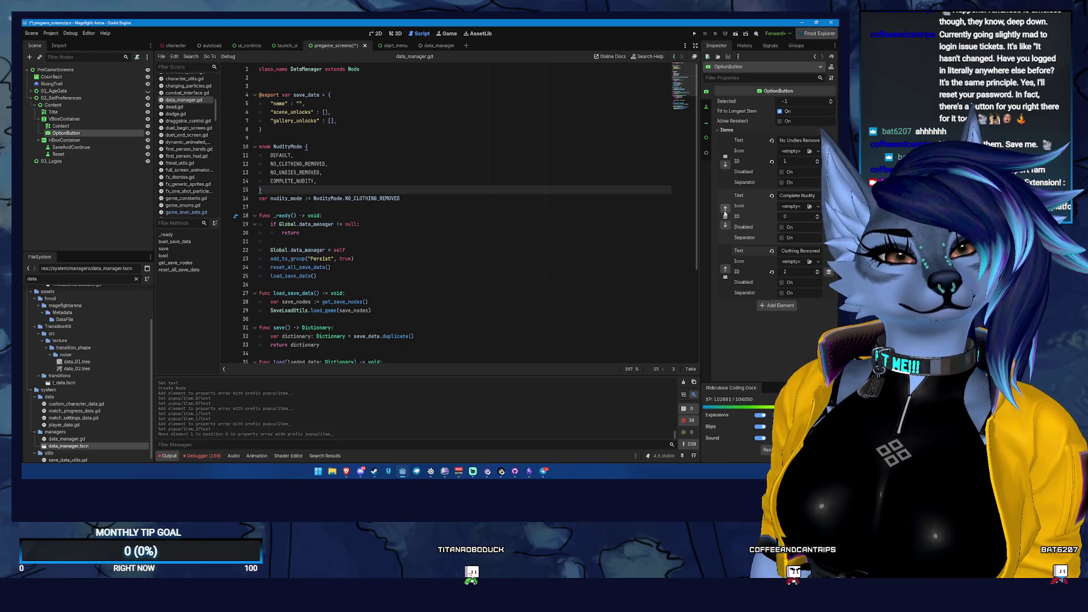
pyautogui.click(725, 271)
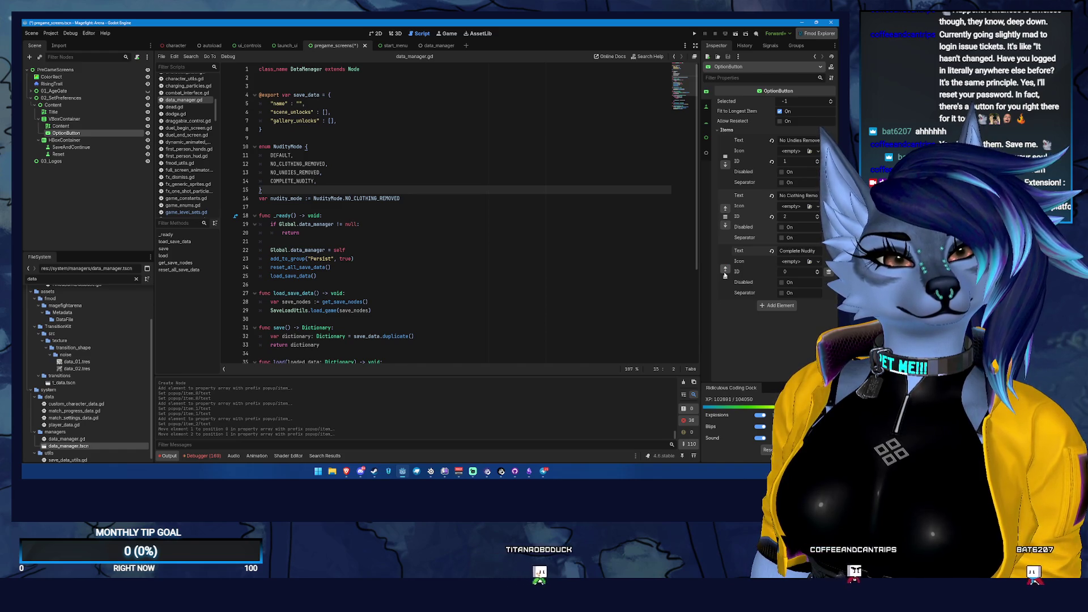
pyautogui.click(725, 209)
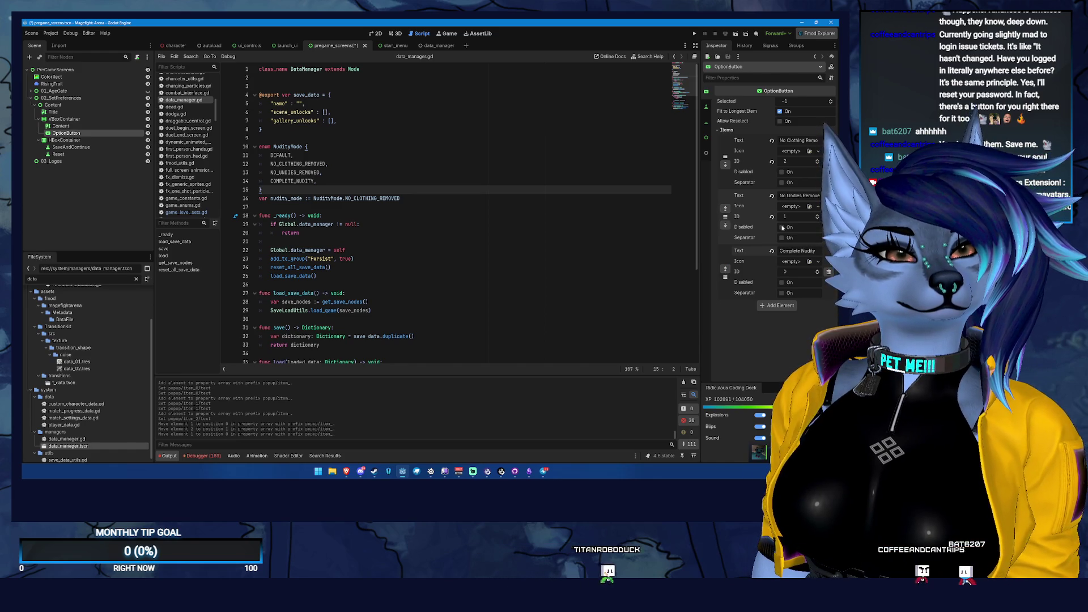
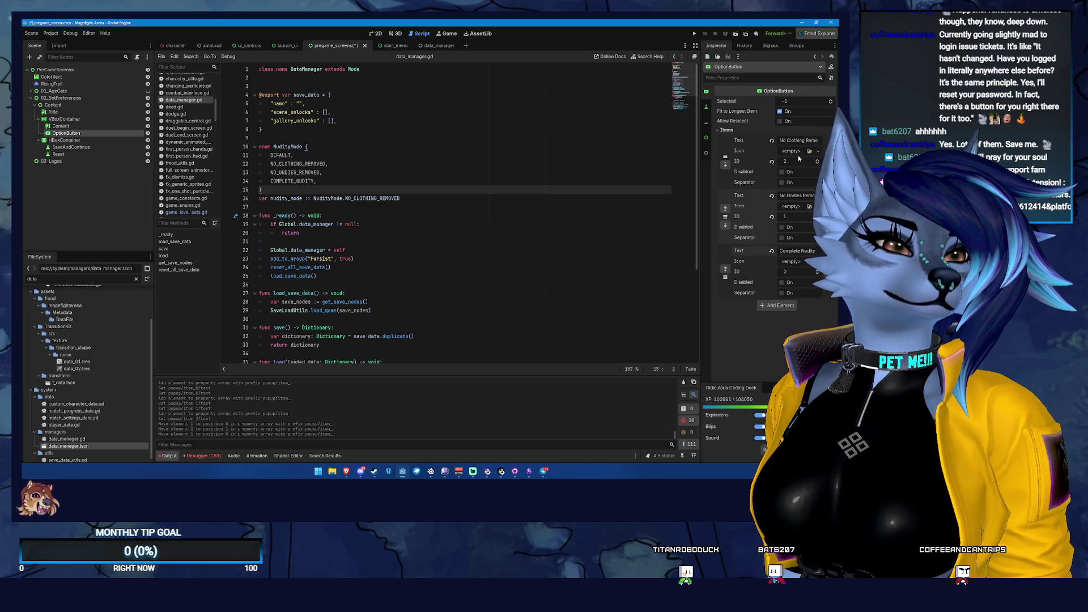
# - Set the OptionButton's three item IDs to 0, 1 and 2
pyautogui.click(771, 162)
pyautogui.click(771, 216)
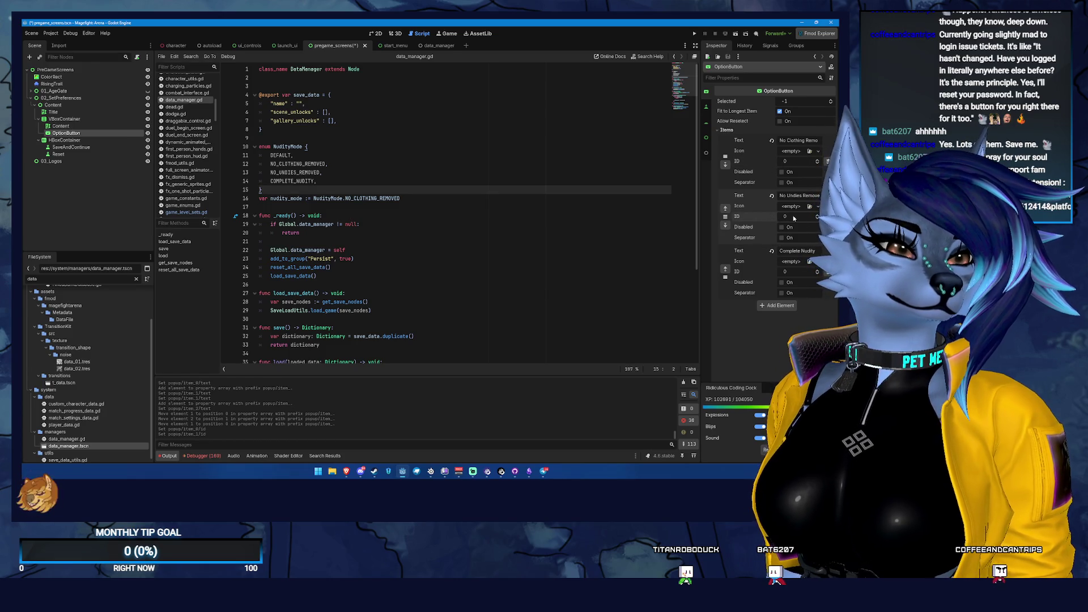
pyautogui.click(793, 217)
pyautogui.write('1')
pyautogui.click(793, 271)
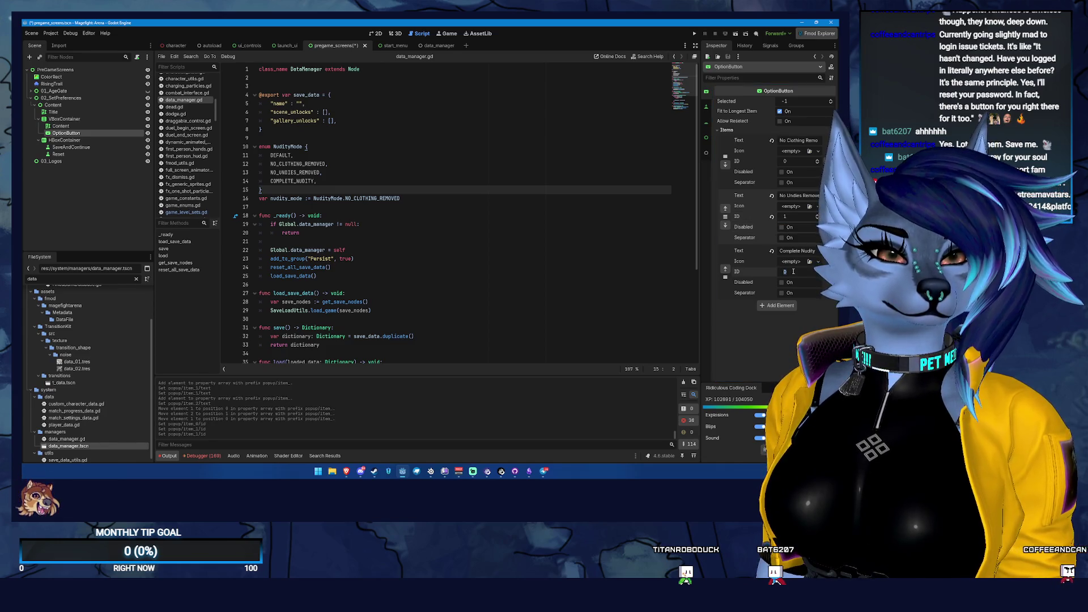
pyautogui.write('2')
pyautogui.press('Tab')
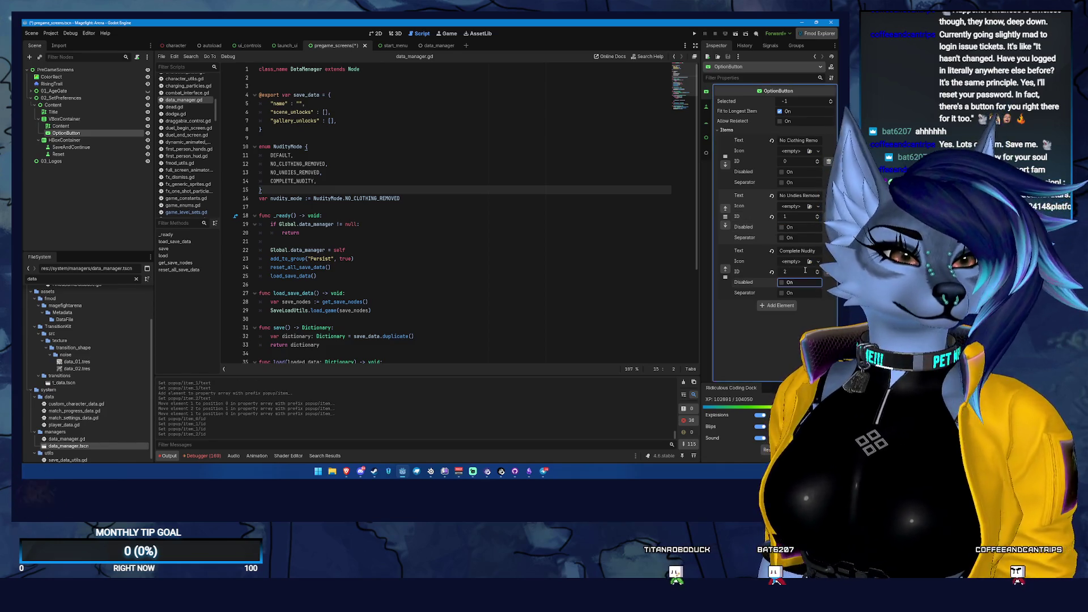
# - Make item 2 the default selection, save the scene, and select VBoxContainer in 2D view
pyautogui.click(790, 101)
pyautogui.write('2')
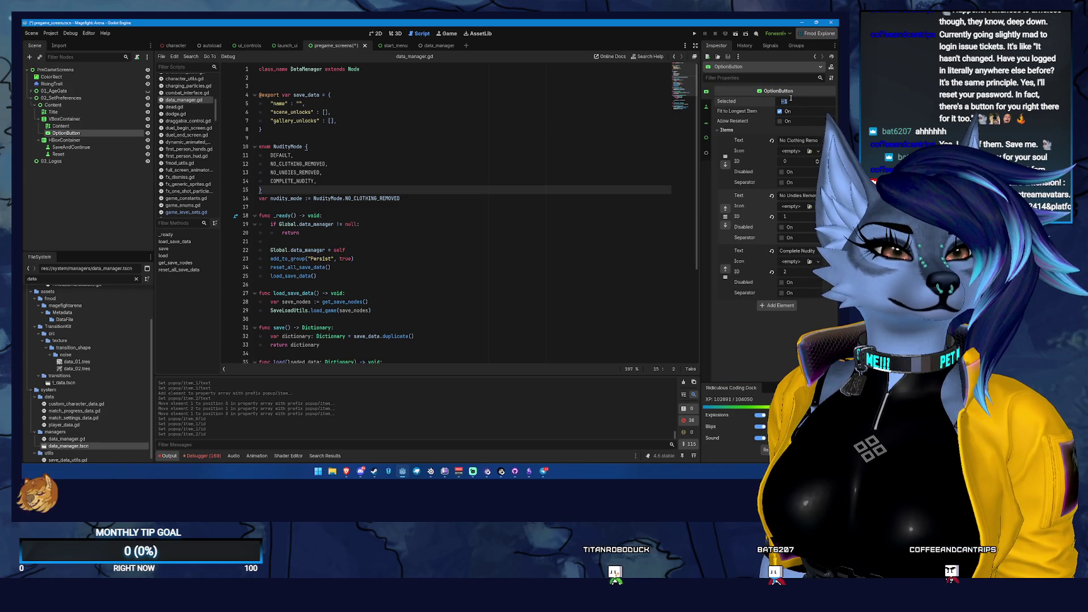
pyautogui.press('Tab')
pyautogui.hotkey('ctrl', 's')
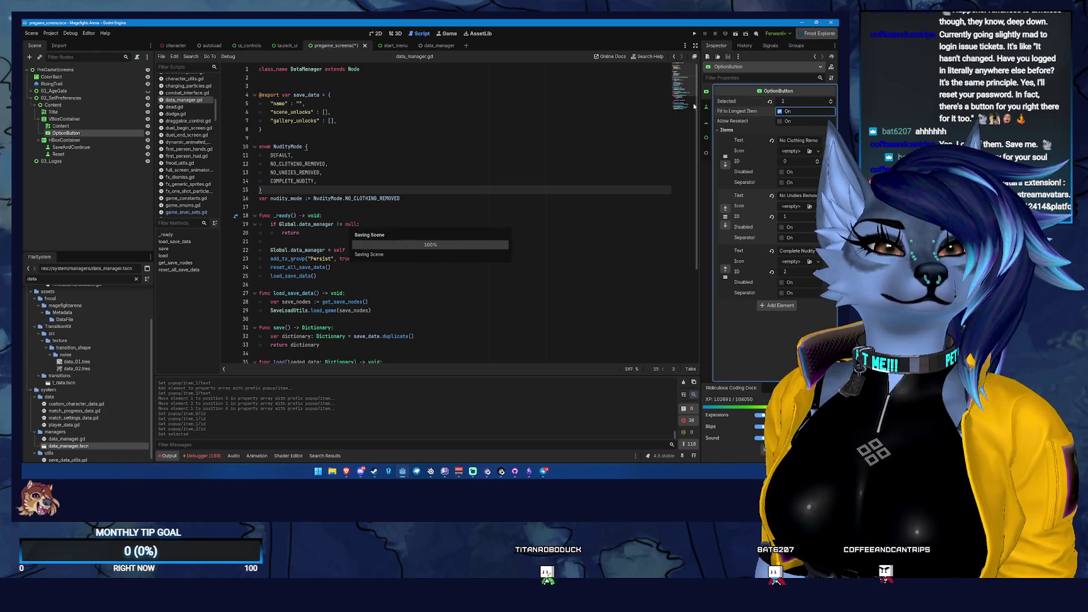
pyautogui.click(80, 119)
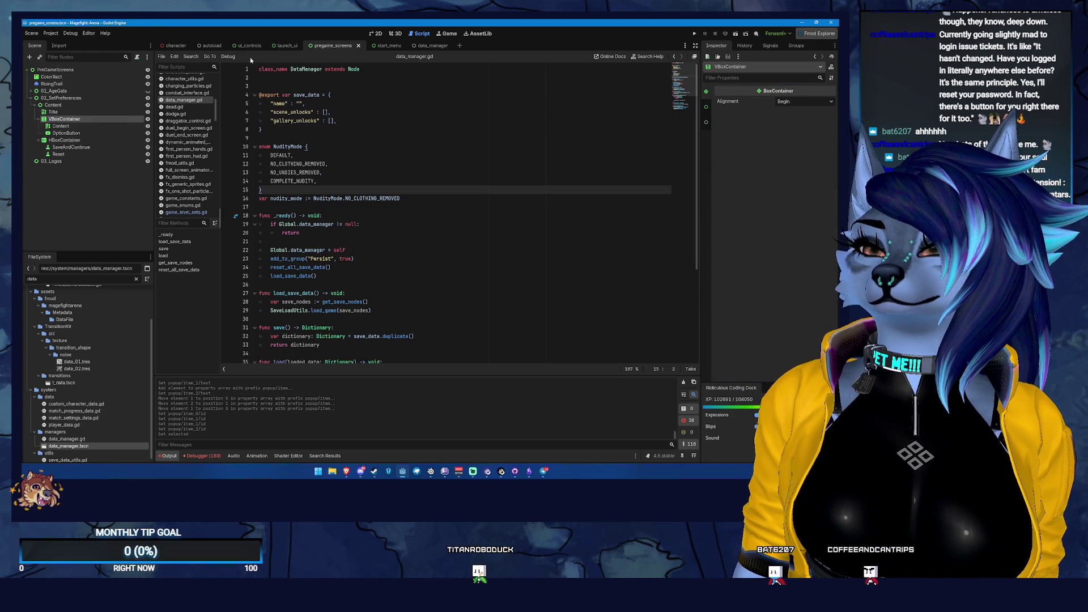
pyautogui.click(377, 34)
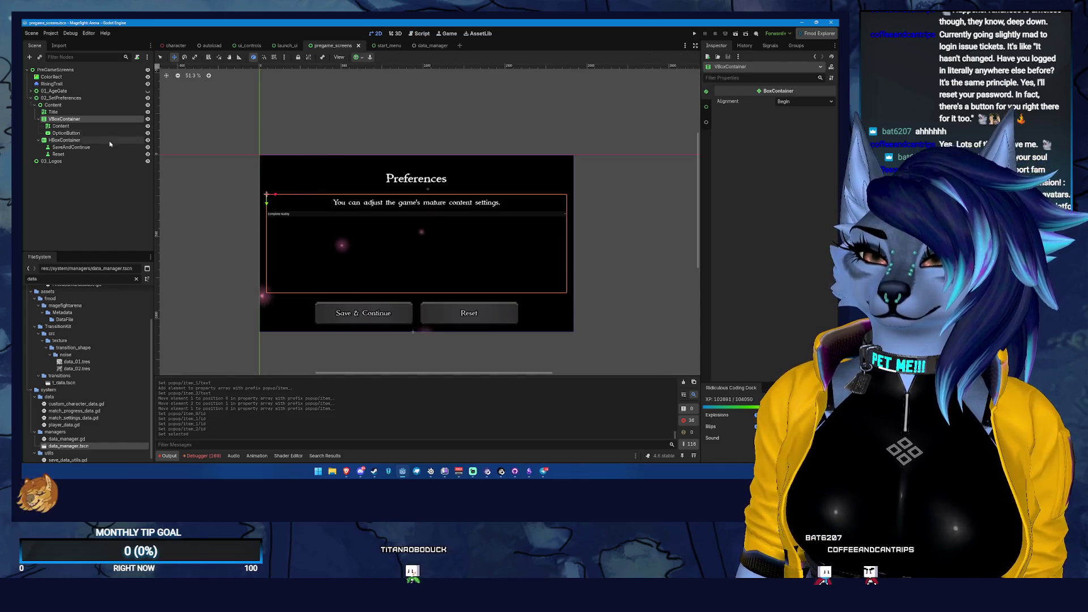
# - Inspect the Content label and the OptionButton's button properties, then select VBoxContainer
pyautogui.click(77, 126)
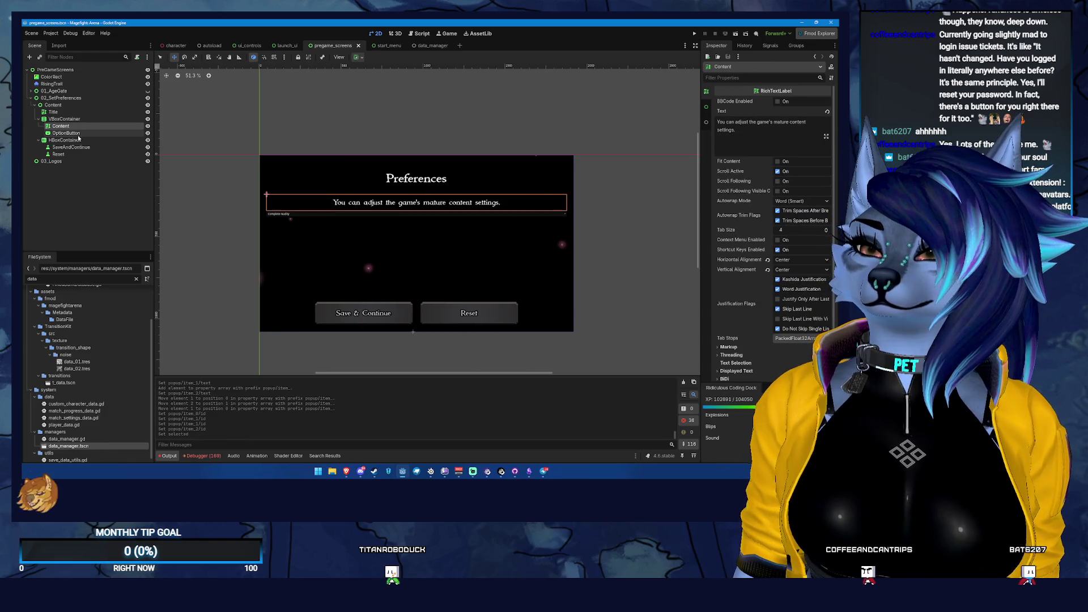
pyautogui.click(68, 133)
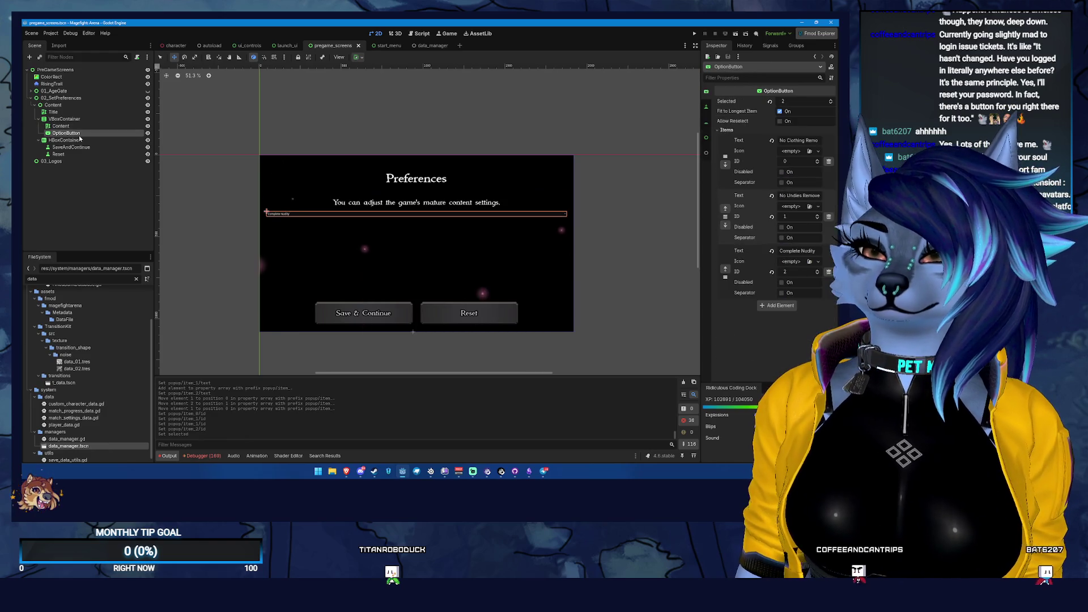
pyautogui.click(707, 108)
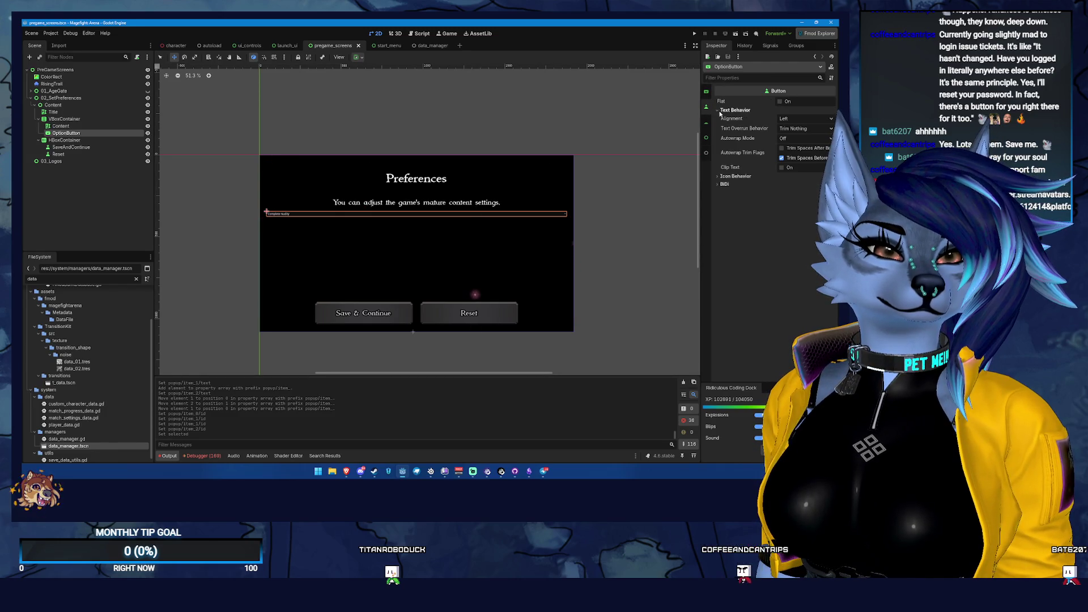
pyautogui.click(707, 123)
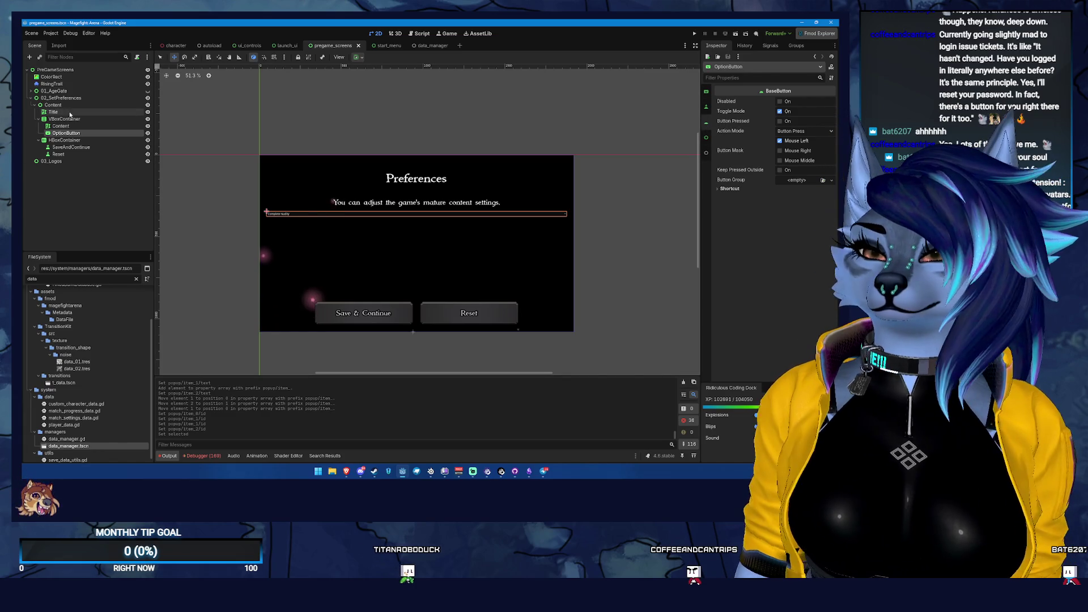
pyautogui.click(63, 119)
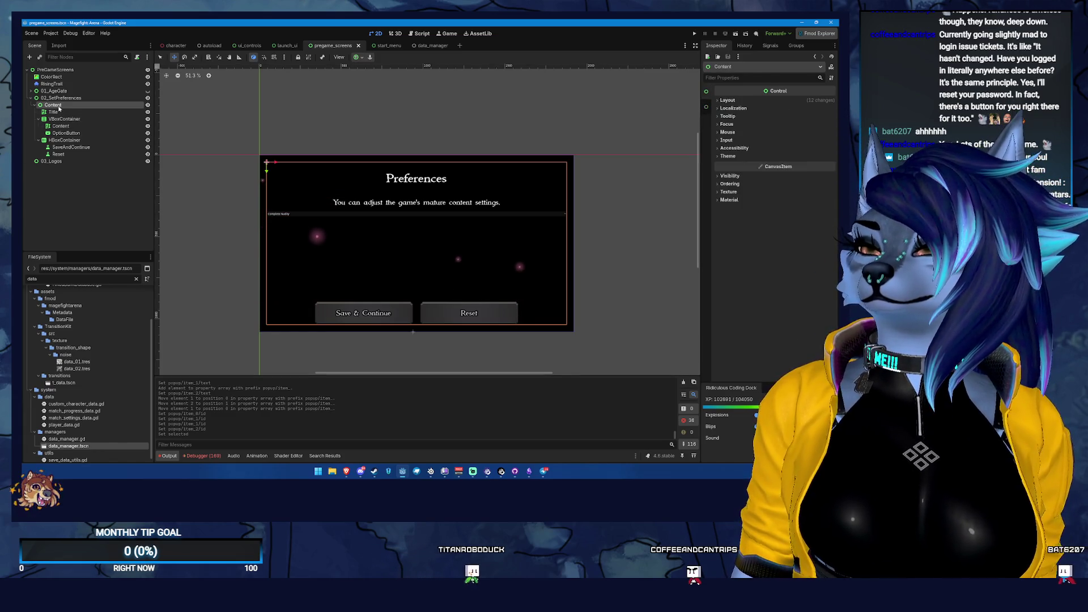
# - Add an HBoxContainer named NuditySettings under VBoxContainer and move the OptionButton into it
pyautogui.rightClick(67, 121)
pyautogui.click(93, 125)
pyautogui.write('hbox')
pyautogui.press('Return')
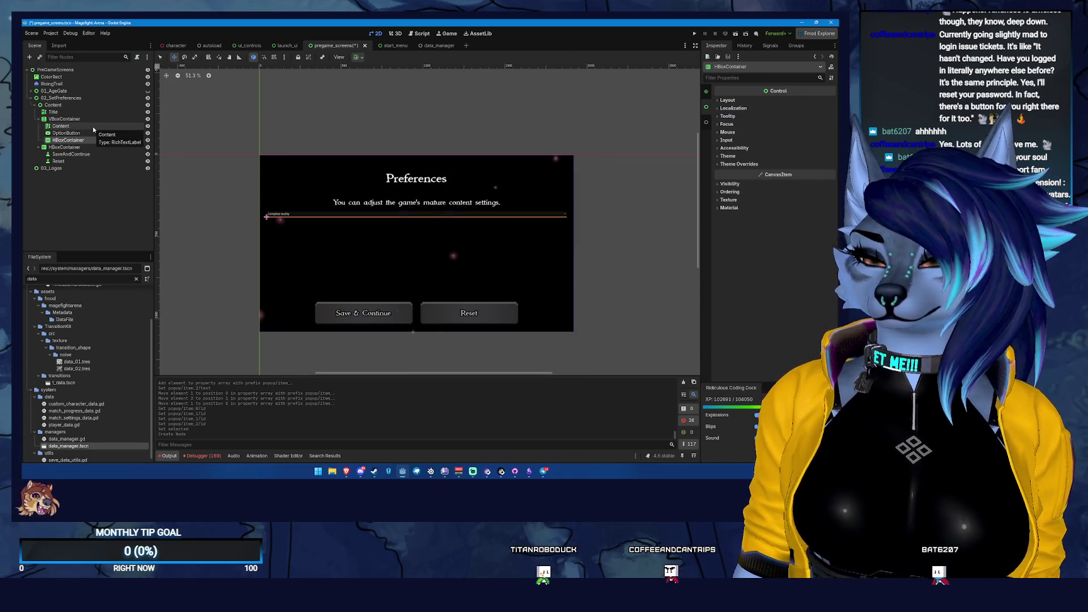
pyautogui.press('F2')
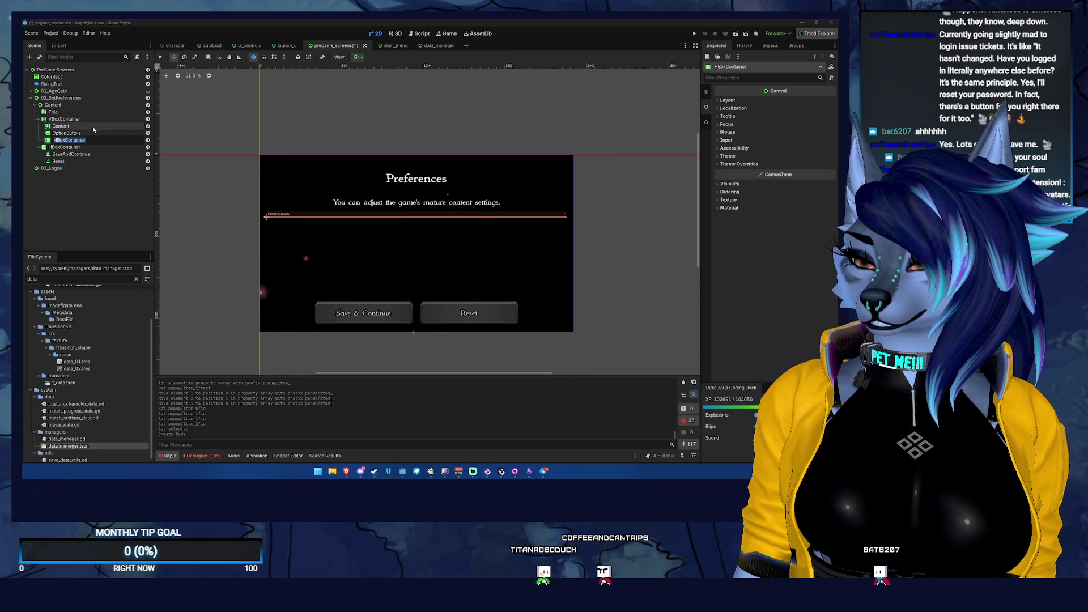
pyautogui.write('Nud')
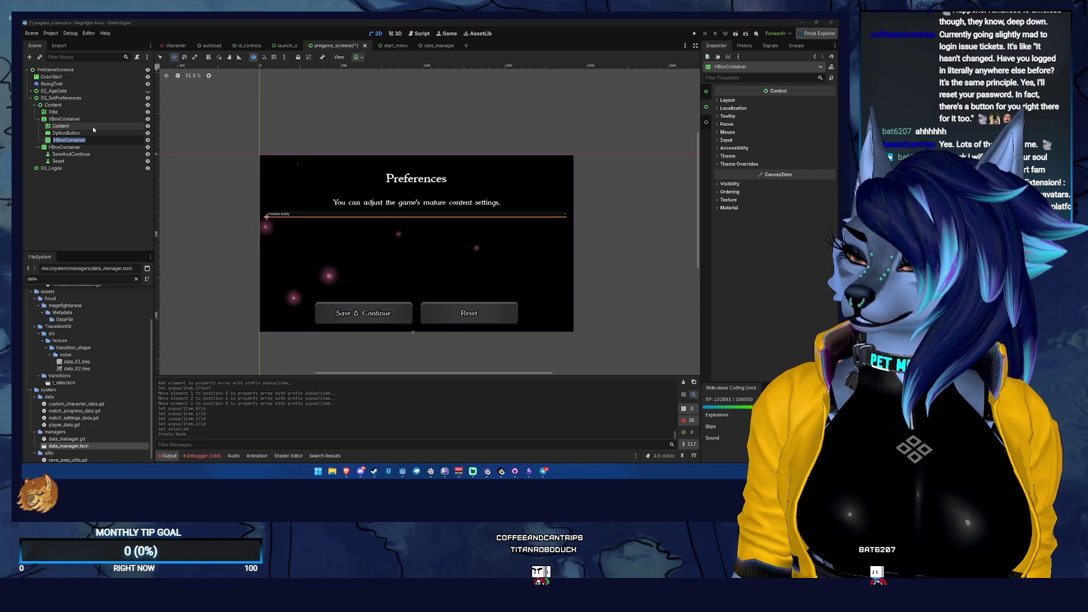
pyautogui.write('ity')
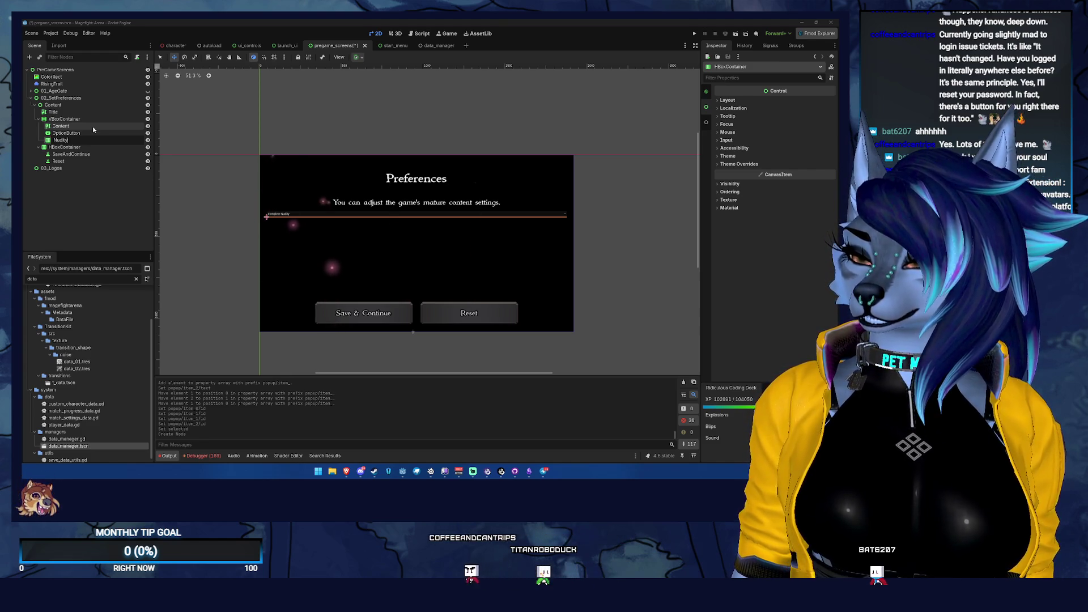
pyautogui.write('Settings')
pyautogui.press('Return')
pyautogui.moveTo(94, 133); pyautogui.dragTo(99, 140)
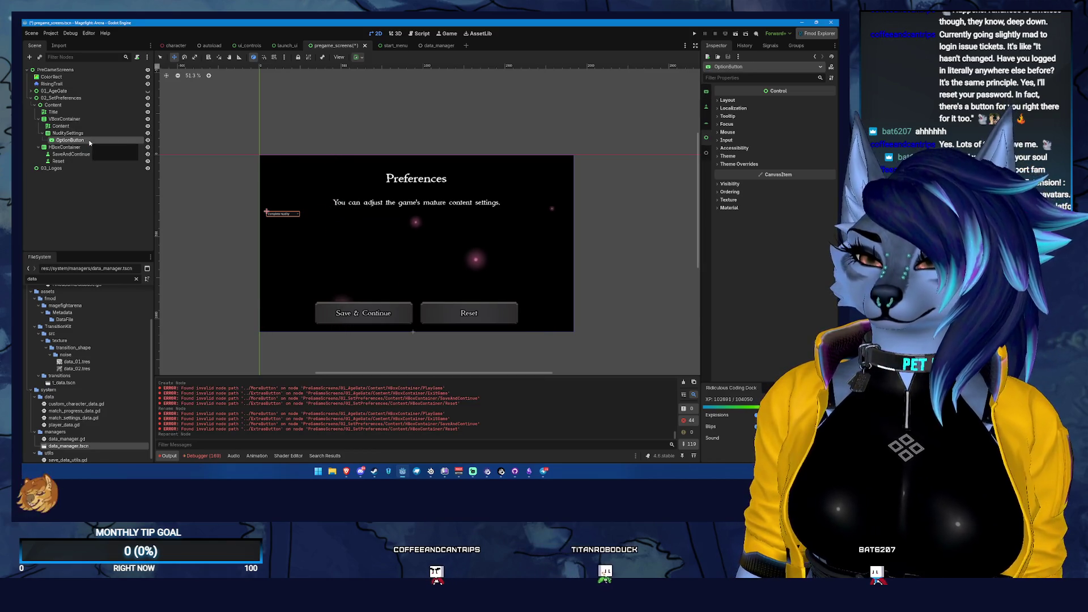
# - Add a RichTextLabel reading 'Nudity Settings' to NuditySettings, placed above the OptionButton
pyautogui.rightClick(64, 133)
pyautogui.click(113, 138)
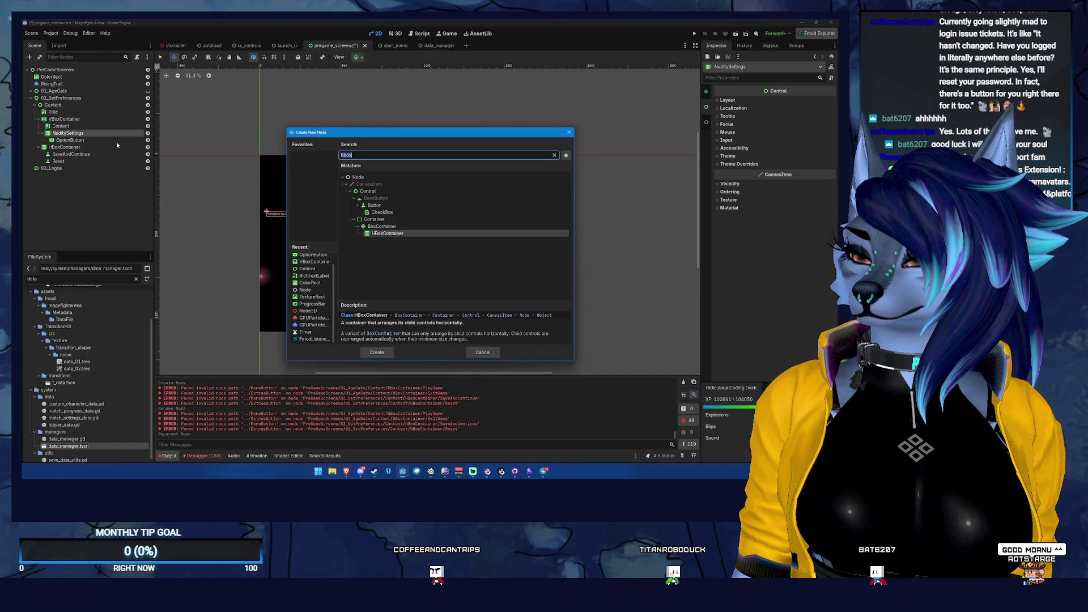
pyautogui.click(313, 275)
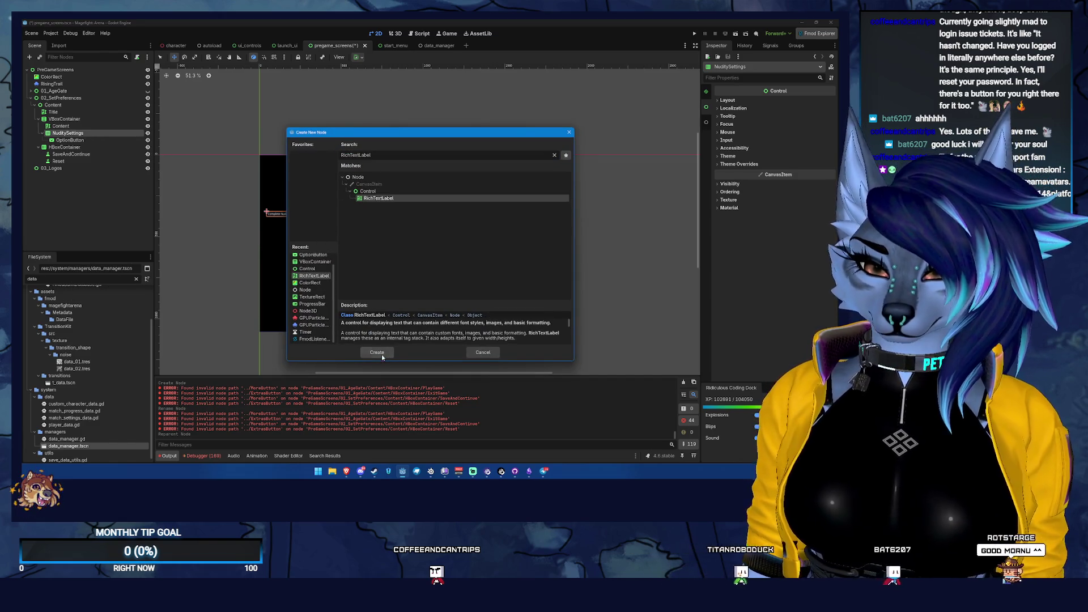
pyautogui.click(377, 351)
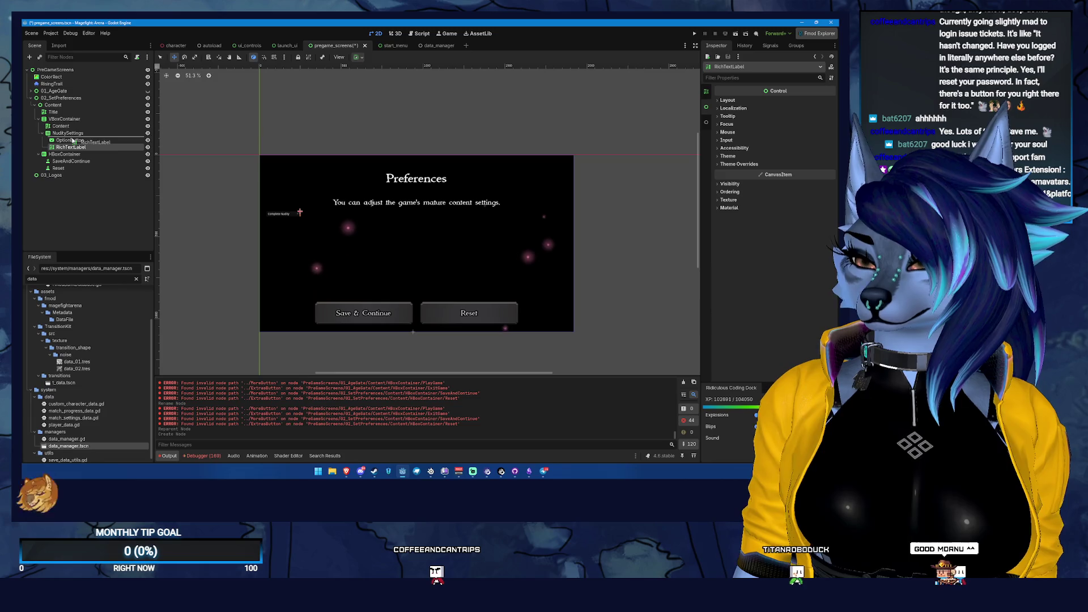
pyautogui.moveTo(72, 141); pyautogui.dragTo(73, 139)
pyautogui.click(707, 91)
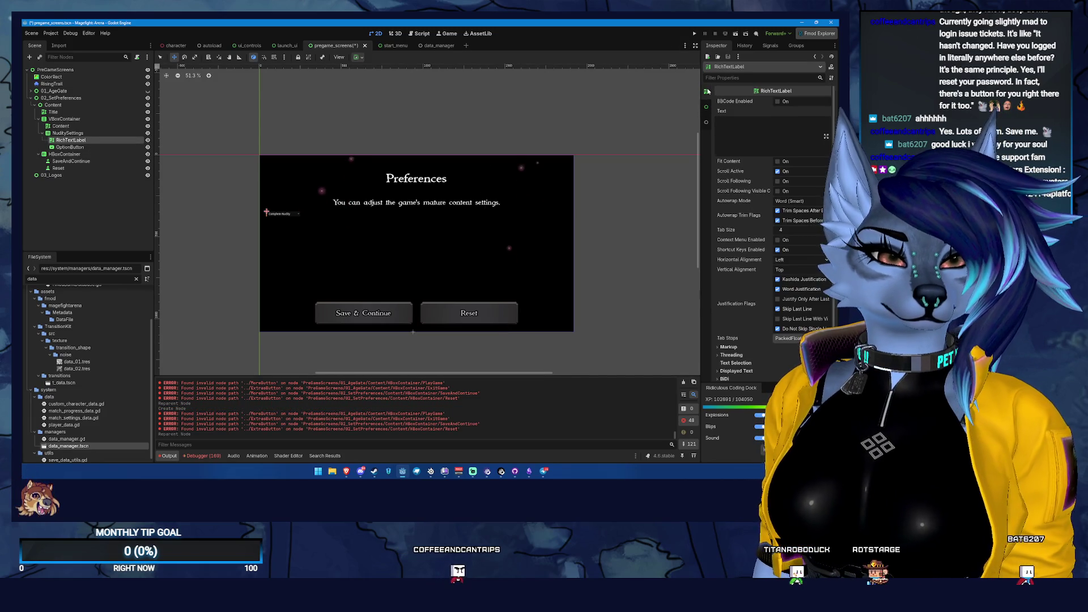
pyautogui.click(777, 122)
pyautogui.write('N')
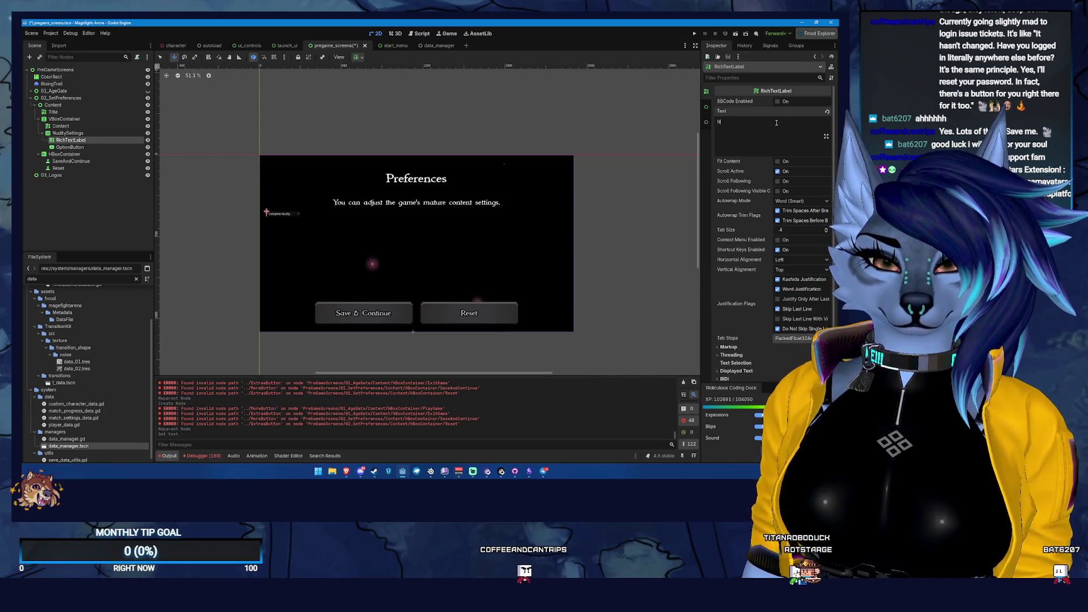
pyautogui.write('udity Settings')
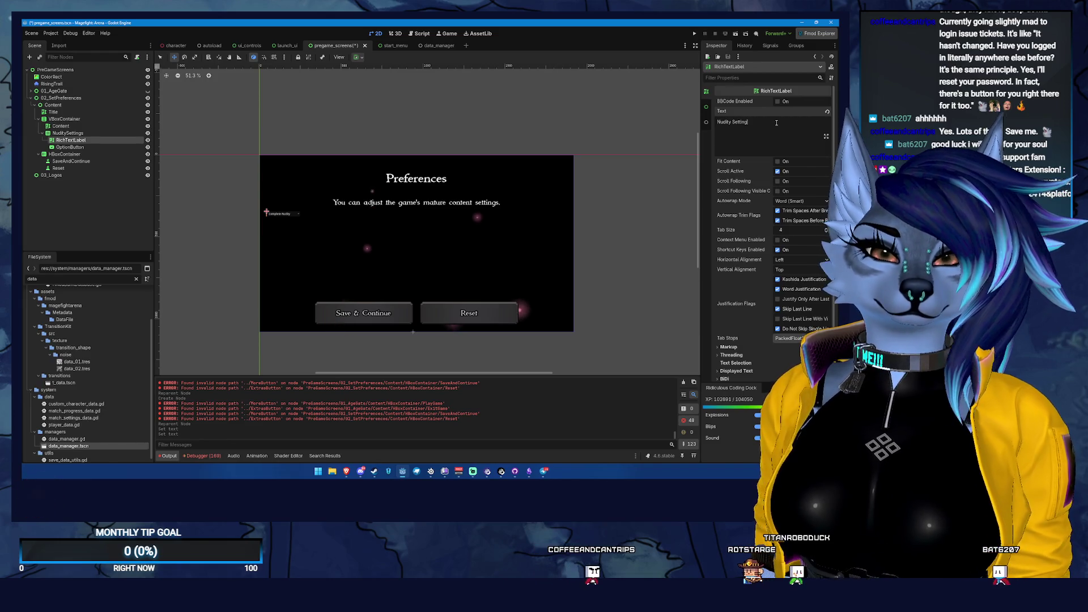
pyautogui.click(117, 134)
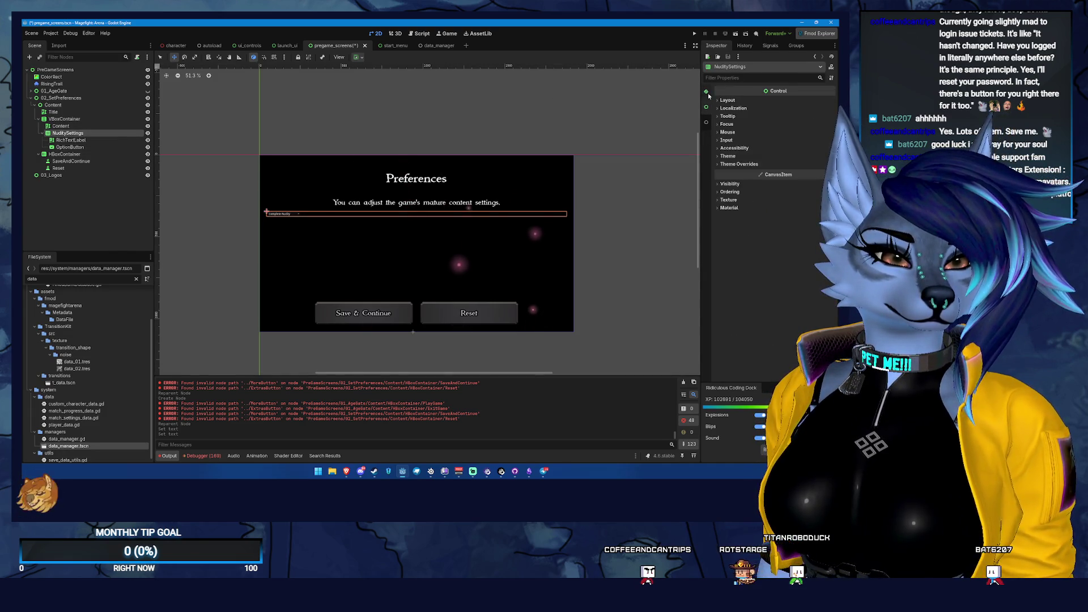
# - Center NuditySettings' alignment and try its container sizing, leaving vertical expand off
pyautogui.click(706, 92)
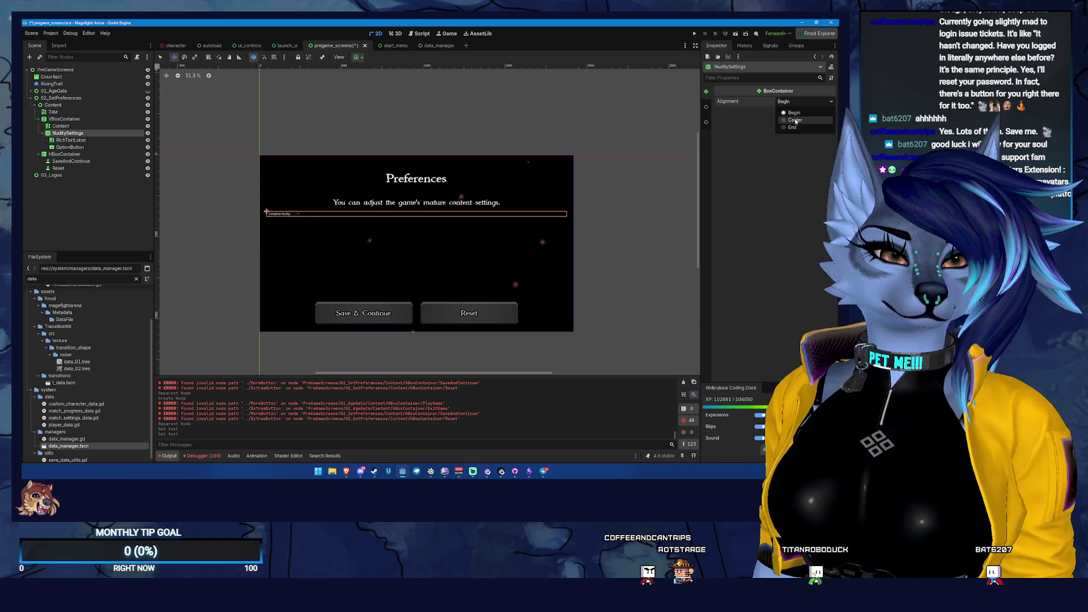
pyautogui.click(795, 120)
pyautogui.click(706, 106)
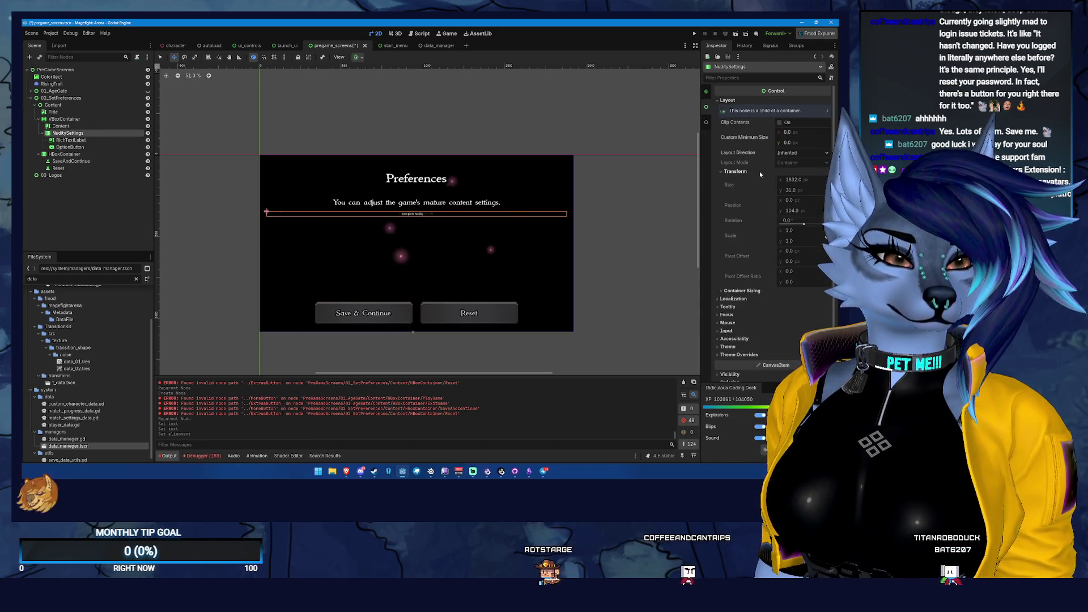
pyautogui.click(735, 179)
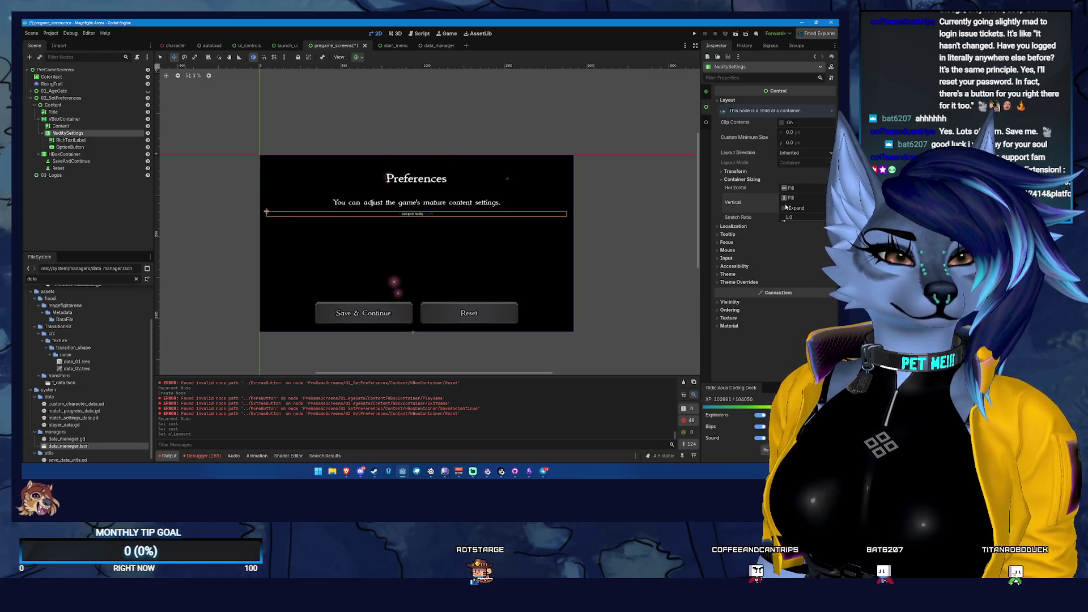
pyautogui.click(791, 188)
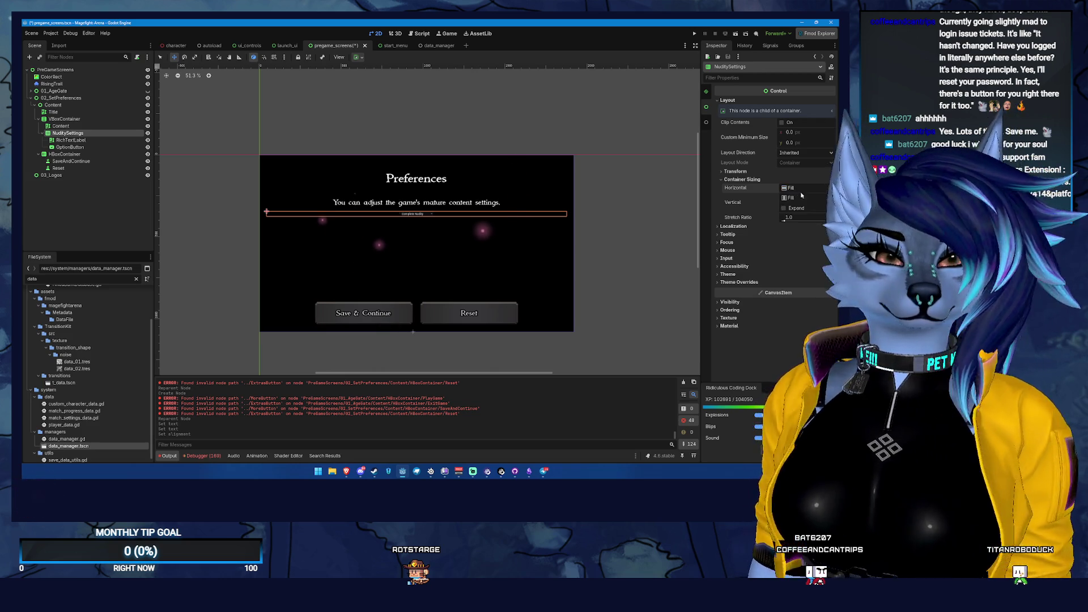
pyautogui.click(784, 208)
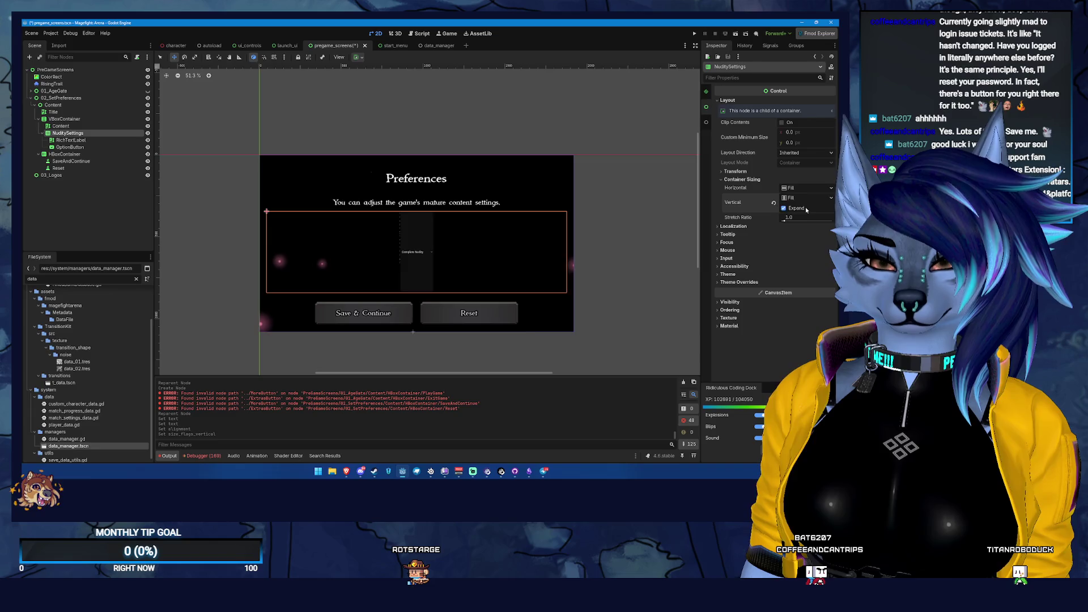
pyautogui.click(806, 210)
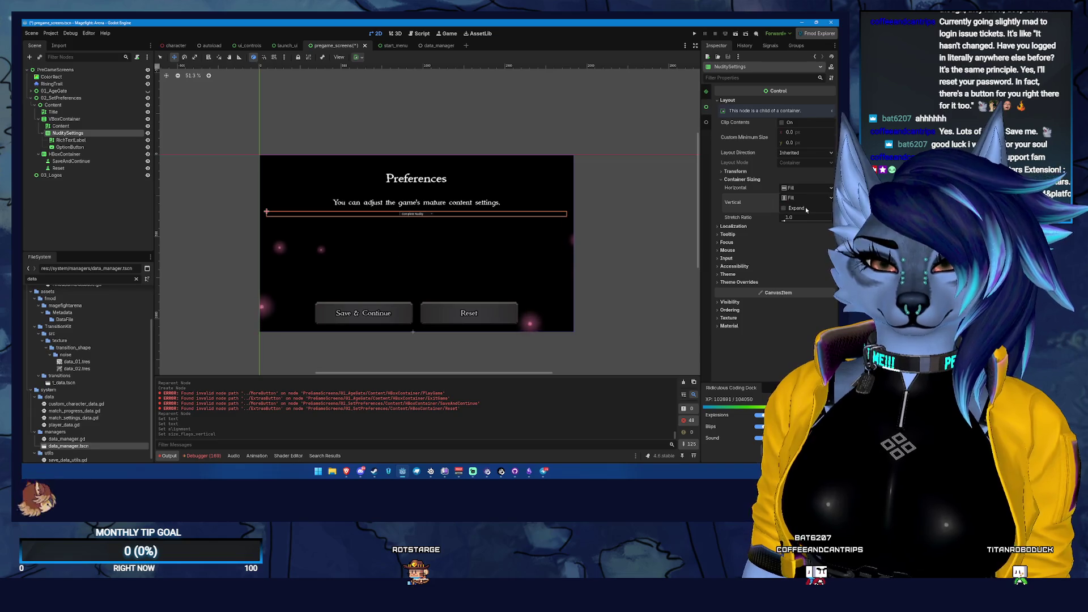
pyautogui.click(753, 172)
pyautogui.click(752, 172)
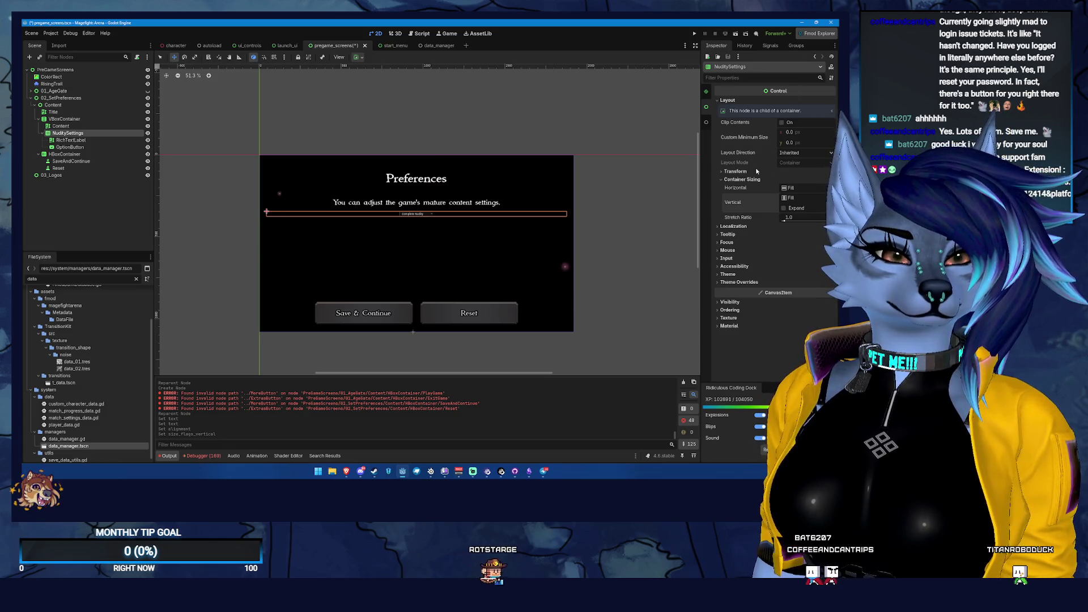
# - Turn on Horizontal Expand for the RichTextLabel and OptionButton, and save the scene
pyautogui.click(71, 140)
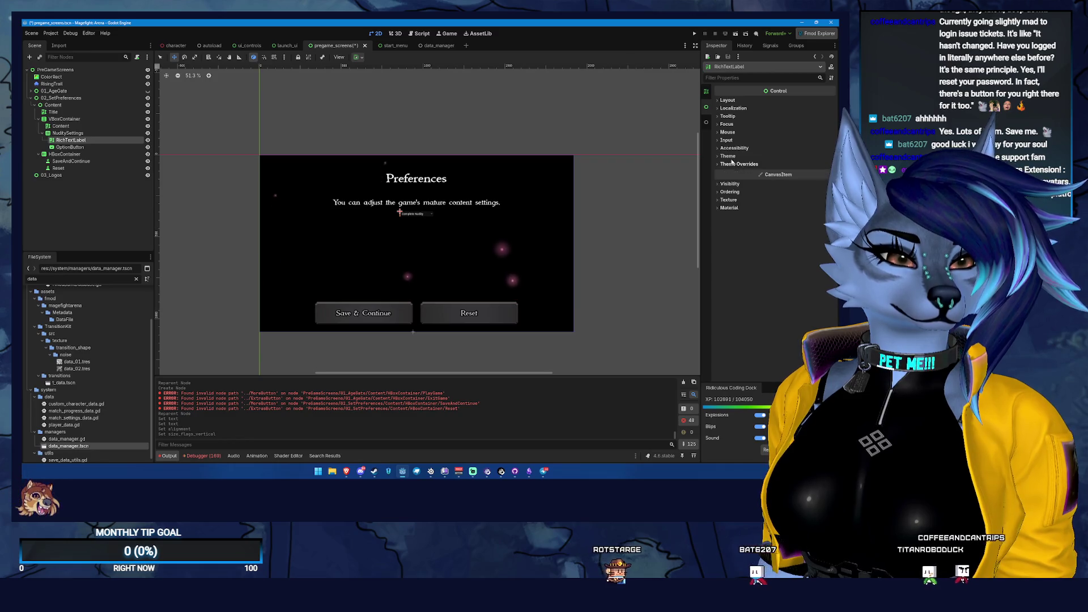
pyautogui.click(727, 100)
pyautogui.click(742, 180)
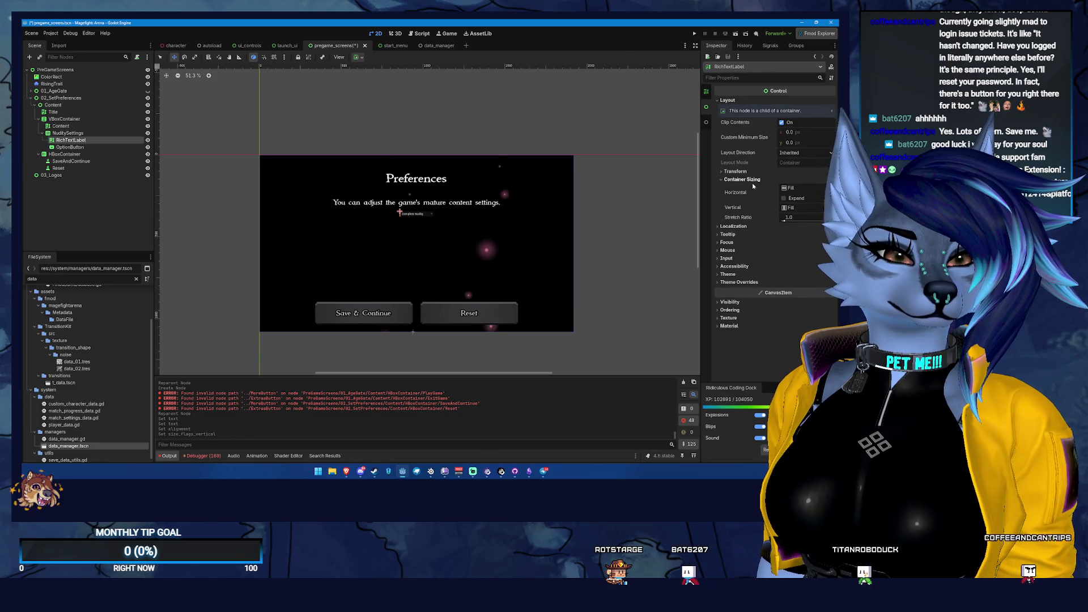
pyautogui.click(790, 198)
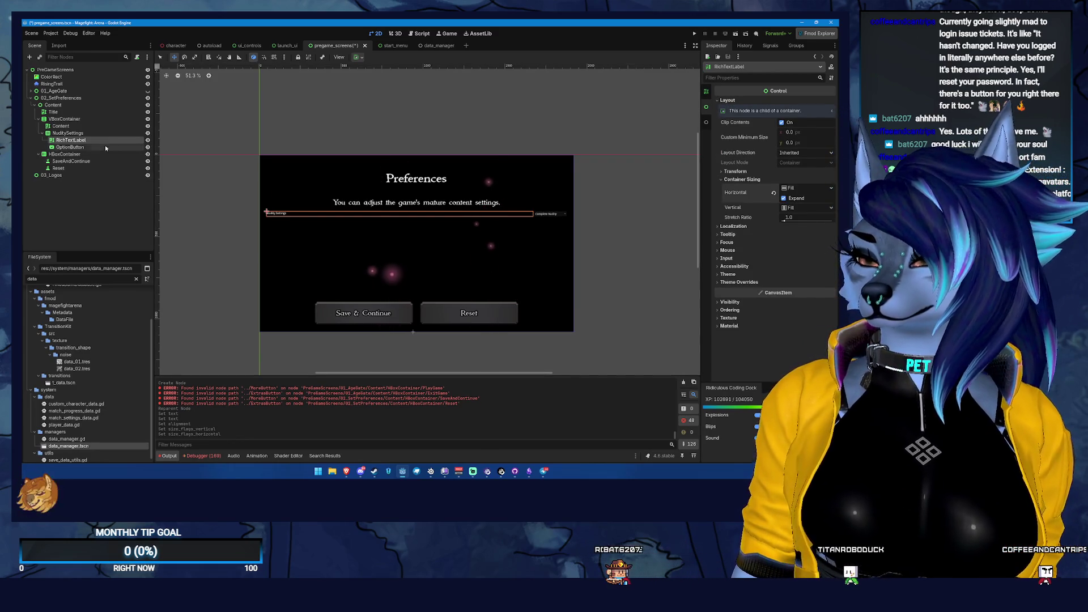
pyautogui.click(71, 147)
pyautogui.click(731, 101)
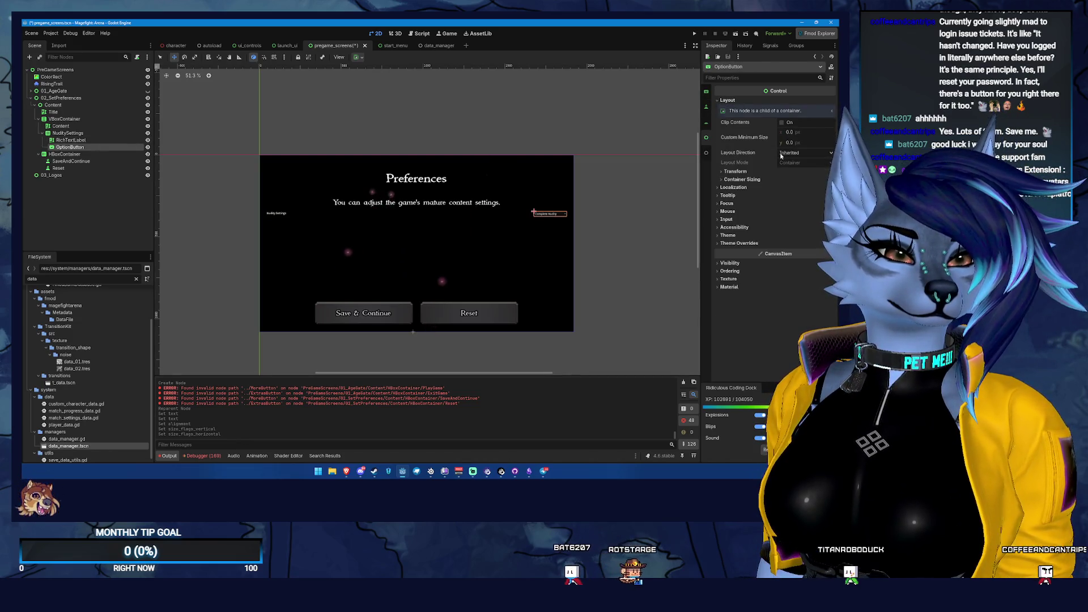
pyautogui.click(742, 179)
pyautogui.click(784, 199)
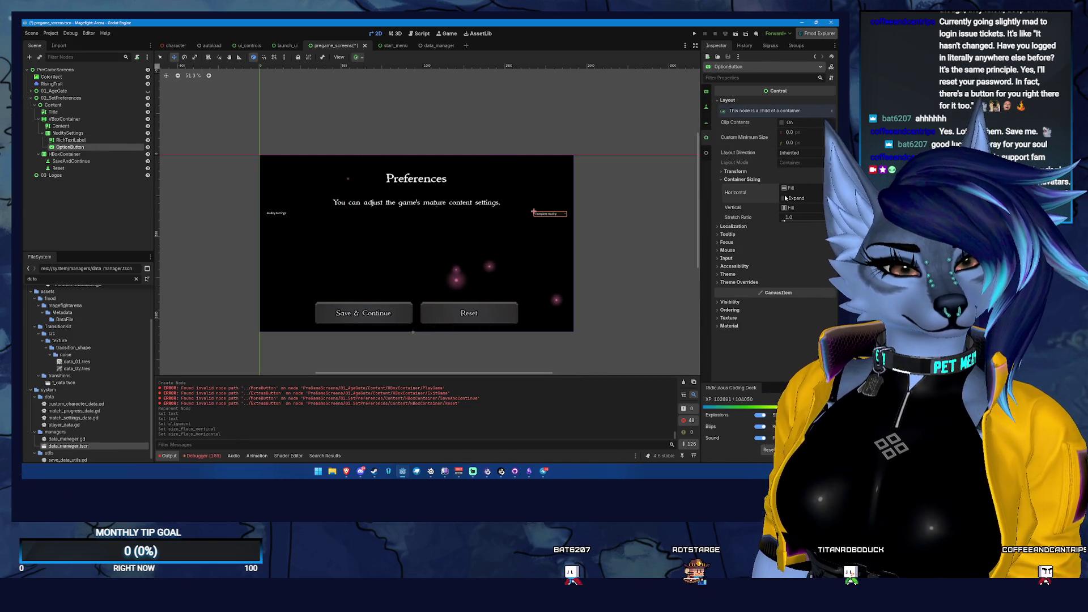
pyautogui.hotkey('ctrl', 's')
pyautogui.click(69, 133)
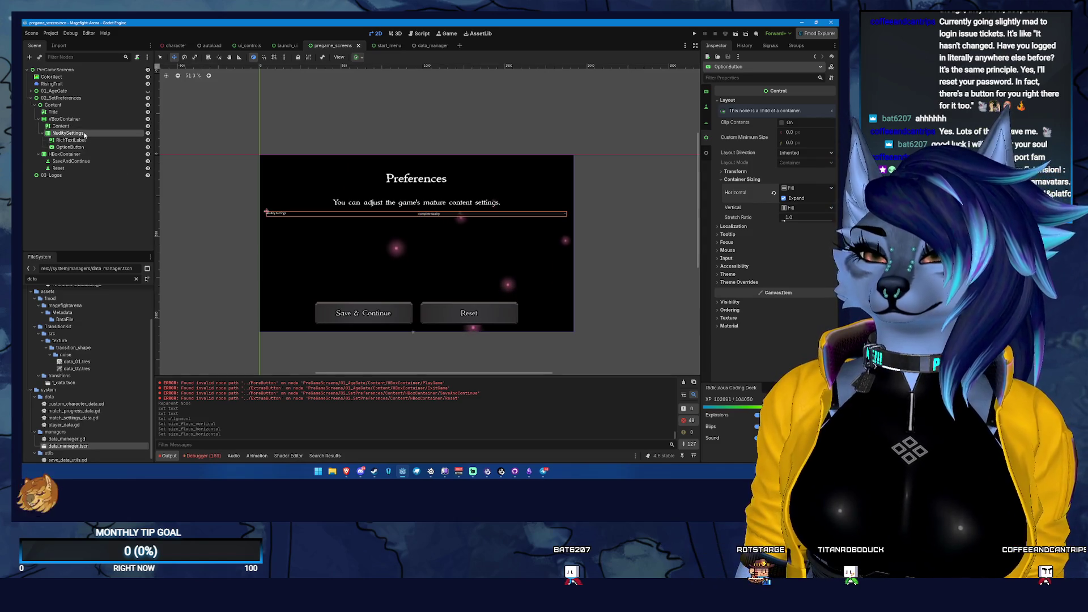
pyautogui.click(64, 119)
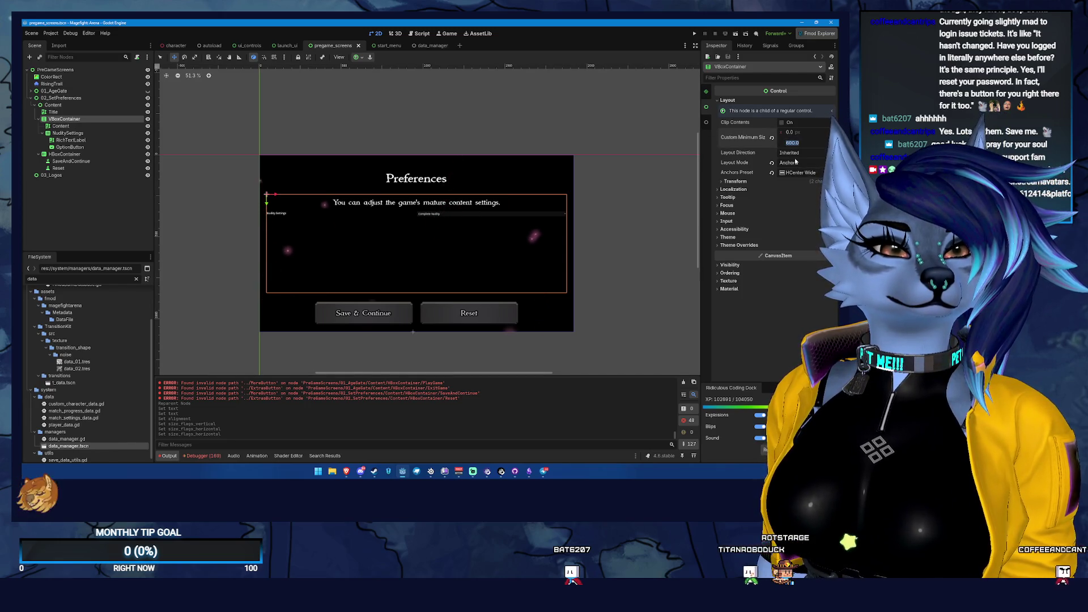
# - Try a Custom anchors preset on VBoxContainer, then undo it
pyautogui.click(735, 181)
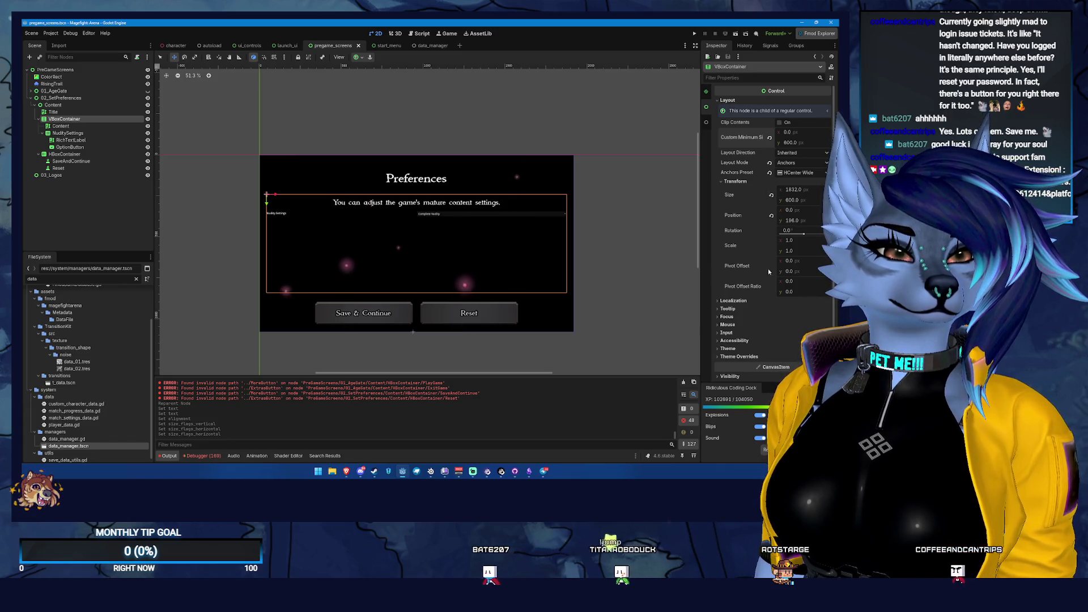
pyautogui.click(796, 173)
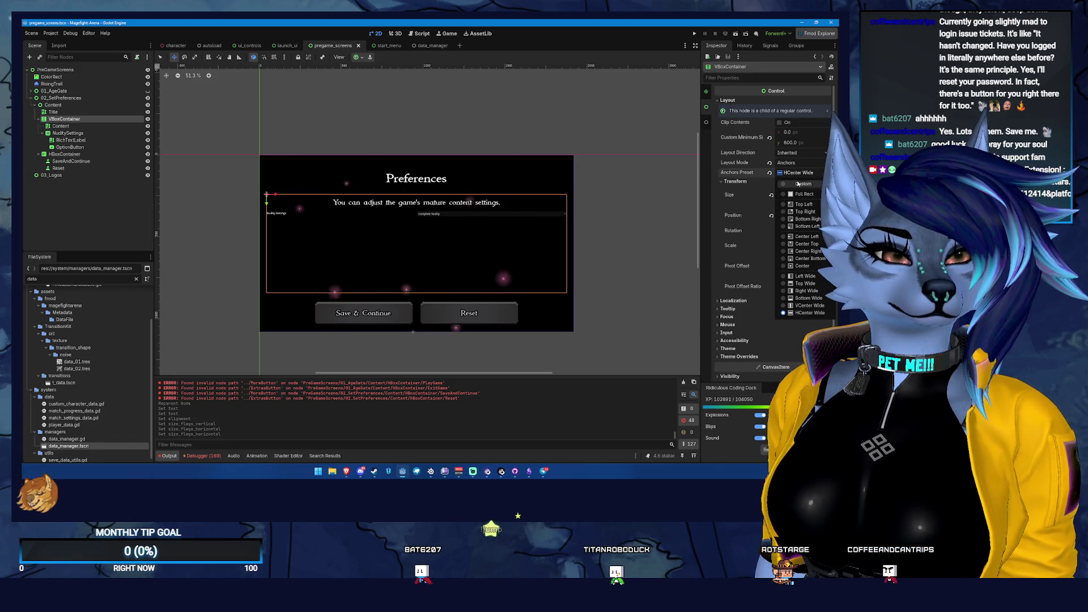
pyautogui.click(796, 184)
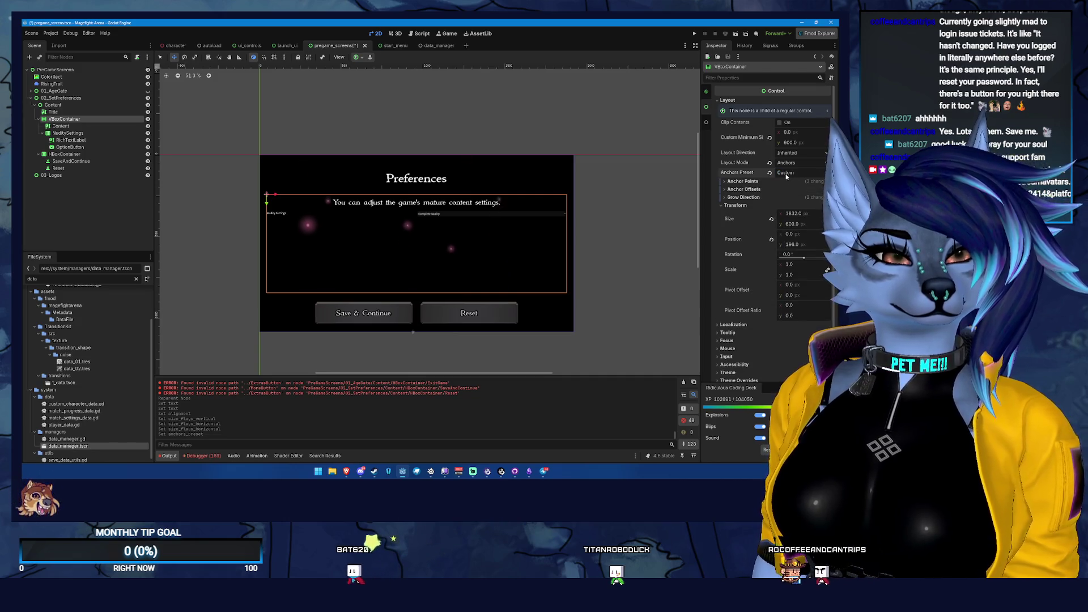
pyautogui.hotkey('ctrl', 'z')
pyautogui.click(38, 119)
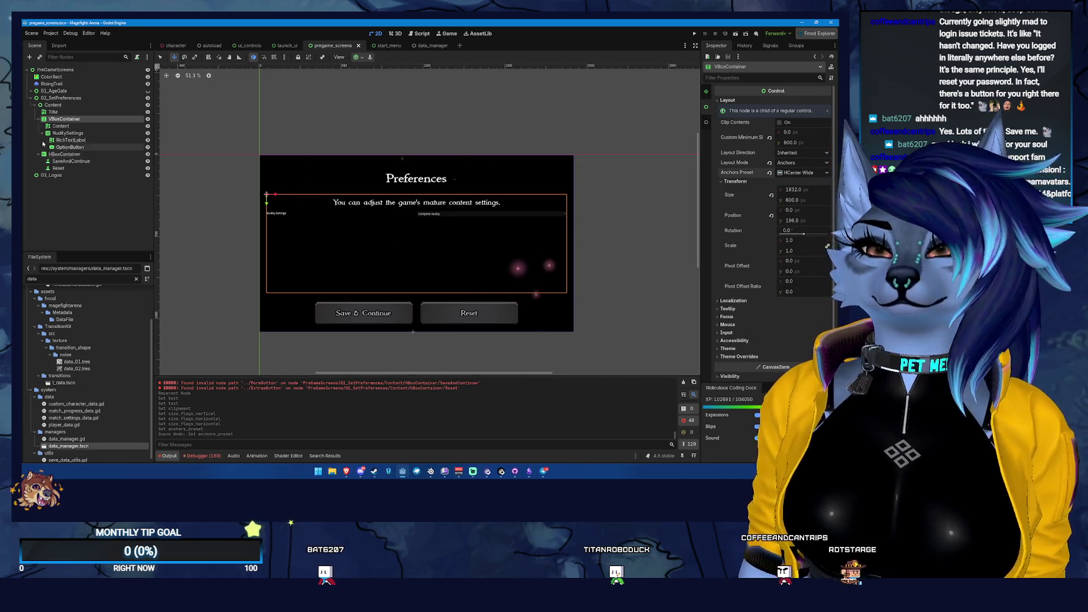
# - Add a Control child node named SettingsLayout under Content
pyautogui.rightClick(52, 105)
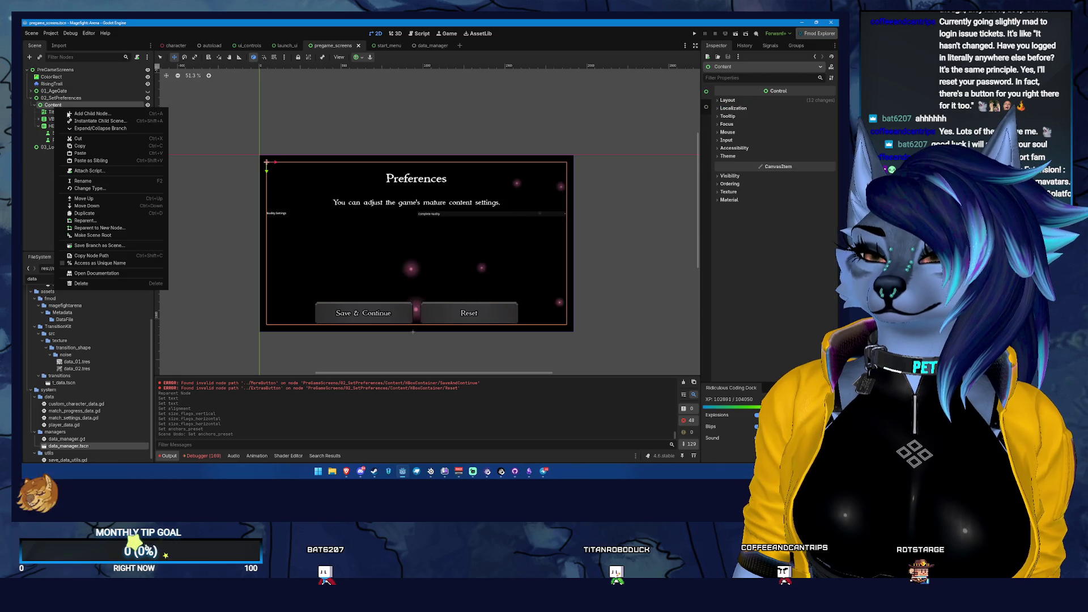
pyautogui.click(74, 114)
pyautogui.click(367, 191)
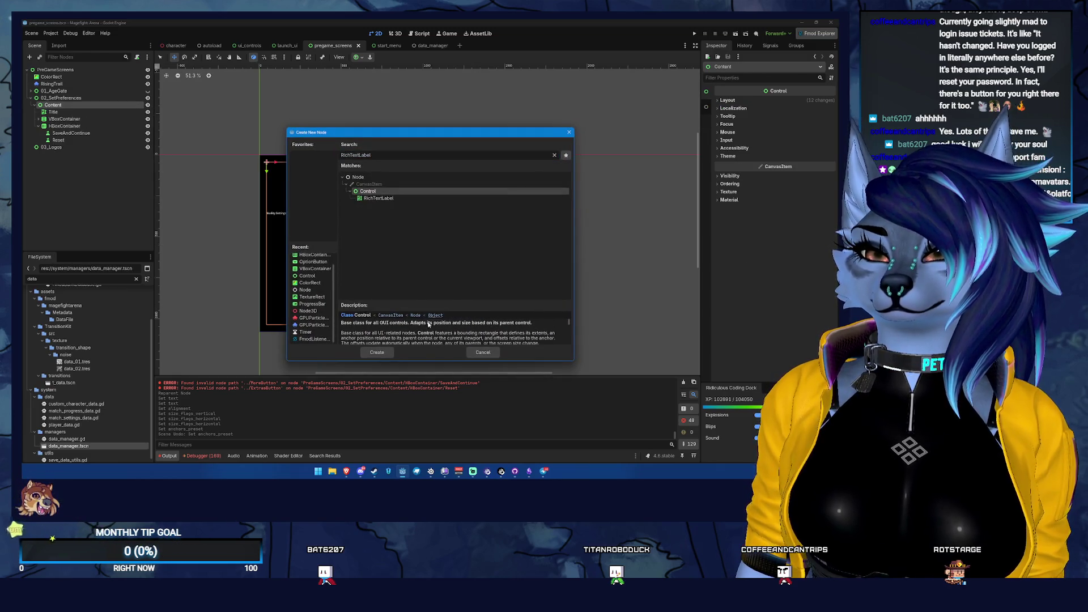
pyautogui.click(377, 352)
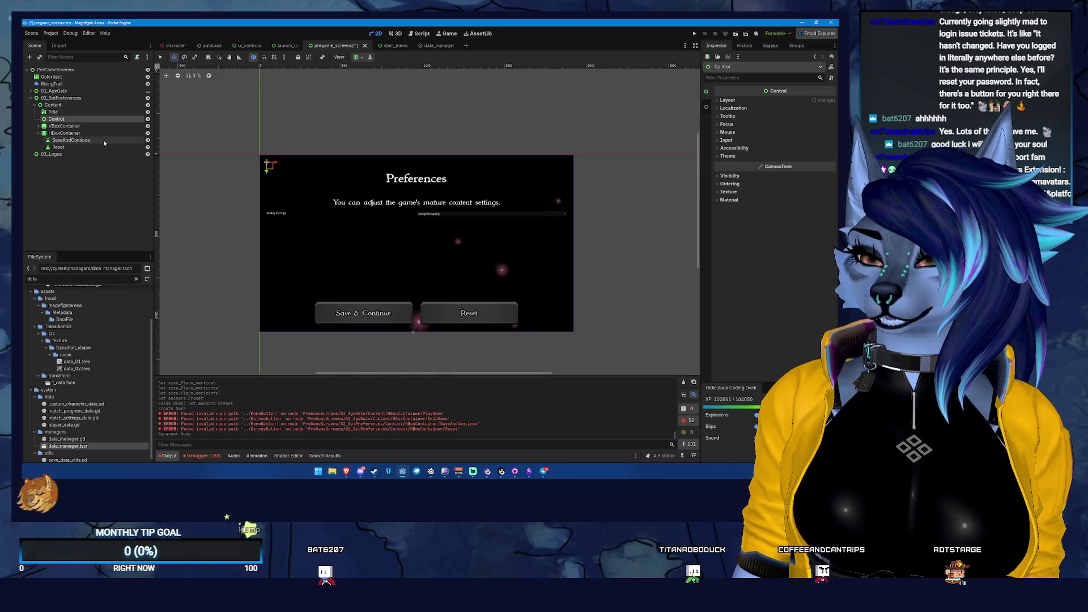
pyautogui.press('F2')
pyautogui.write('SettingsLa')
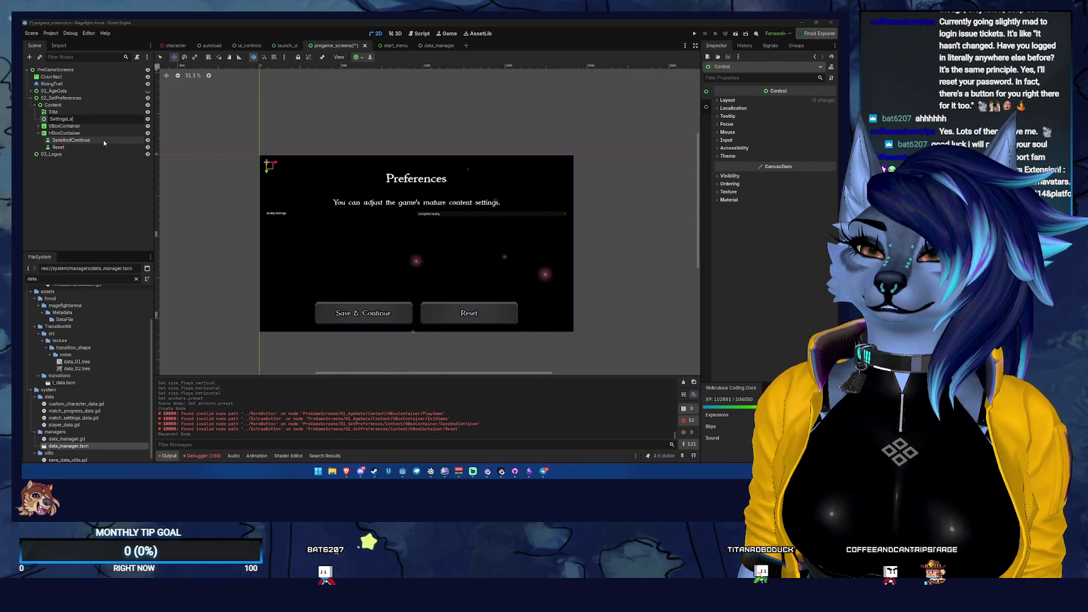
pyautogui.write('yout')
pyautogui.press('Return')
pyautogui.click(733, 107)
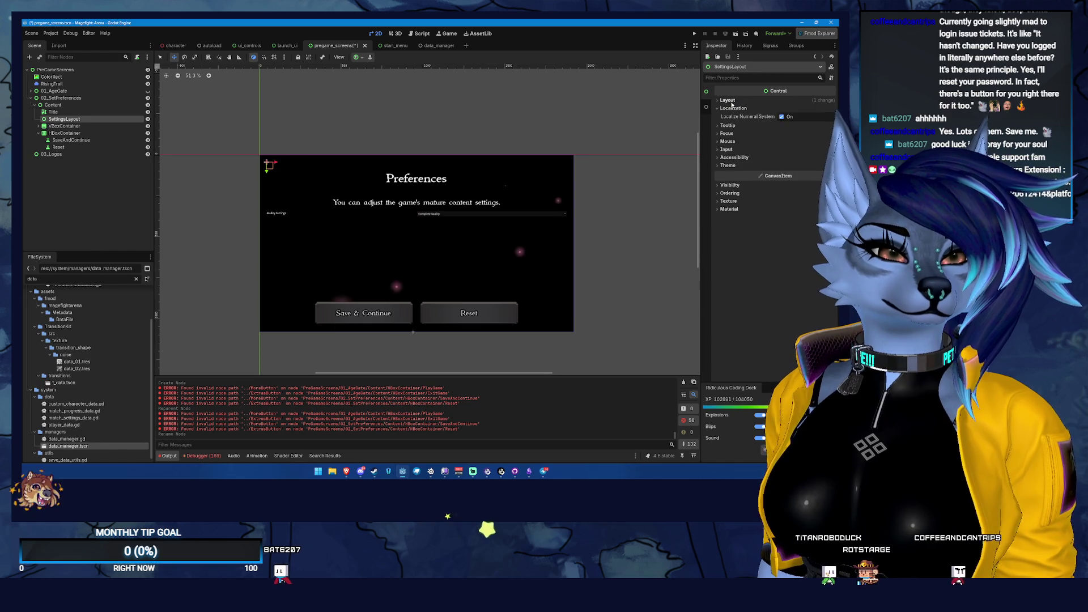
# - Set SettingsLayout's layout mode to Anchors with the Center preset
pyautogui.click(727, 100)
pyautogui.click(809, 164)
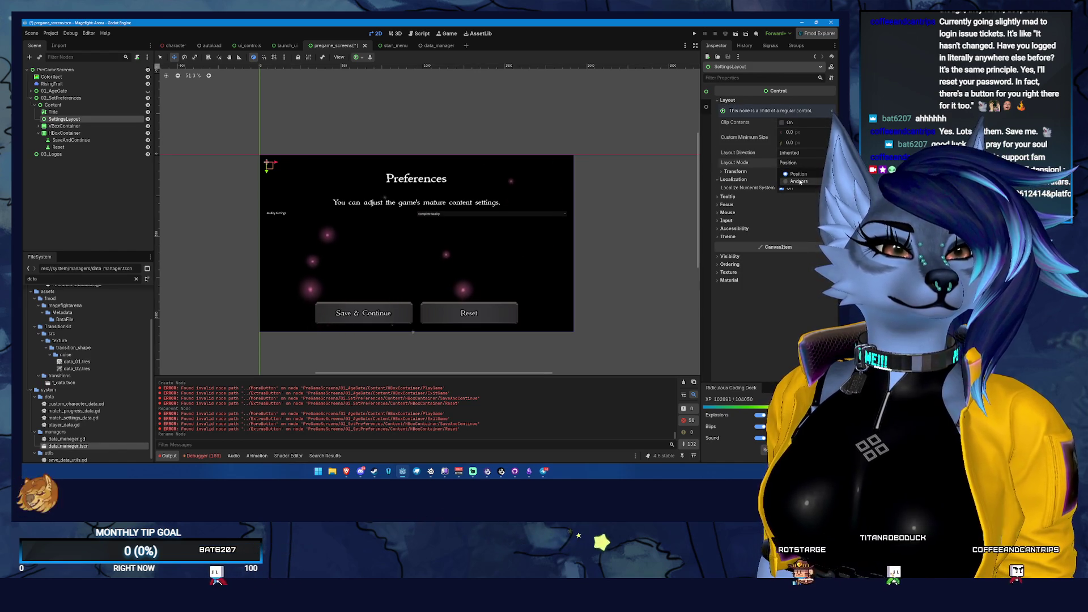
pyautogui.click(799, 181)
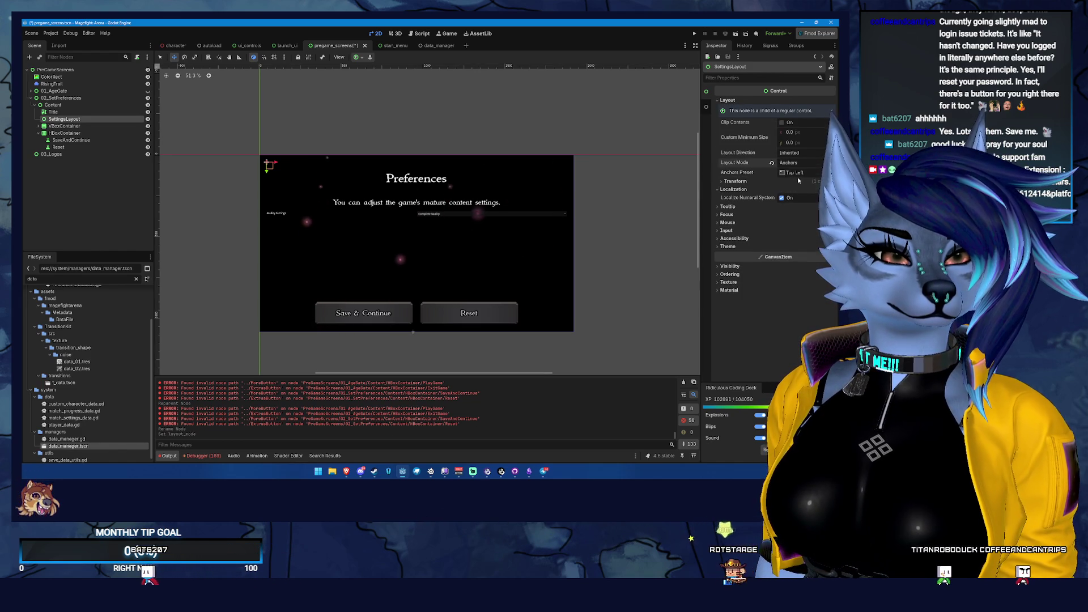
pyautogui.click(800, 172)
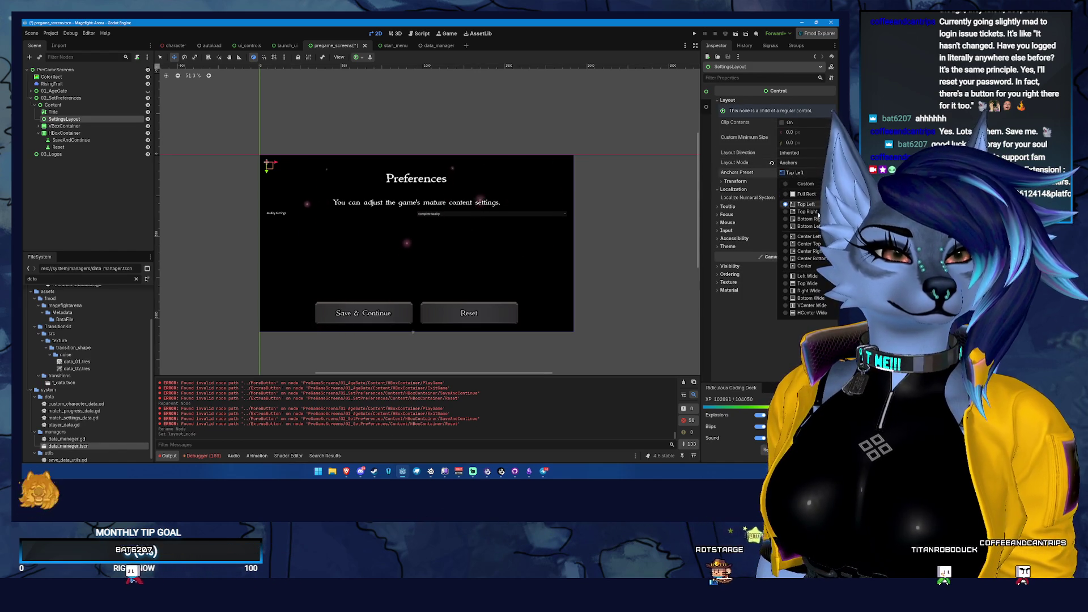
pyautogui.click(810, 266)
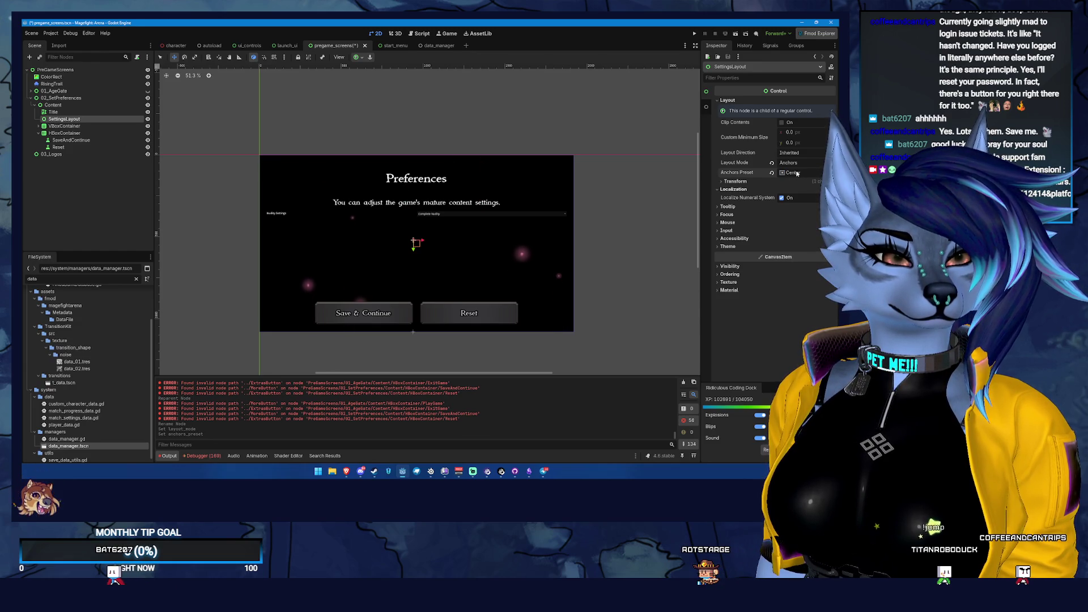
# - Set SettingsLayout's custom minimum size to 600×500
pyautogui.click(796, 135)
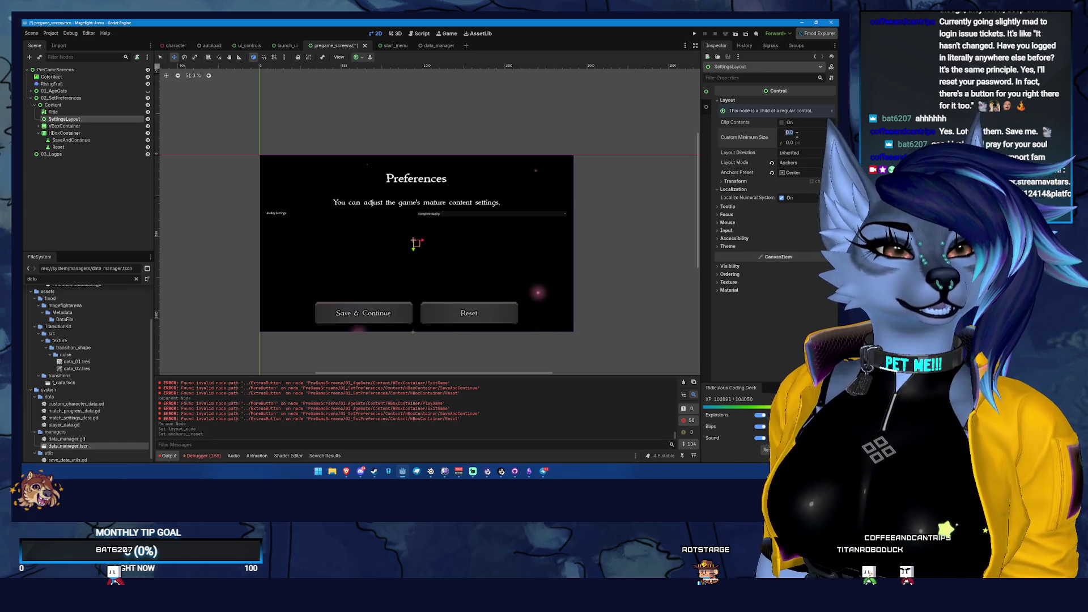
pyautogui.write('00')
pyautogui.press('Tab')
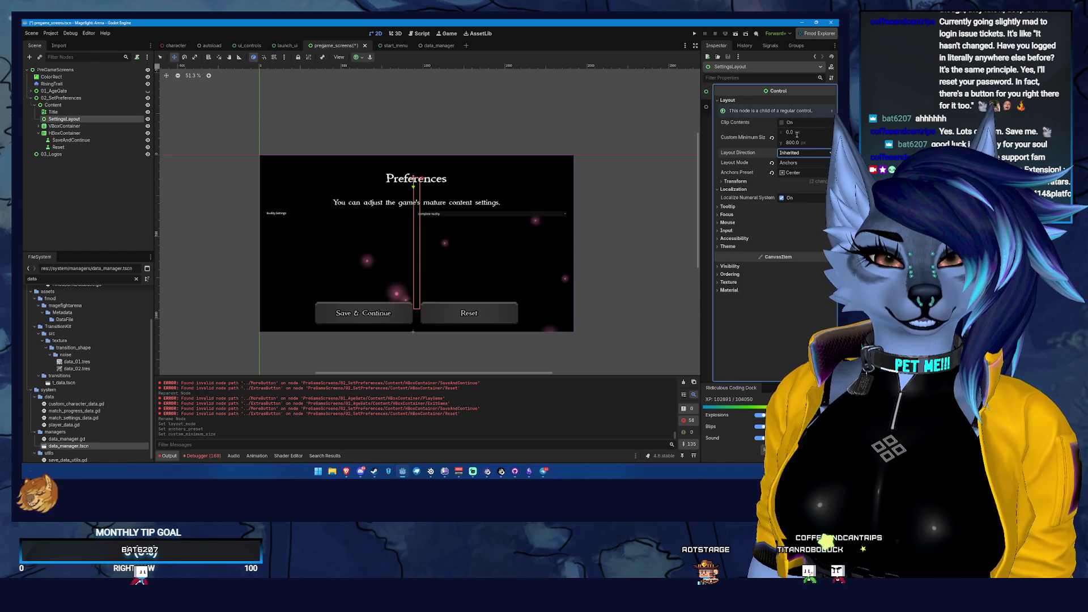
pyautogui.click(791, 136)
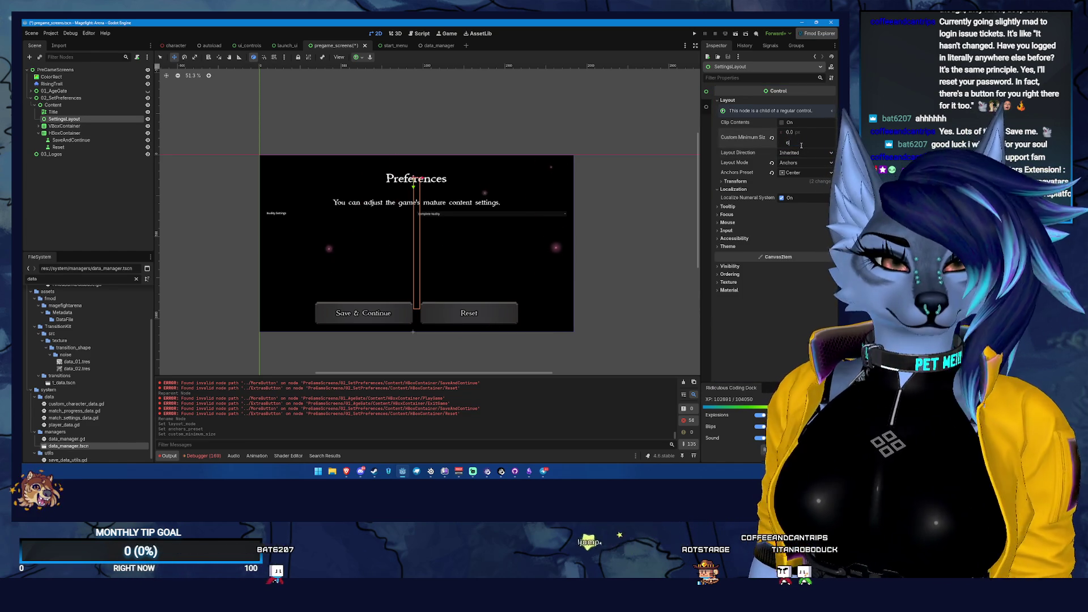
pyautogui.write('00')
pyautogui.press('Tab')
pyautogui.click(791, 131)
pyautogui.write('0')
pyautogui.press('Tab')
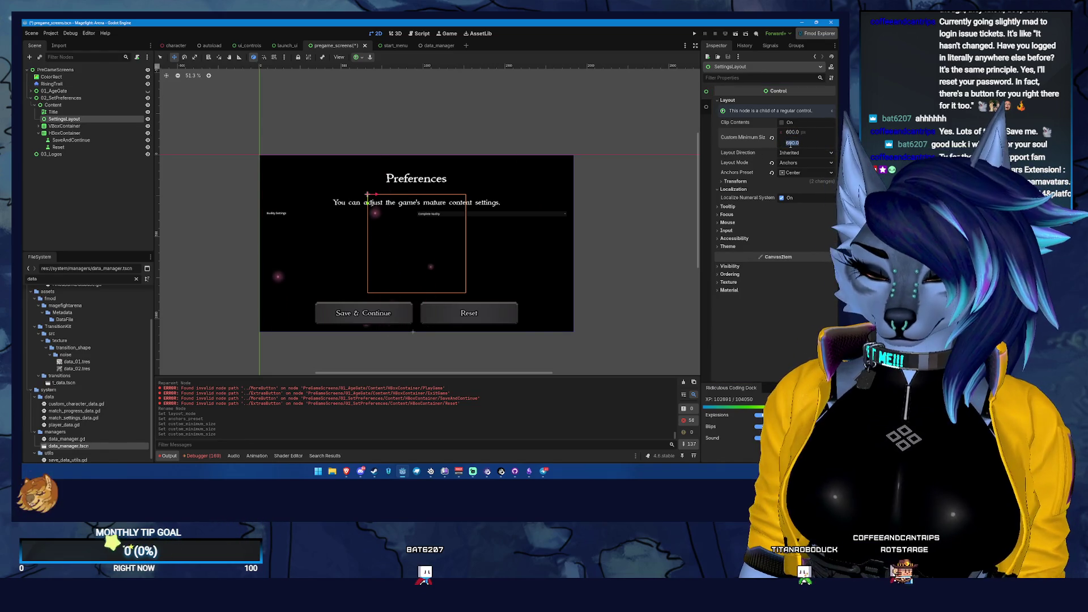
pyautogui.press('Tab')
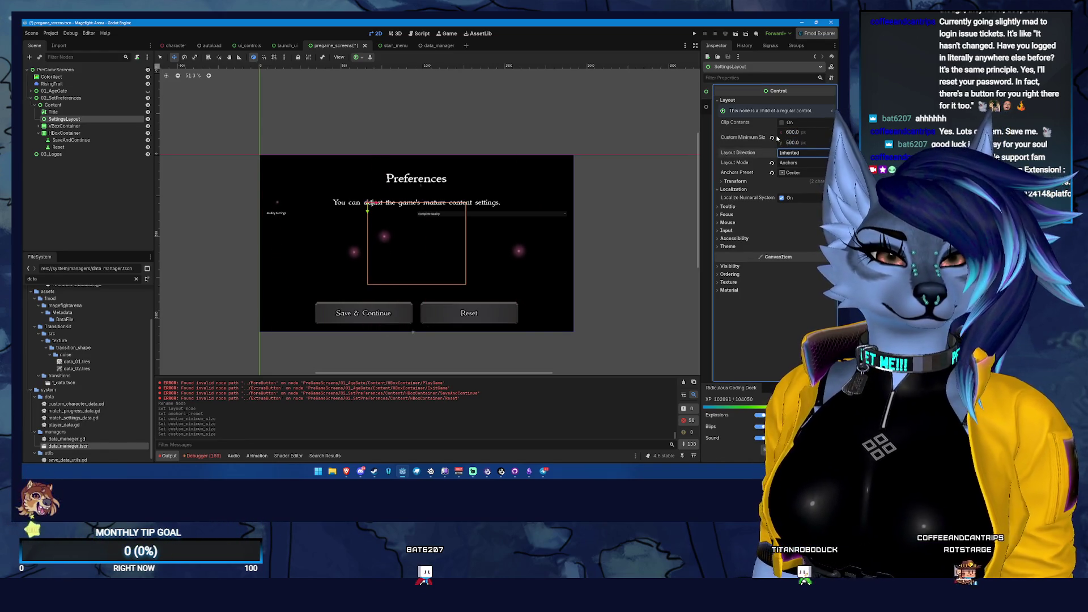
# - Undo an accidental canvas move and put VBoxContainer inside SettingsLayout
pyautogui.moveTo(366, 210); pyautogui.dragTo(366, 212)
pyautogui.hotkey('ctrl', 'z')
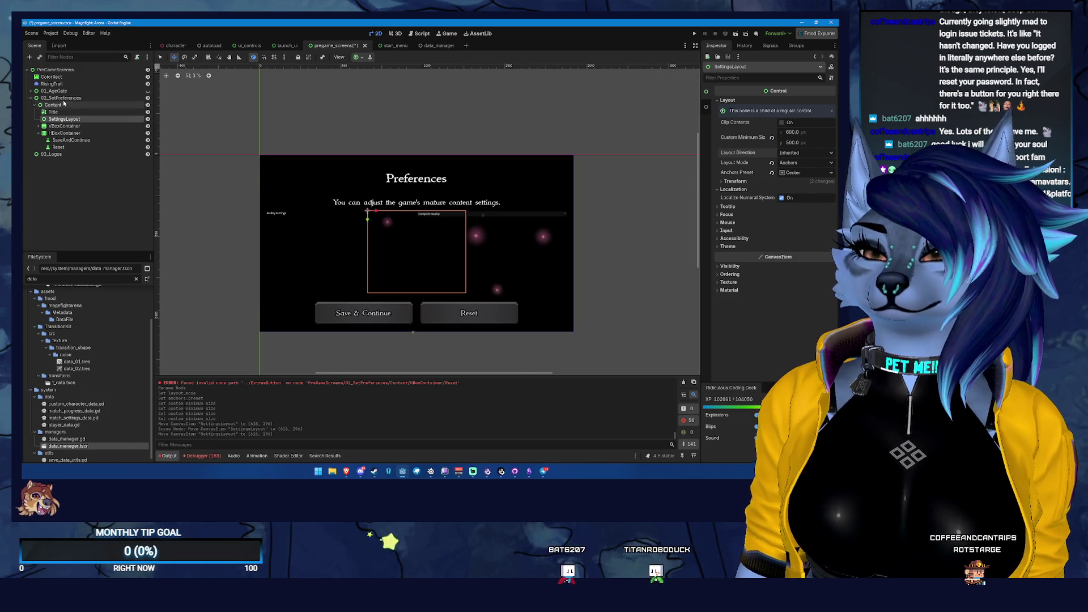
pyautogui.moveTo(62, 126); pyautogui.dragTo(65, 120)
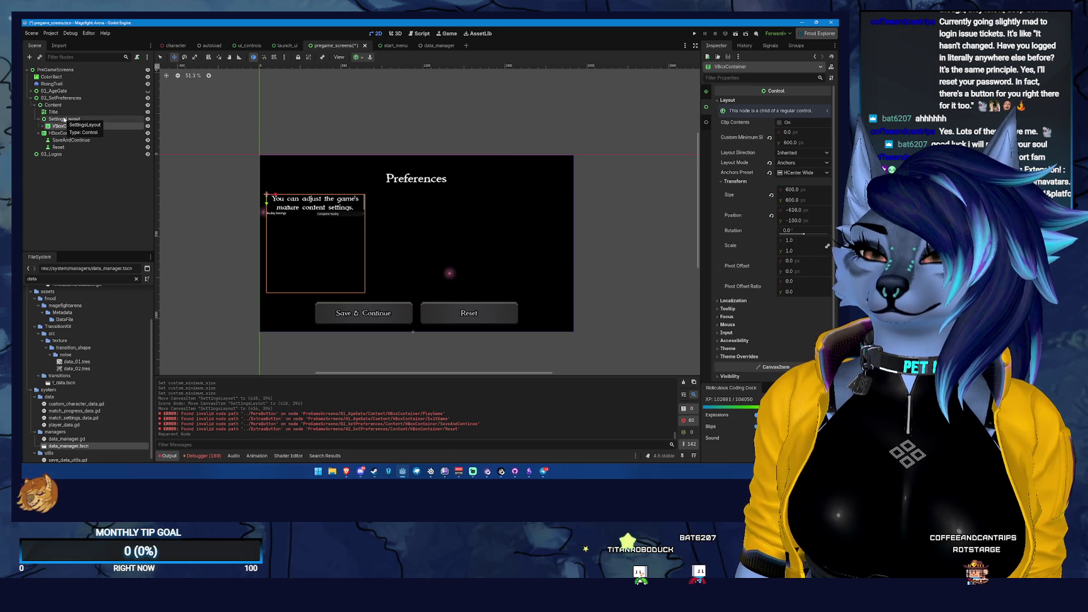
pyautogui.click(68, 119)
# - Try a Full Rect anchors preset on VBoxContainer, then undo those changes
pyautogui.click(66, 125)
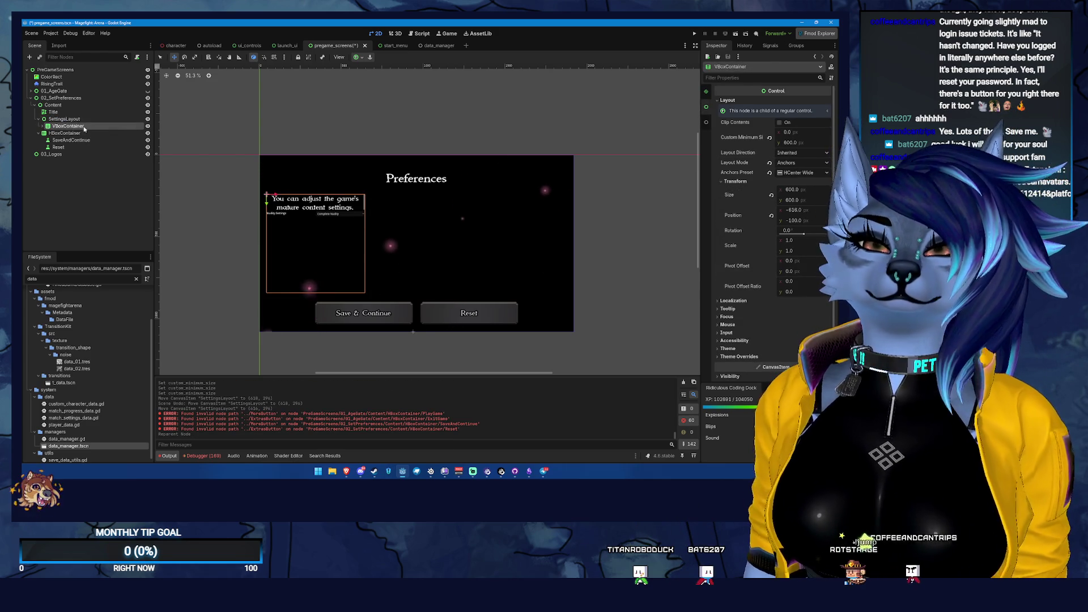
pyautogui.click(770, 138)
pyautogui.click(795, 163)
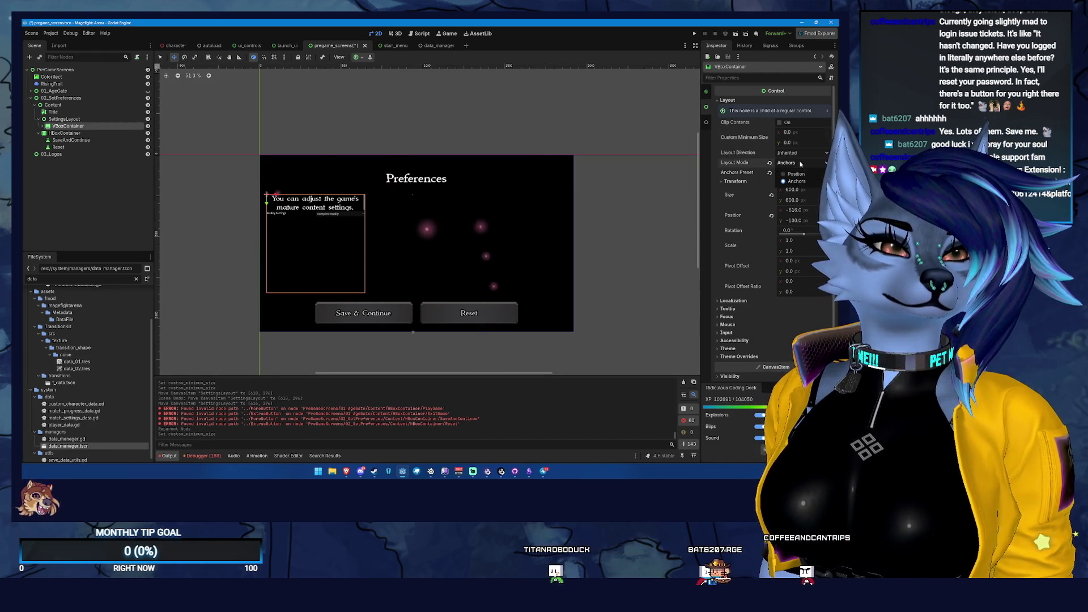
pyautogui.click(799, 181)
pyautogui.click(795, 173)
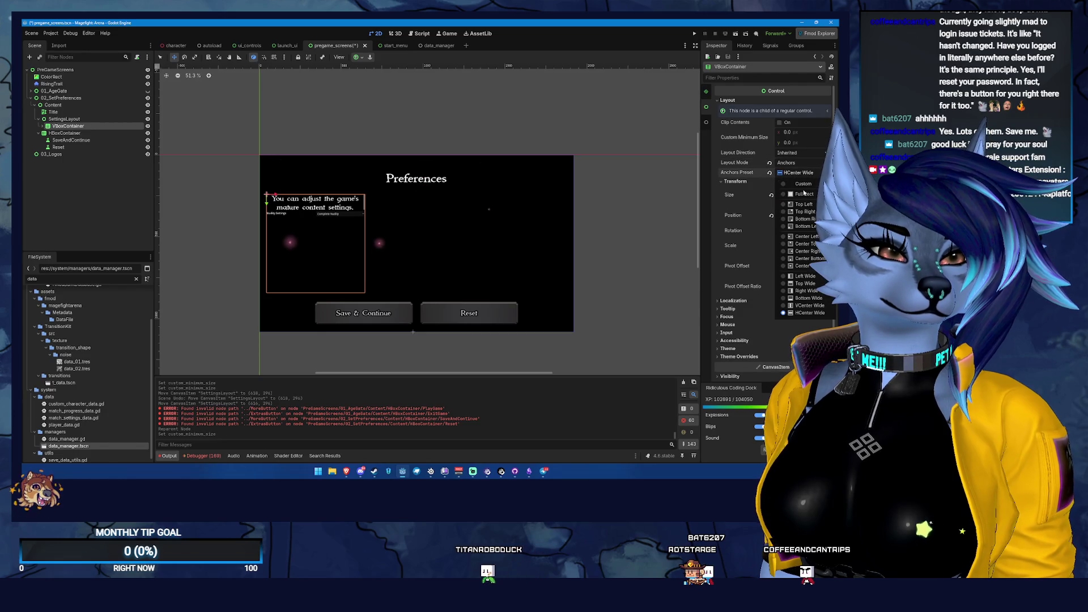
pyautogui.click(804, 193)
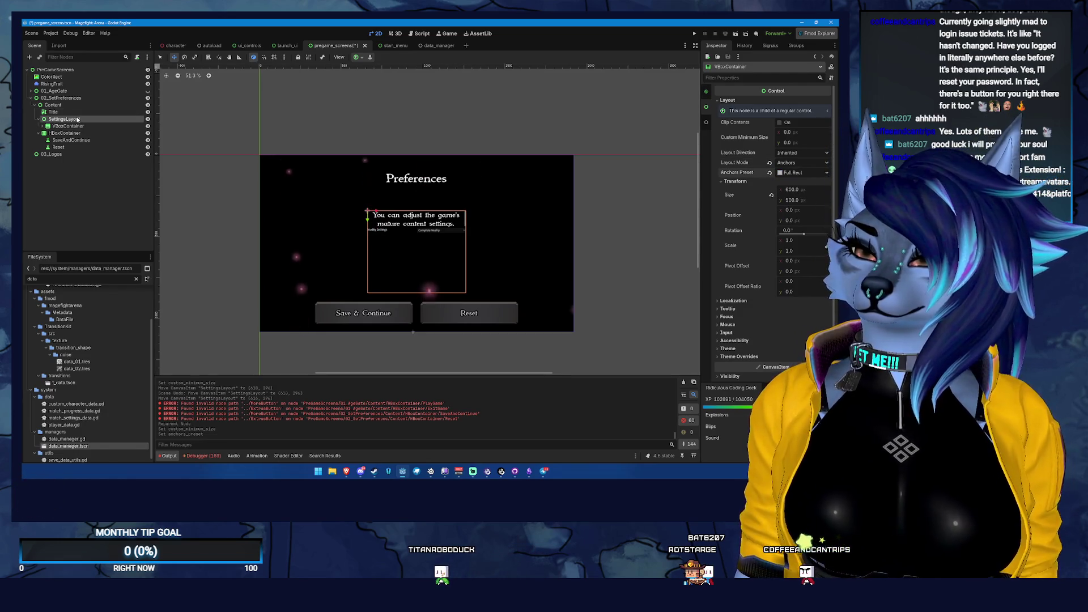
pyautogui.click(78, 120)
pyautogui.click(45, 126)
pyautogui.click(76, 133)
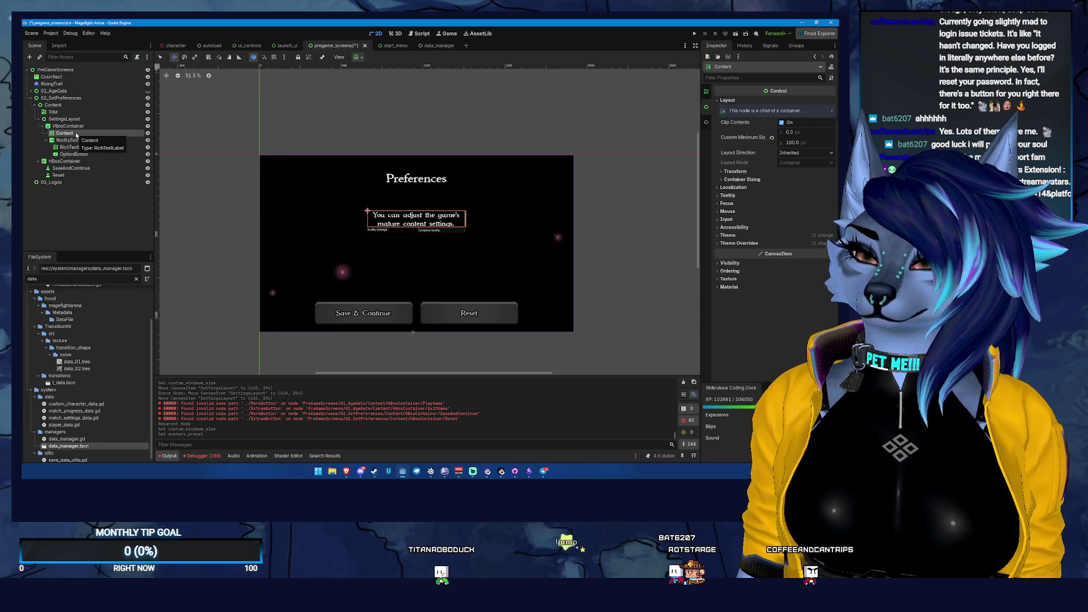
pyautogui.hotkey('ctrl', 'z')
pyautogui.hotkey('ctrl', 'z')
pyautogui.hotkey('ctrl', 'z')
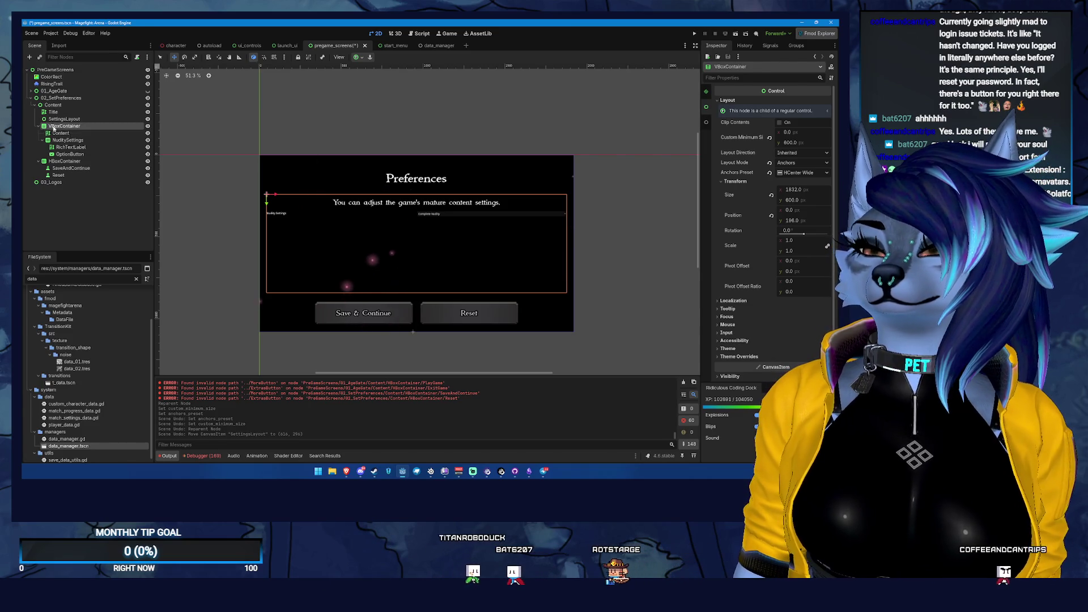
# - Move Content between Title and SettingsLayout, and VBoxContainer into SettingsLayout
pyautogui.click(81, 133)
pyautogui.moveTo(81, 133); pyautogui.dragTo(52, 121)
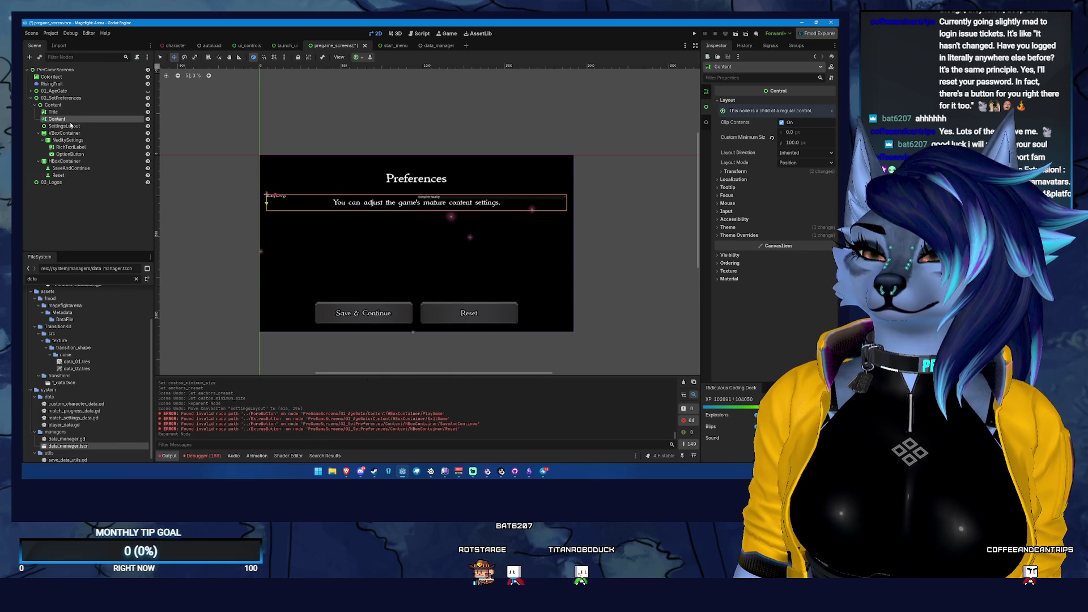
pyautogui.click(35, 133)
pyautogui.moveTo(35, 133); pyautogui.dragTo(76, 128)
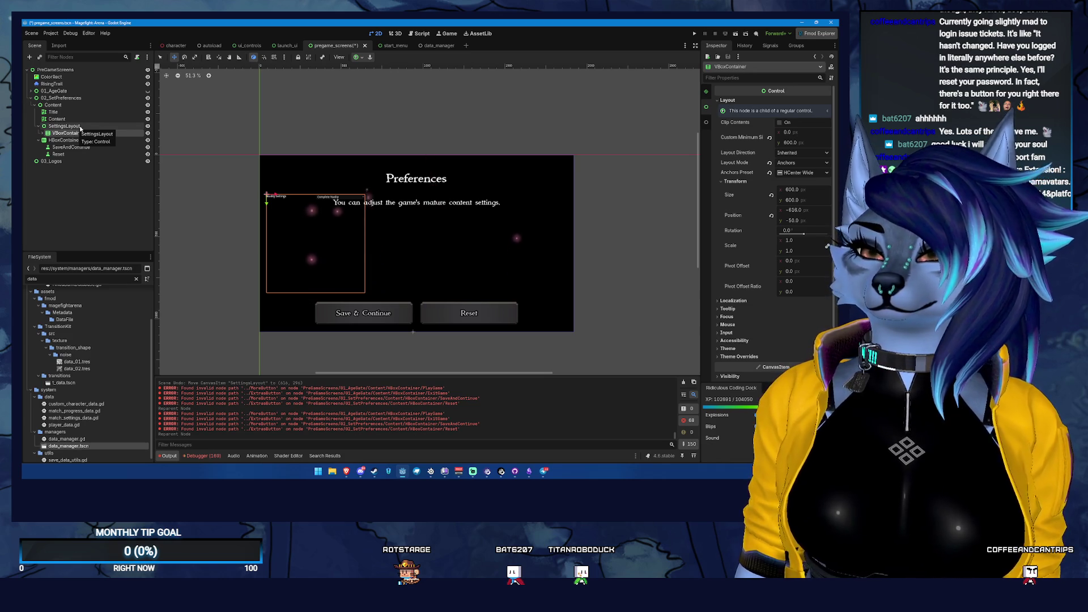
pyautogui.click(79, 125)
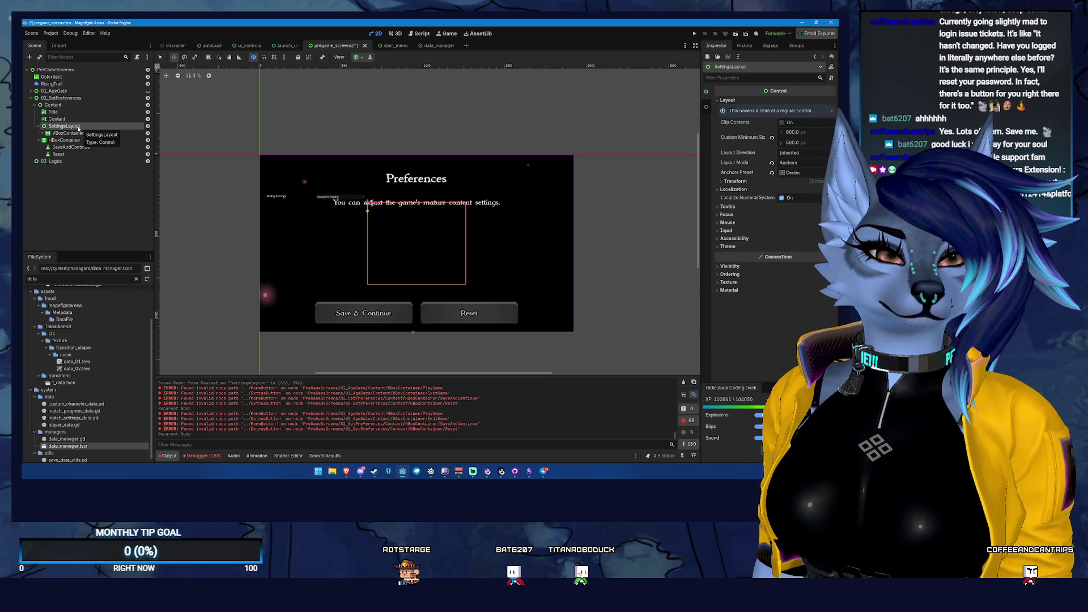
# - Give VBoxContainer the Full Rect anchors preset so it fills SettingsLayout
pyautogui.click(67, 133)
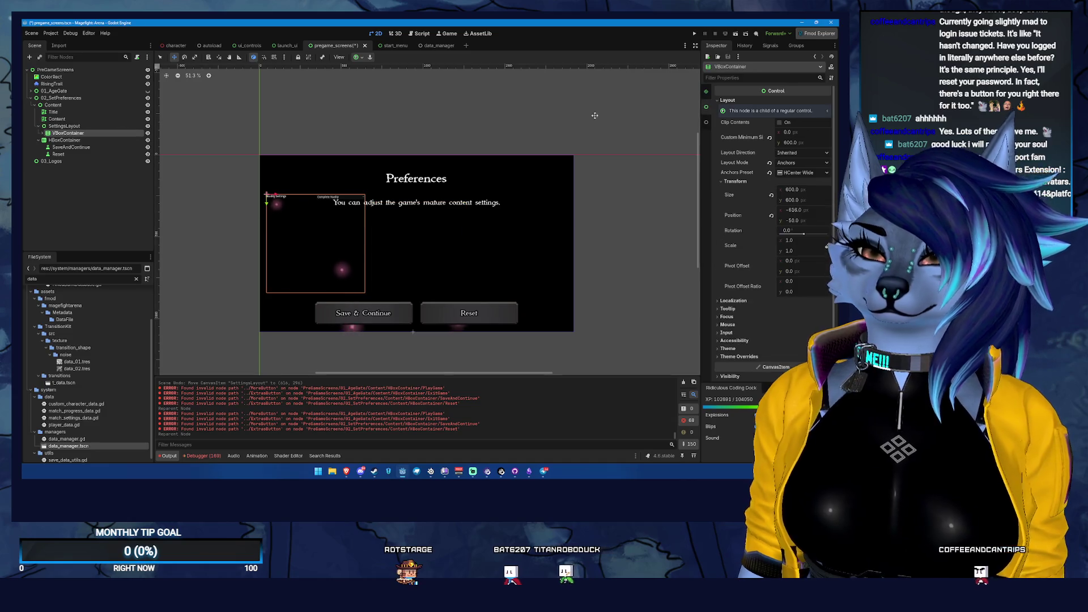
pyautogui.click(801, 173)
pyautogui.click(804, 204)
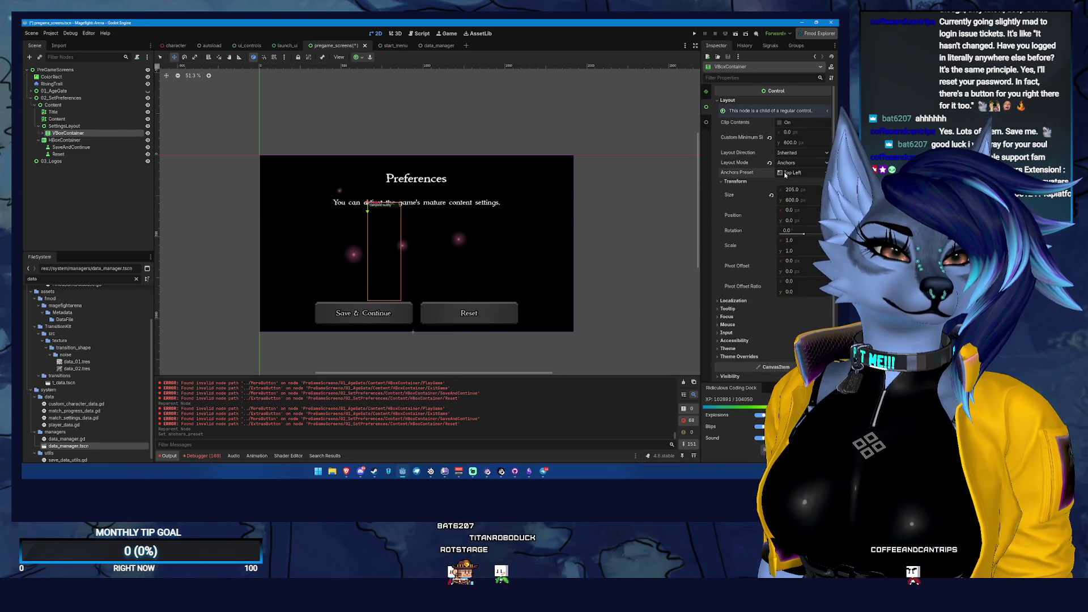
pyautogui.click(801, 172)
pyautogui.click(803, 194)
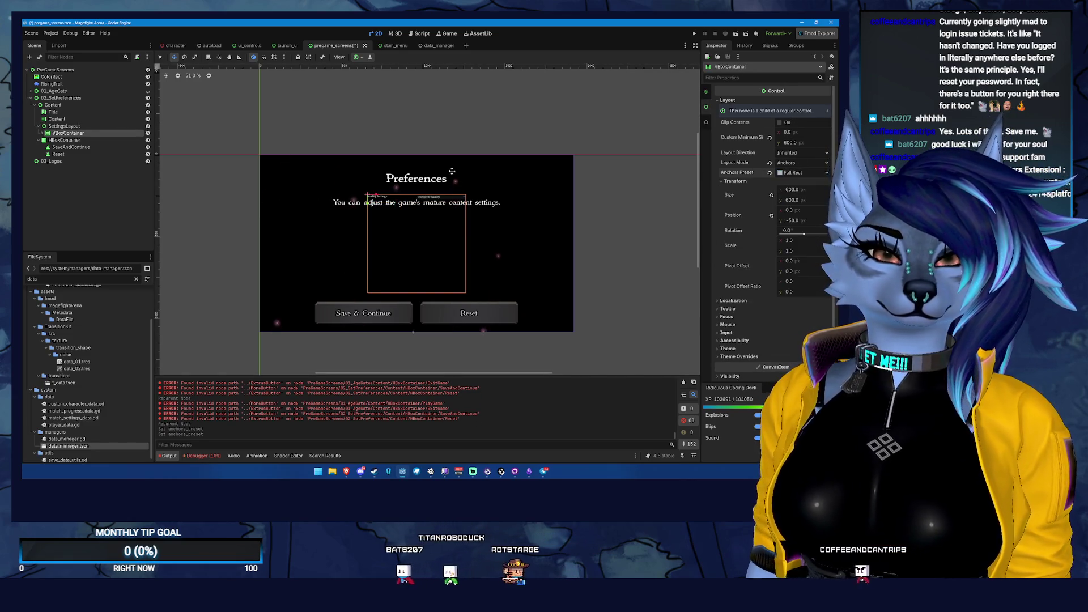
# - Enable Clip Contents on SettingsLayout
pyautogui.click(64, 126)
pyautogui.click(781, 122)
pyautogui.click(796, 132)
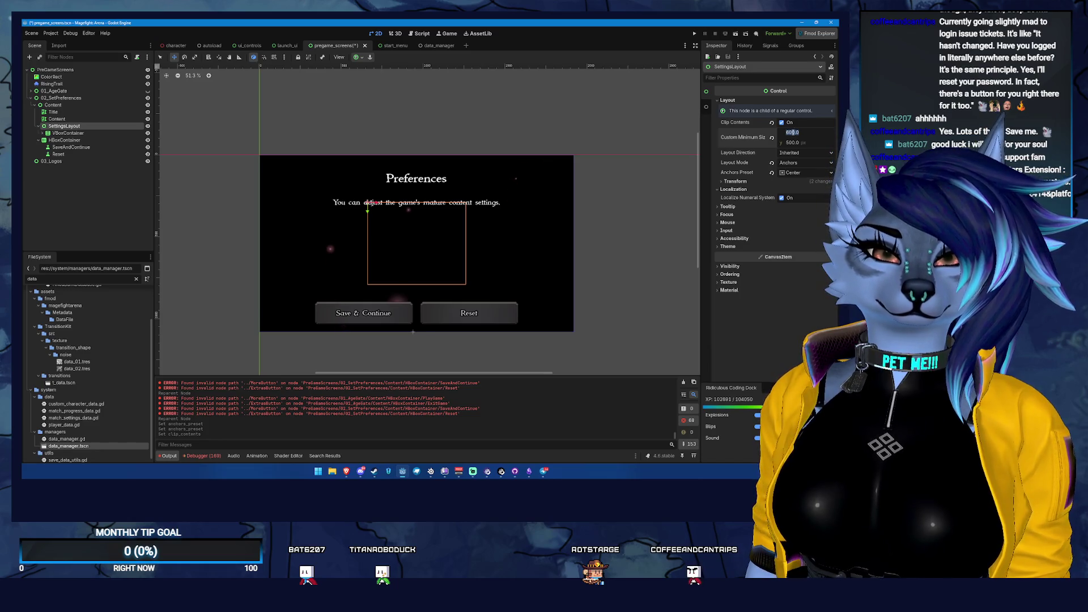
pyautogui.click(68, 133)
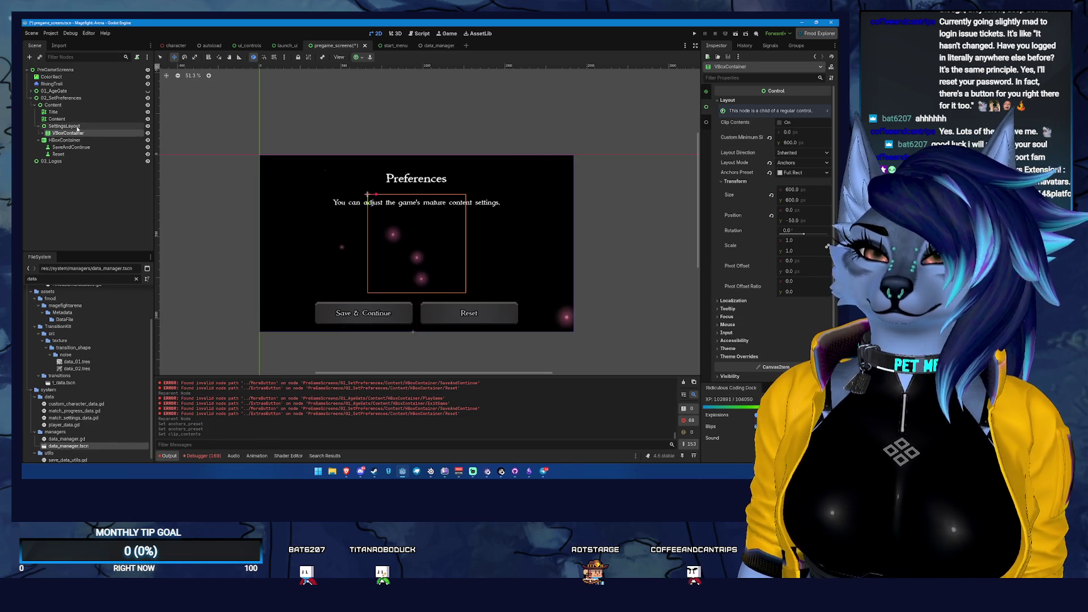
pyautogui.click(42, 132)
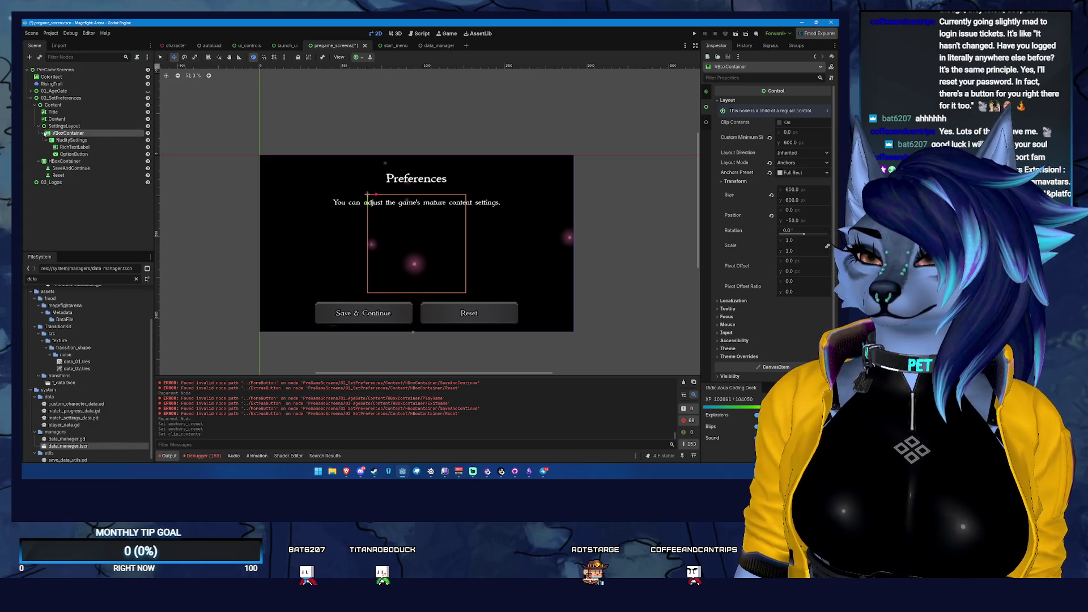
pyautogui.click(56, 140)
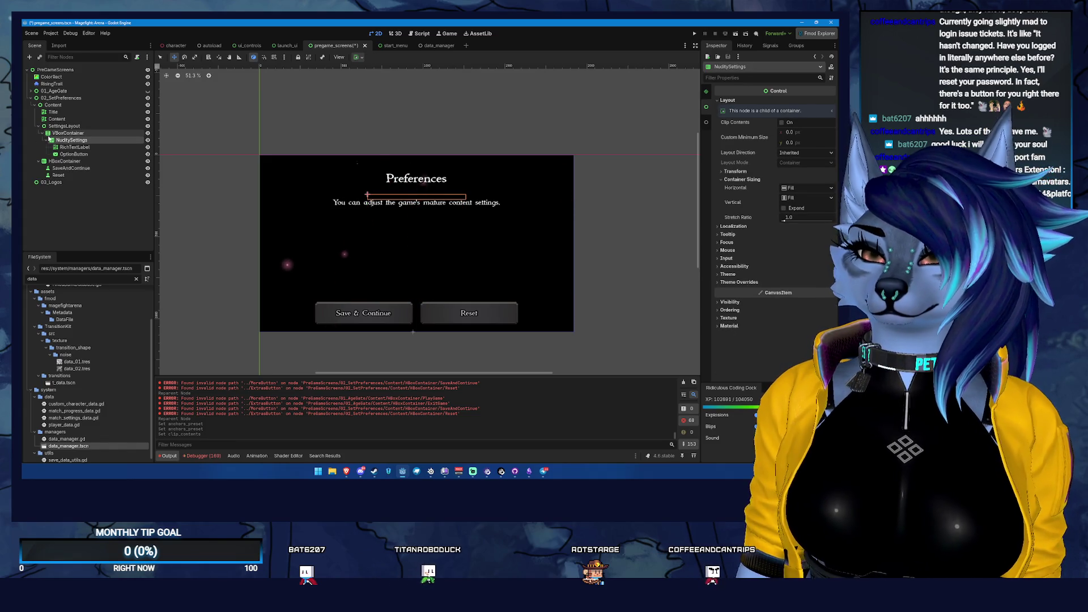
pyautogui.click(79, 147)
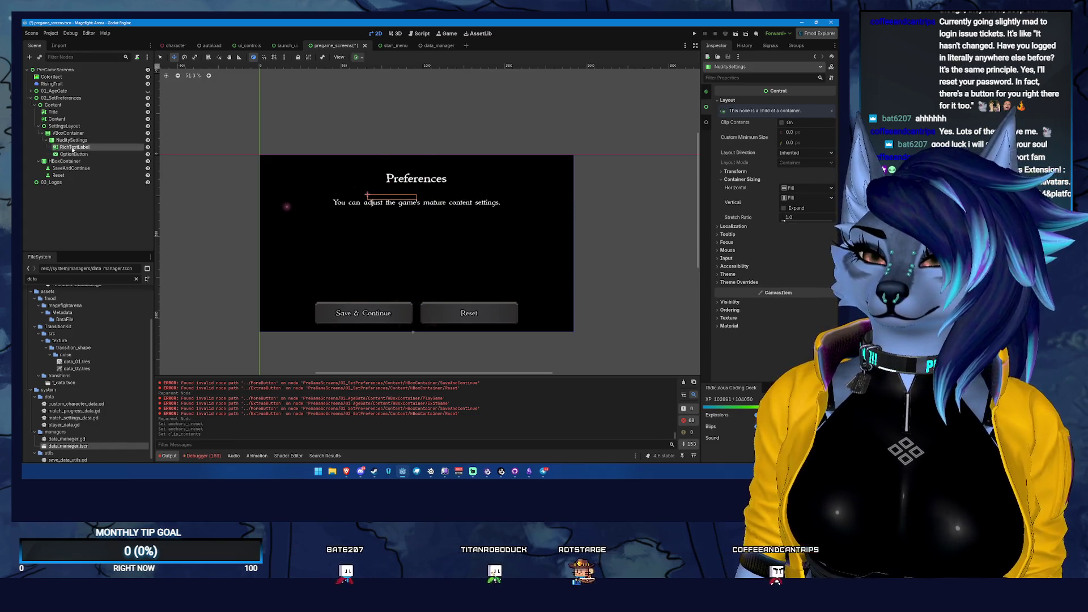
pyautogui.keyDown('ctrl'); pyautogui.click(90, 154); pyautogui.keyUp('ctrl')
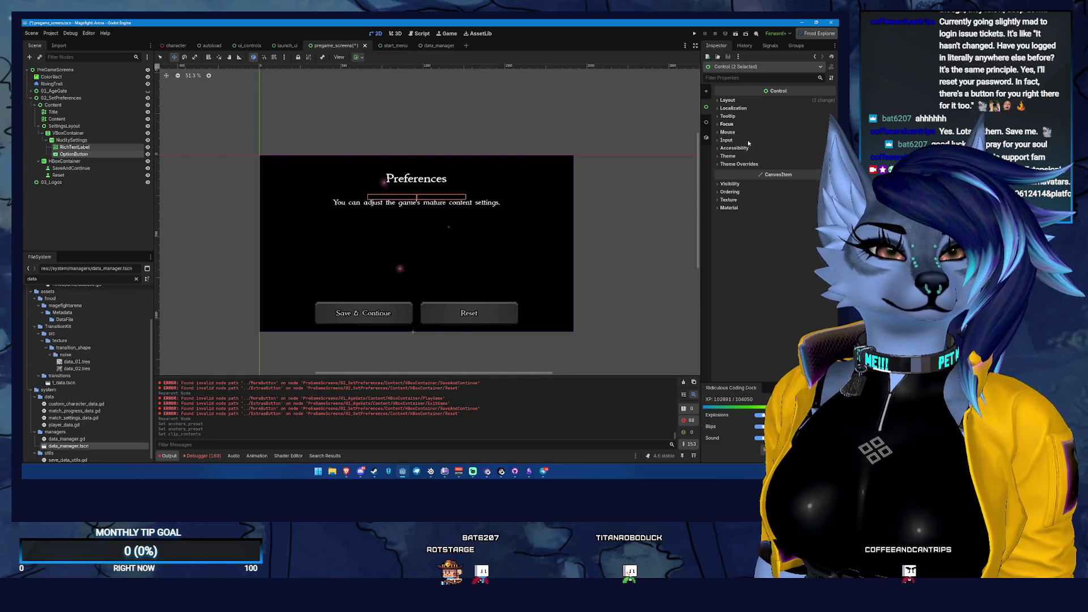
pyautogui.click(707, 94)
pyautogui.click(706, 93)
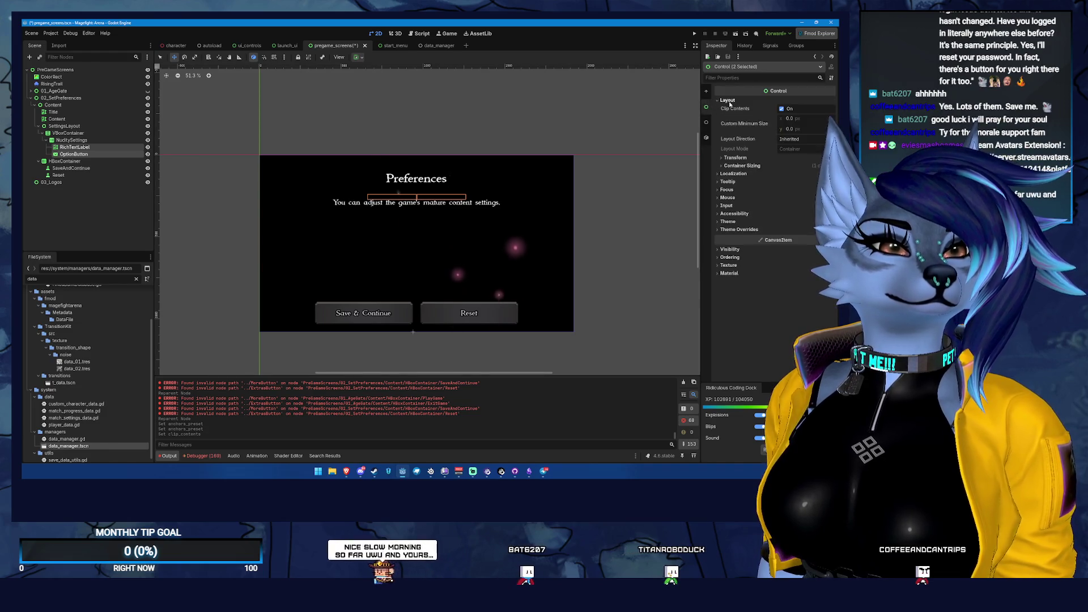
pyautogui.click(742, 165)
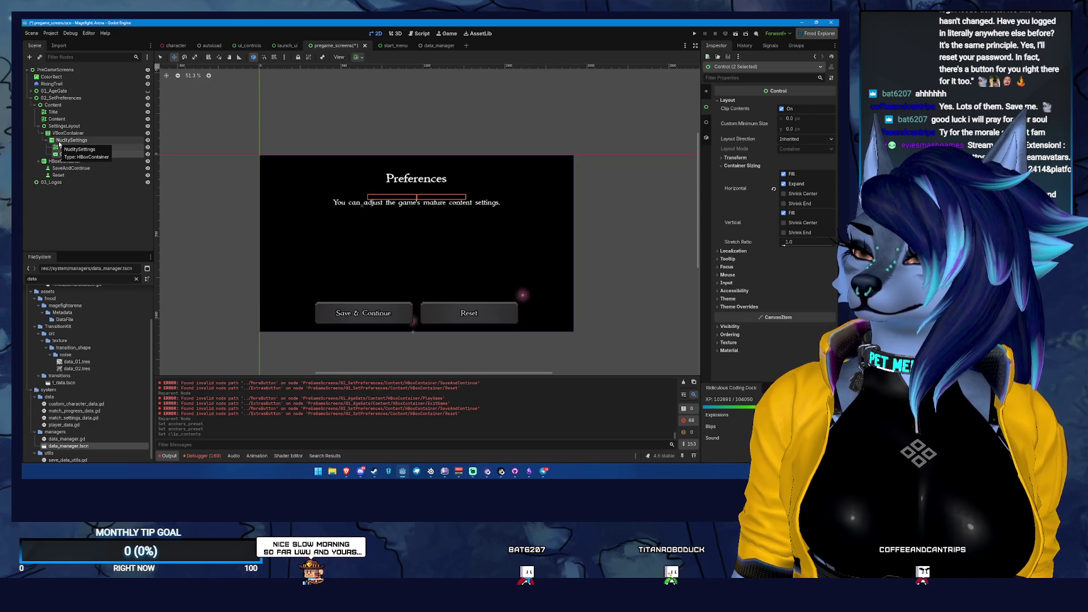
pyautogui.click(63, 132)
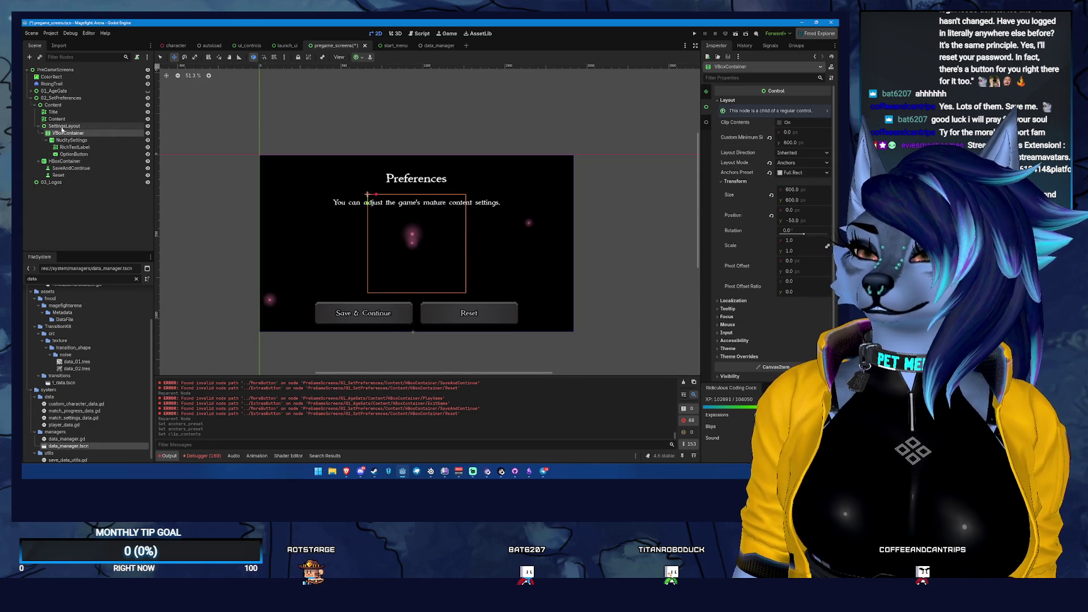
pyautogui.click(82, 142)
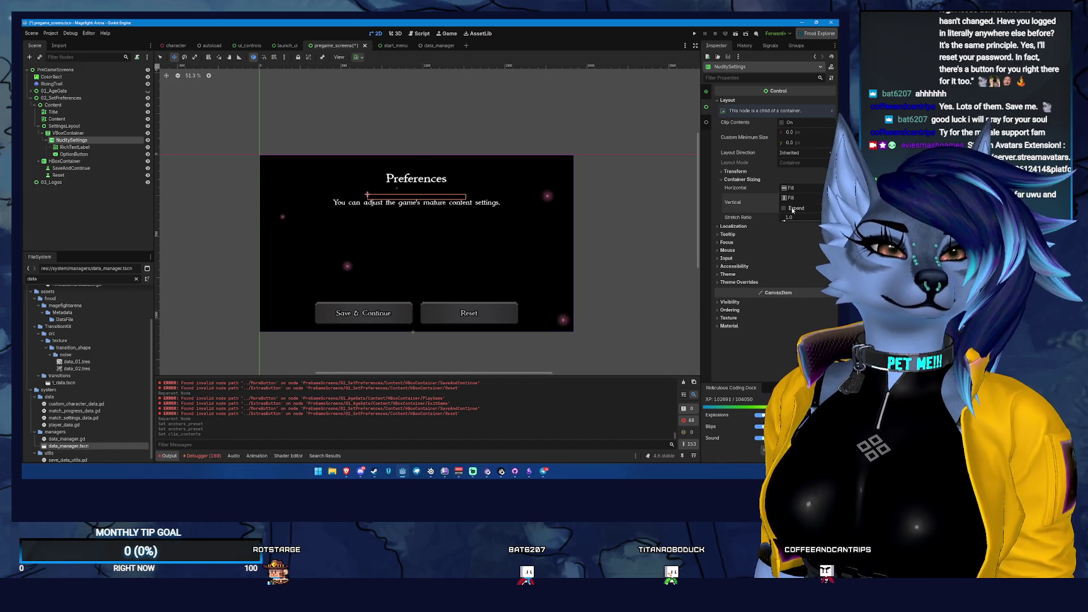
pyautogui.click(790, 208)
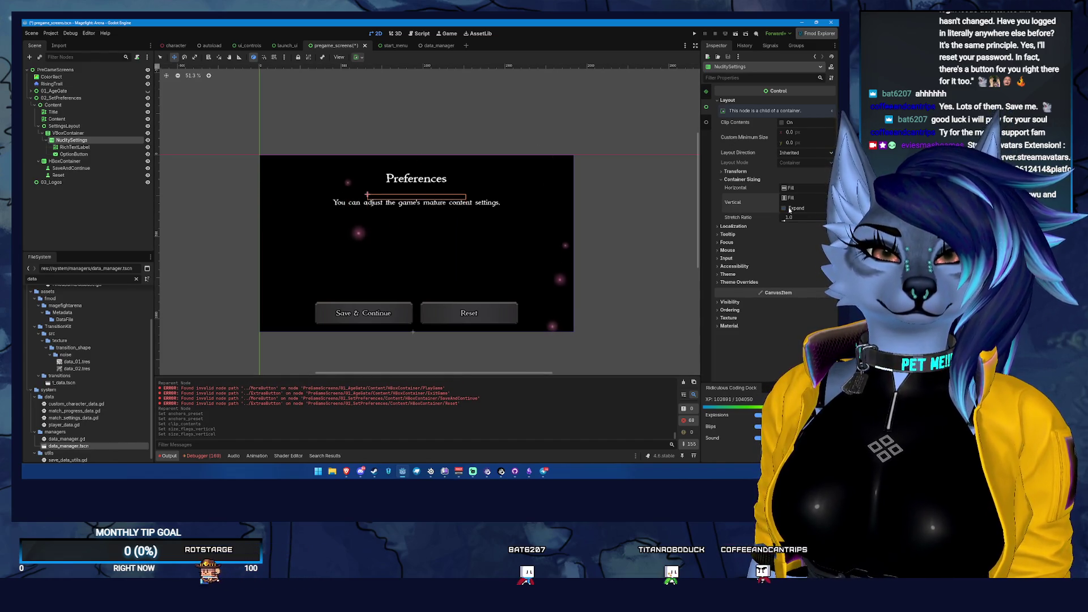
pyautogui.click(789, 208)
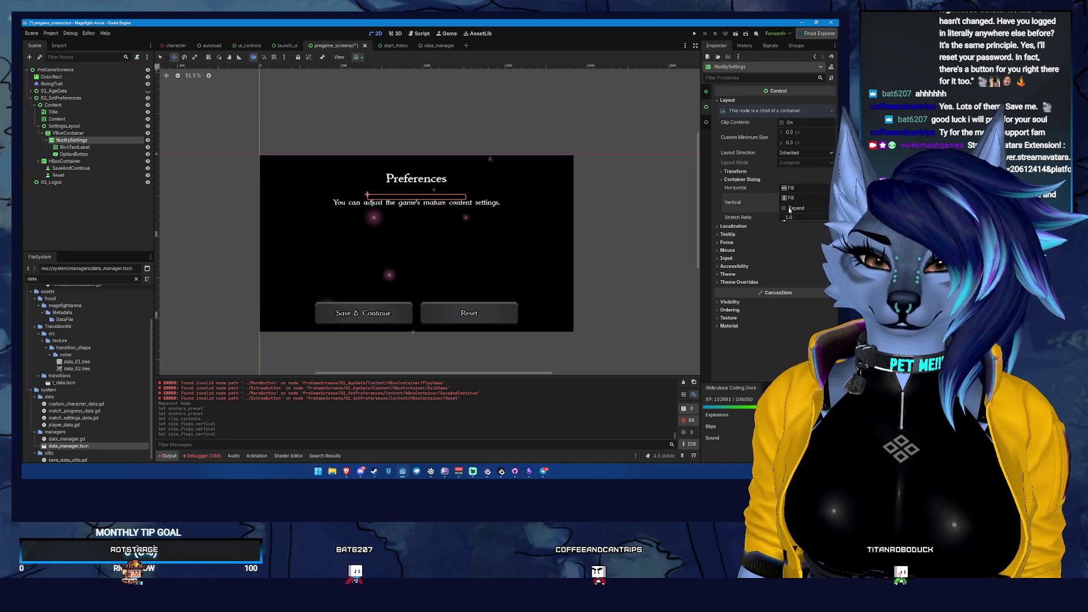
pyautogui.click(54, 133)
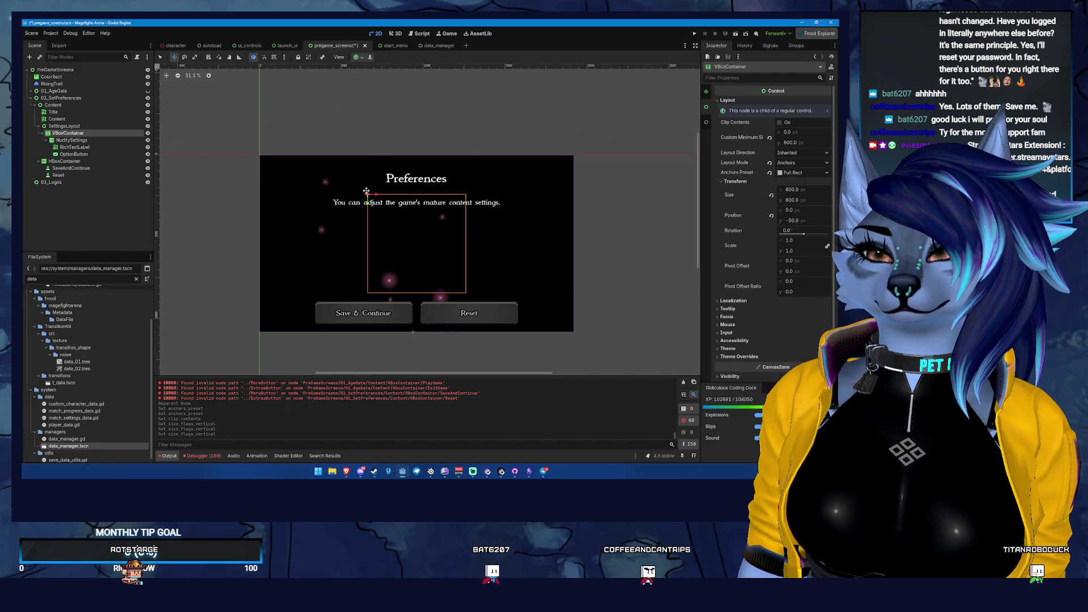
# - Set VBoxContainer's minimum height to 500, save, and move it 50 px down
pyautogui.click(815, 143)
pyautogui.hotkey('ctrl', 'shift', 'w')
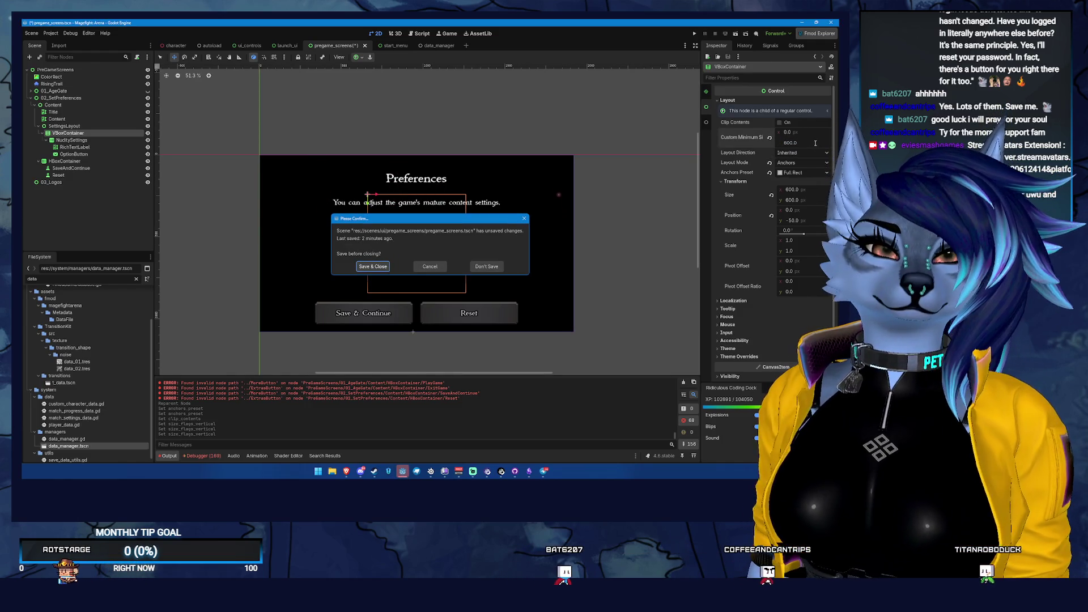
pyautogui.press('Escape')
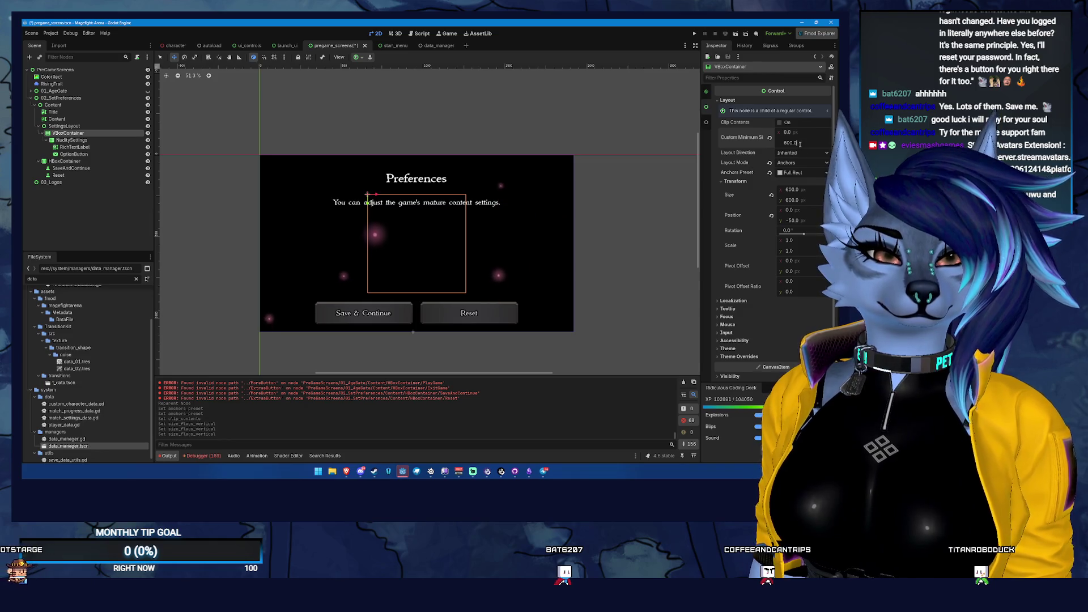
pyautogui.click(799, 143)
pyautogui.write('500')
pyautogui.press('Return')
pyautogui.hotkey('ctrl', 's')
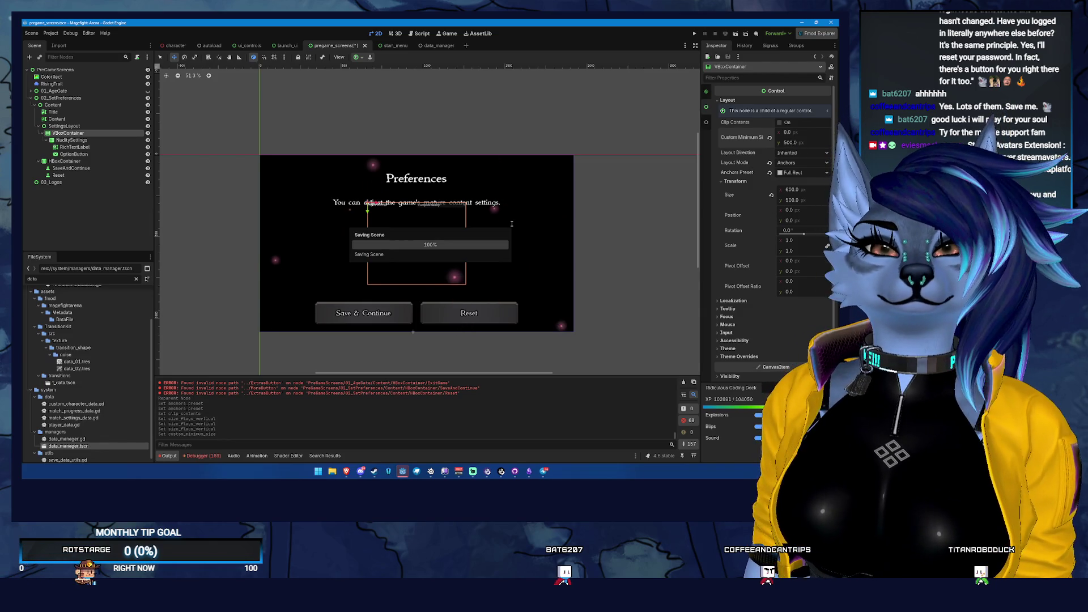
pyautogui.click(367, 215)
pyautogui.moveTo(367, 214); pyautogui.dragTo(367, 221)
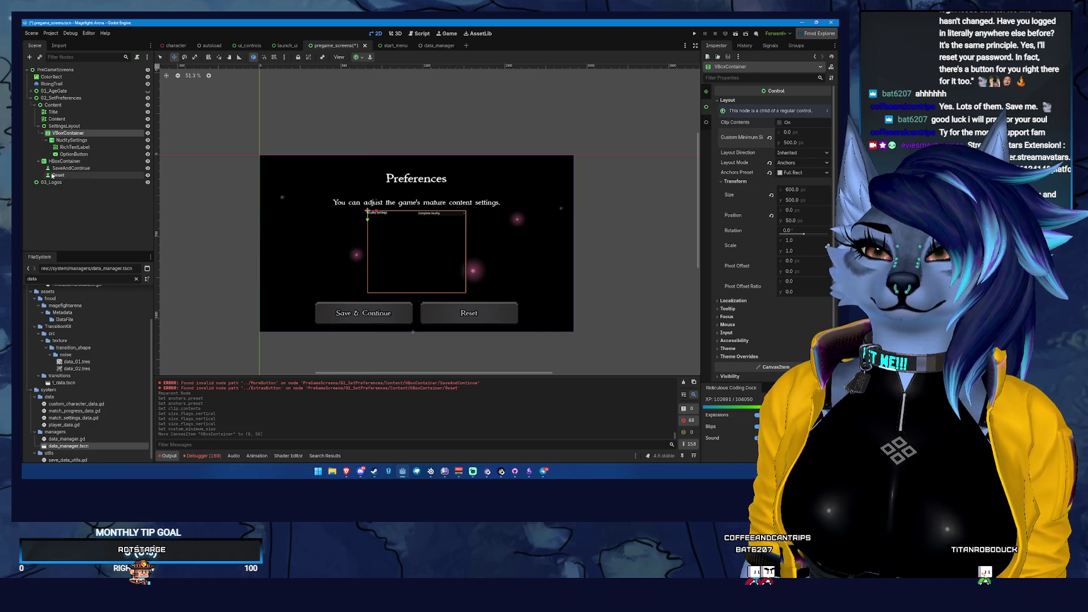
# - Set the NuditySettings row's custom minimum height to 80
pyautogui.click(100, 142)
pyautogui.click(80, 148)
pyautogui.click(96, 155)
pyautogui.click(73, 140)
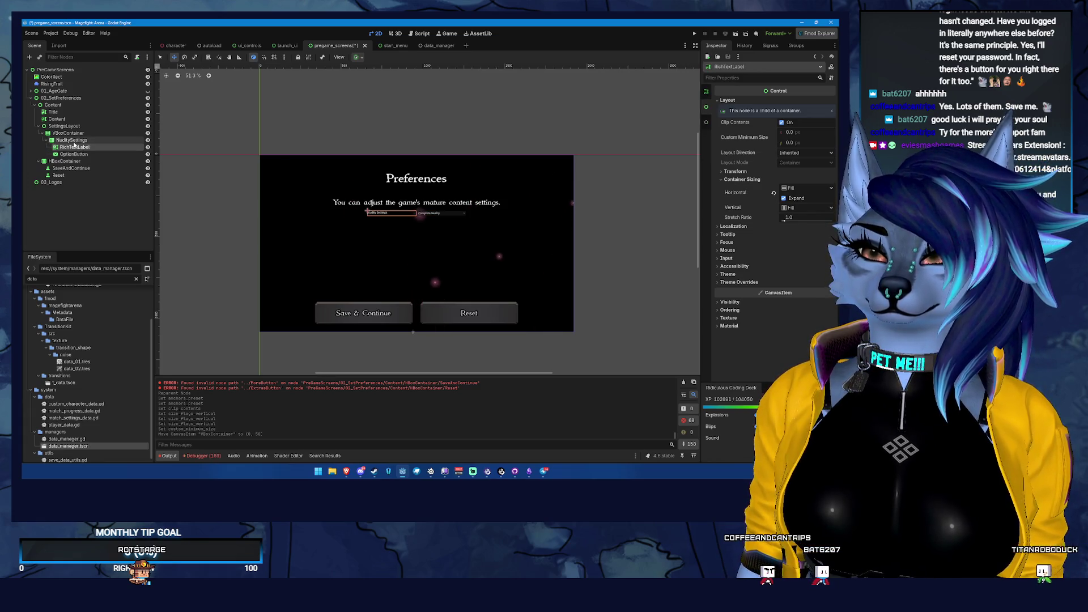
pyautogui.click(806, 142)
pyautogui.write('100')
pyautogui.press('Return')
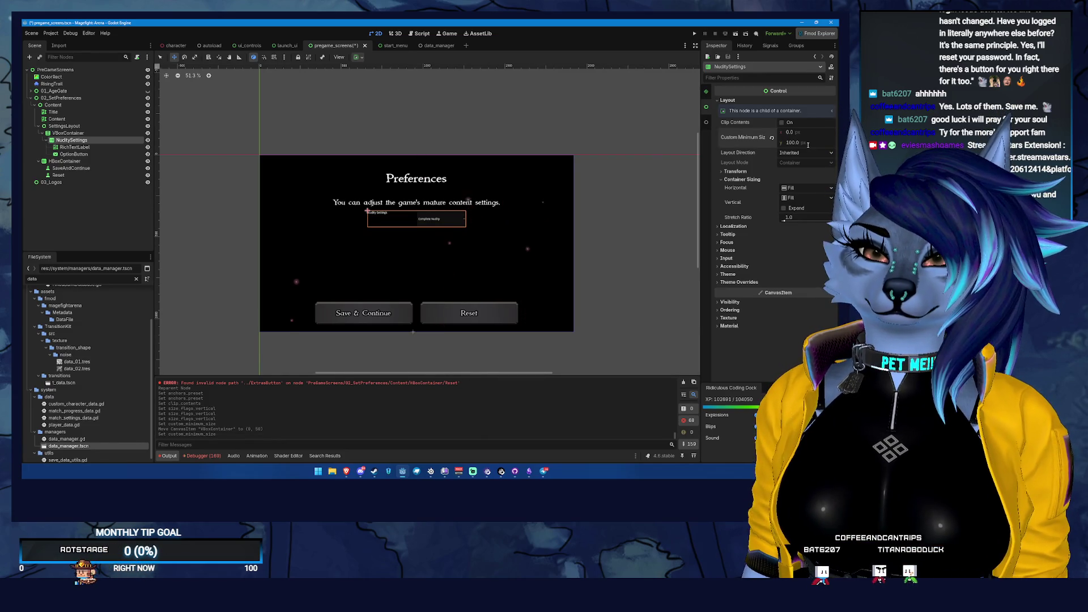
pyautogui.click(807, 143)
pyautogui.write('800')
pyautogui.press('Return')
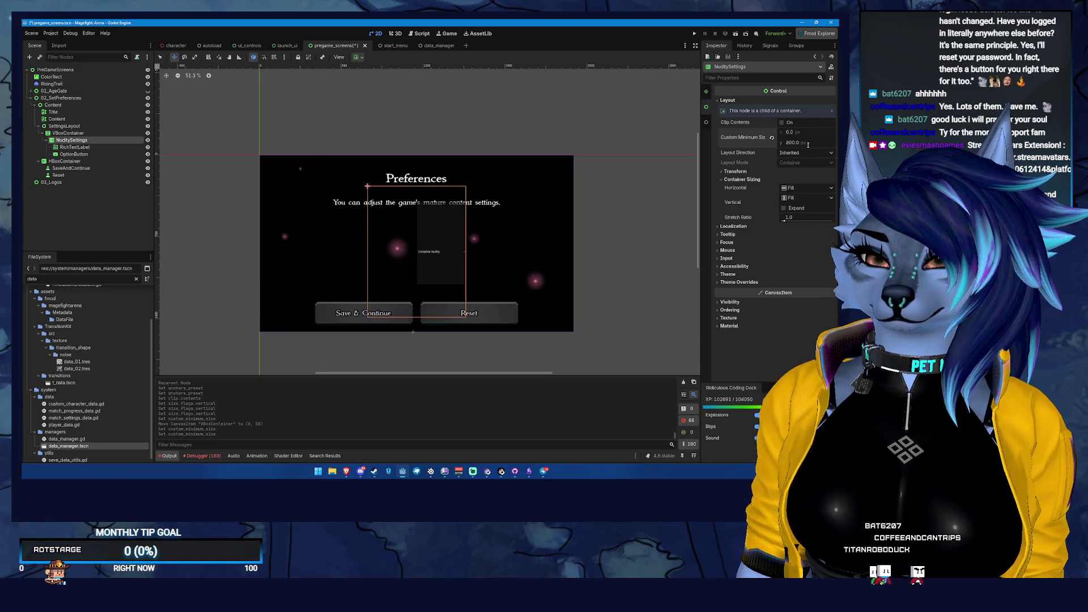
pyautogui.click(807, 142)
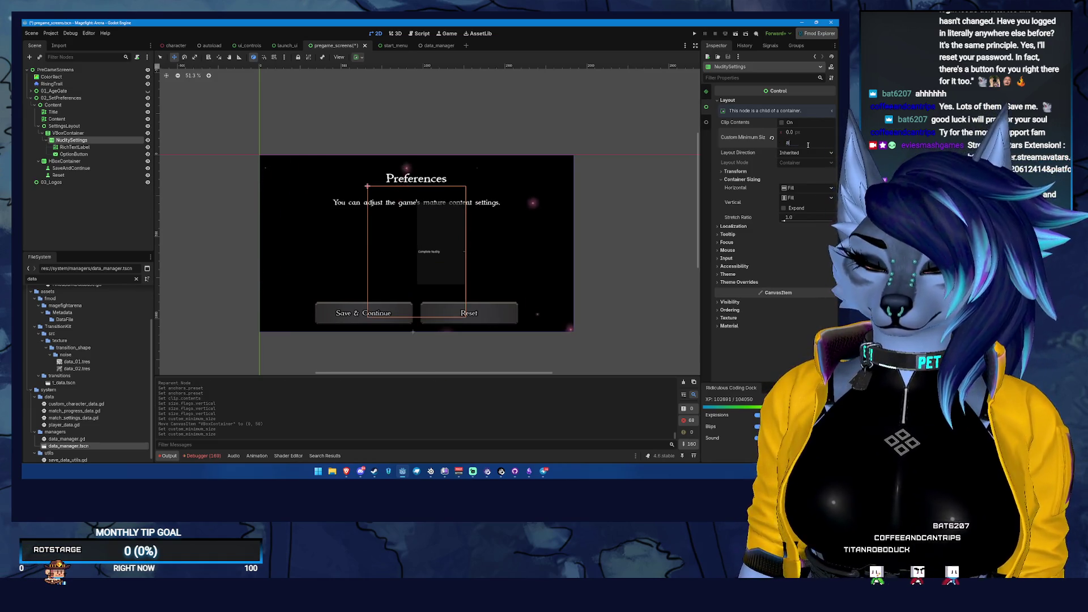
pyautogui.write('80')
pyautogui.press('Return')
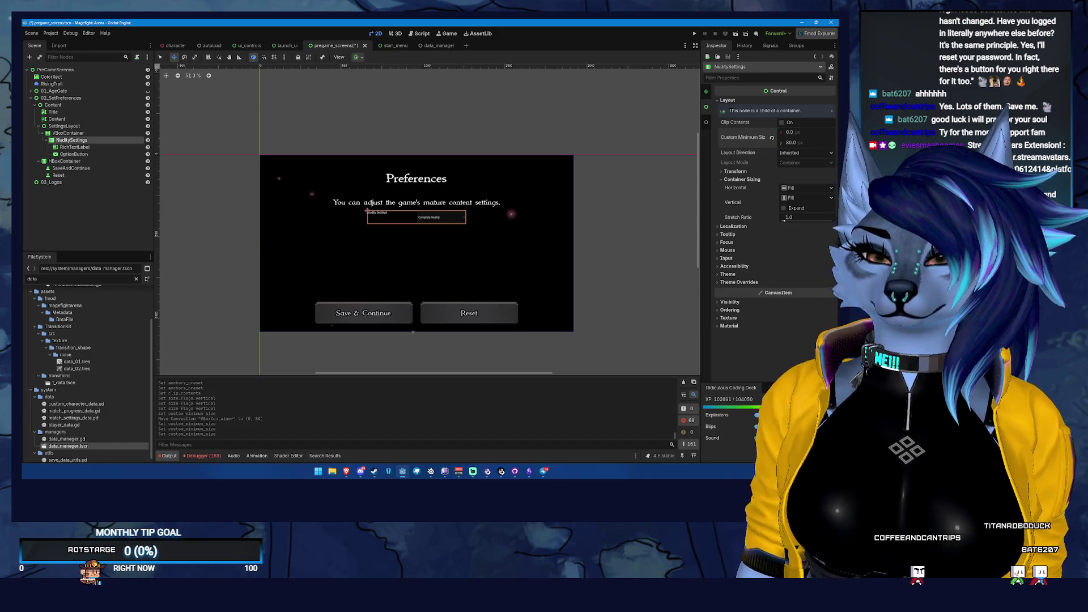
# - Select the RichTextLabel and OptionButton together and open their theme assignment options
pyautogui.click(74, 147)
pyautogui.keyDown('shift'); pyautogui.click(74, 154); pyautogui.keyUp('shift')
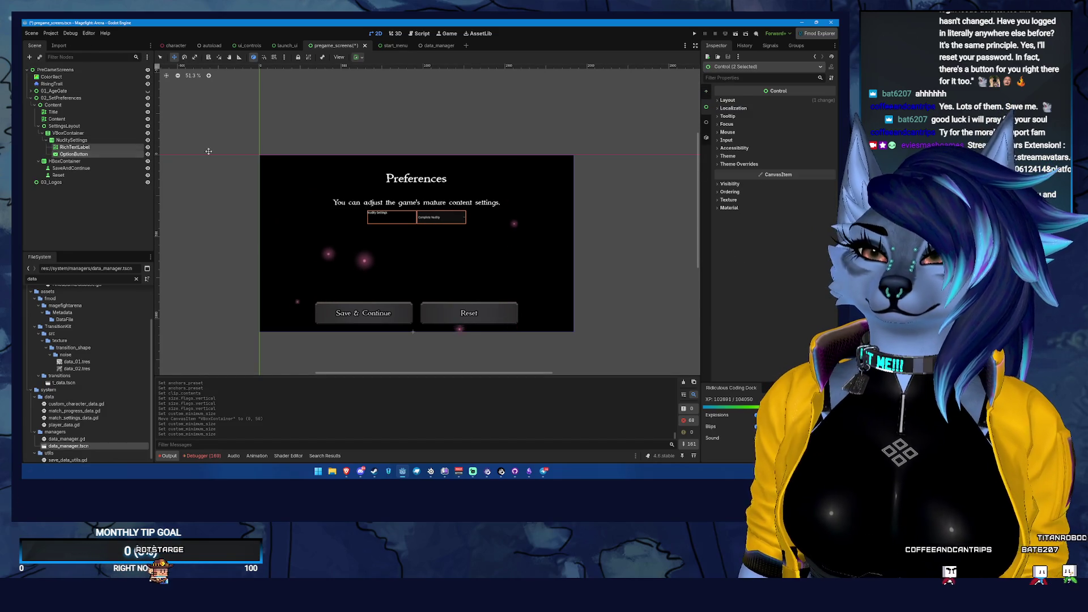
pyautogui.click(727, 155)
pyautogui.click(822, 164)
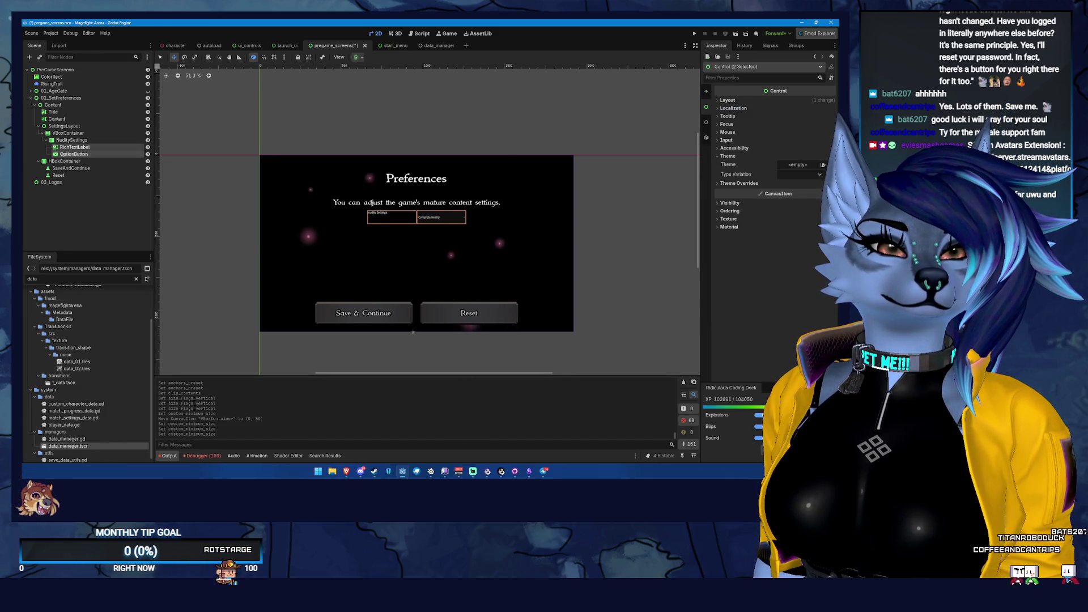
# - Apply immortal_theme to both Nudity nodes, then select the RichTextLabel and expand its theme overrides
pyautogui.click(808, 193)
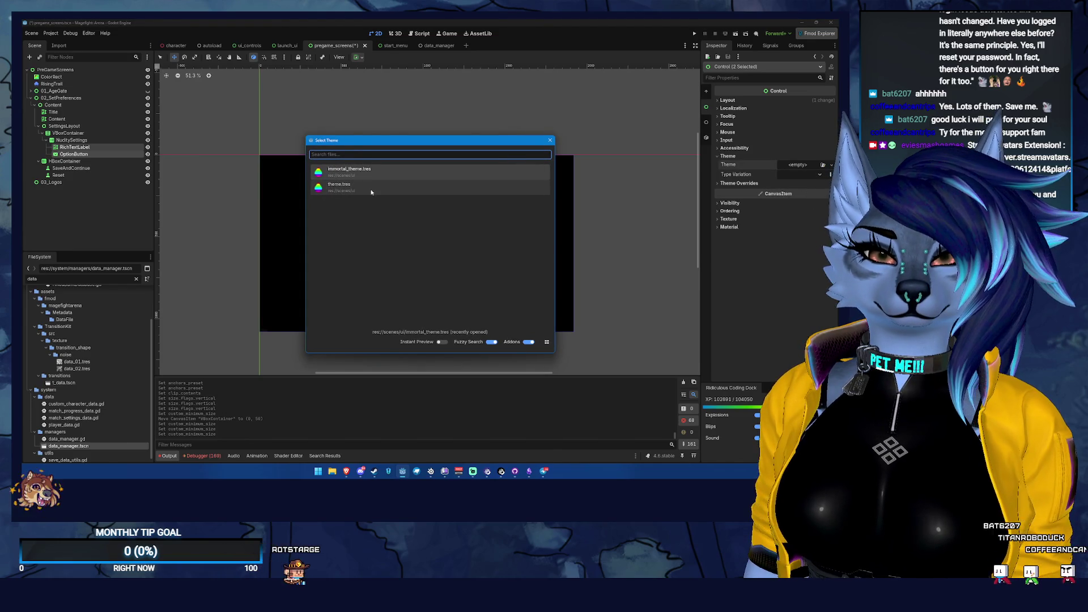
pyautogui.doubleClick(349, 170)
pyautogui.scroll(4, 445, 222)
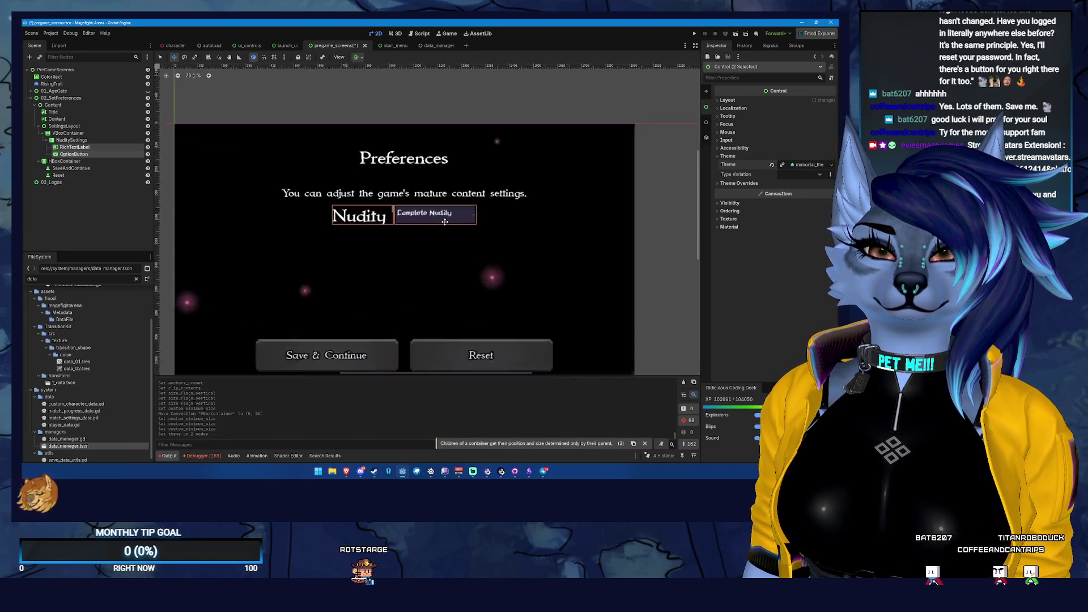
pyautogui.scroll(7, 445, 221)
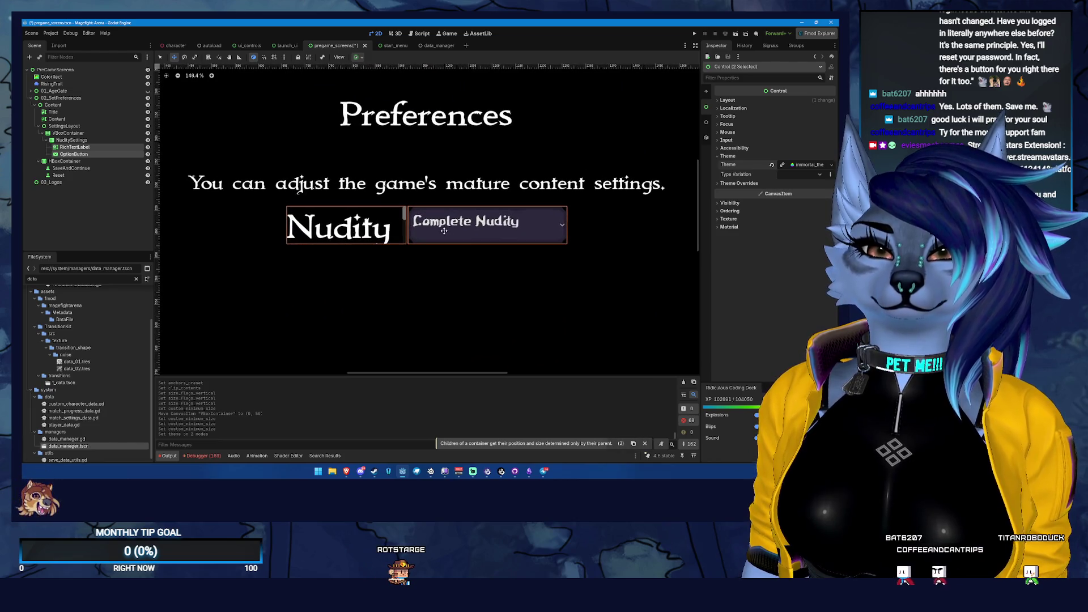
pyautogui.click(102, 147)
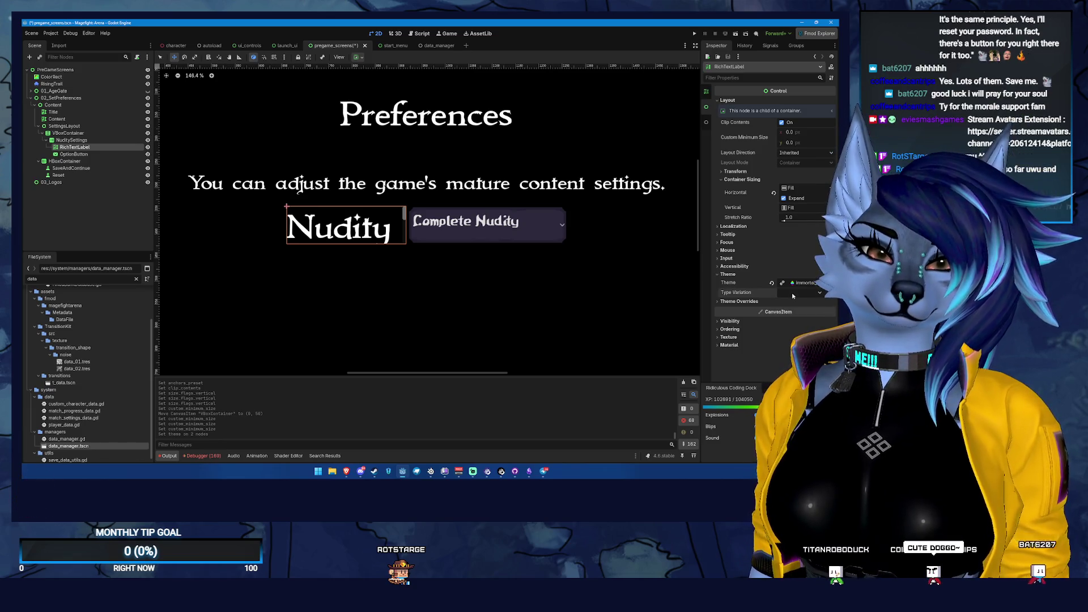
pyautogui.click(734, 301)
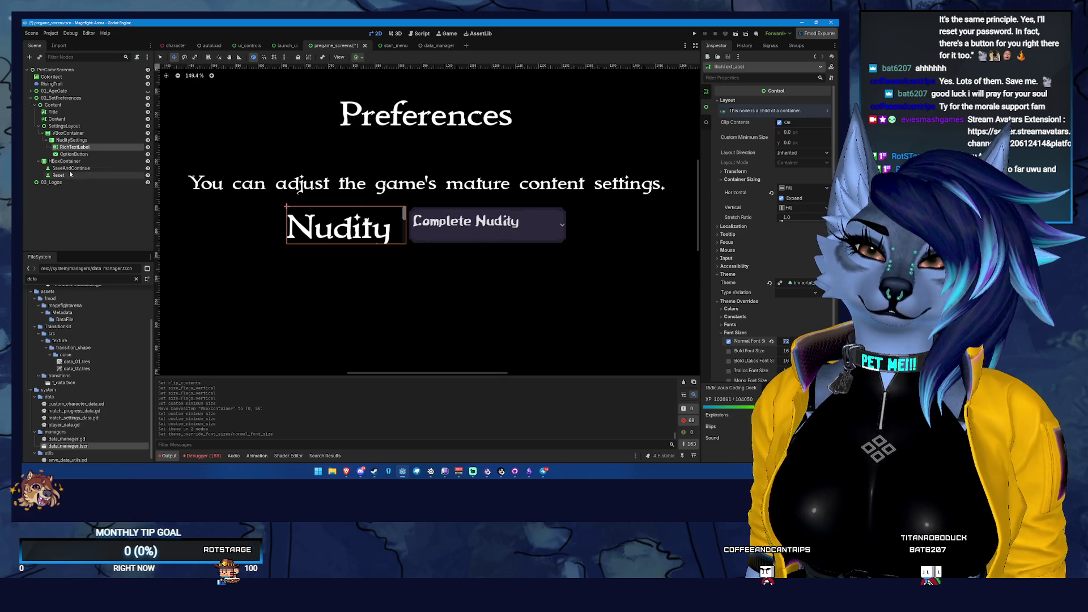
# - Inspect the Content node's font size theme overrides
pyautogui.click(56, 119)
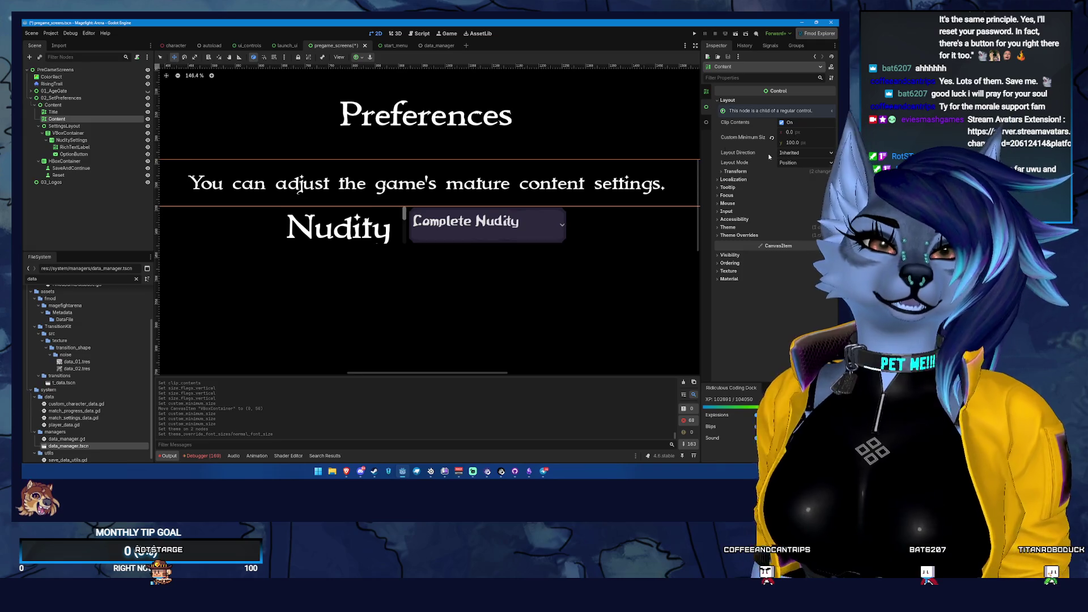
pyautogui.click(732, 235)
pyautogui.click(735, 267)
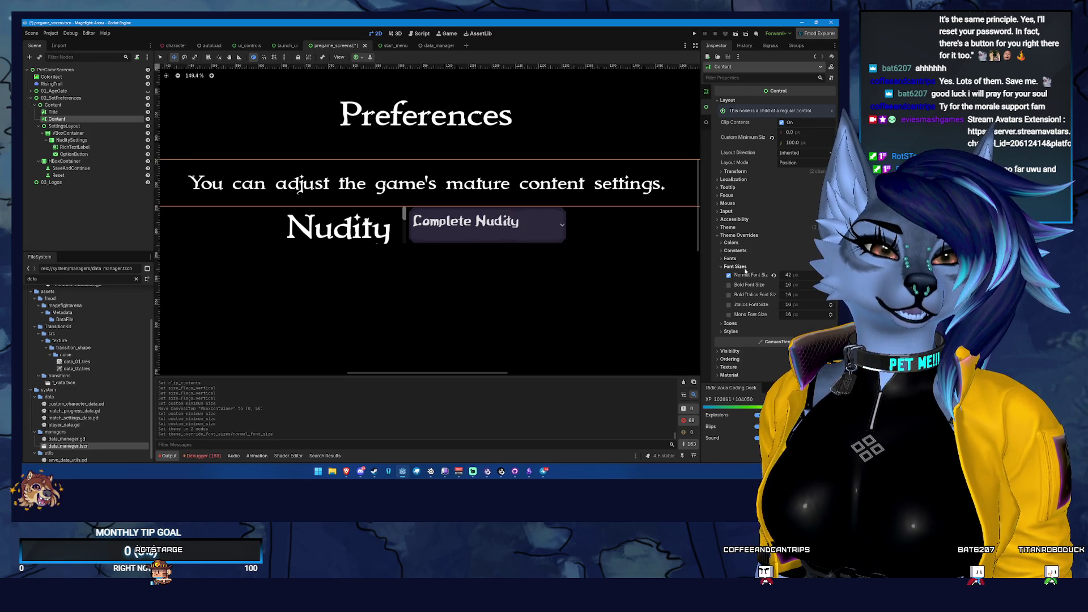
pyautogui.click(744, 268)
# - Set the Nudity label's Normal Font Size override to 42
pyautogui.click(83, 141)
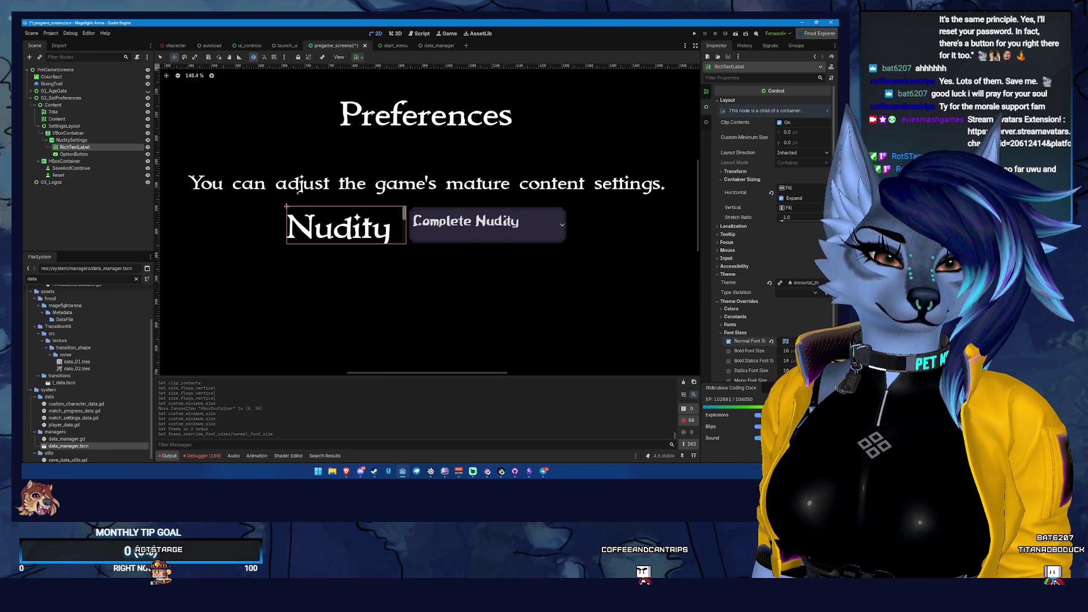
pyautogui.press('Return')
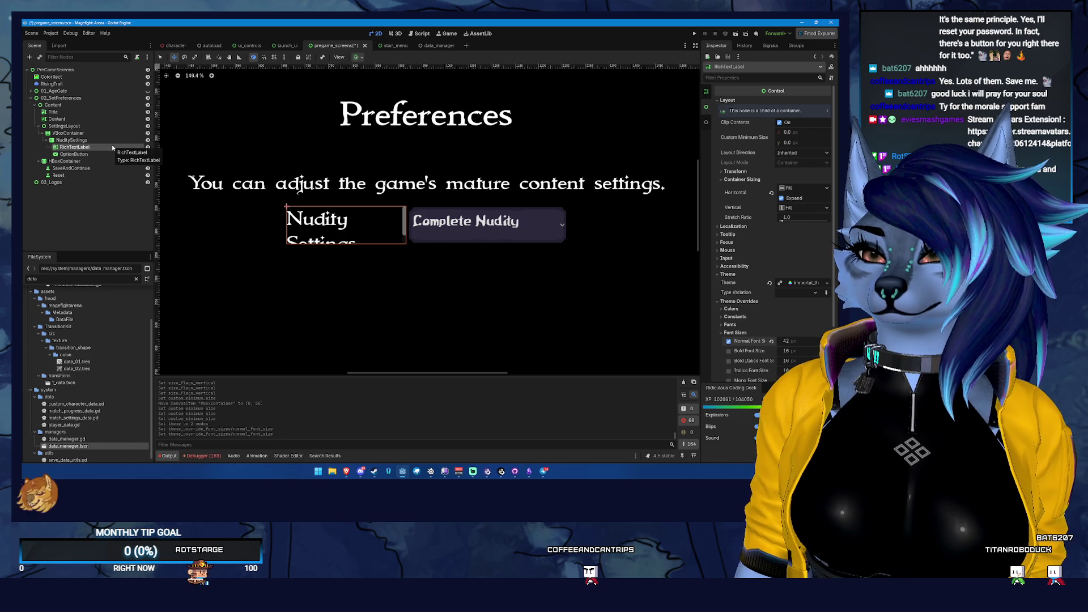
pyautogui.scroll(5, 707, 100)
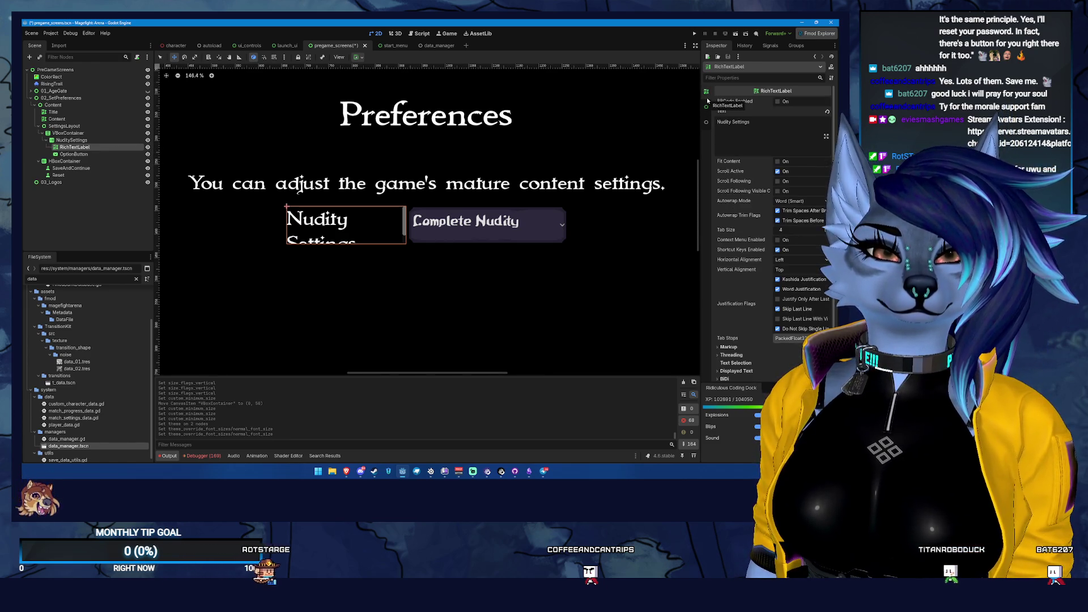
pyautogui.click(705, 113)
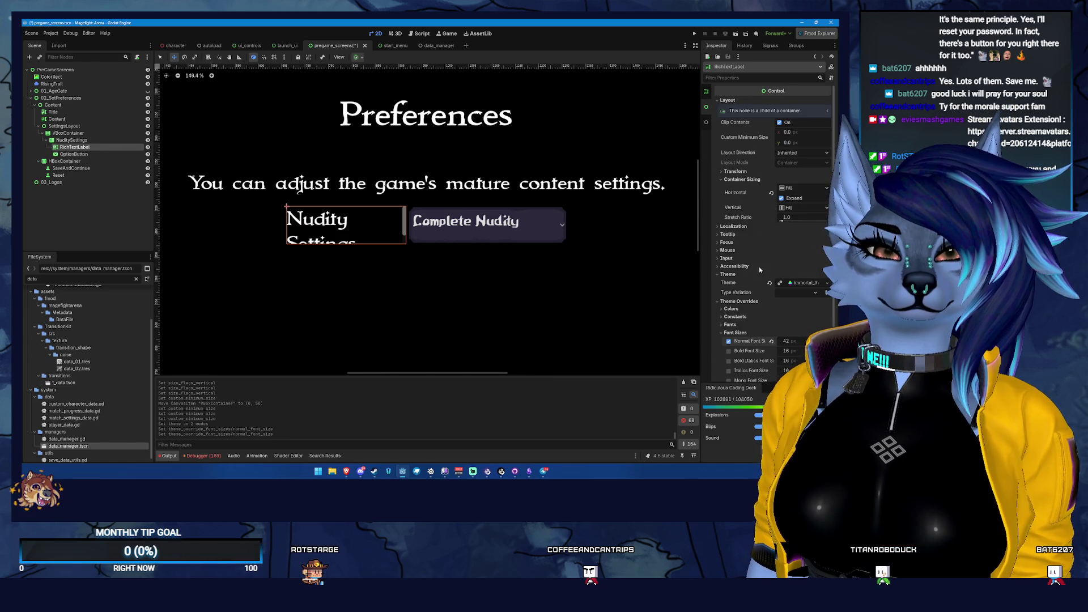
pyautogui.click(68, 132)
# - Revert the VBoxContainer's Position y offset to 0
pyautogui.scroll(-2, 469, 210)
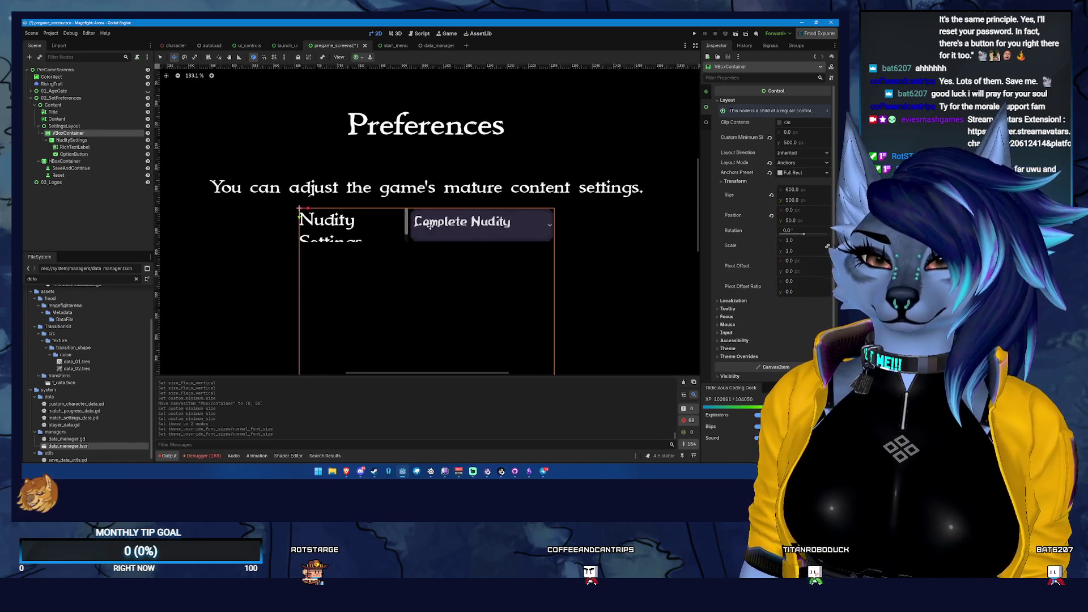
pyautogui.scroll(-5, 469, 210)
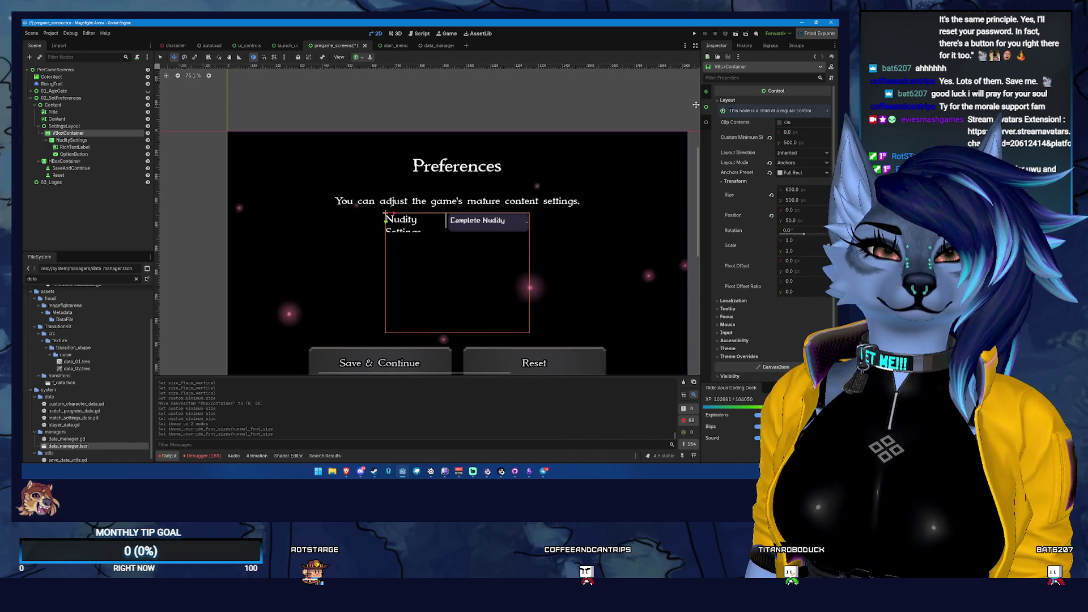
pyautogui.click(706, 91)
pyautogui.click(706, 112)
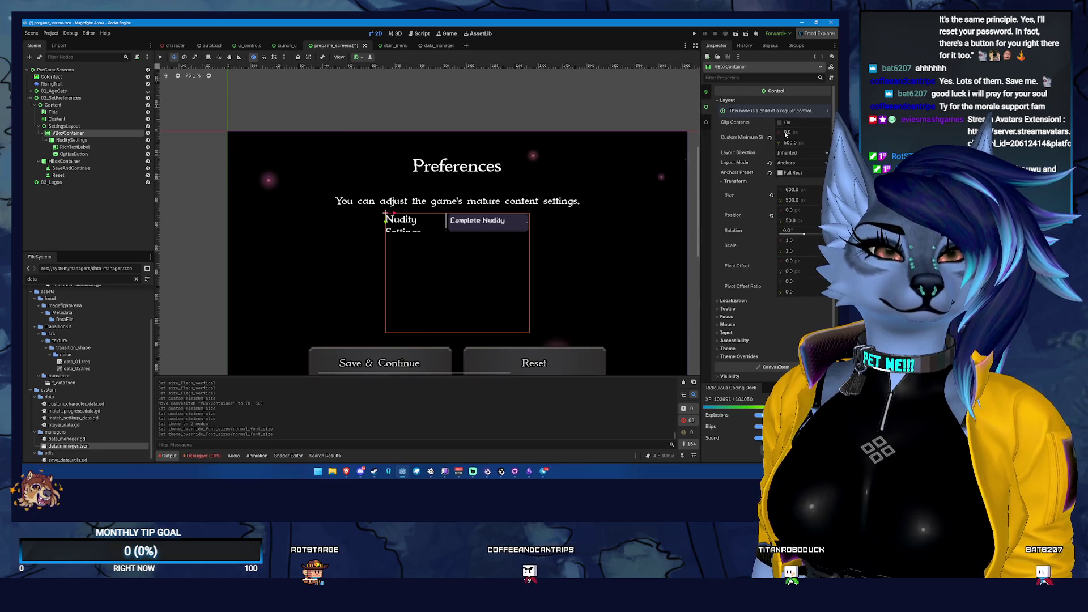
pyautogui.click(64, 126)
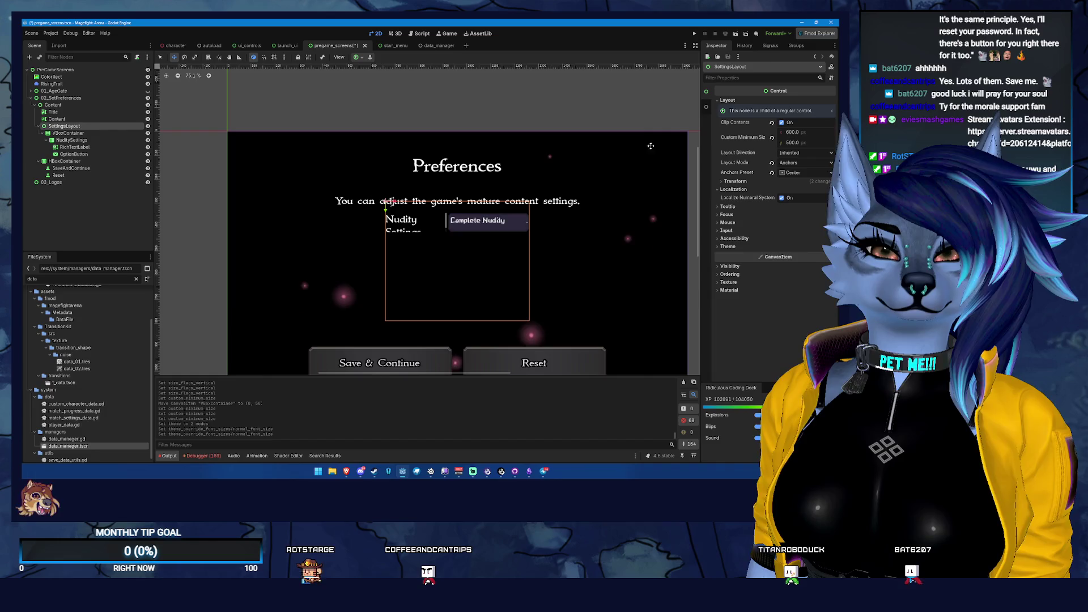
pyautogui.click(68, 132)
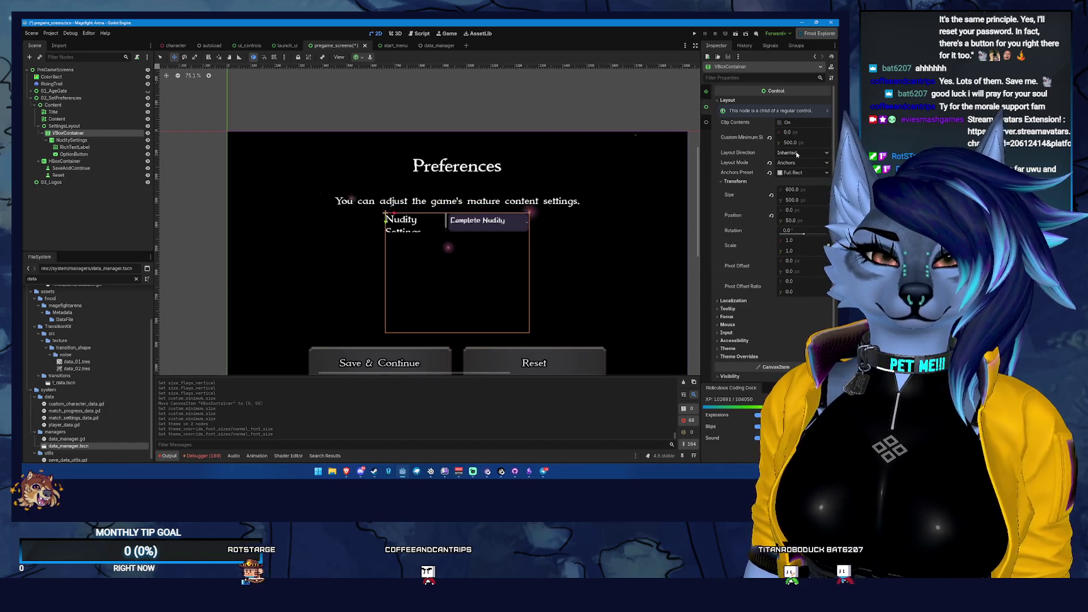
pyautogui.click(771, 216)
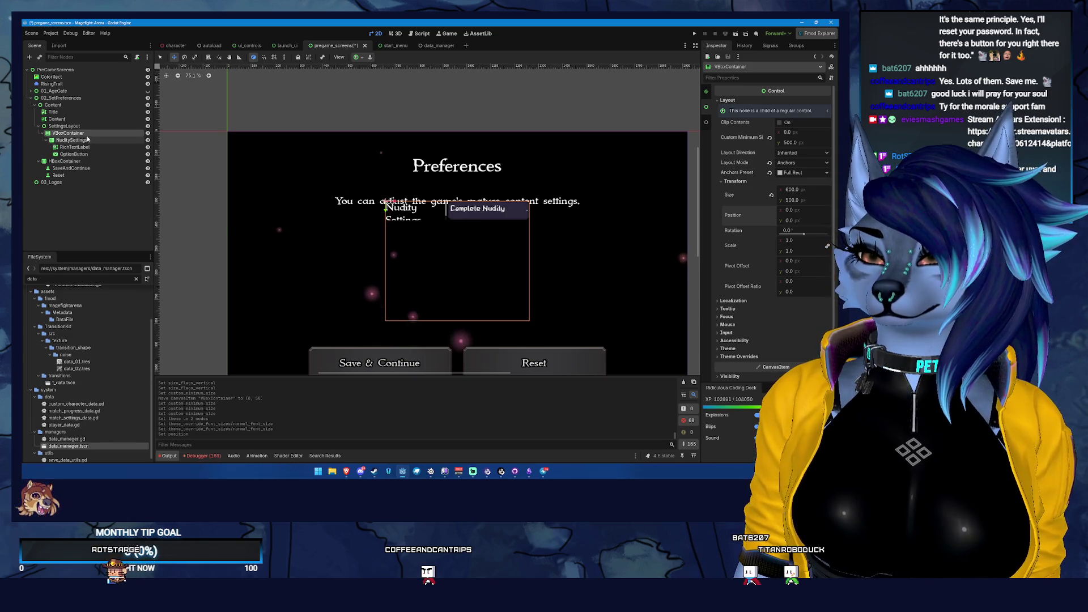
# - Move SettingsLayout 50 px lower by appending +50 to its Position y
pyautogui.click(64, 126)
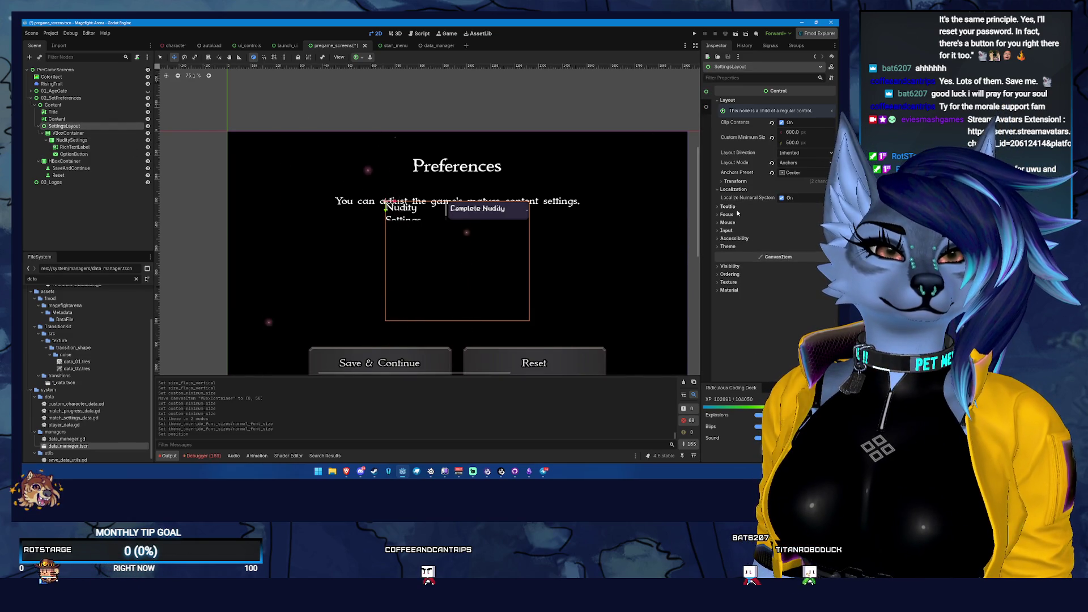
pyautogui.click(733, 181)
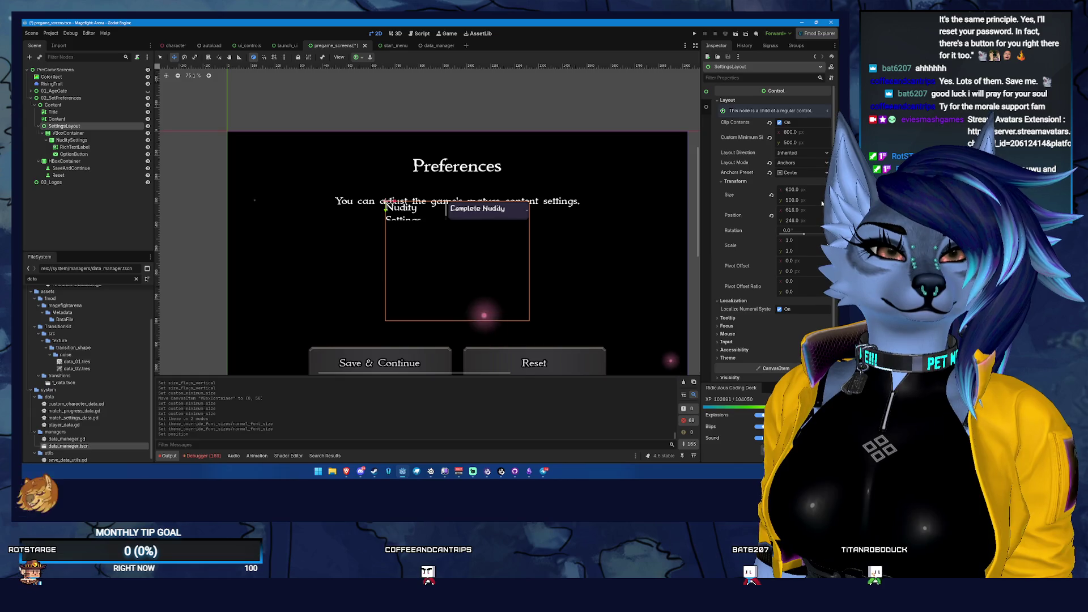
pyautogui.click(793, 220)
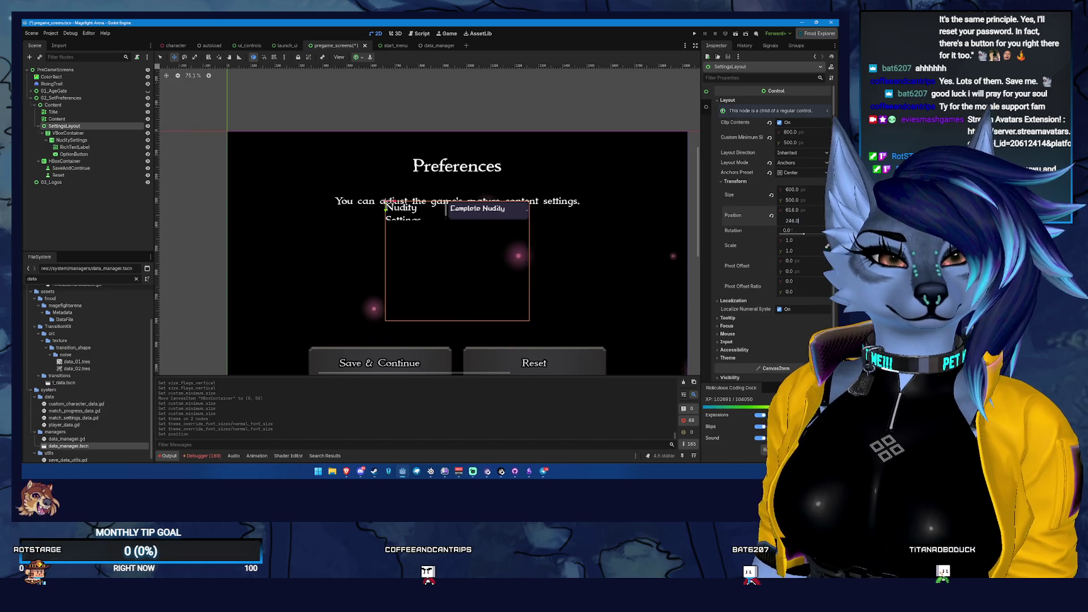
pyautogui.write('50')
pyautogui.press('Return')
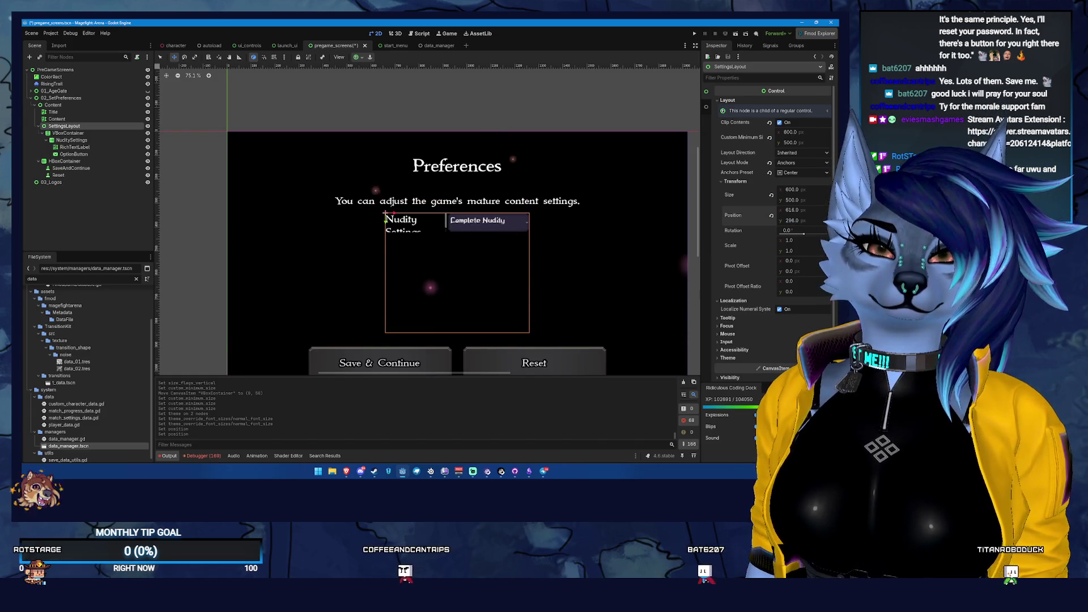
# - Check the option dropdown's 24 px font size theme override
pyautogui.click(103, 138)
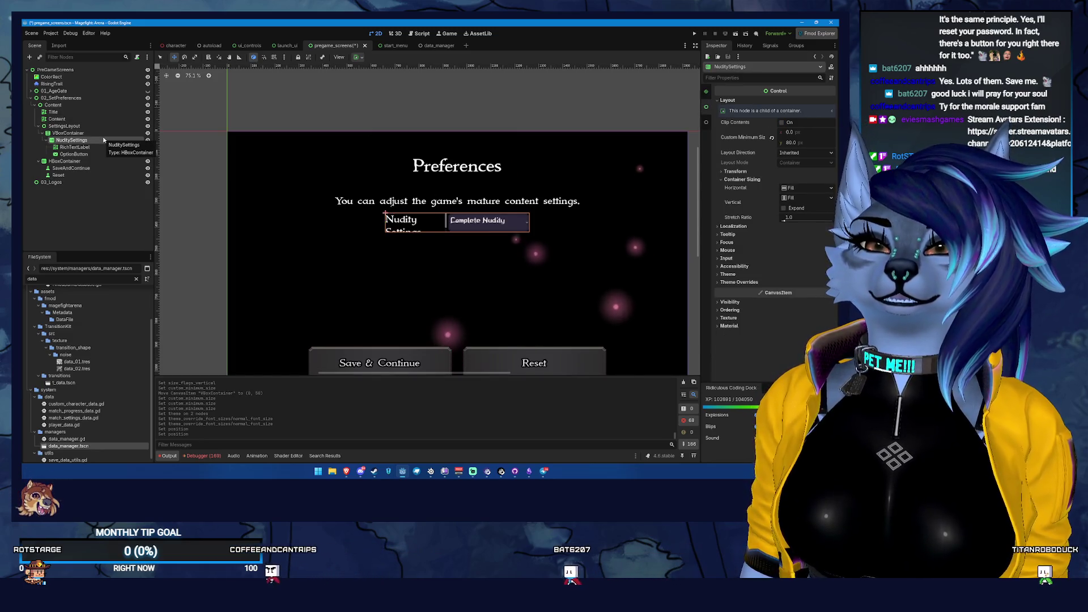
pyautogui.click(95, 153)
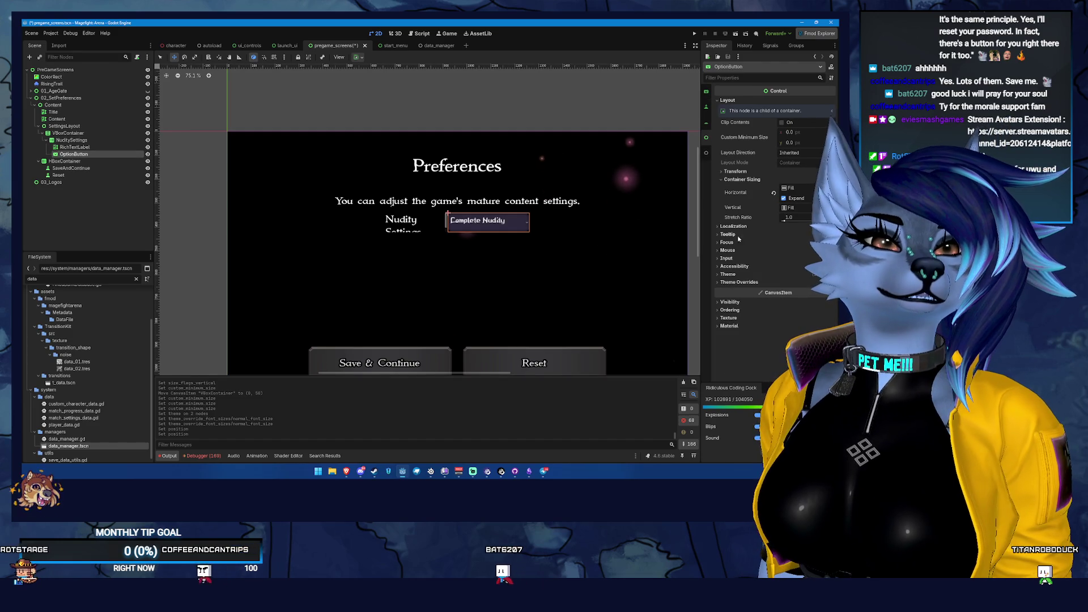
pyautogui.click(728, 274)
pyautogui.click(739, 301)
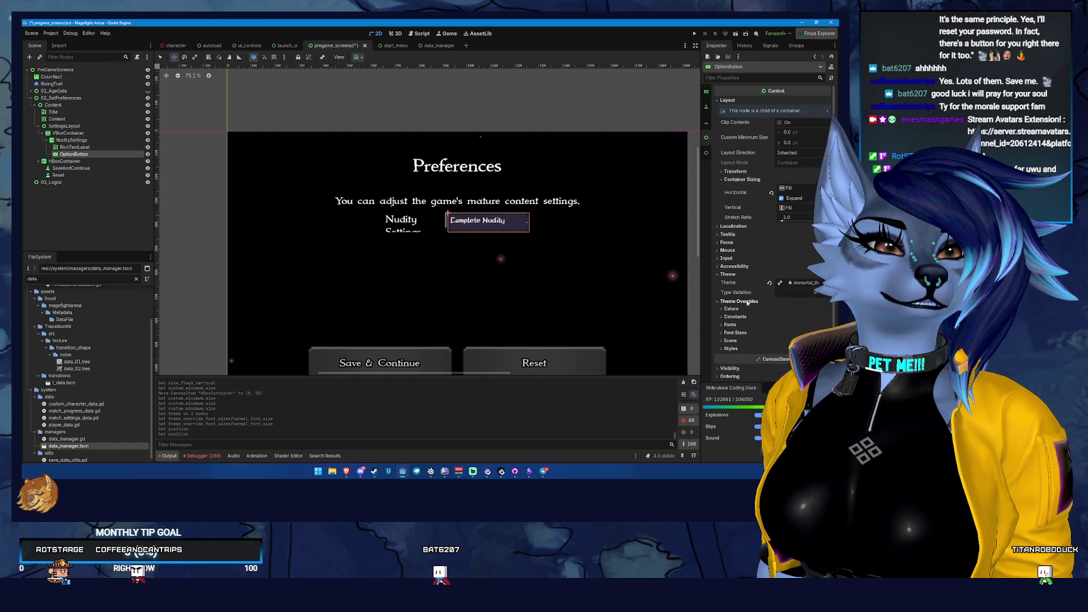
pyautogui.click(743, 334)
# - Set the Nudity Settings label's Normal Font Size override to 24
pyautogui.click(74, 147)
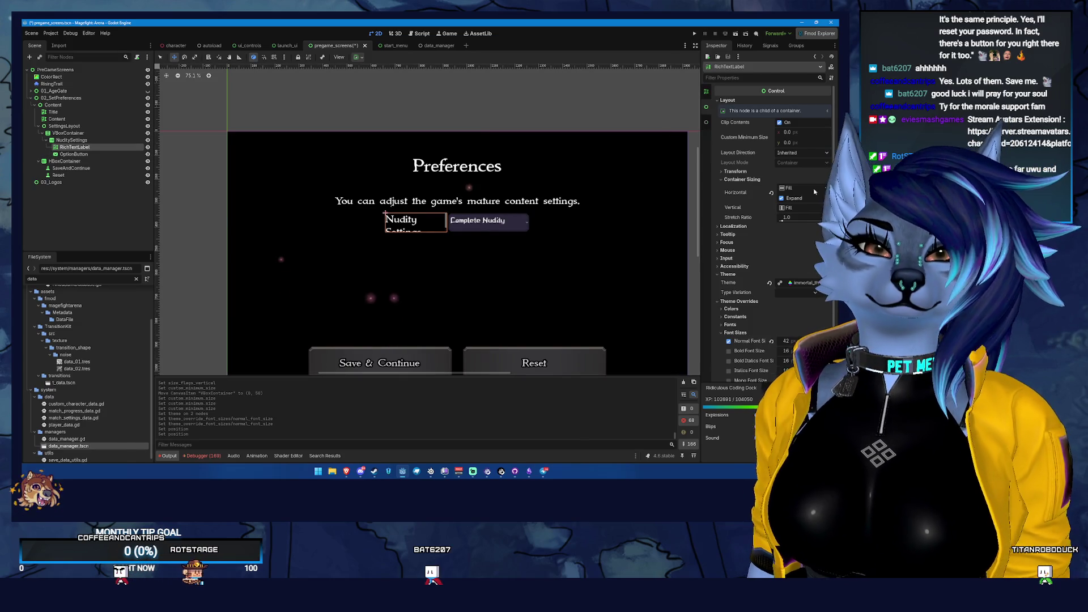
pyautogui.click(788, 341)
pyautogui.write('24')
pyautogui.press('Return')
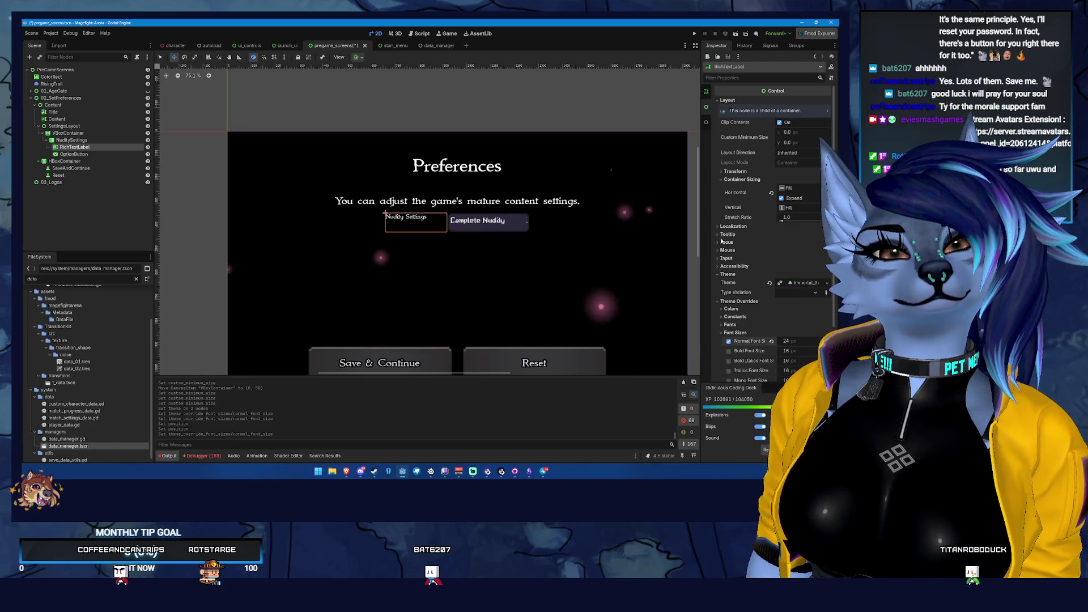
# - Set the label's Horizontal and Vertical Alignment to Center
pyautogui.scroll(5, 793, 215)
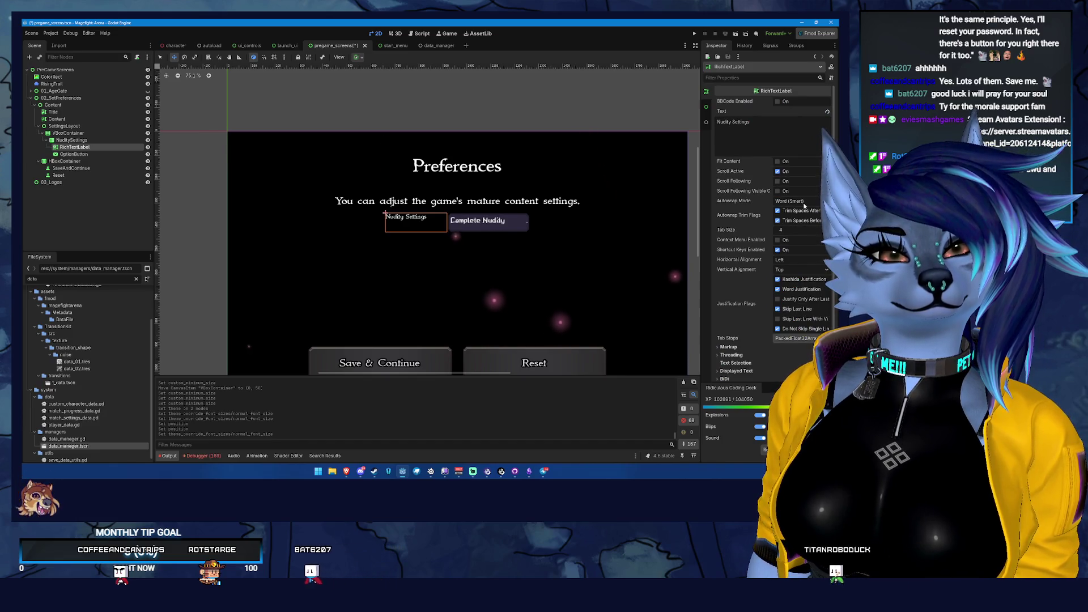
pyautogui.click(798, 259)
pyautogui.click(789, 274)
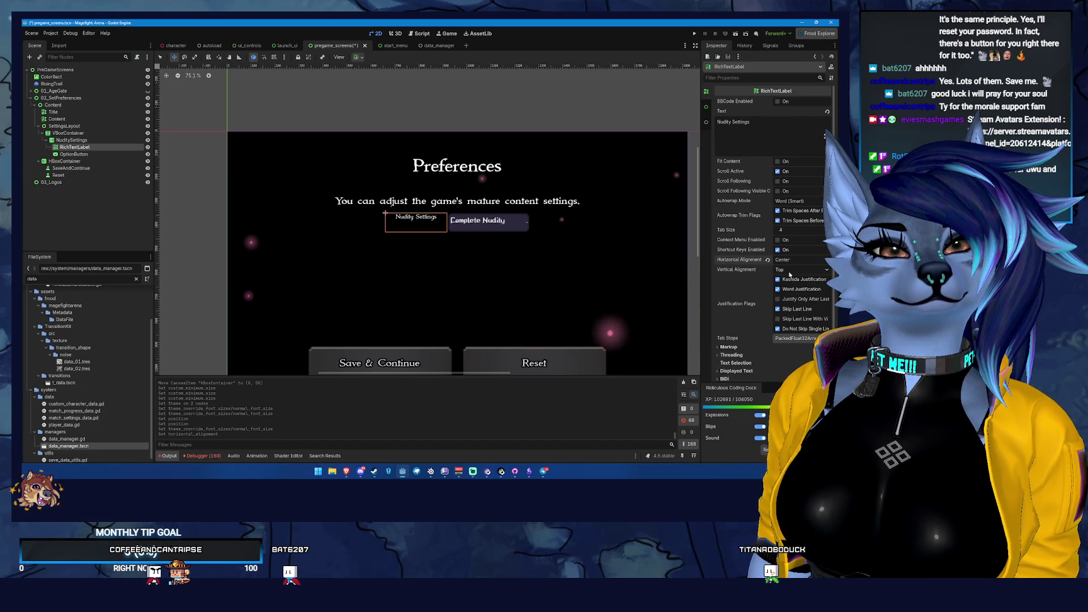
pyautogui.click(792, 271)
pyautogui.click(790, 284)
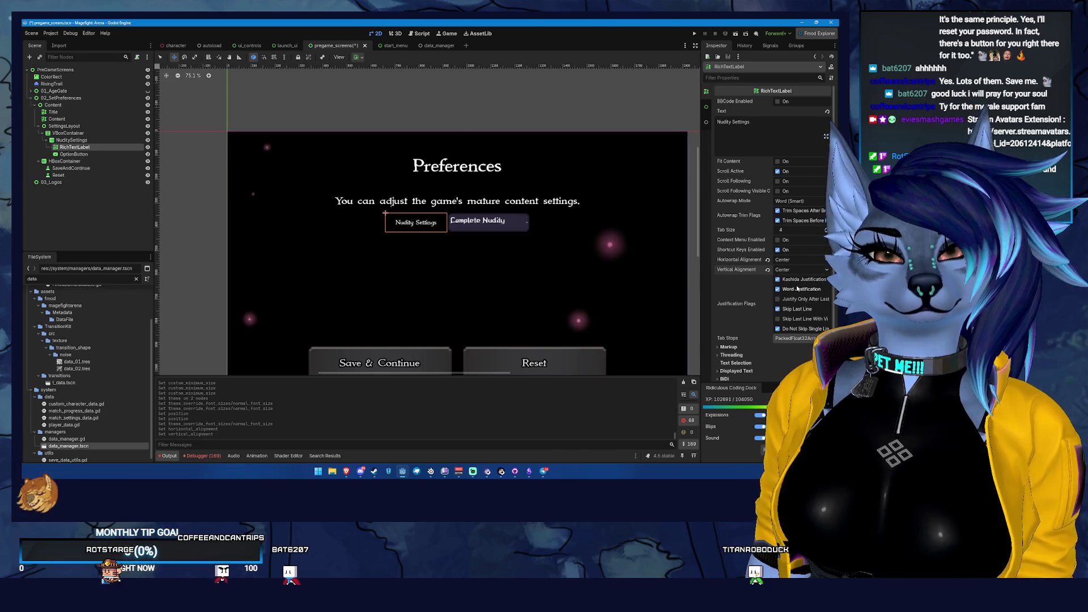
pyautogui.click(73, 154)
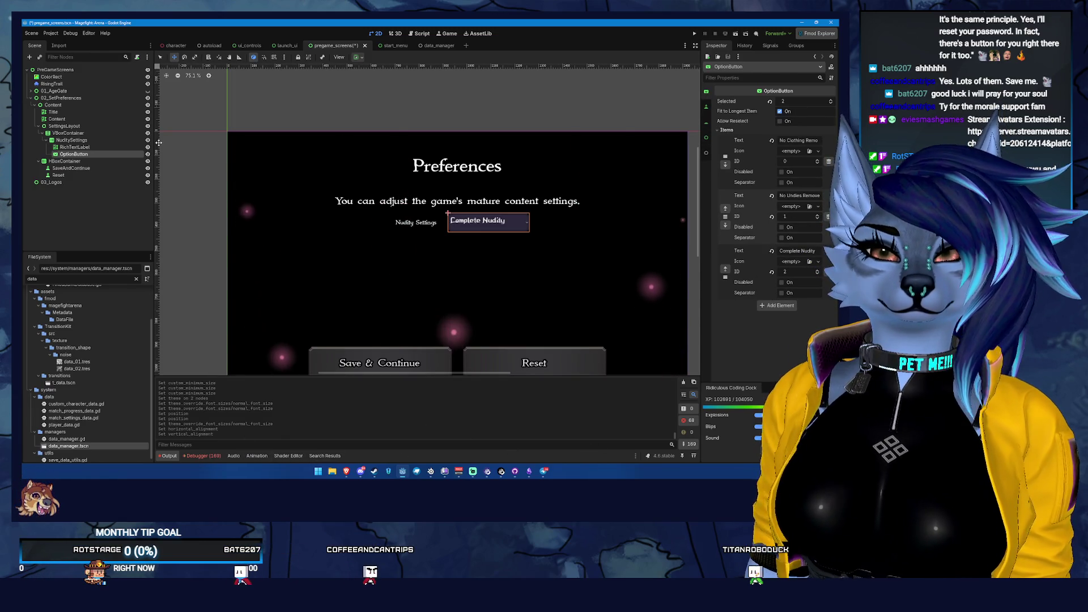
# - Open immortal_theme in the theme editor and scroll the Default Preview to the OptionButton
pyautogui.click(707, 123)
pyautogui.scroll(-5, 813, 299)
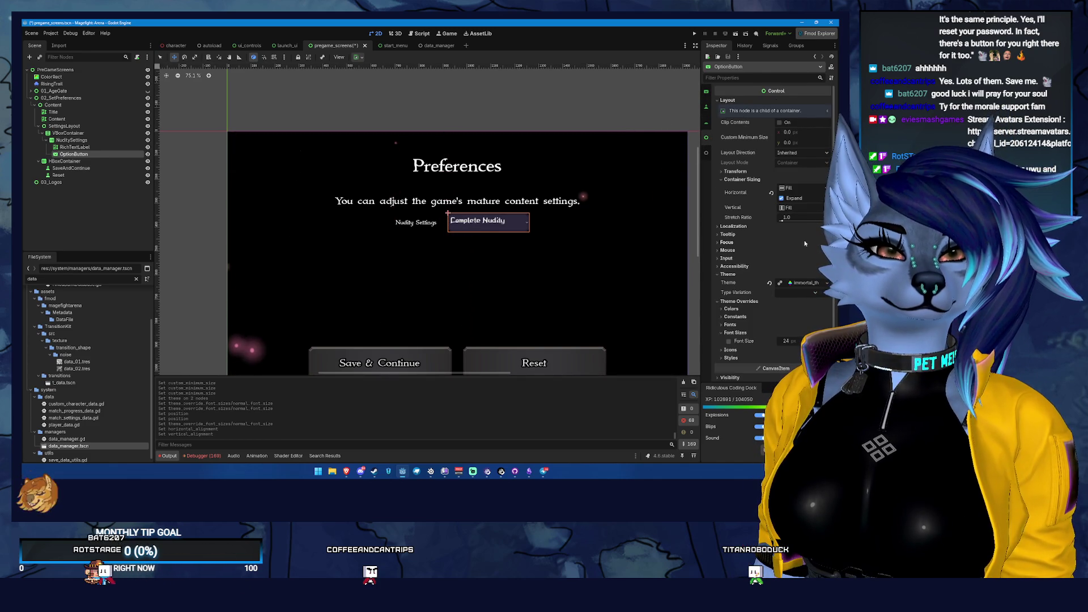
pyautogui.click(803, 256)
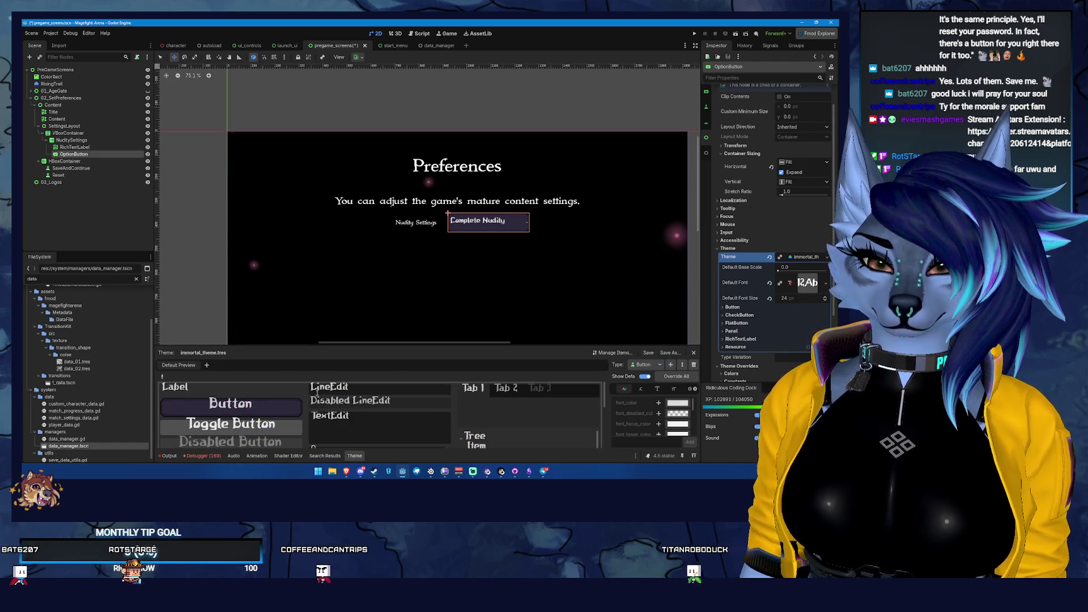
pyautogui.scroll(-3, 264, 413)
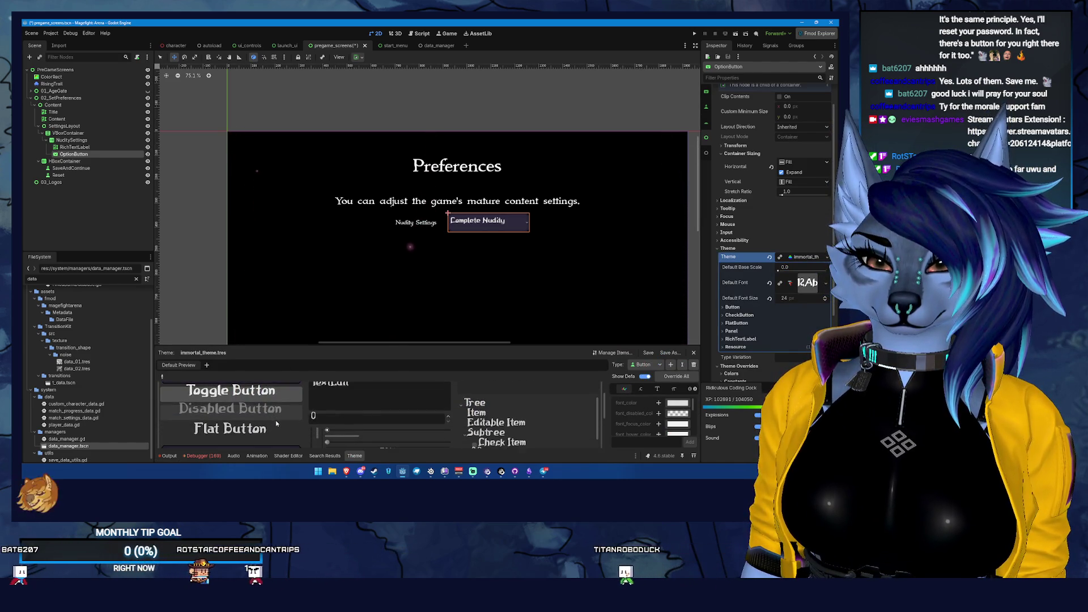
pyautogui.scroll(-2, 274, 420)
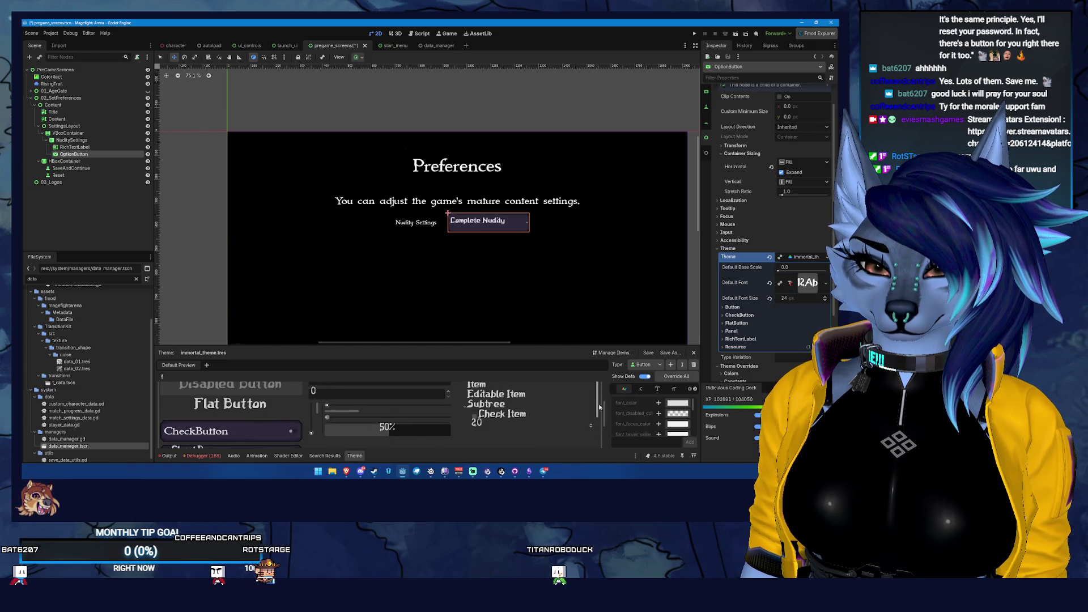
pyautogui.scroll(-1, 290, 416)
pyautogui.scroll(-3, 290, 416)
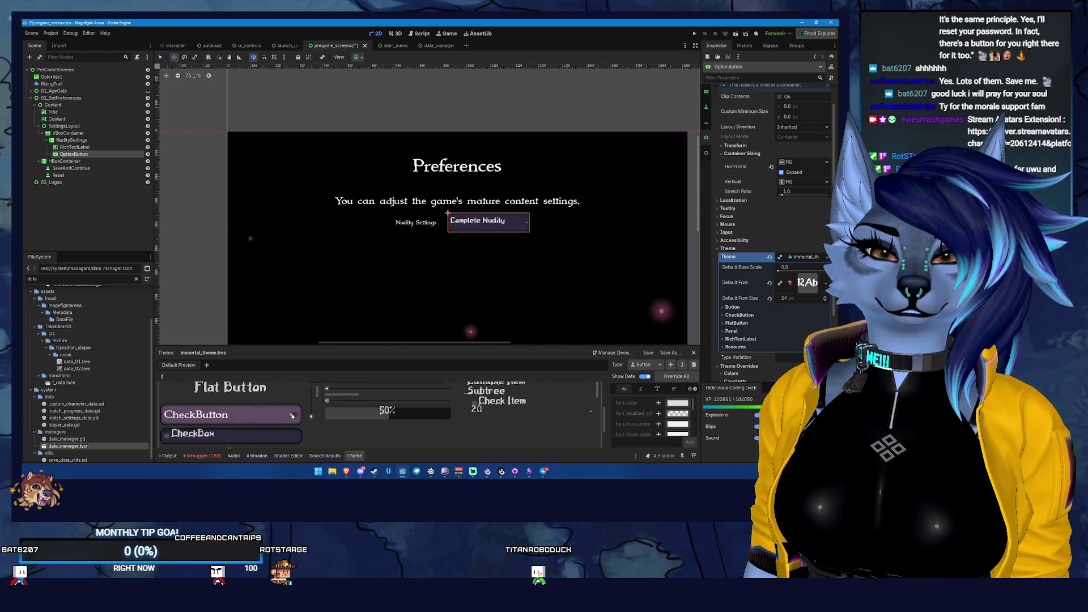
pyautogui.scroll(-1, 292, 415)
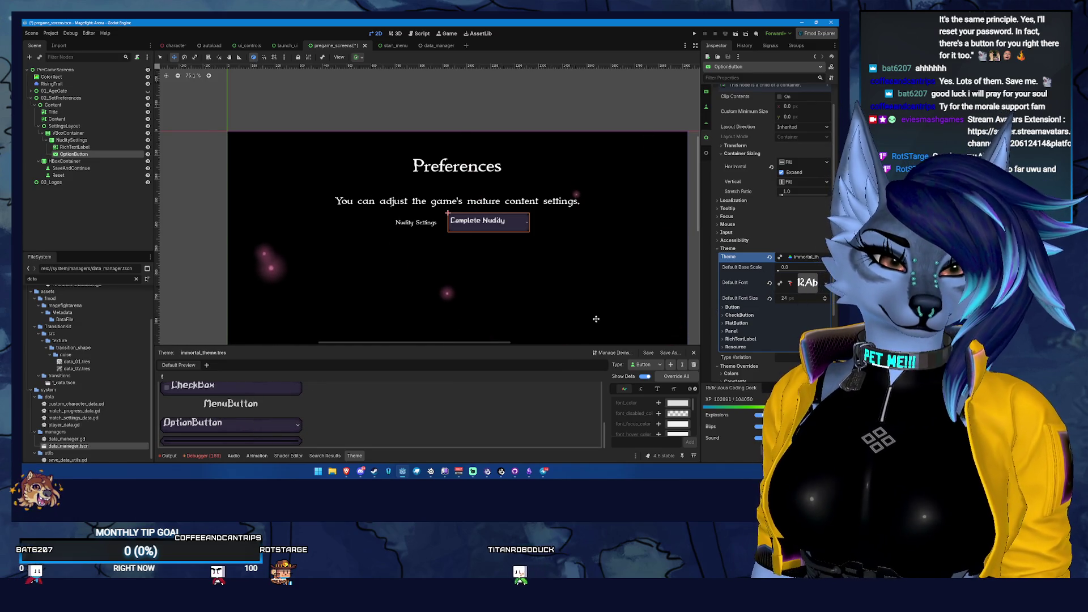
# - Test the OptionButton preview's dropdown list, then close it
pyautogui.click(243, 426)
pyautogui.click(263, 422)
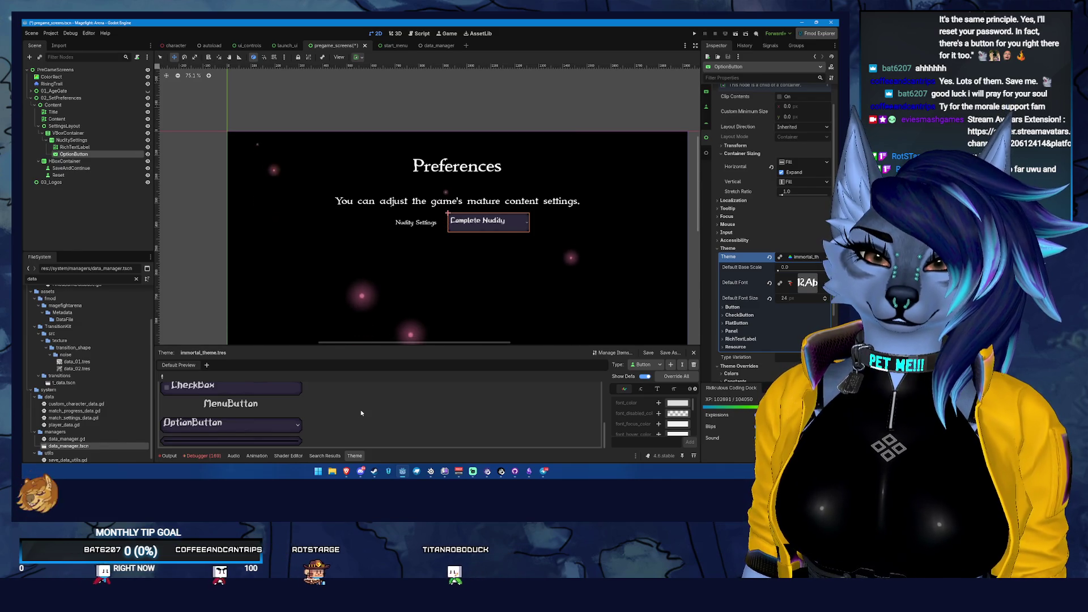
pyautogui.click(286, 425)
pyautogui.click(286, 424)
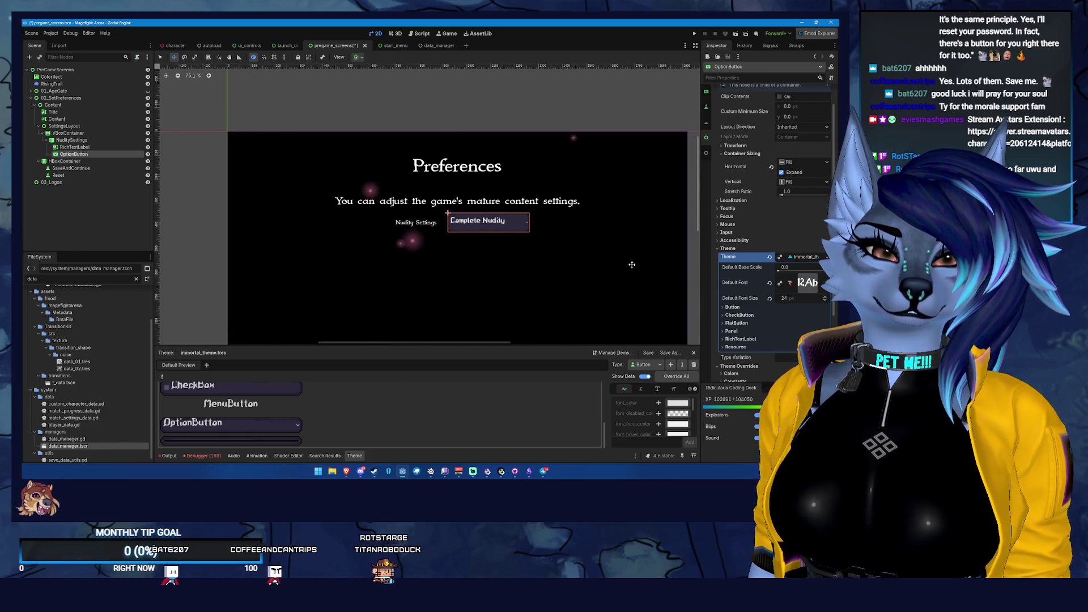
# - Show the Button type's Constants and check the Type list without changing it
pyautogui.click(640, 389)
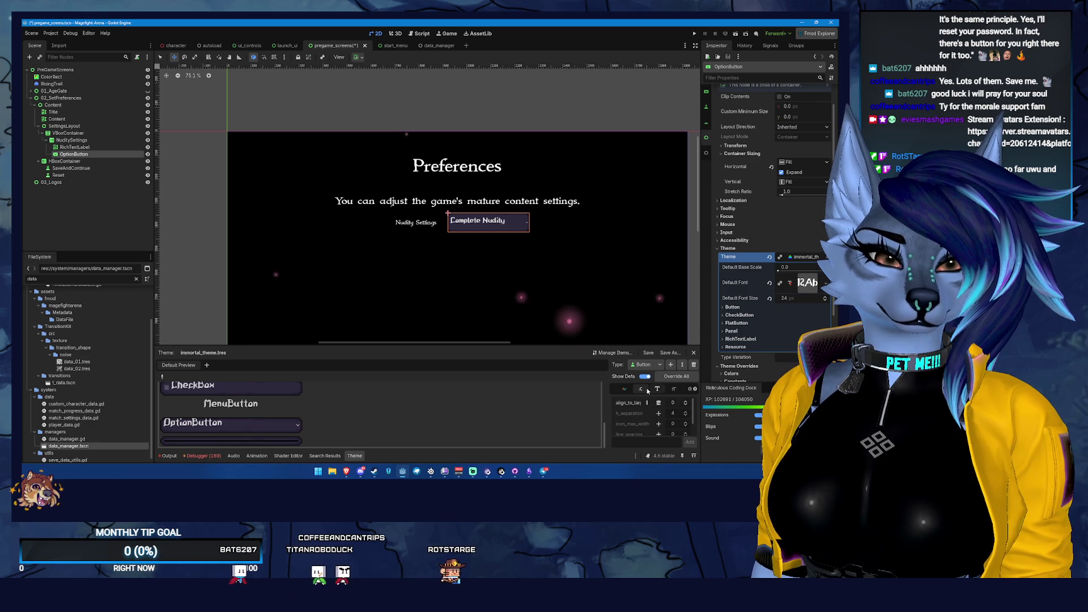
pyautogui.click(648, 364)
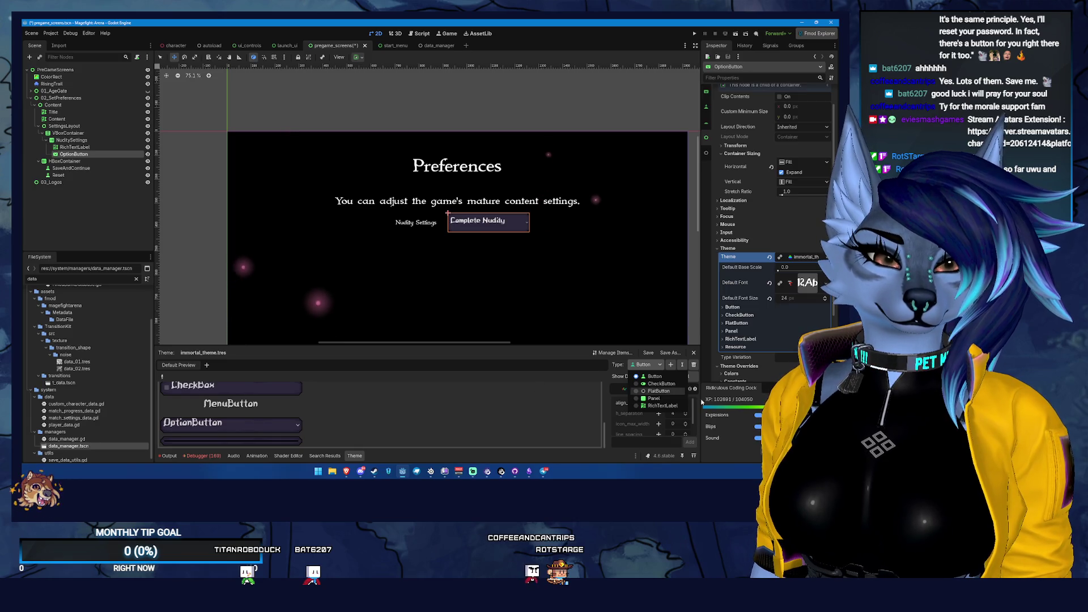
pyautogui.click(652, 369)
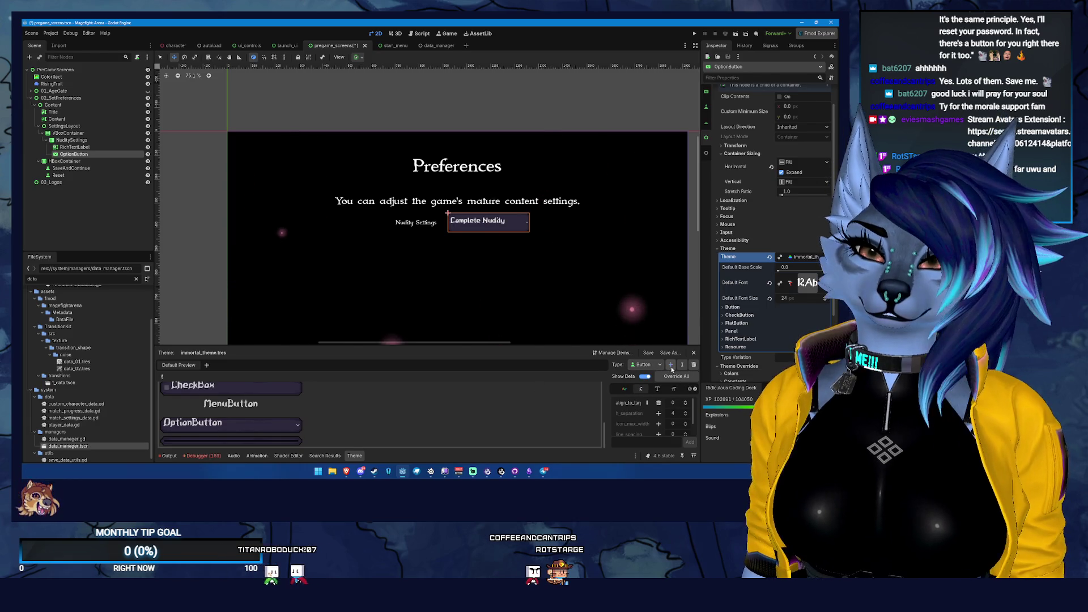
# - Add OptionButton as a theme type, filtering the type list with 'optio'
pyautogui.click(671, 366)
pyautogui.scroll(-3, 381, 248)
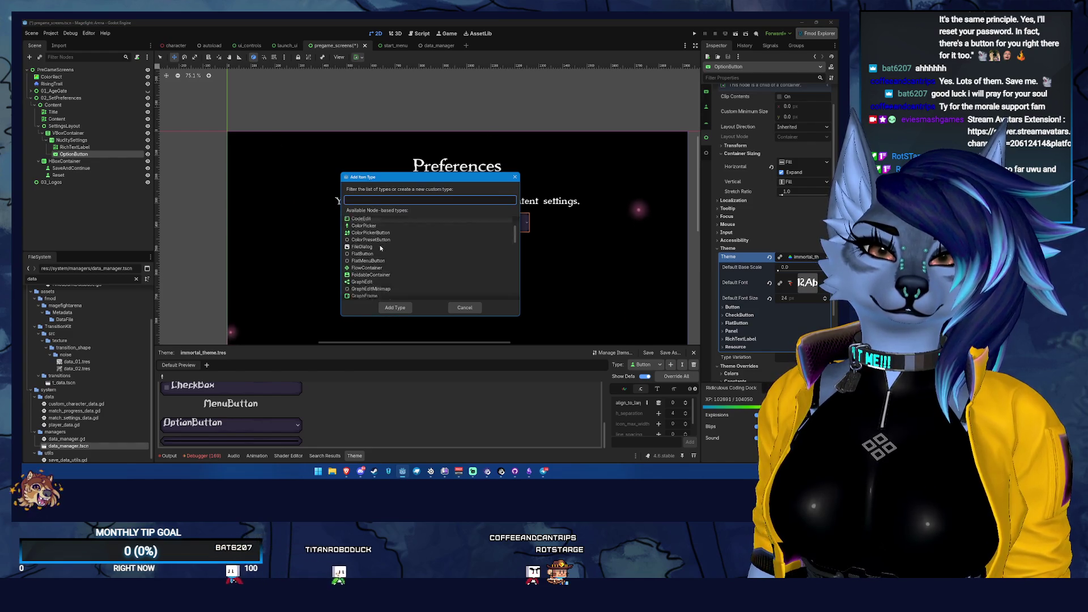
pyautogui.write('optio')
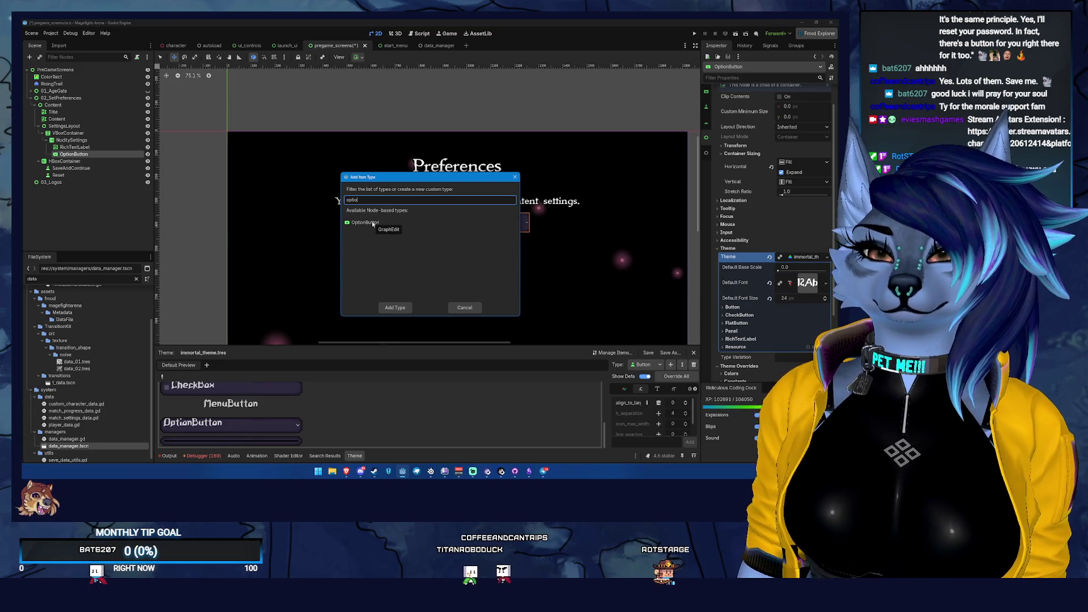
pyautogui.click(390, 222)
pyautogui.click(394, 307)
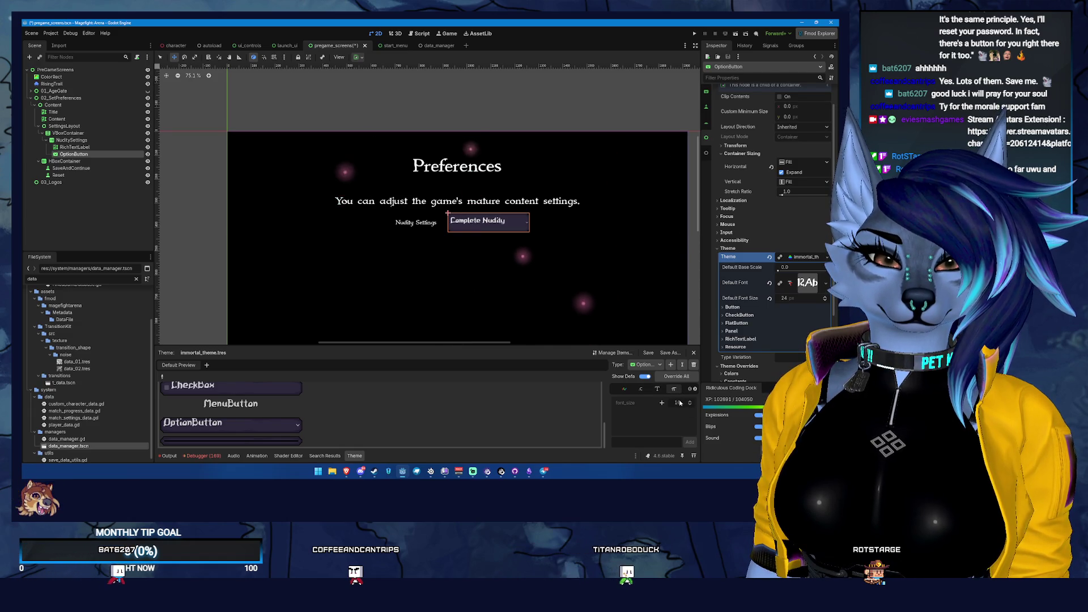
# - Override the OptionButton font_size to 24
pyautogui.click(662, 402)
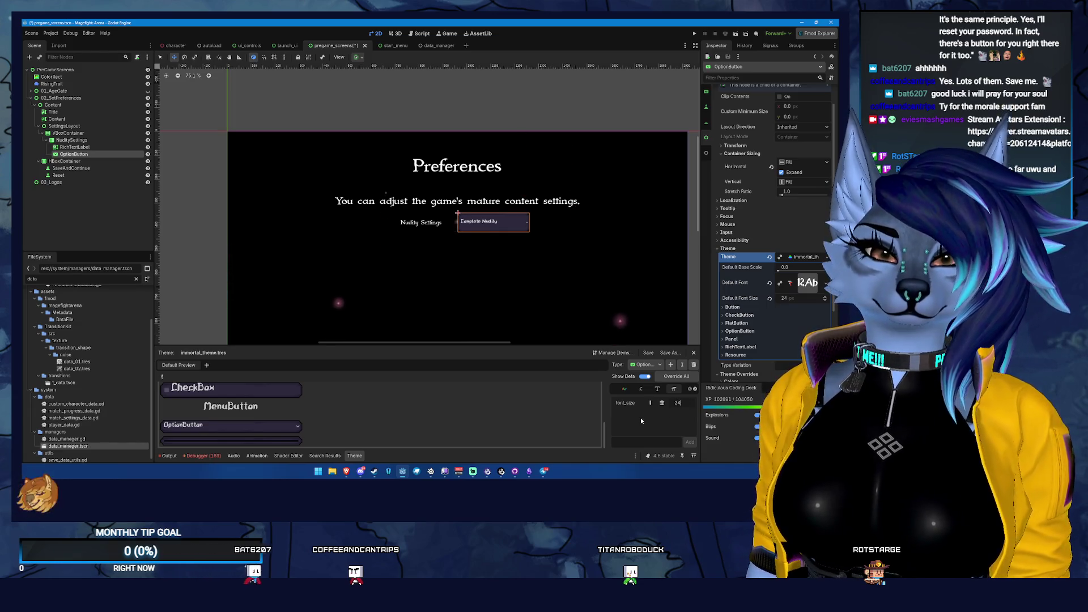
pyautogui.press('Return')
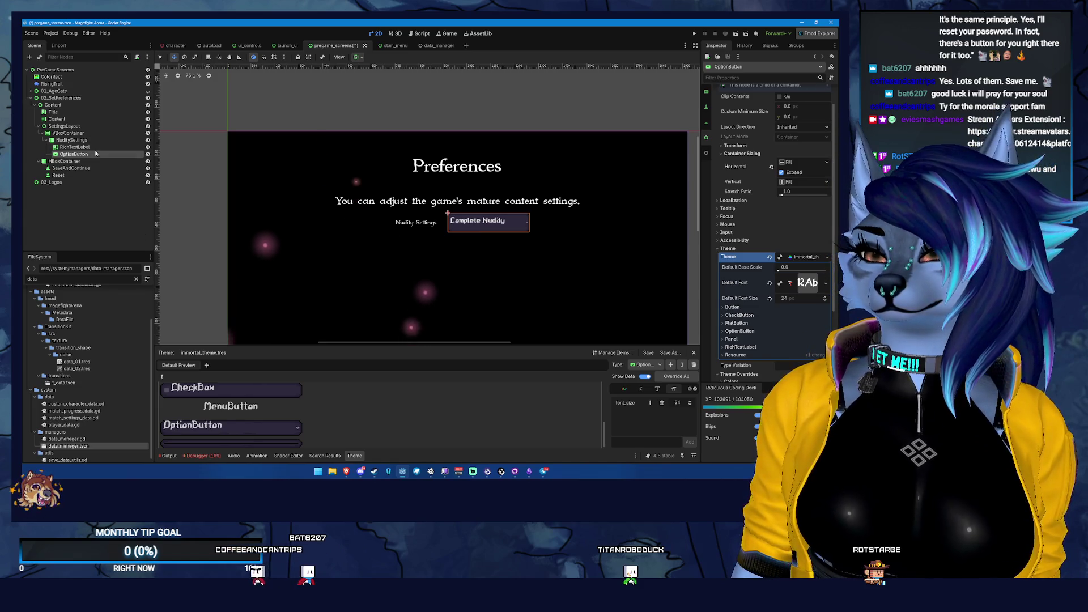
pyautogui.click(85, 147)
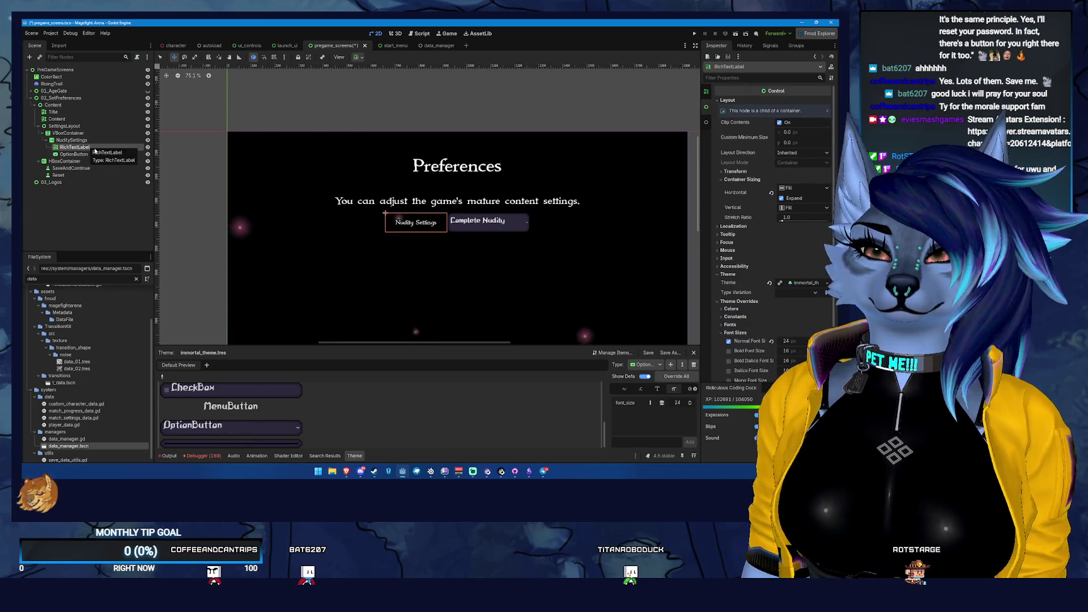
pyautogui.click(74, 154)
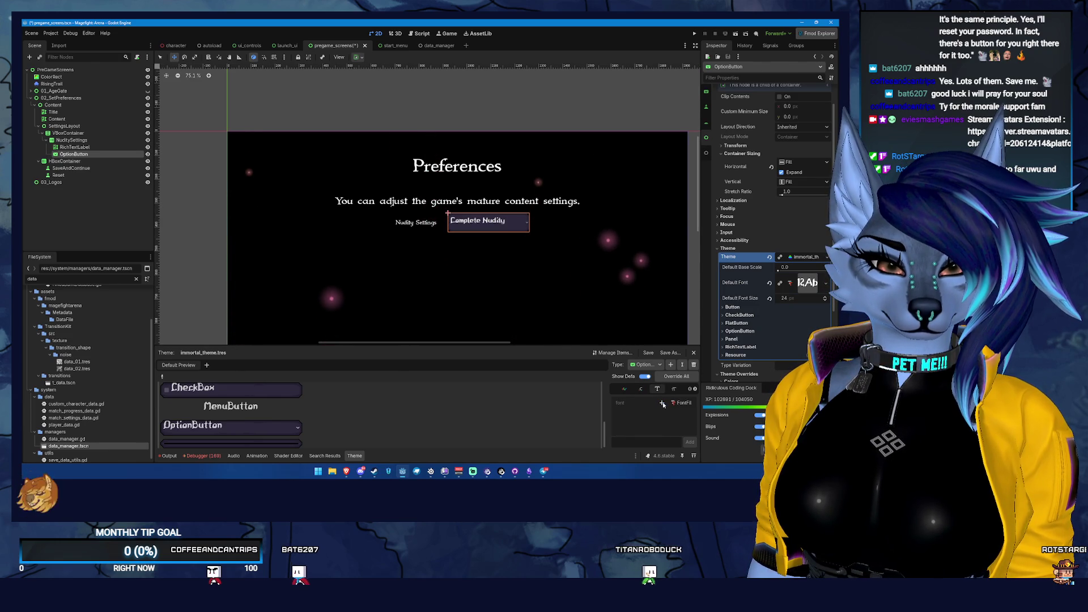
# - Quick Load the IMMORTAL font as the OptionButton font override
pyautogui.click(661, 402)
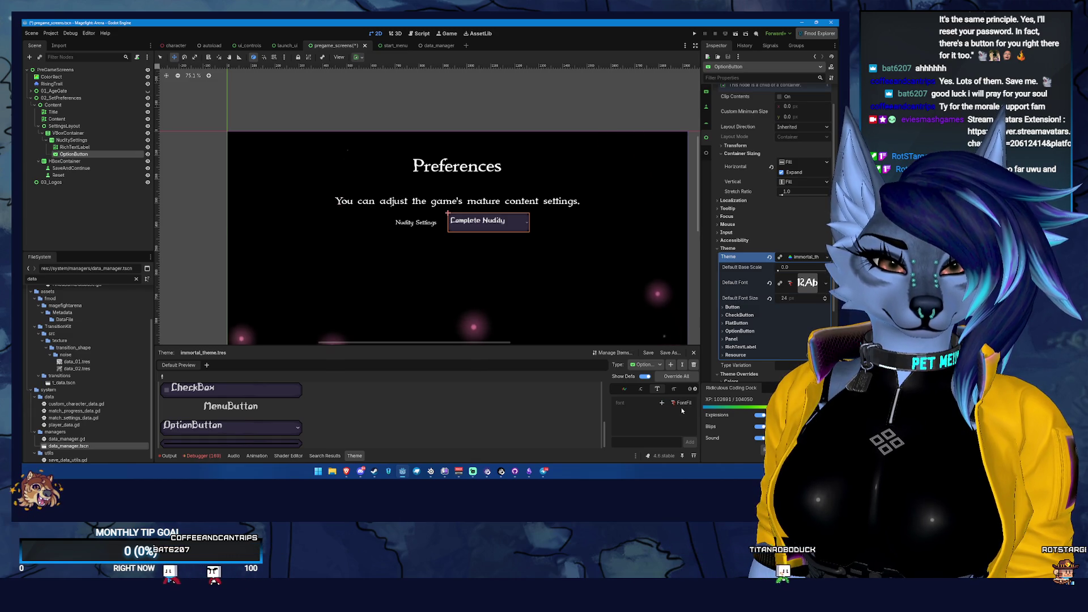
pyautogui.click(690, 408)
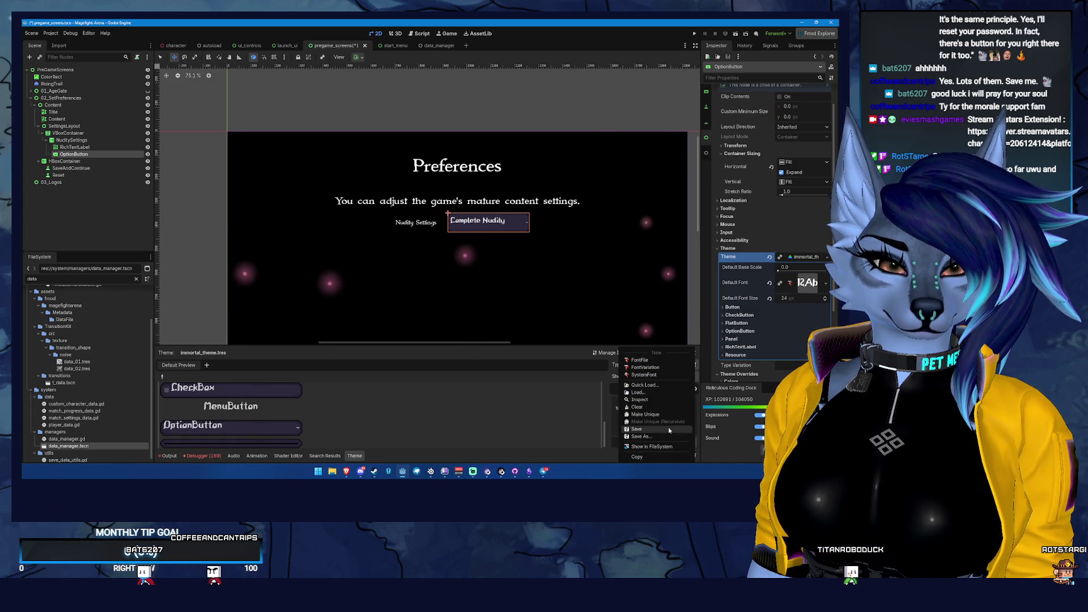
pyautogui.click(644, 385)
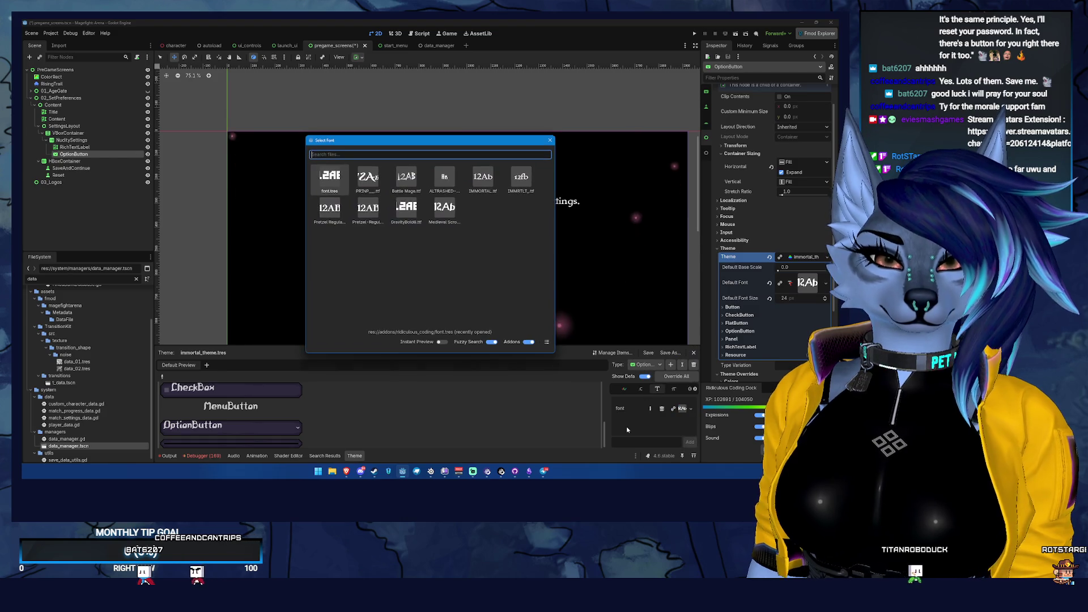
pyautogui.moveTo(378, 141)
pyautogui.mouseDown()
pyautogui.moveTo(303, 191)
pyautogui.moveTo(99, 198)
pyautogui.moveTo(113, 202)
pyautogui.mouseUp()
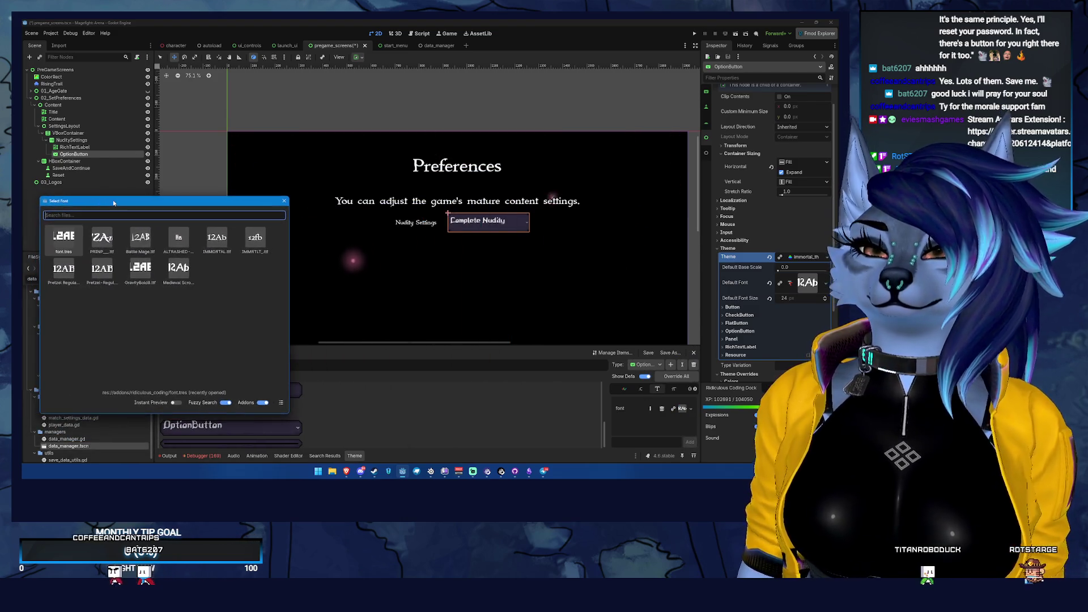
pyautogui.click(212, 239)
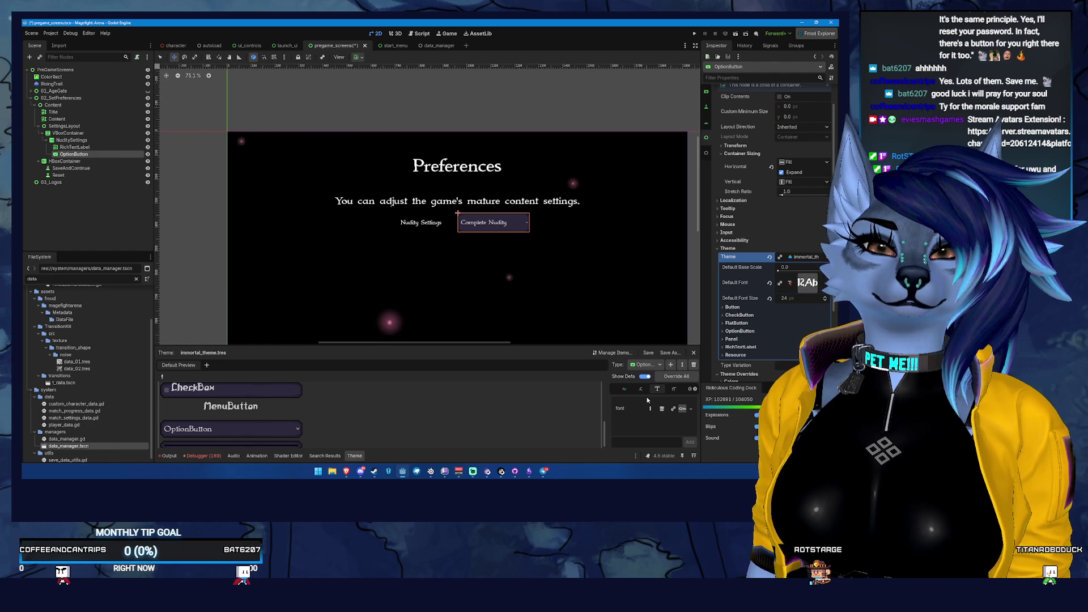
pyautogui.click(640, 389)
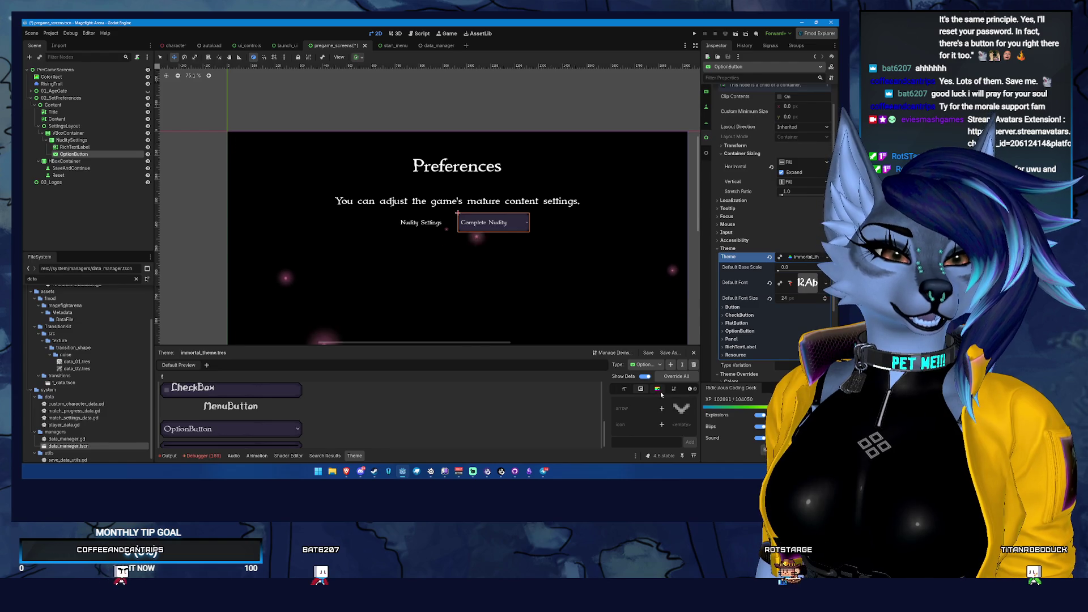
# - Review OptionButton's StyleBox and Type Variation tabs, then save the scene with Ctrl+S
pyautogui.click(657, 388)
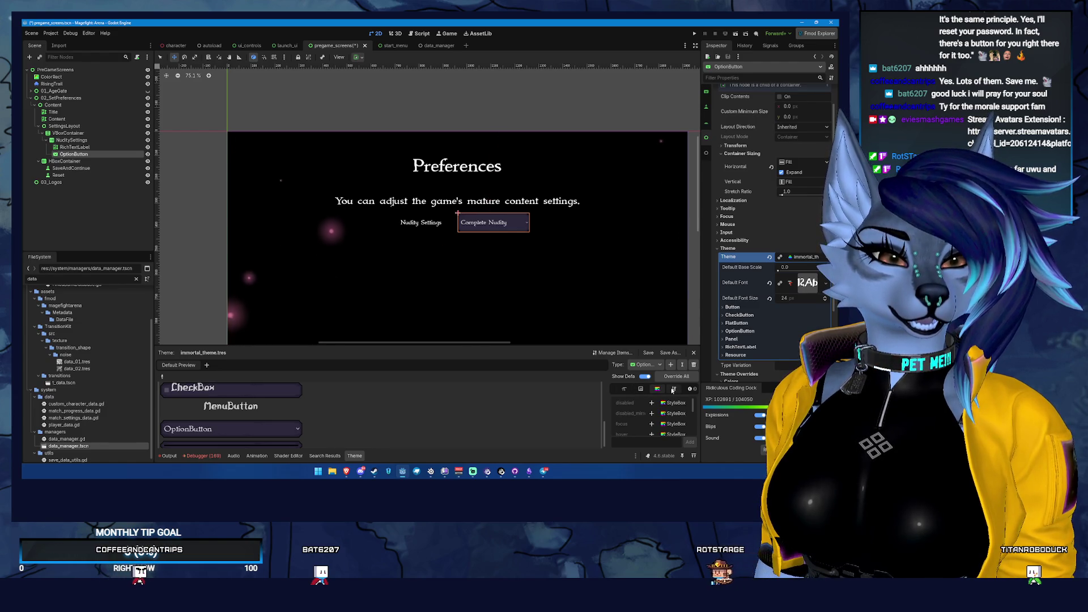
pyautogui.click(672, 389)
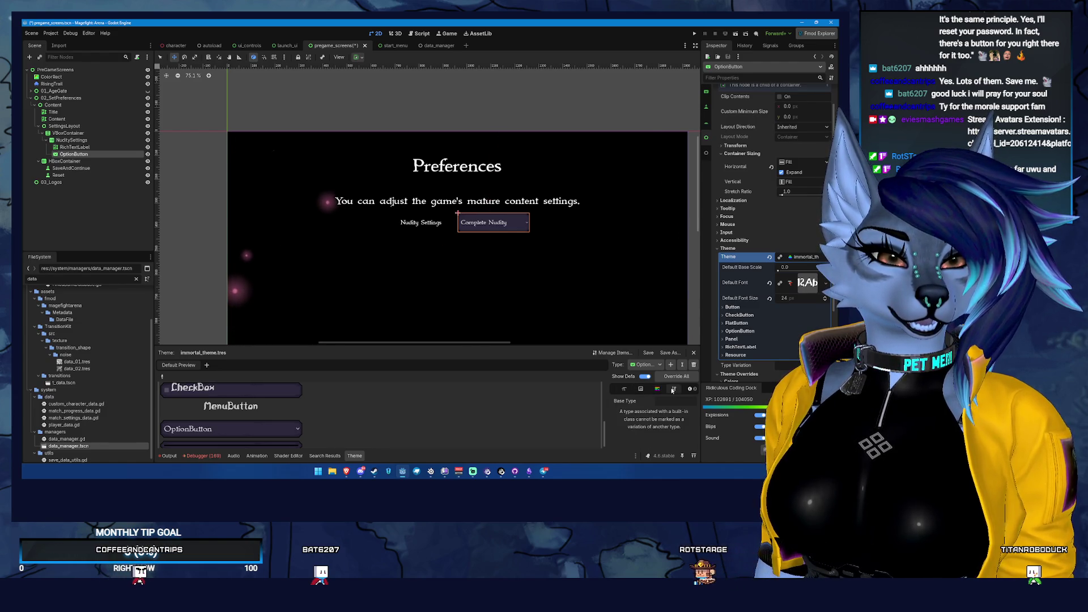
pyautogui.click(524, 226)
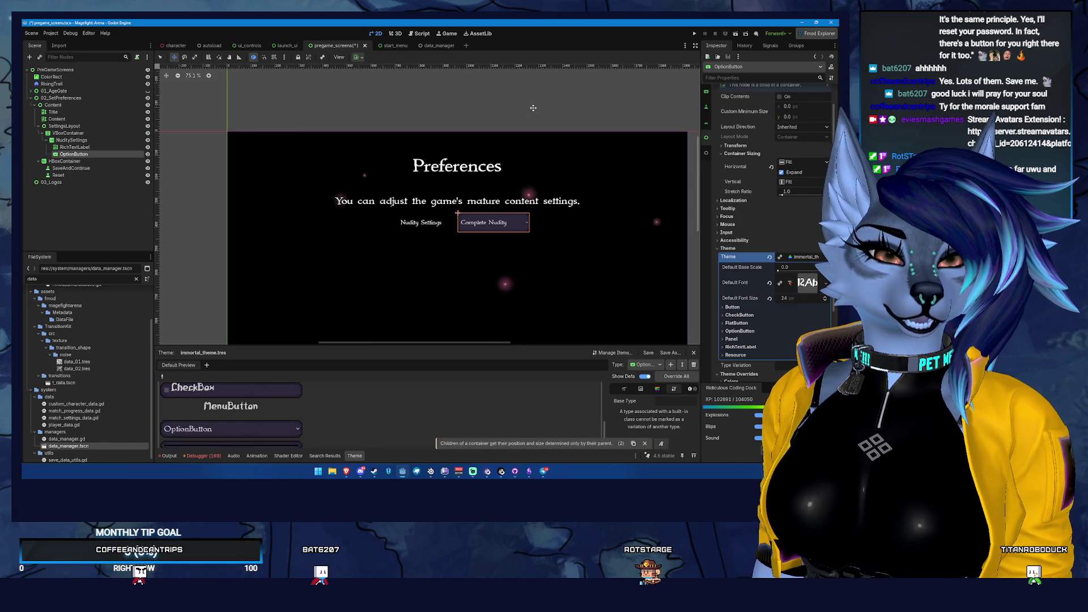
pyautogui.hotkey('ctrl', 's')
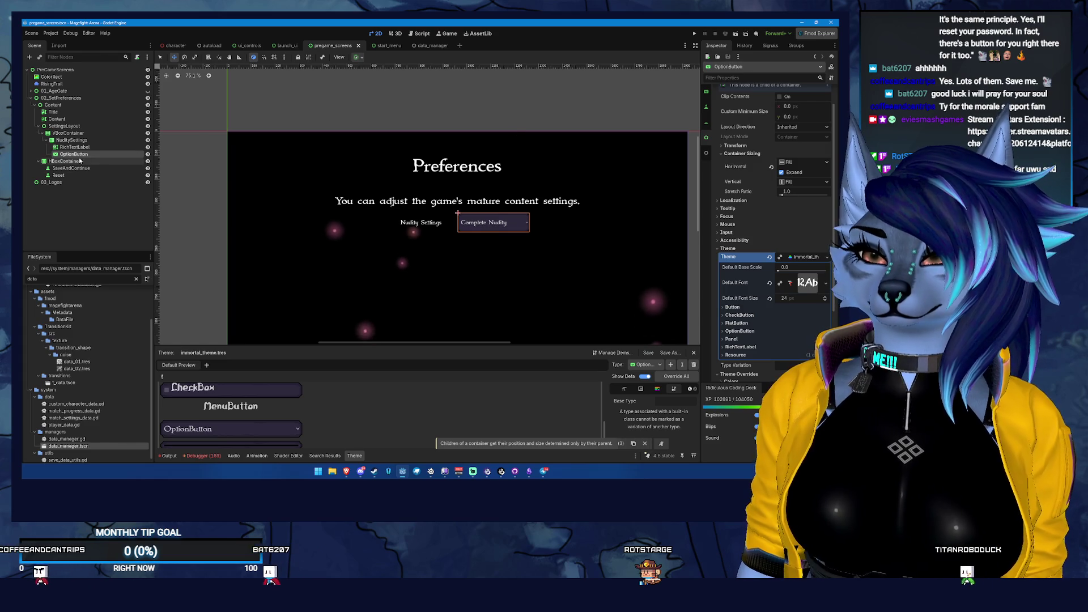
# - Pan the viewport to reveal the Save & Continue and Reset buttons
pyautogui.scroll(-2, 441, 254)
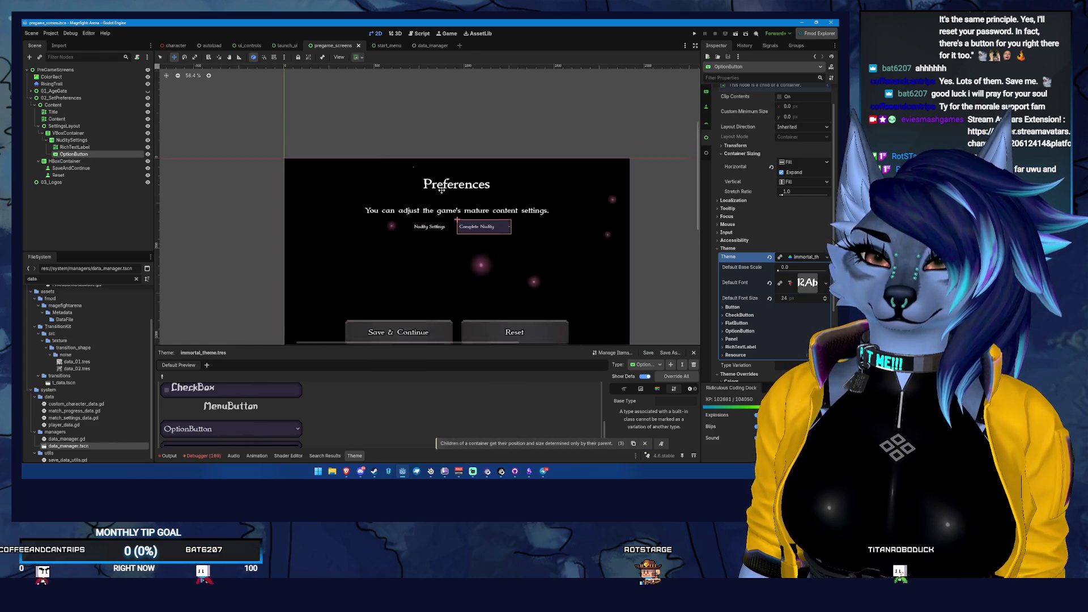
pyautogui.scroll(4, 419, 275)
pyautogui.moveTo(420, 274); pyautogui.dragTo(410, 203)
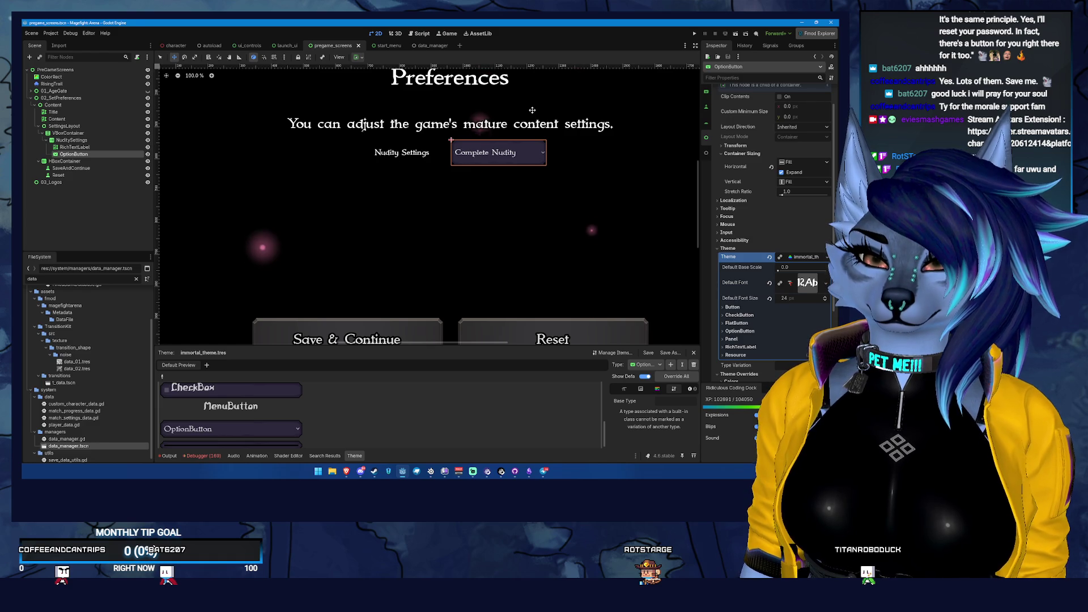
pyautogui.scroll(-4, 380, 187)
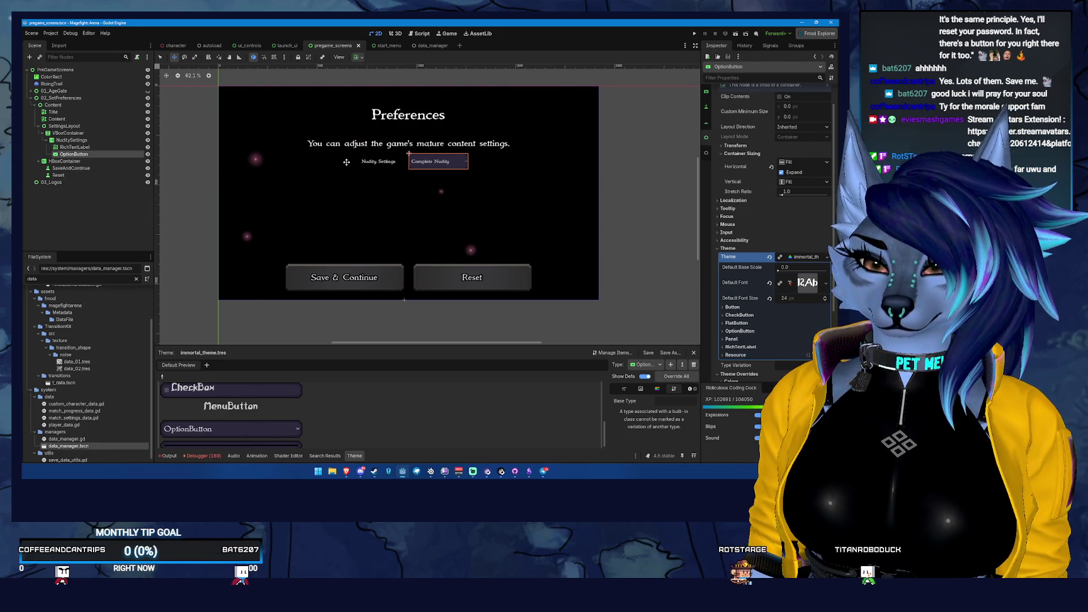
pyautogui.click(57, 141)
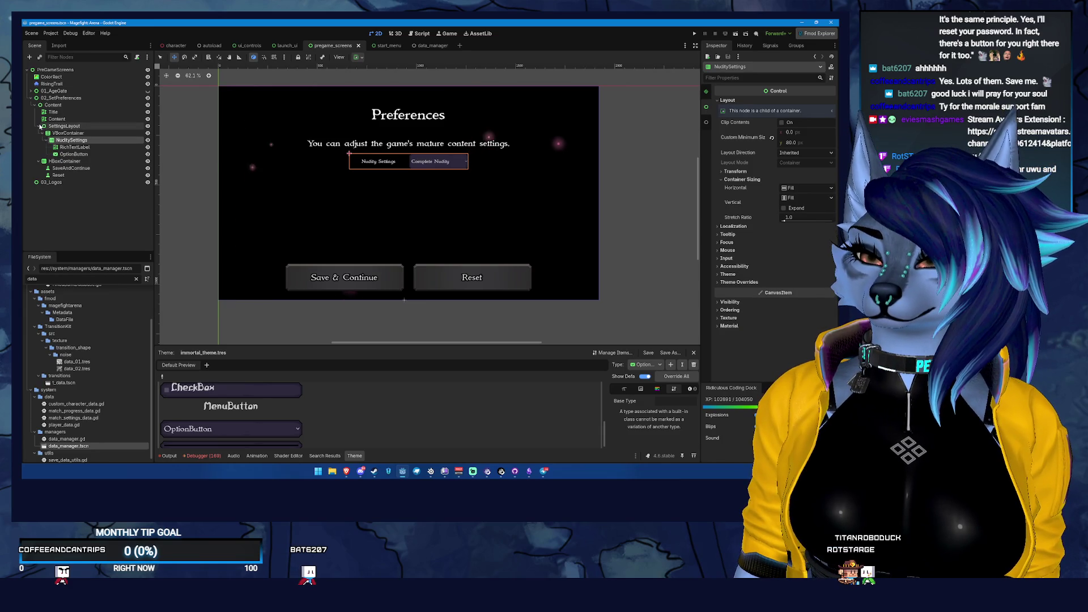
# - Collapse the expanded Scene branches, then delete the 03_Logos node and confirm
pyautogui.click(40, 126)
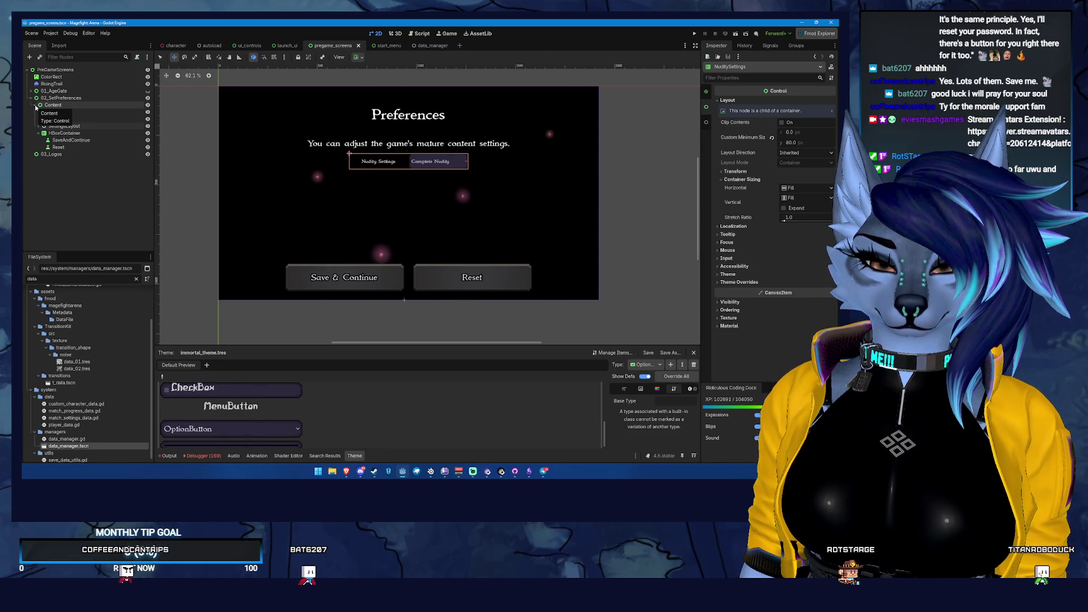
pyautogui.click(35, 105)
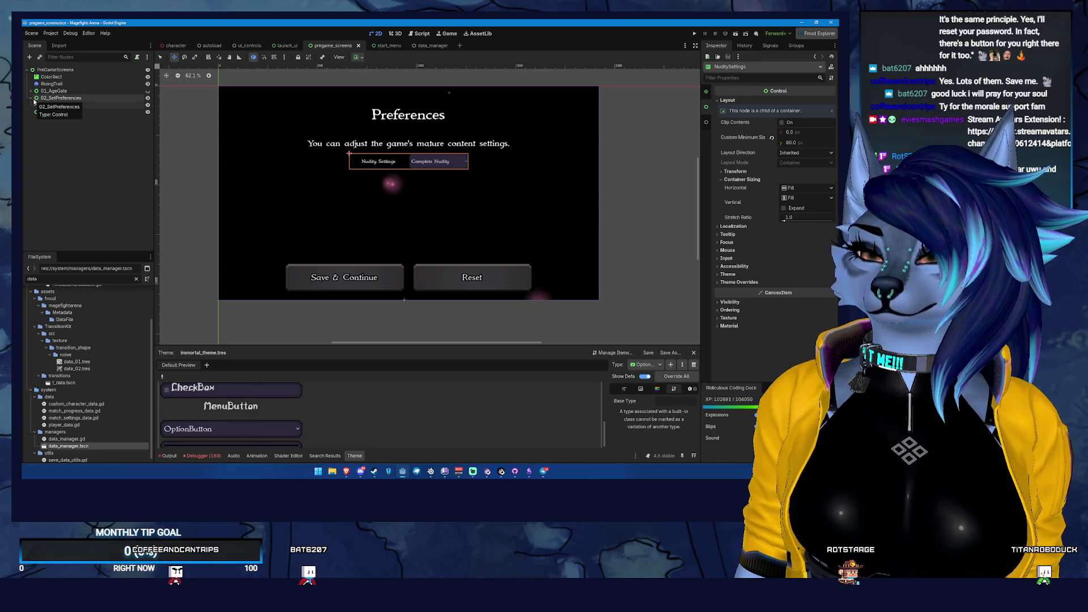
pyautogui.click(34, 100)
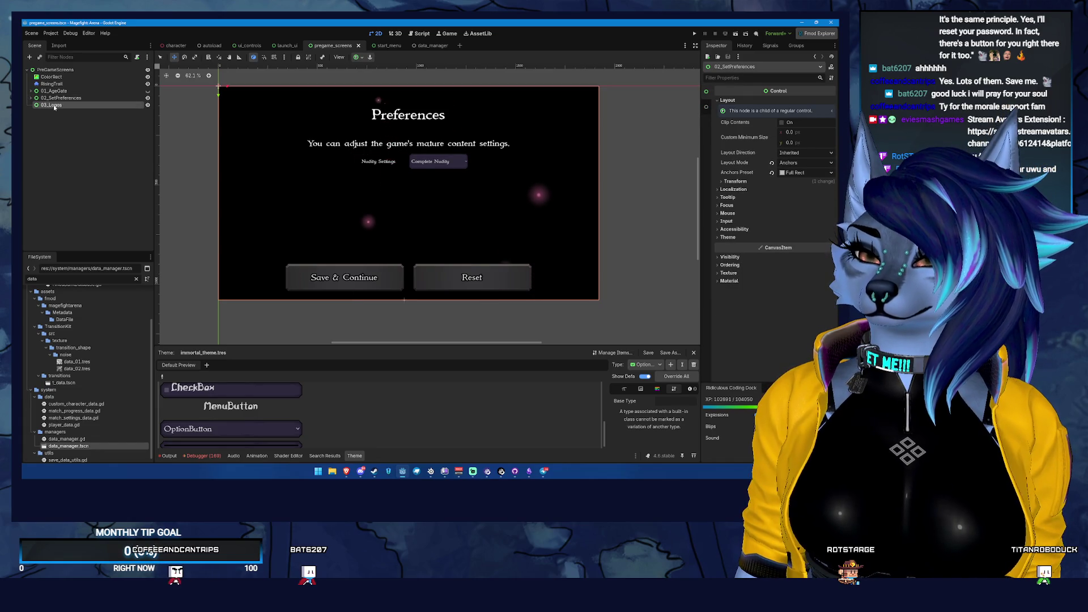
pyautogui.click(59, 105)
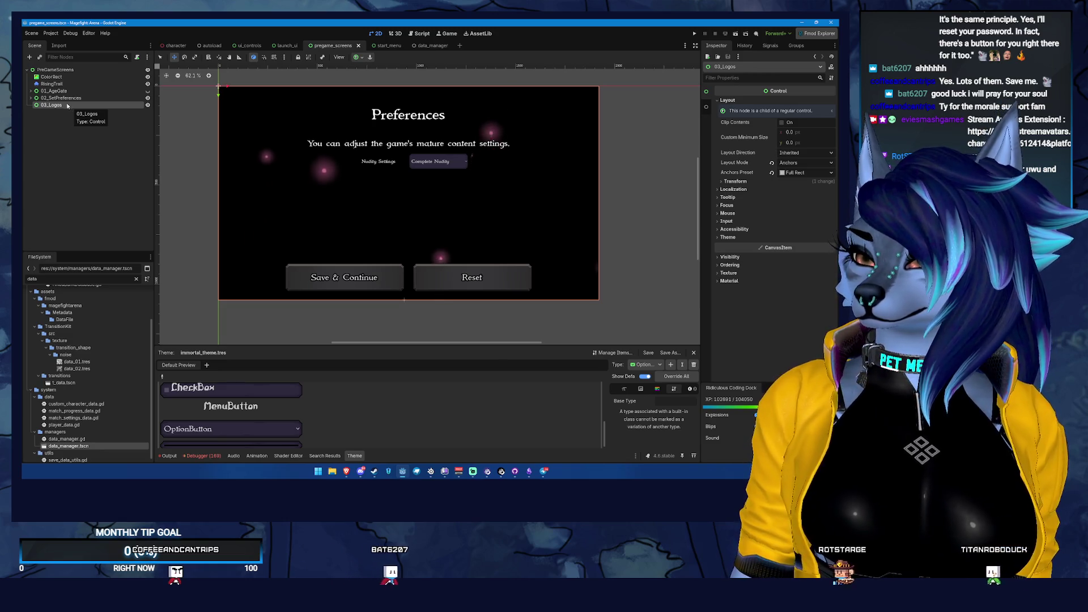
pyautogui.click(59, 104)
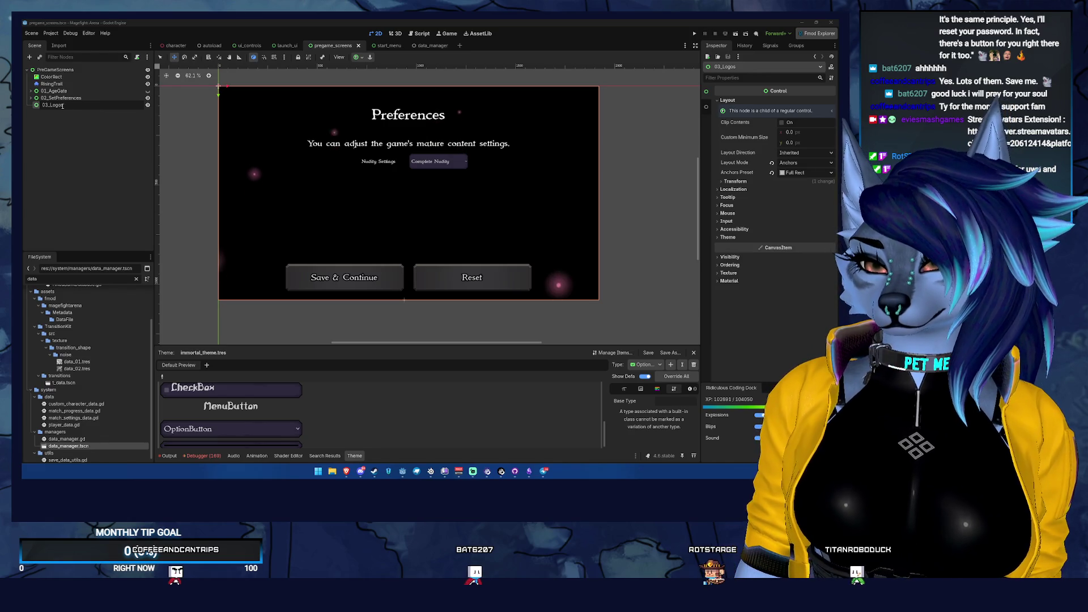
pyautogui.press('Escape')
pyautogui.click(79, 99)
pyautogui.click(79, 104)
pyautogui.press('Delete')
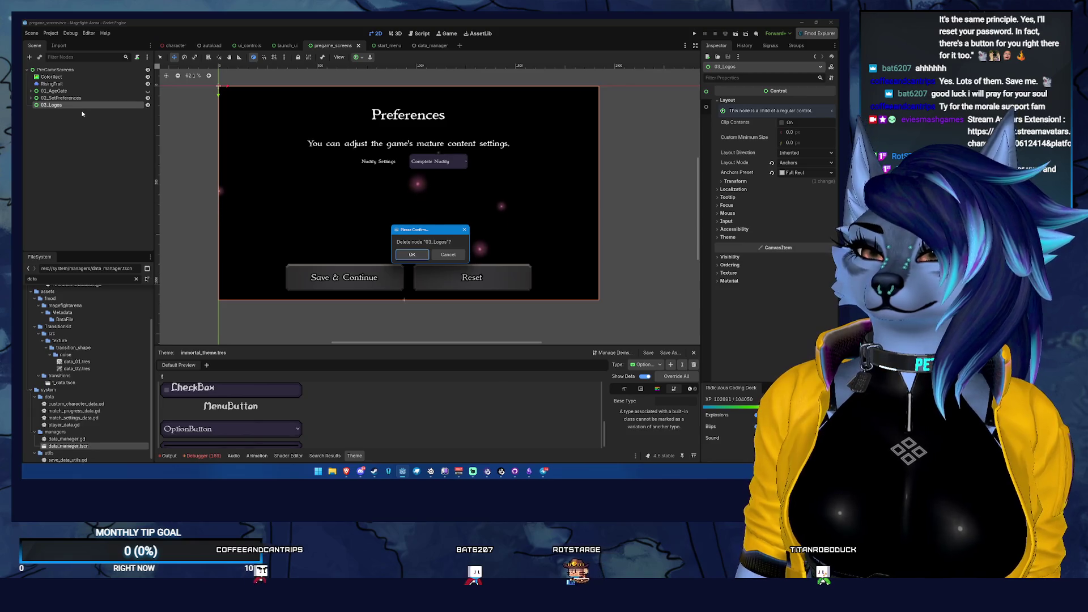
pyautogui.press('Return')
pyautogui.click(66, 101)
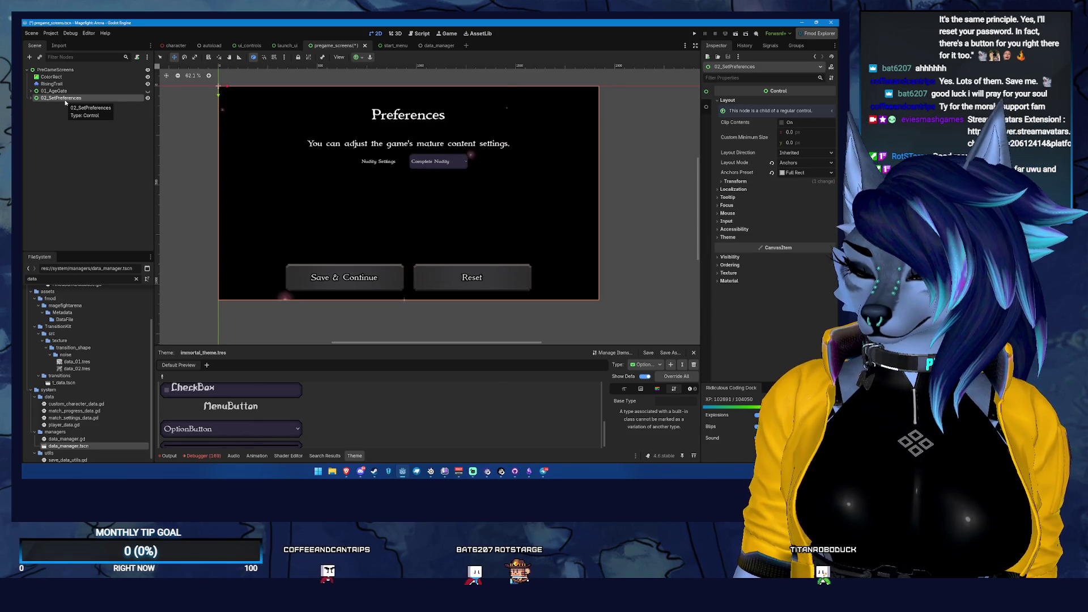
# - Duplicate 02_SetPreferences and rename the copy 03_ChangeSettingsReminder
pyautogui.hotkey('ctrl', 'd')
pyautogui.doubleClick(47, 105)
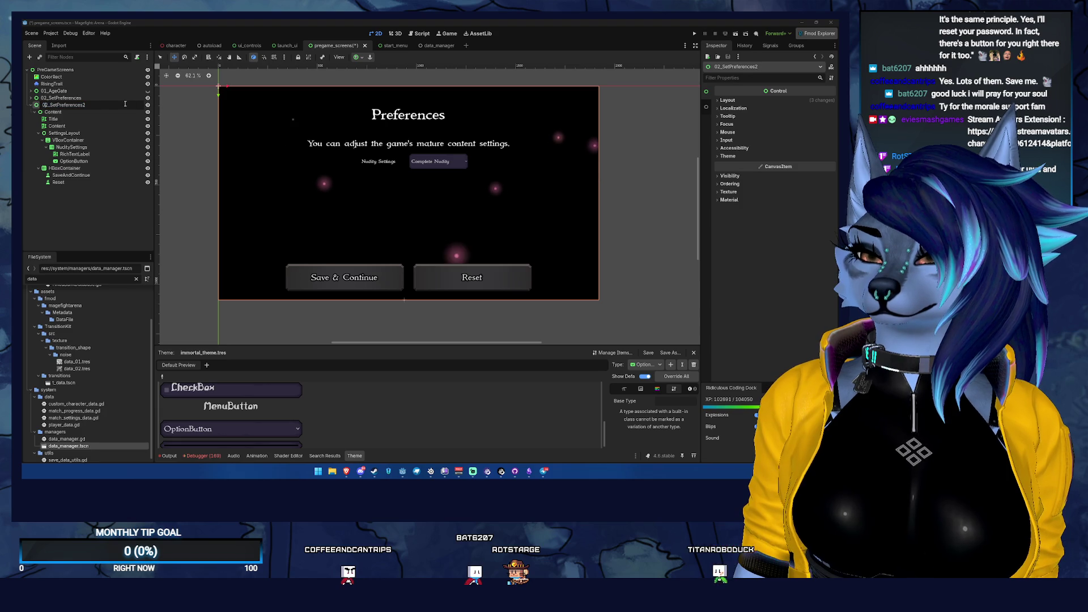
pyautogui.write('03_')
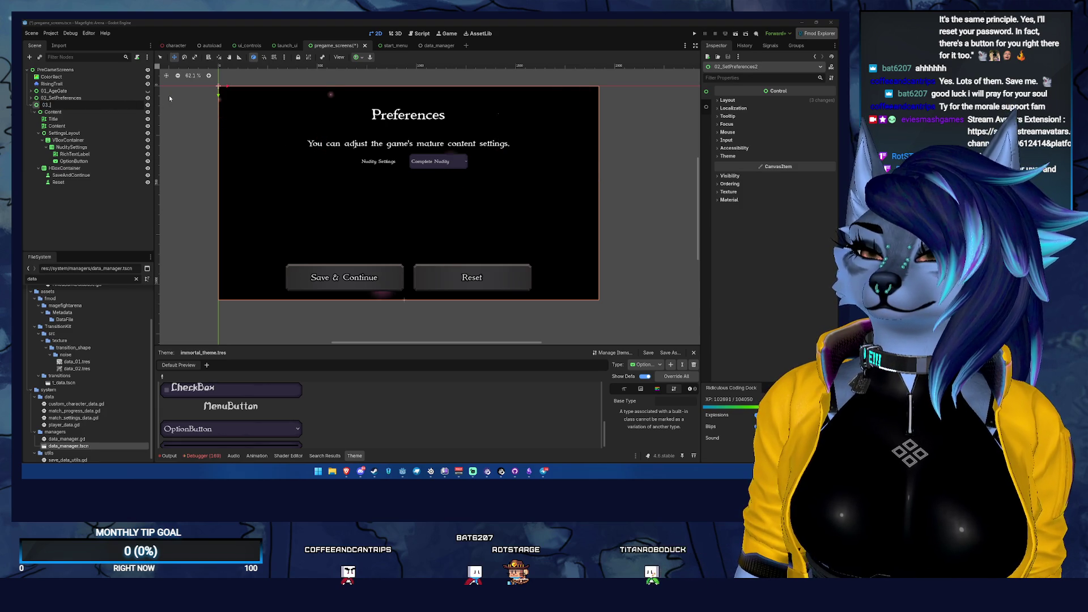
pyautogui.write('ChangeSetting')
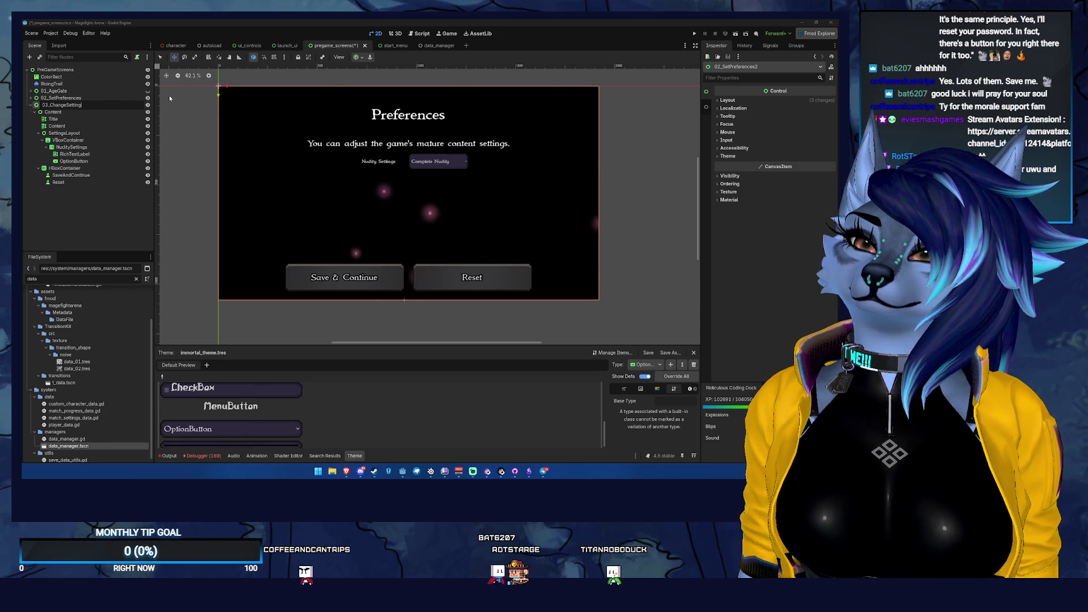
pyautogui.write('sReminder')
pyautogui.press('Return')
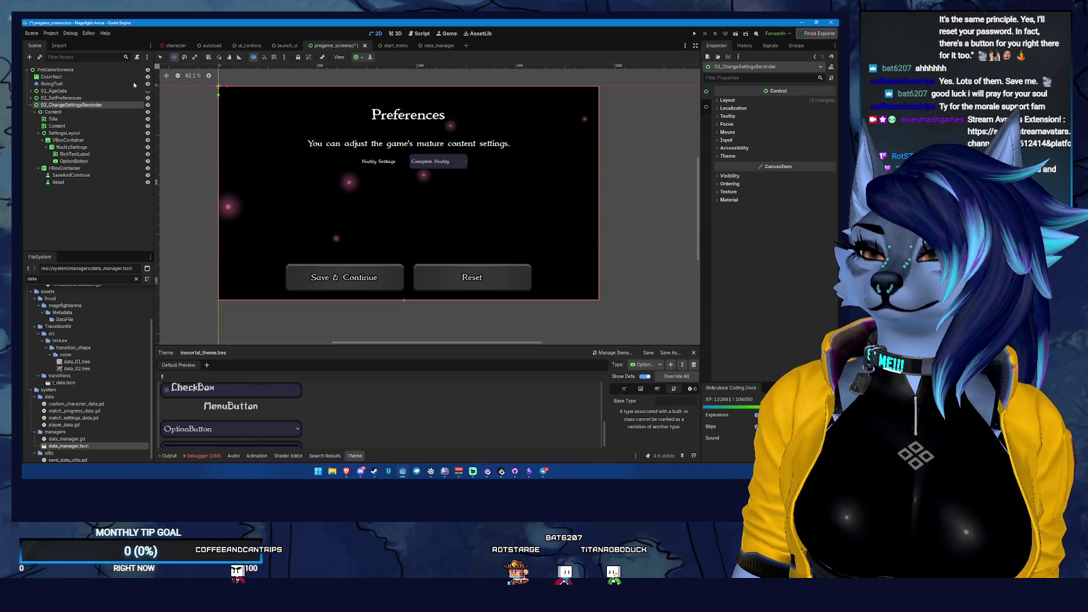
pyautogui.click(30, 105)
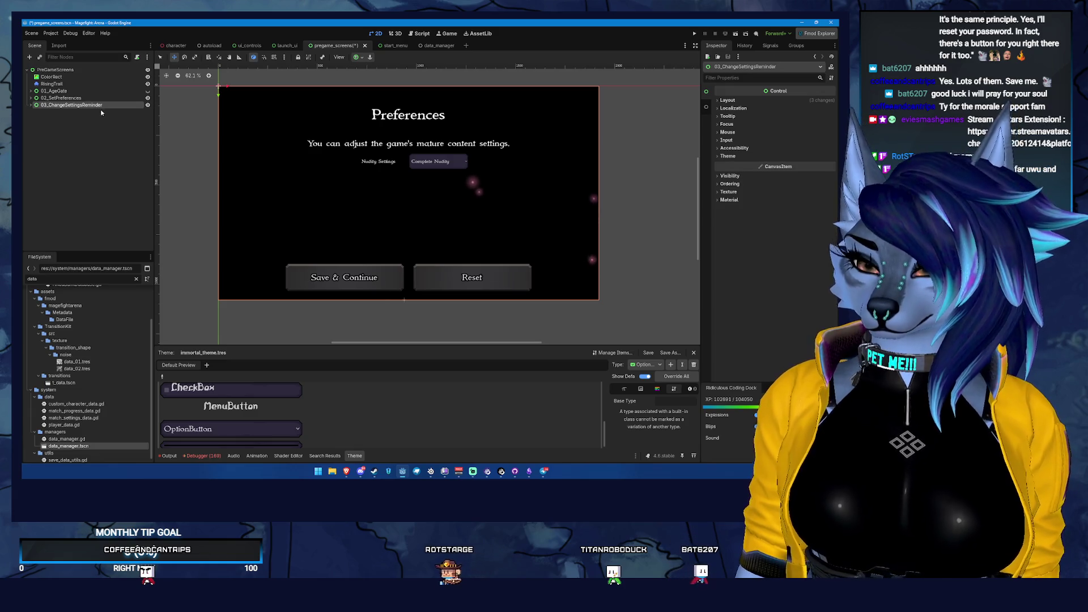
# - Duplicate 03_ChangeSettingsReminder and rename the copy 04_Logos
pyautogui.hotkey('ctrl', 'd')
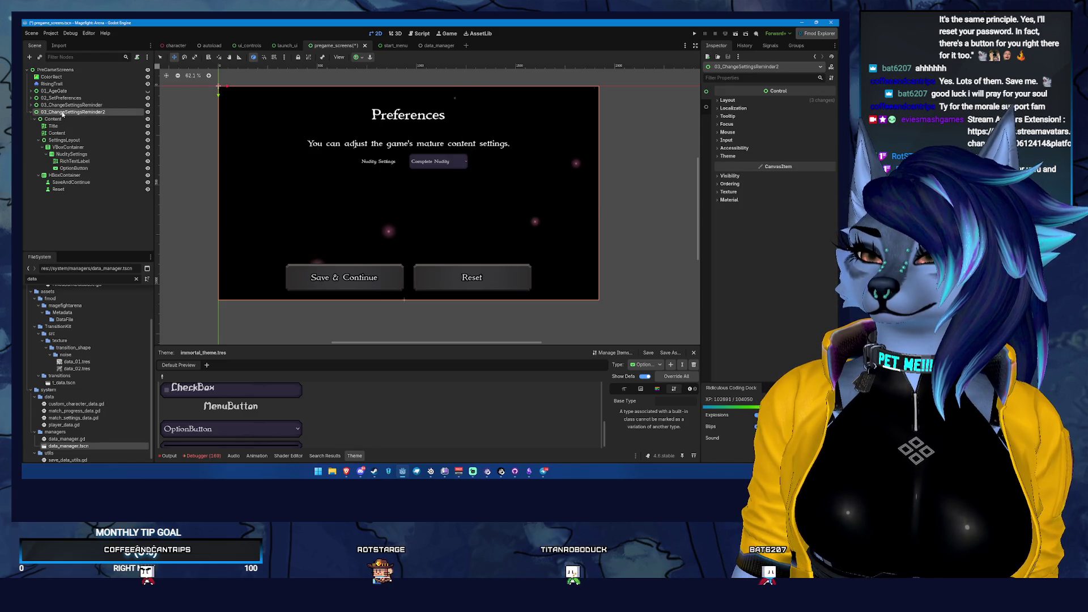
pyautogui.doubleClick(66, 112)
pyautogui.write('04_Logos')
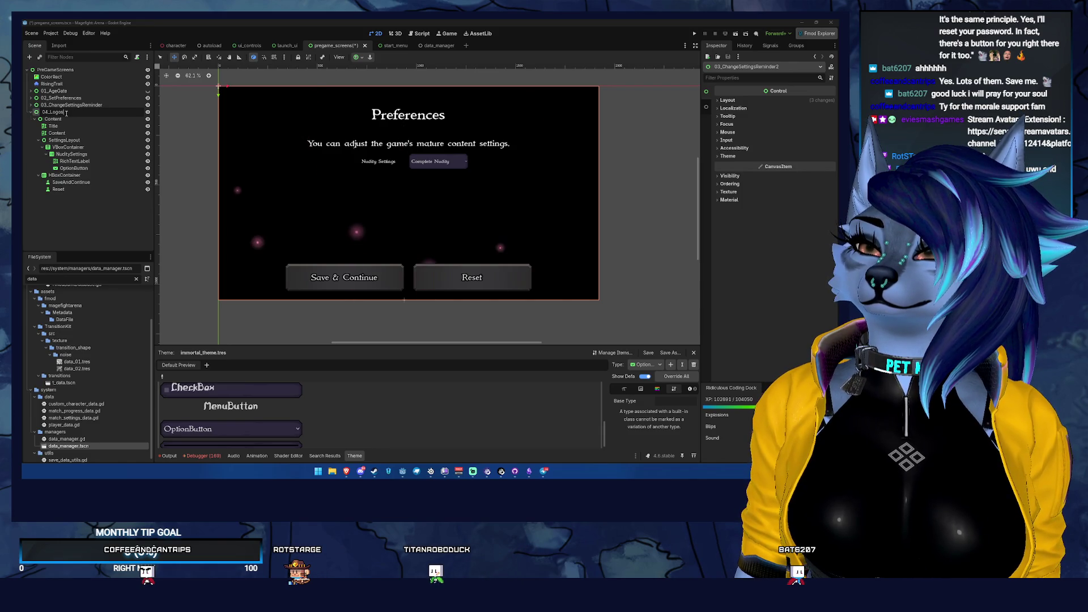
pyautogui.press('Return')
pyautogui.click(79, 121)
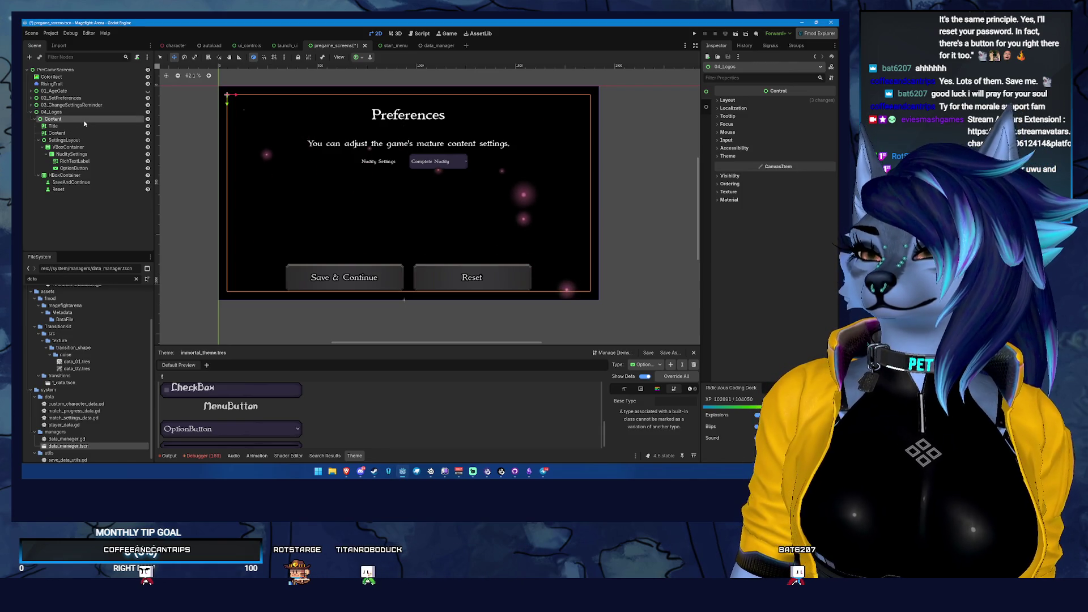
# - Move 04_Logos's inner Content node above Title and fold its branches away
pyautogui.click(78, 126)
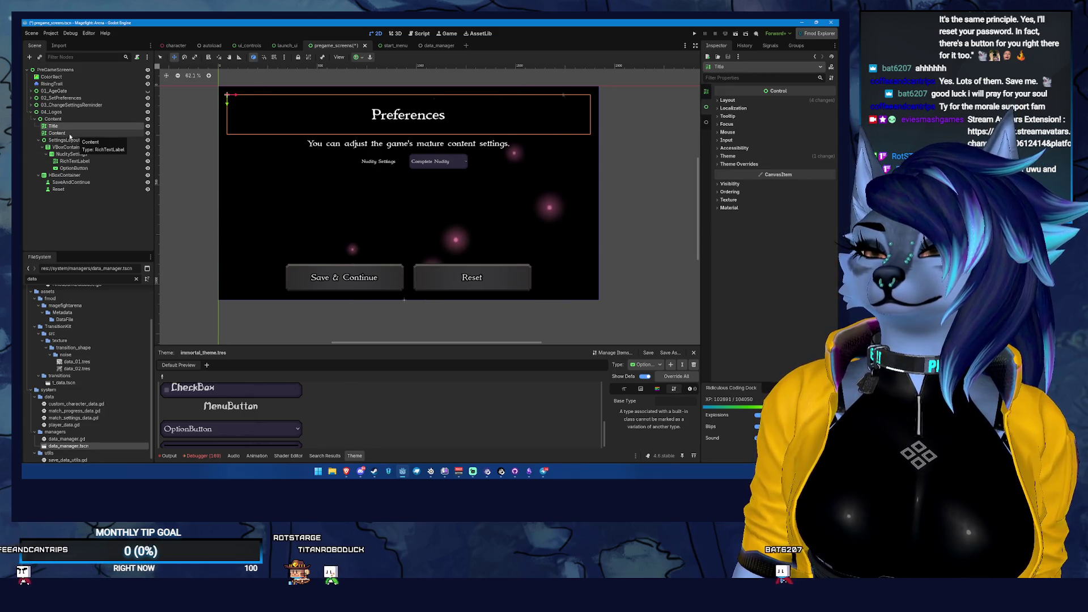
pyautogui.click(63, 147)
pyautogui.click(62, 153)
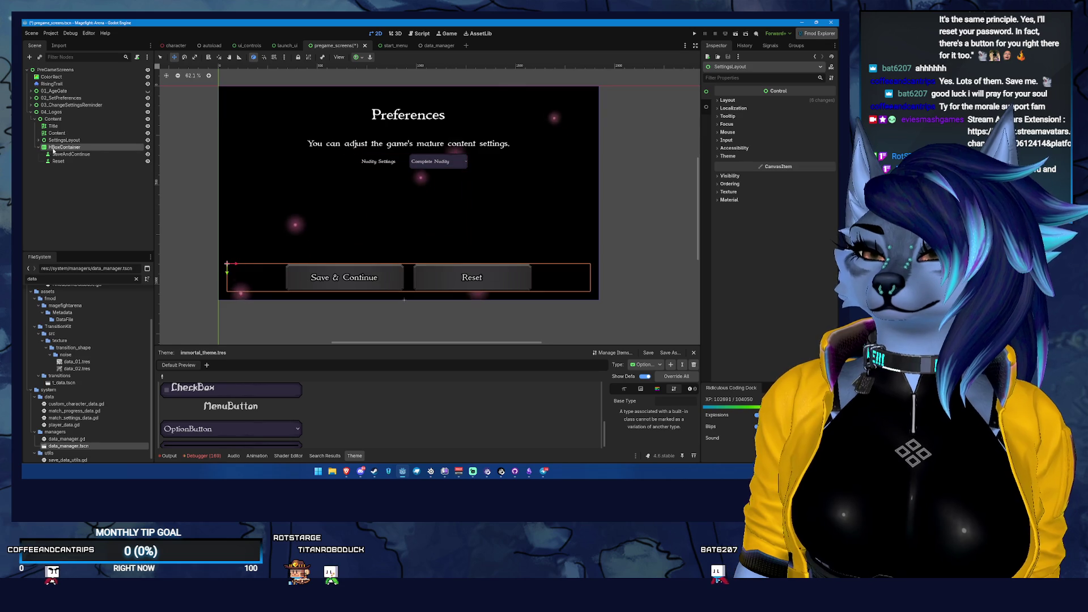
pyautogui.moveTo(52, 134); pyautogui.dragTo(53, 124)
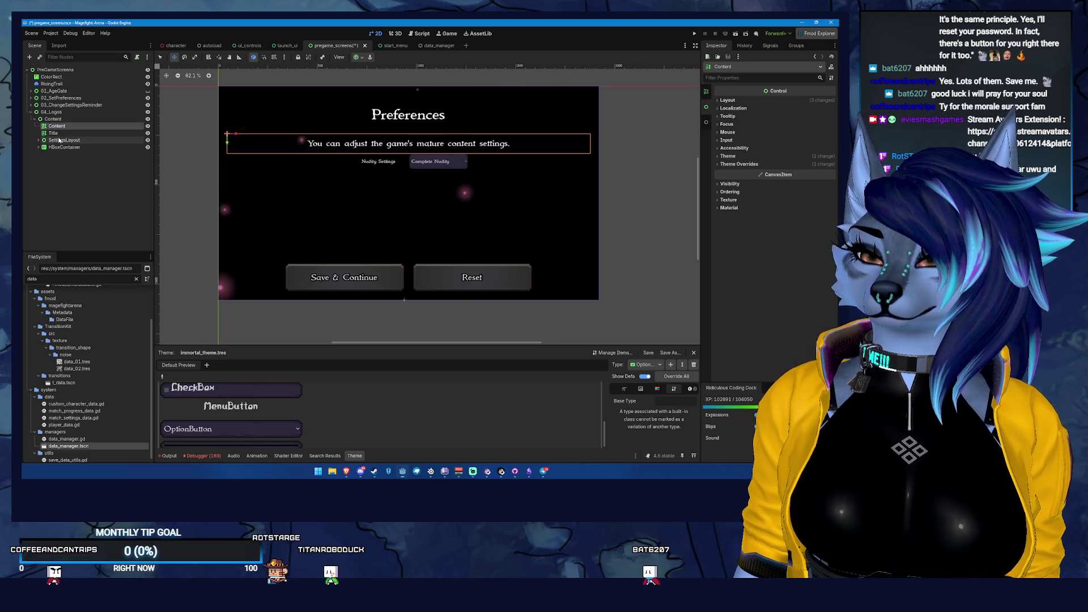
pyautogui.click(62, 124)
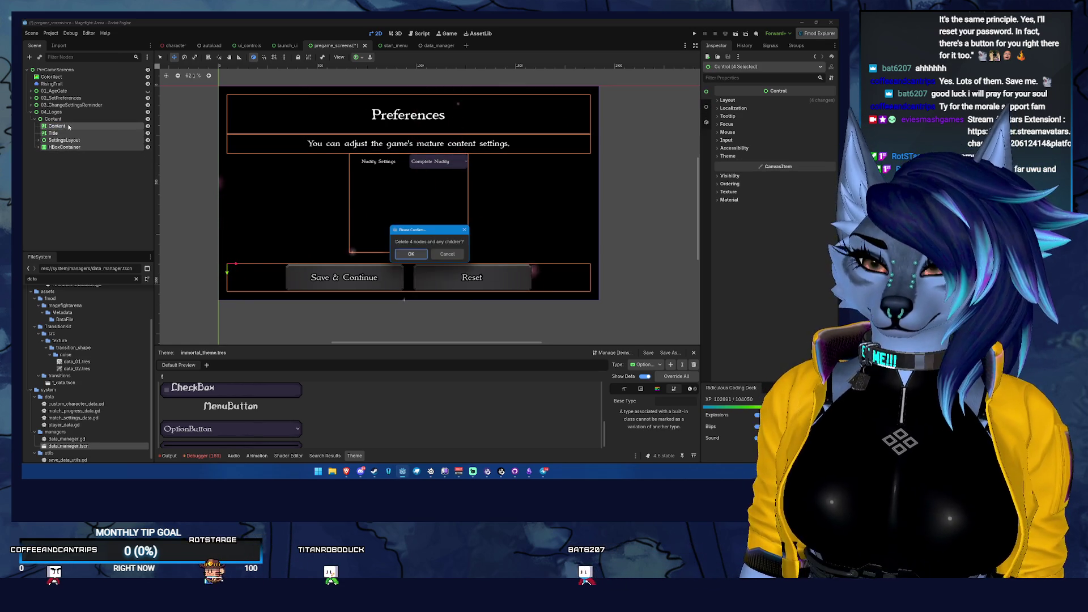
# - Hide the other screens from the canvas and save the scene
pyautogui.click(143, 98)
pyautogui.click(148, 98)
pyautogui.click(148, 105)
pyautogui.click(113, 116)
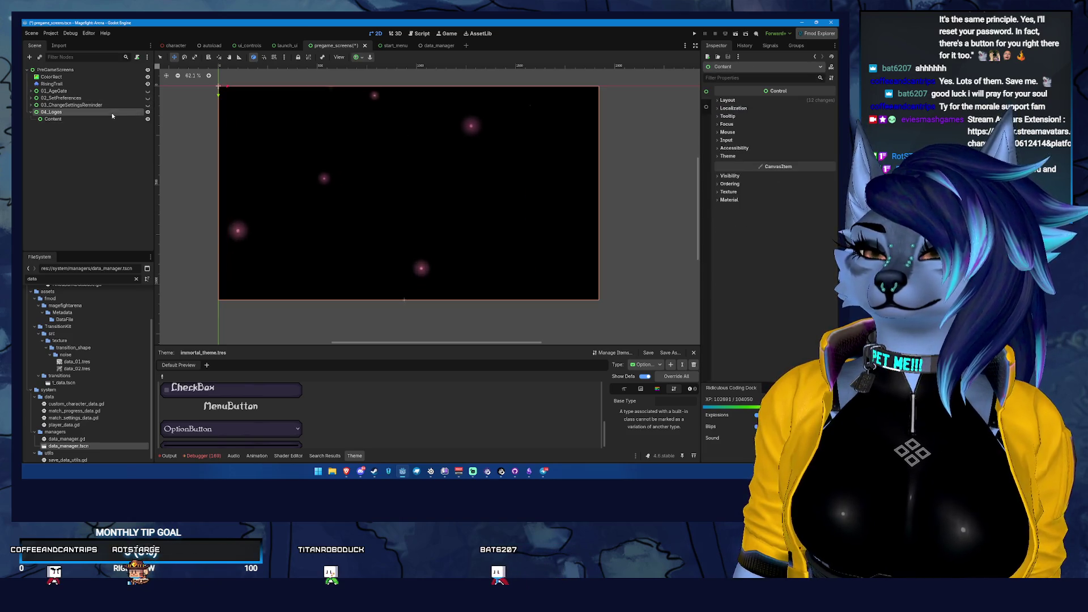
pyautogui.click(55, 119)
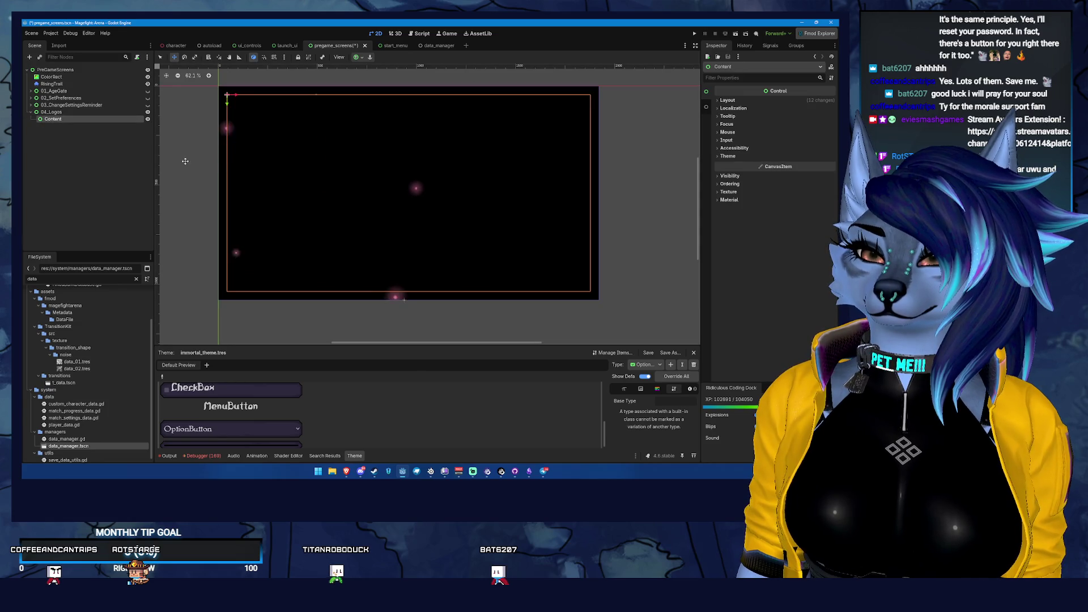
pyautogui.hotkey('ctrl', 's')
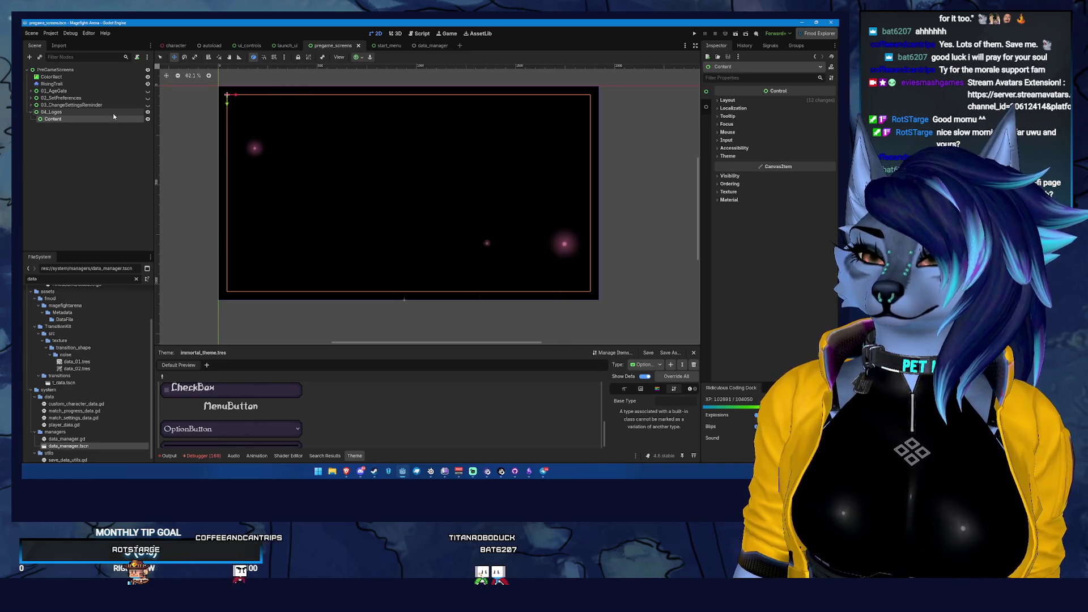
# - Make 03_ChangeSettingsReminder, 02_SetPreferences and 01_AgeGate visible again
pyautogui.click(137, 112)
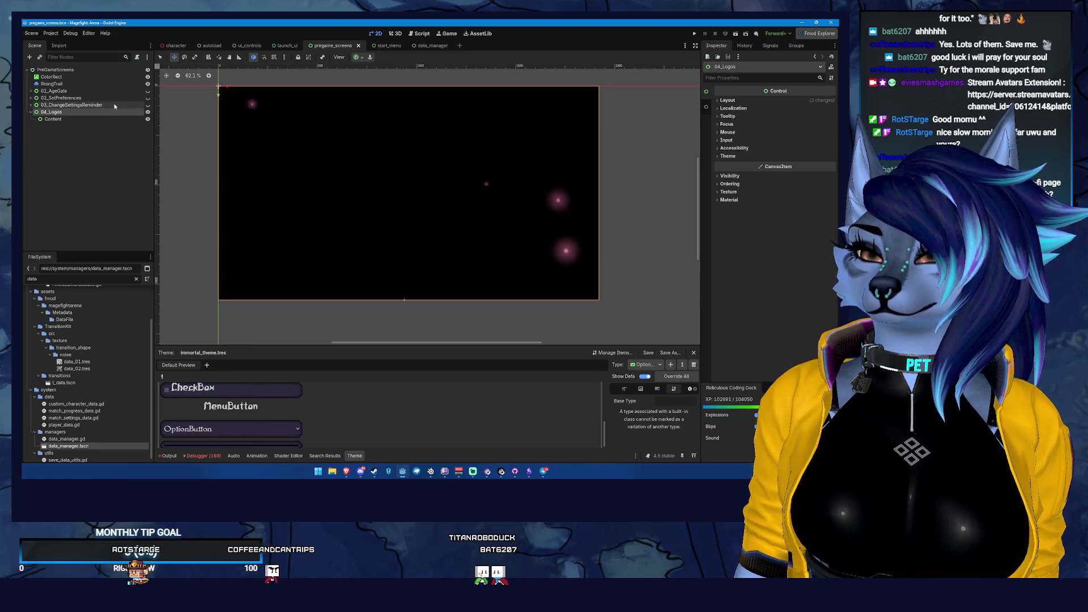
pyautogui.click(148, 104)
pyautogui.click(148, 98)
pyautogui.click(147, 90)
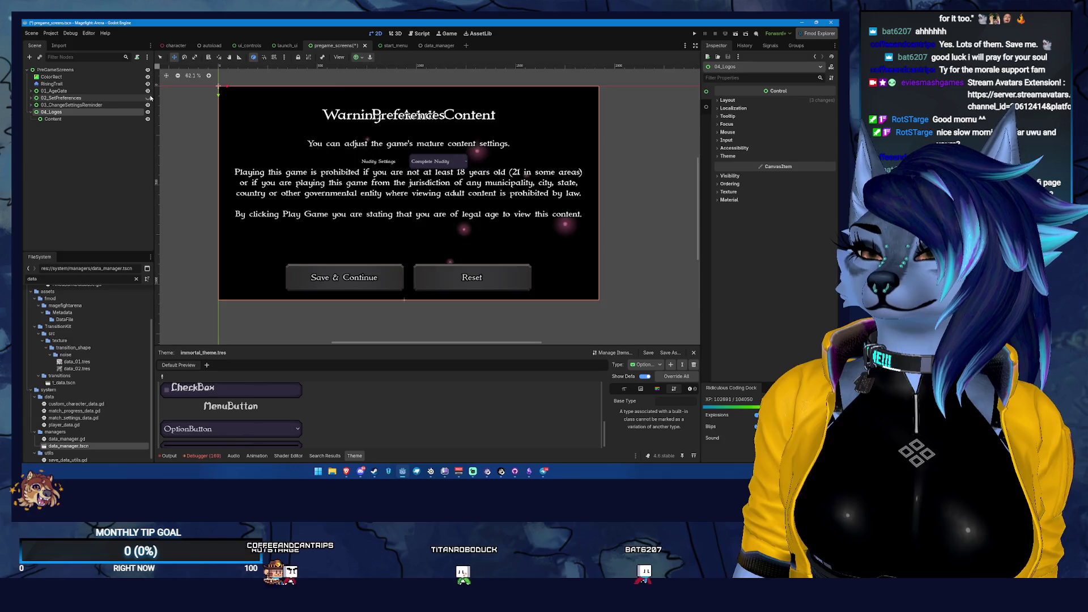
pyautogui.click(148, 92)
pyautogui.click(148, 92)
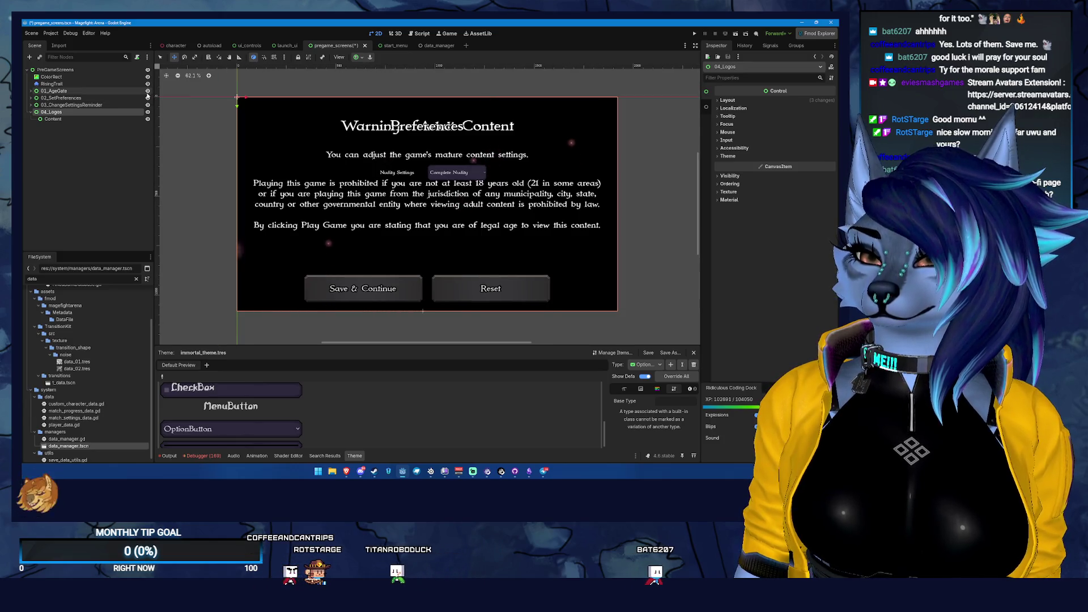
pyautogui.click(148, 92)
pyautogui.click(148, 91)
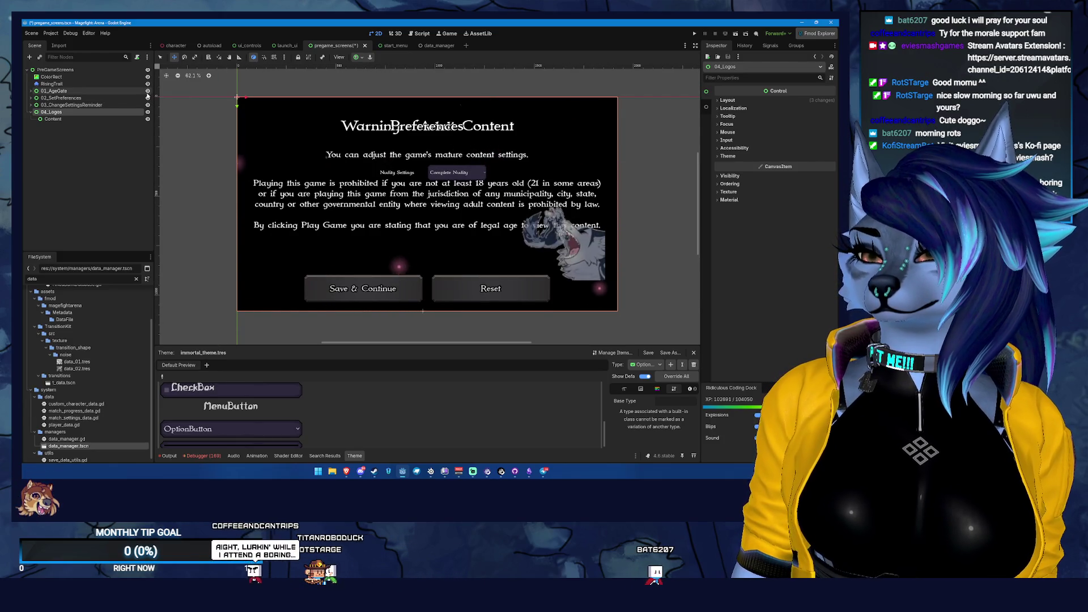
pyautogui.rightClick(131, 68)
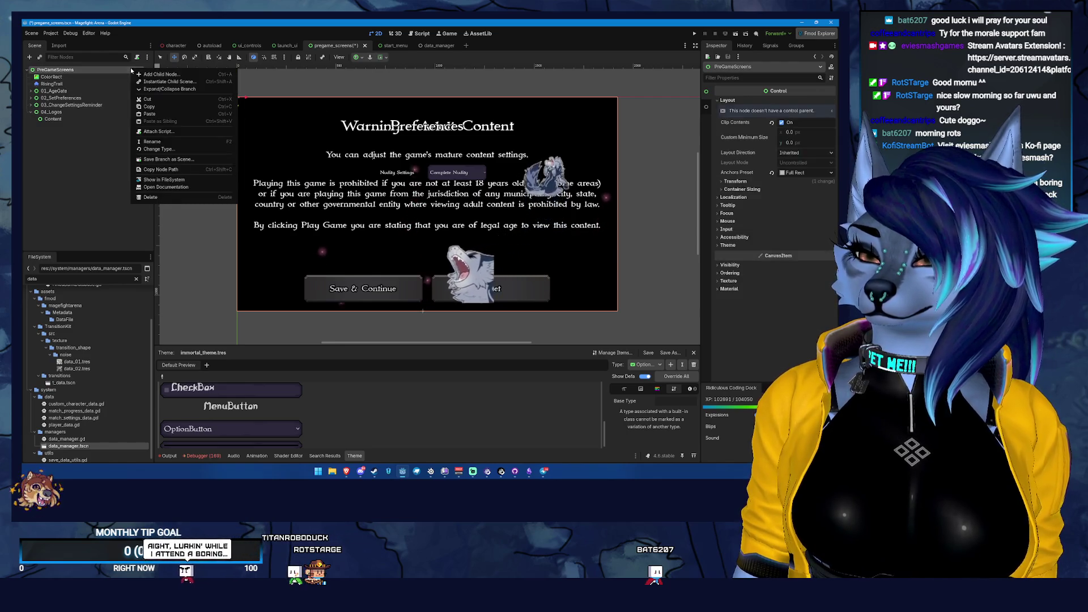
# - Attach a new pregame_screens.gd script to PreGameScreens declaring class_name PreGameScreens, and save
pyautogui.click(165, 132)
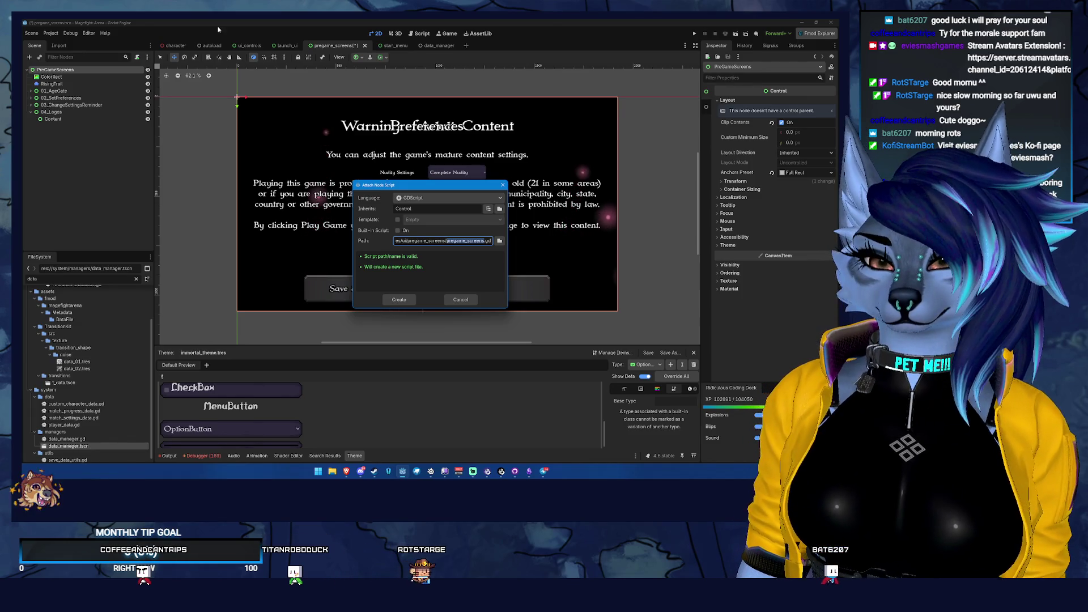
pyautogui.click(406, 301)
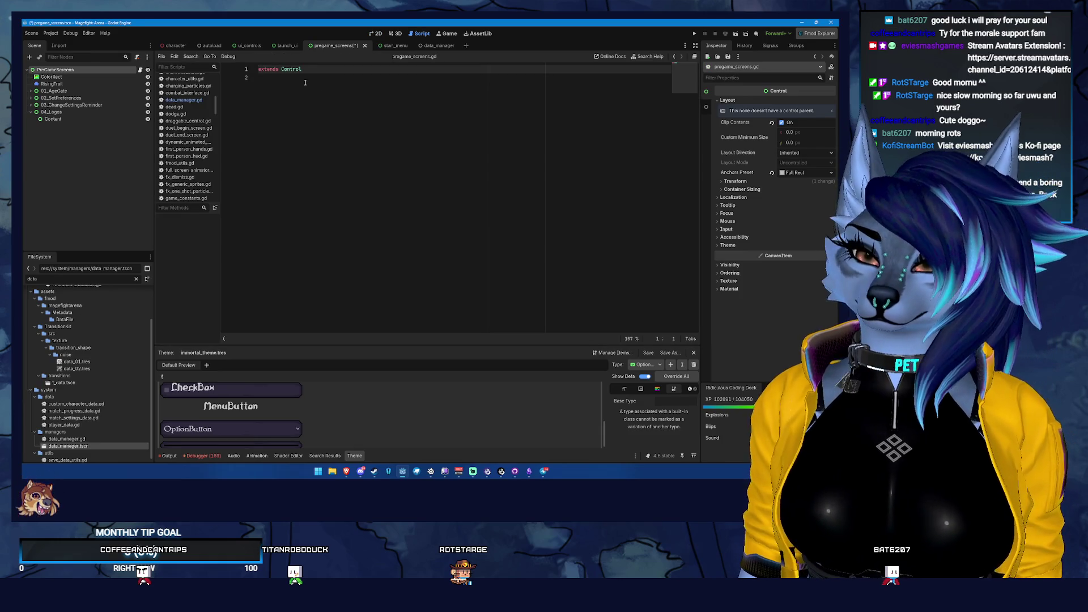
pyautogui.write('class_')
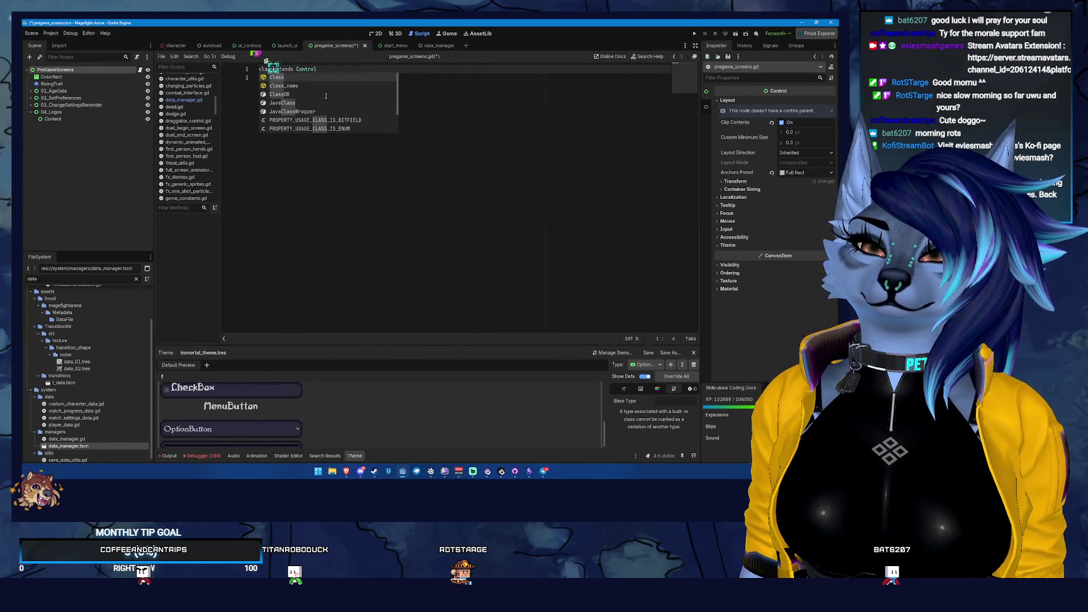
pyautogui.press('Tab')
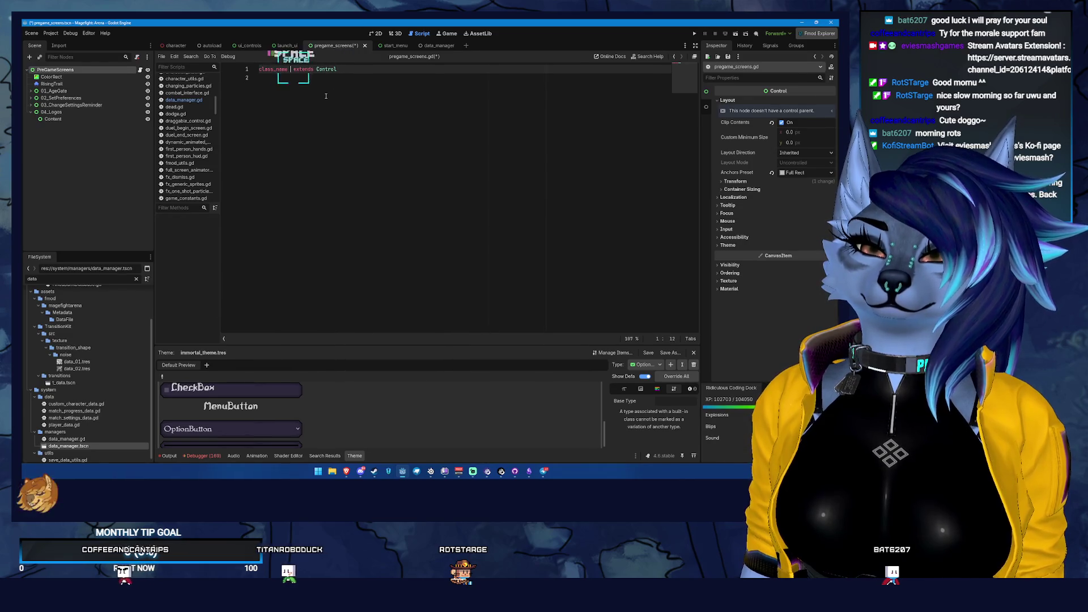
pyautogui.write('PreGameScr')
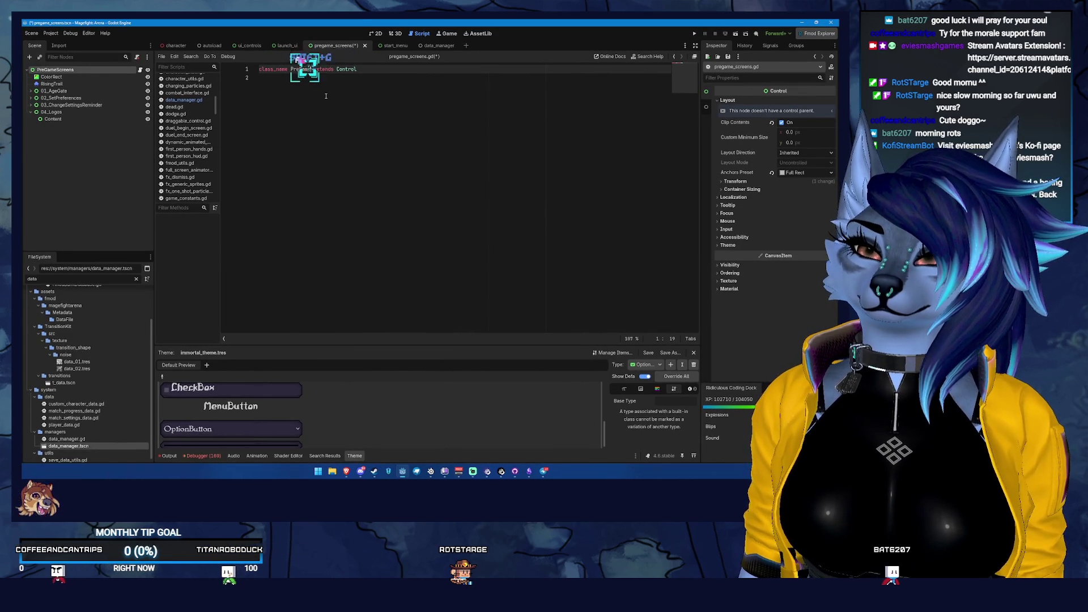
pyautogui.write('eens')
pyautogui.hotkey('ctrl', 's')
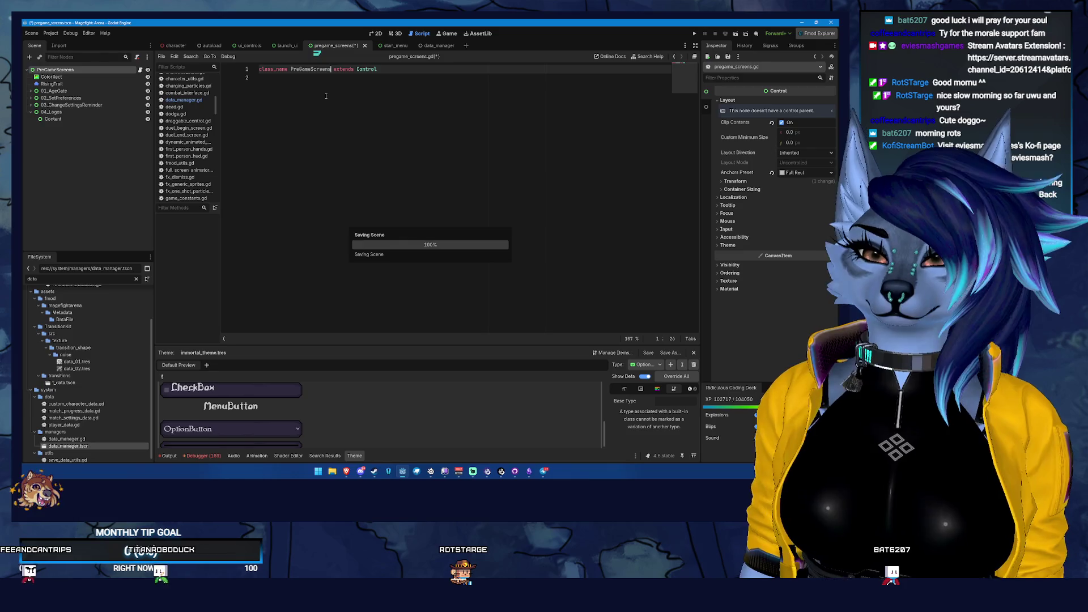
# - Adjust the blank lines below the extends line and save the script
pyautogui.click(362, 122)
pyautogui.press('Return')
pyautogui.hotkey('ctrl', 's')
pyautogui.press('BackSpace')
pyautogui.hotkey('ctrl', 's')
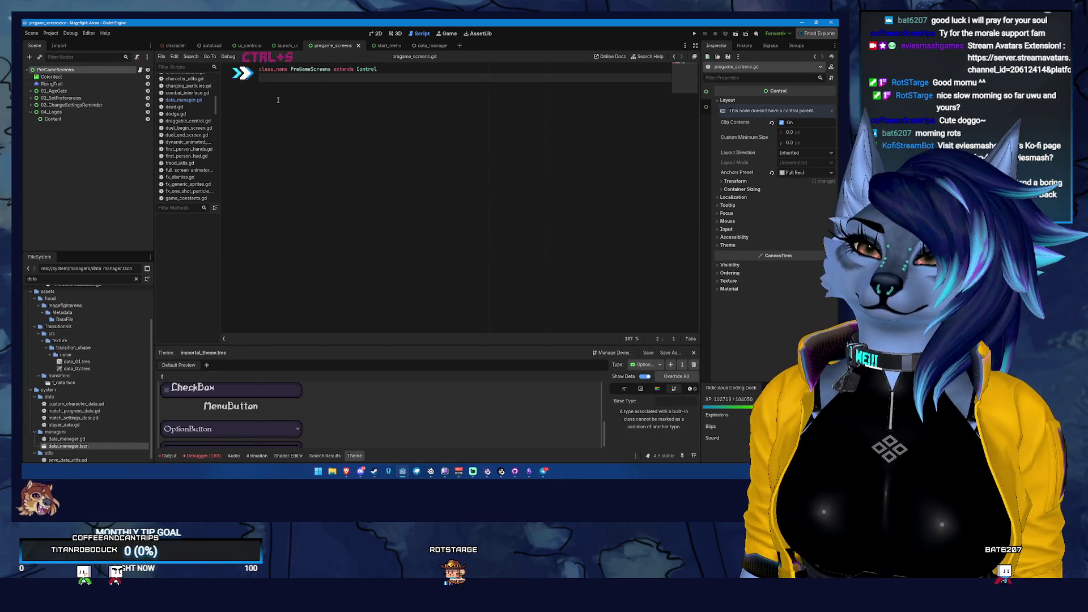
pyautogui.press('Return')
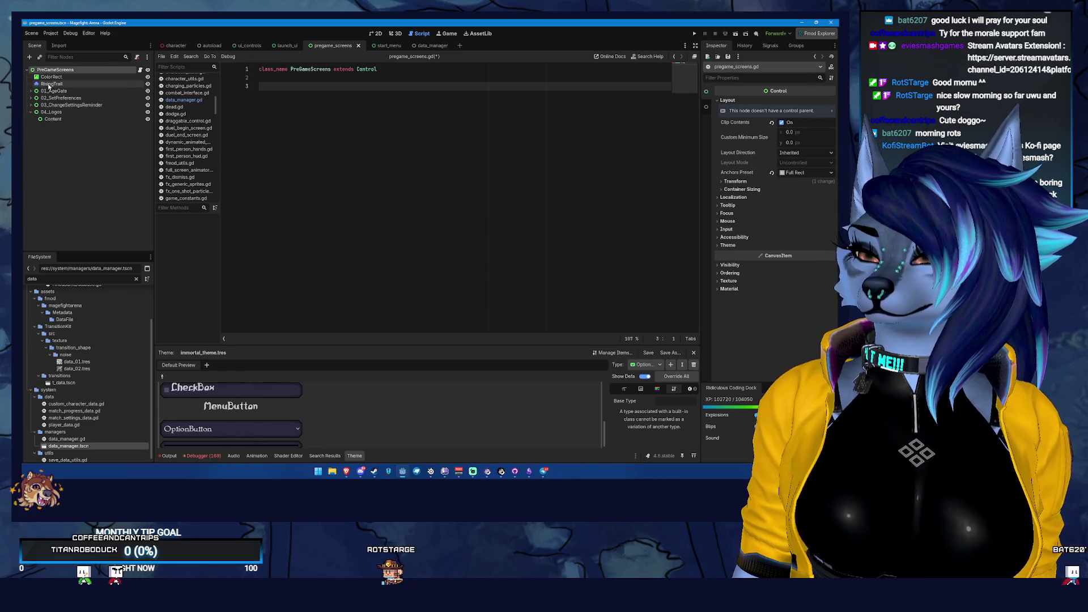
# - Expand the 01_AgeGate screen and select its PlayGame button
pyautogui.click(34, 98)
pyautogui.click(48, 98)
pyautogui.click(61, 126)
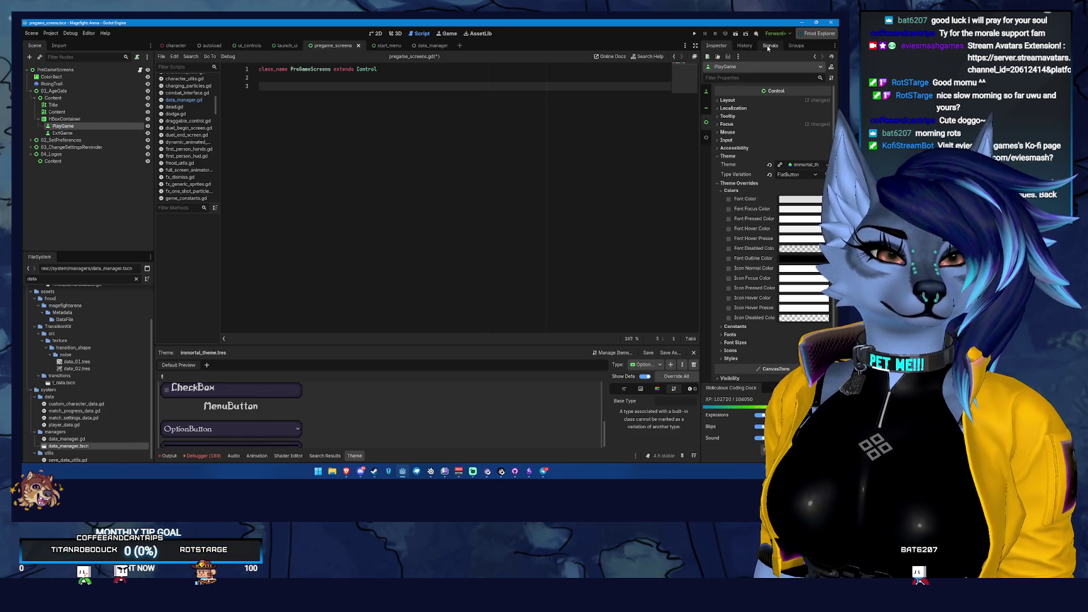
# - Connect the PlayGame and ExitGame pressed signals to the root script
pyautogui.click(768, 47)
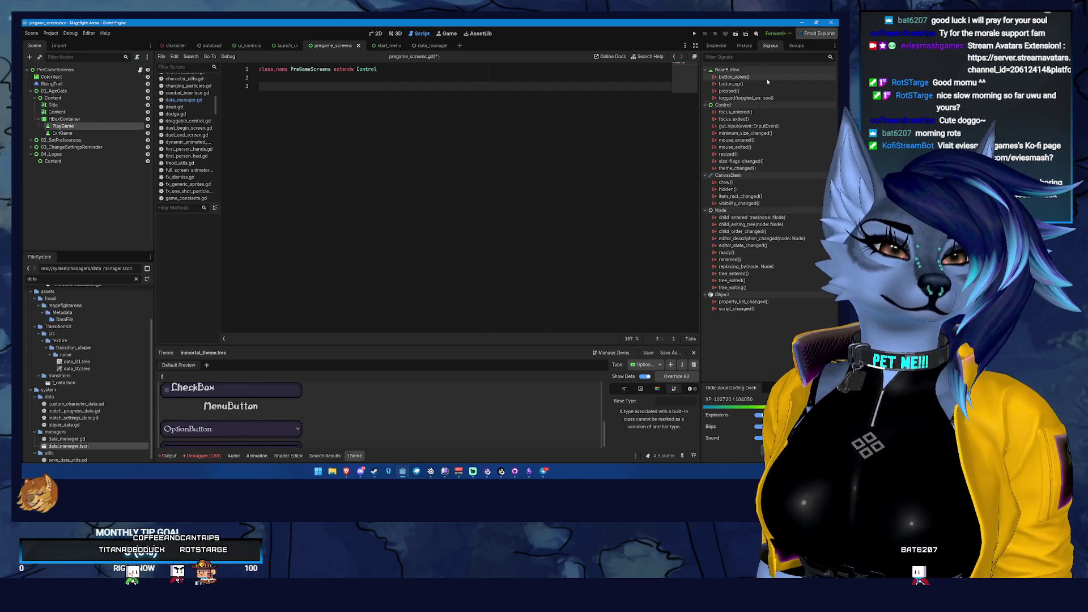
pyautogui.doubleClick(758, 90)
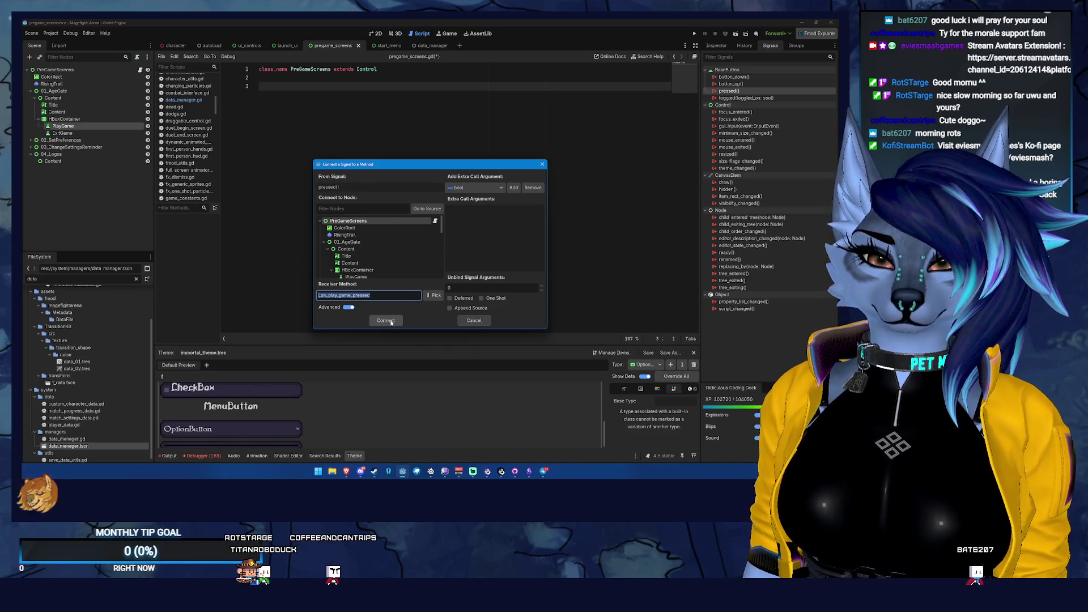
pyautogui.click(391, 321)
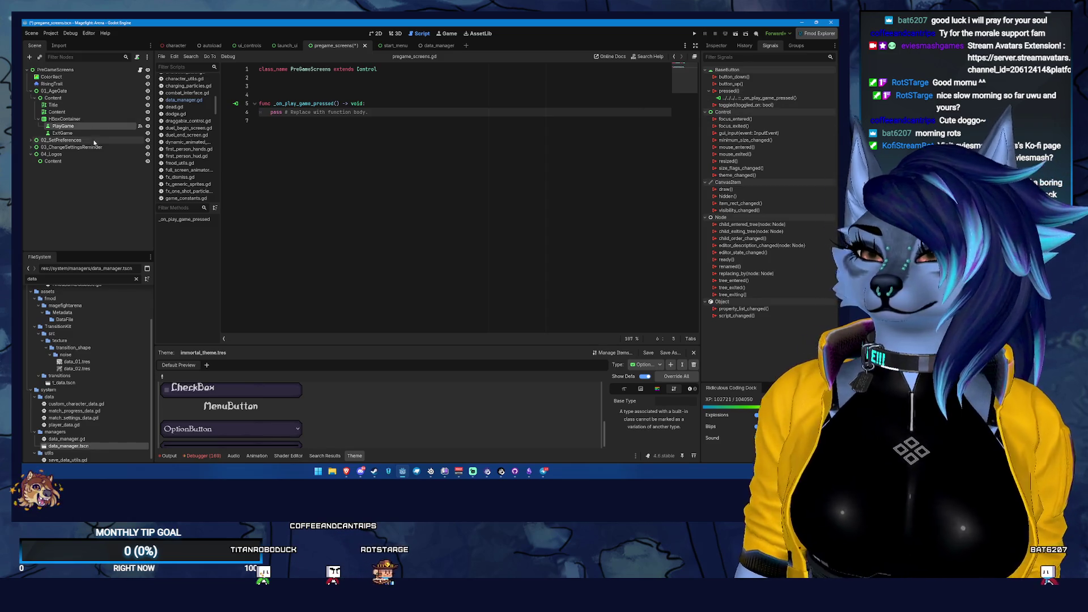
pyautogui.click(113, 132)
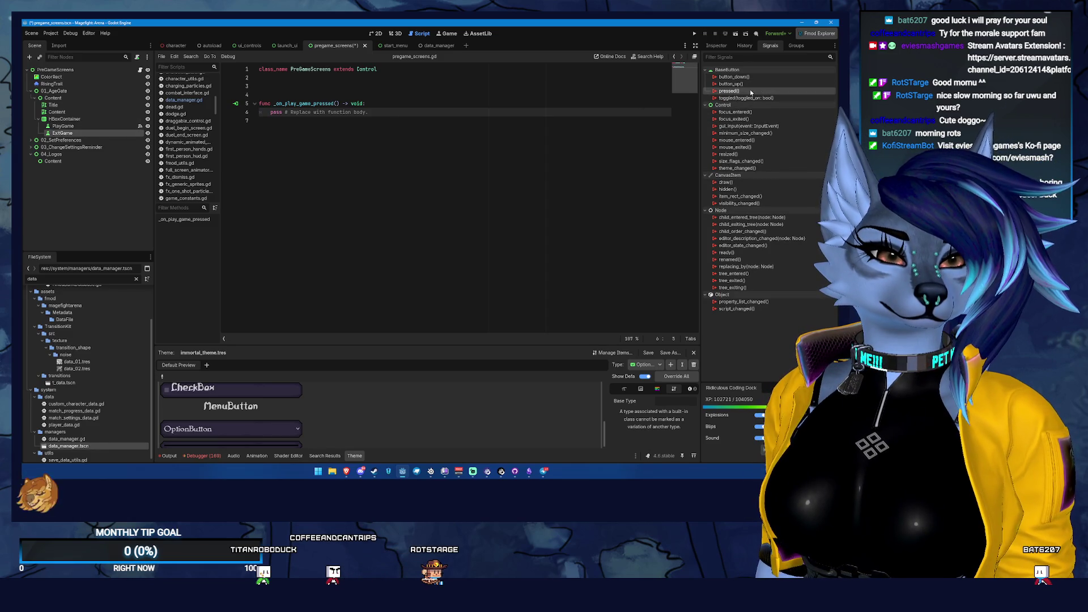
pyautogui.doubleClick(750, 92)
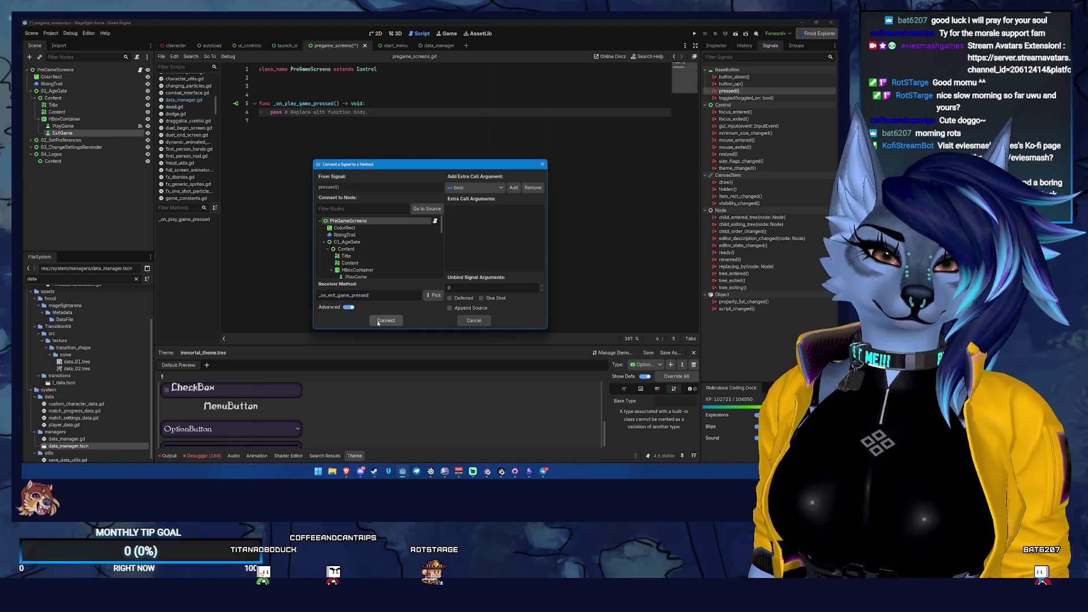
pyautogui.click(377, 320)
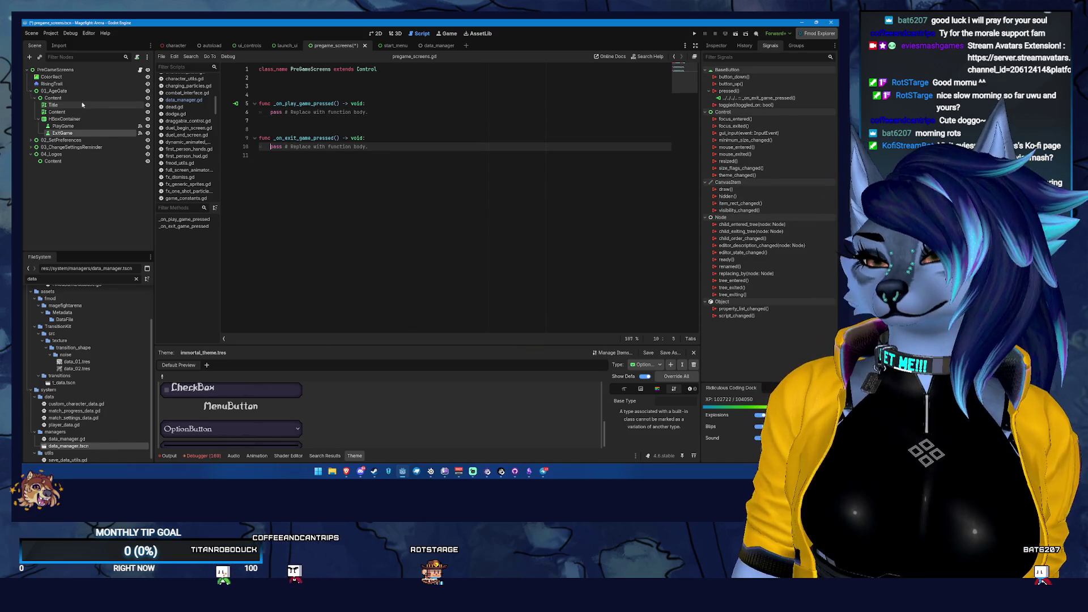
# - Write a '# 01 AGE GATE' comment above the two new stubs
pyautogui.click(274, 95)
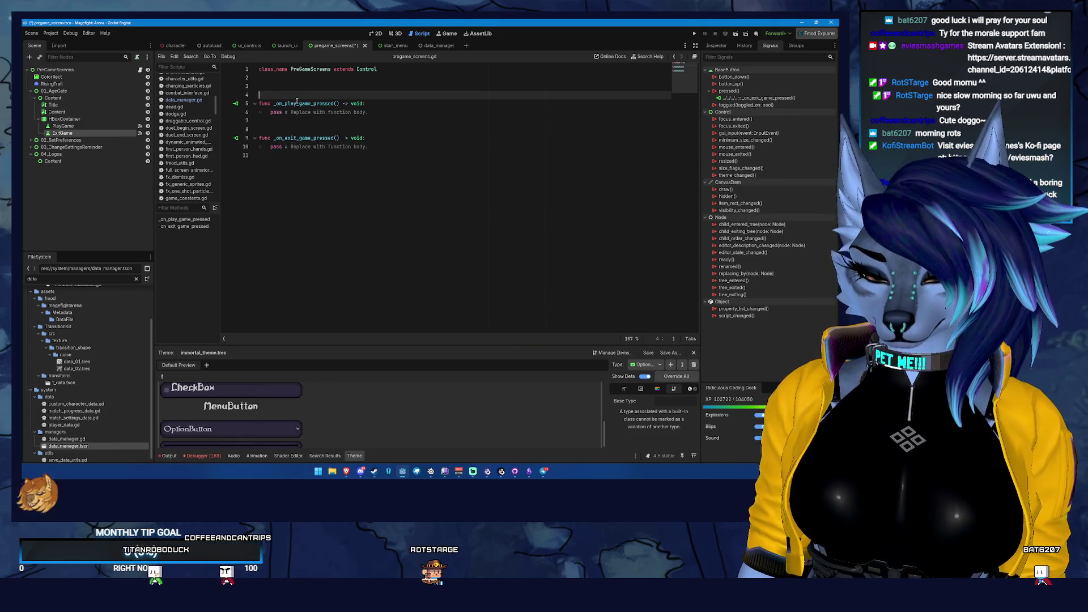
pyautogui.write('# A G')
pyautogui.write(' GATE')
pyautogui.press('Up')
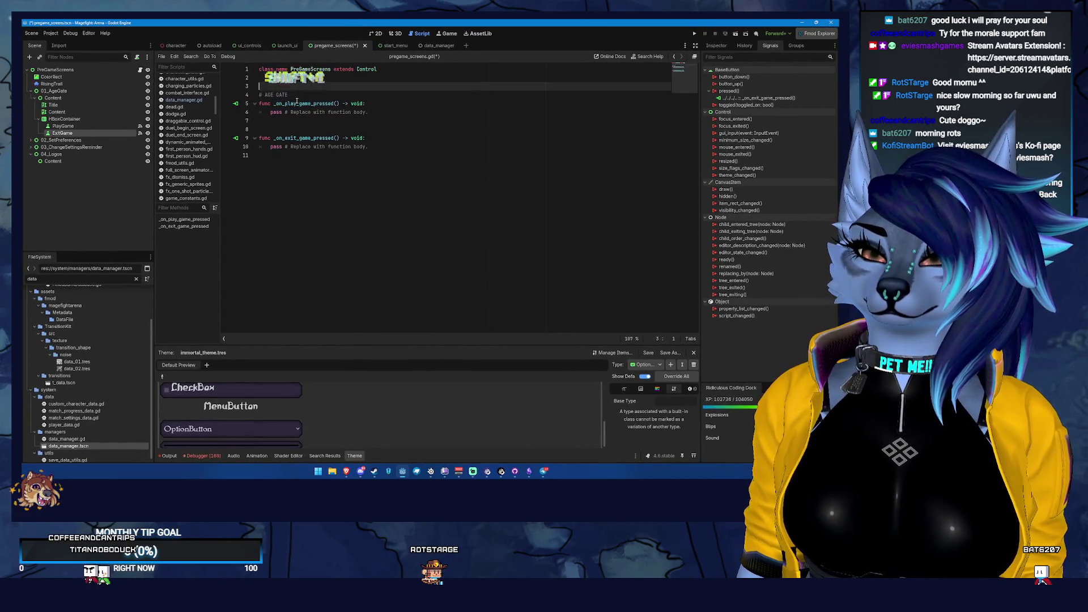
pyautogui.press('Down')
pyautogui.press('Right')
pyautogui.press('BackSpace')
pyautogui.write('01')
# - Add a blank line at the script's end and select the 02_SetPreferences screen
pyautogui.click(372, 202)
pyautogui.press('Return')
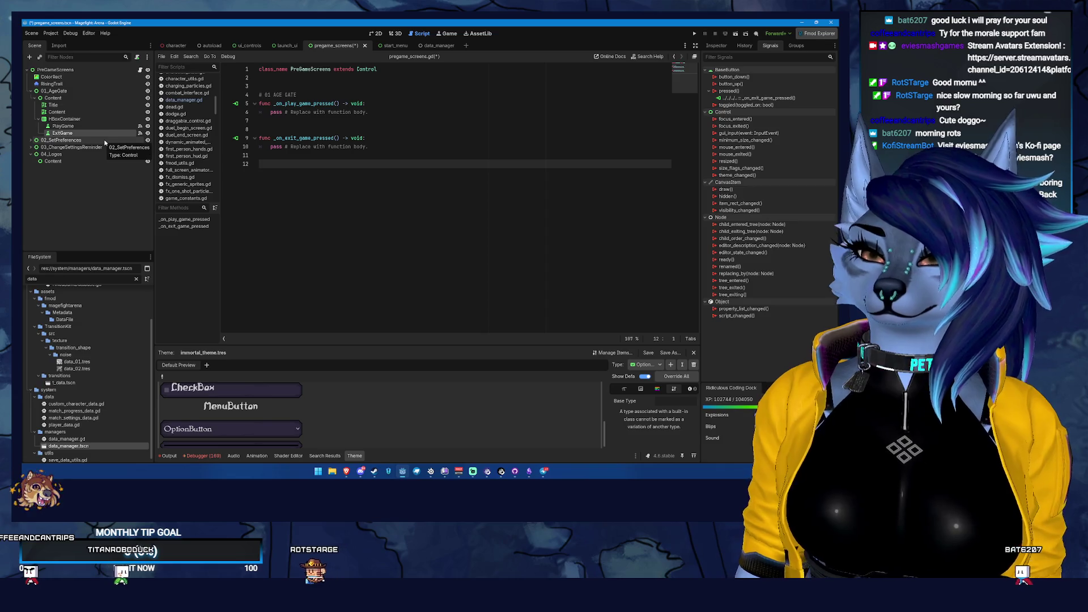
pyautogui.click(97, 140)
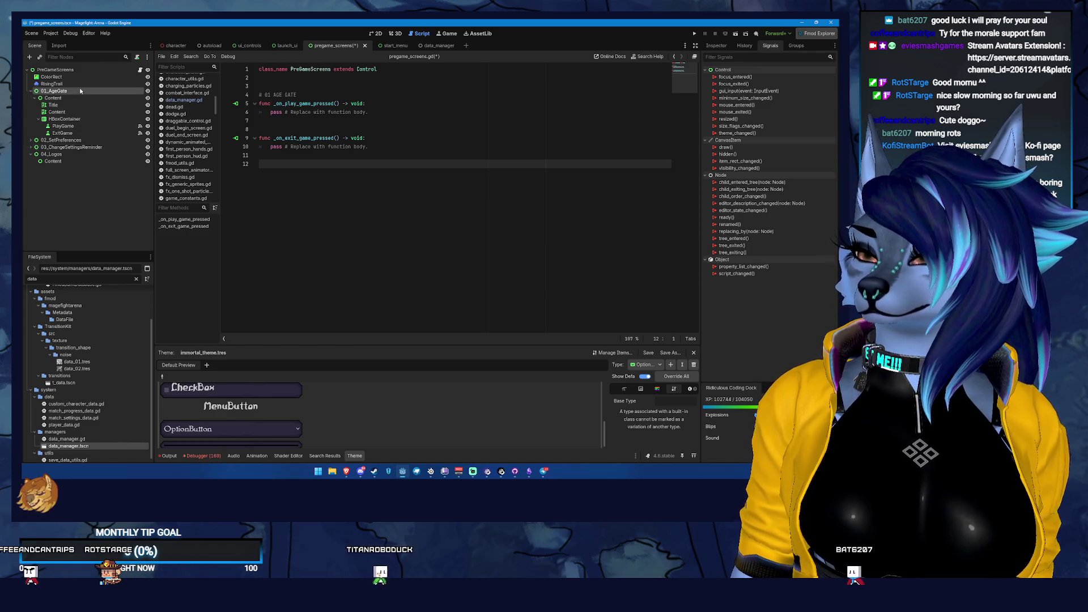
# - Connect the SaveAndContinue and Reset pressed signals to the root script
pyautogui.click(34, 105)
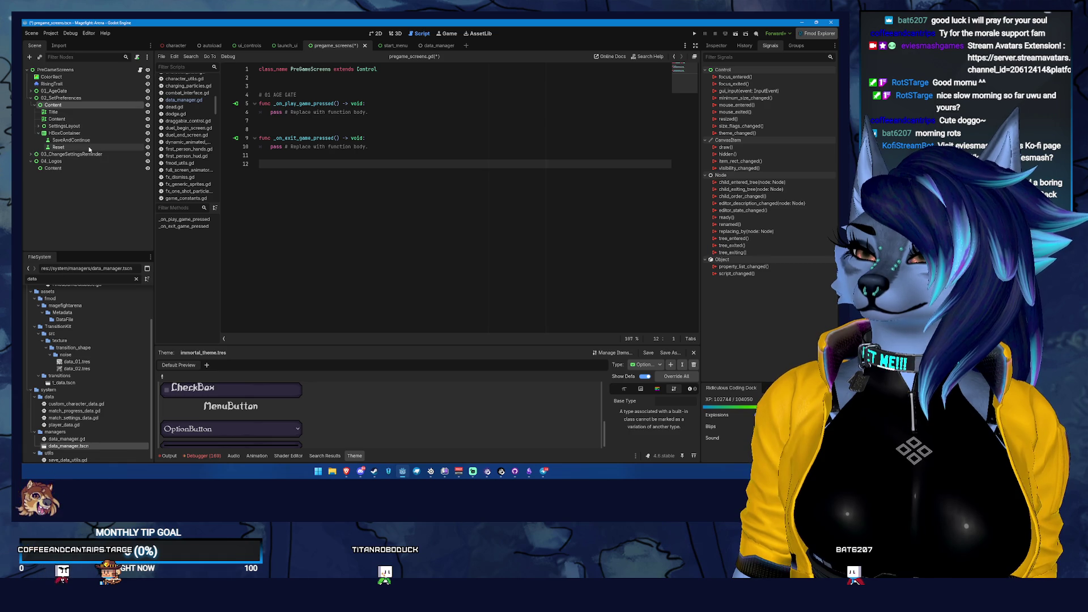
pyautogui.click(85, 147)
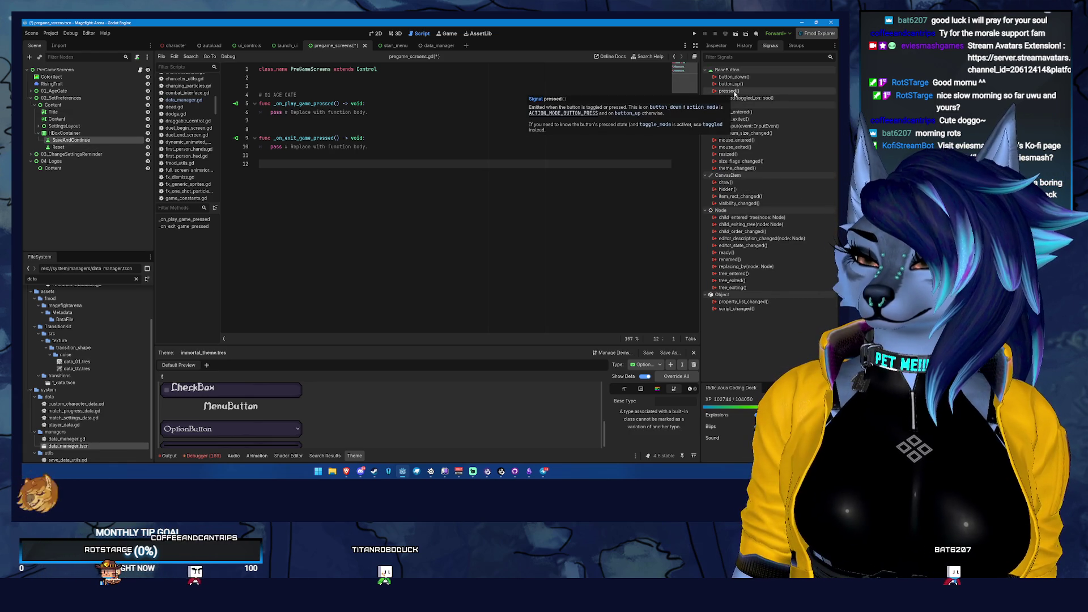
pyautogui.doubleClick(732, 92)
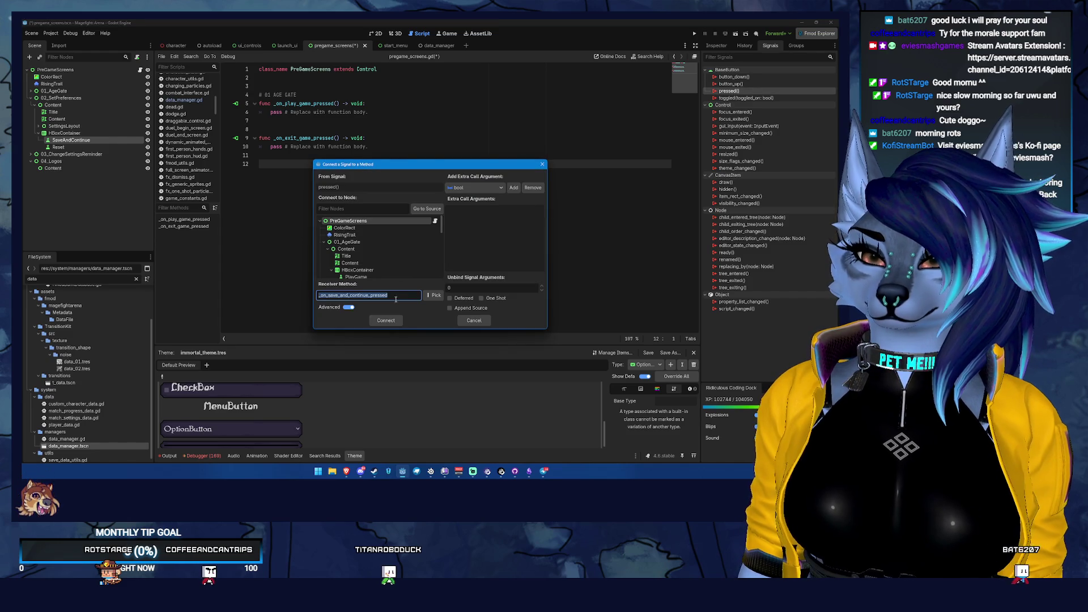
pyautogui.press('Return')
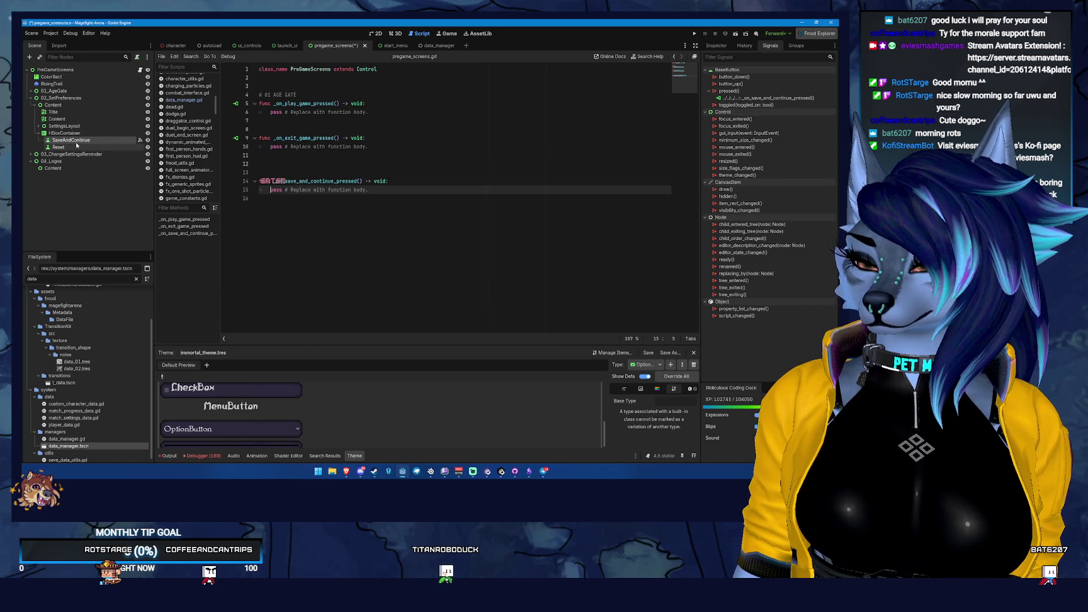
pyautogui.click(90, 145)
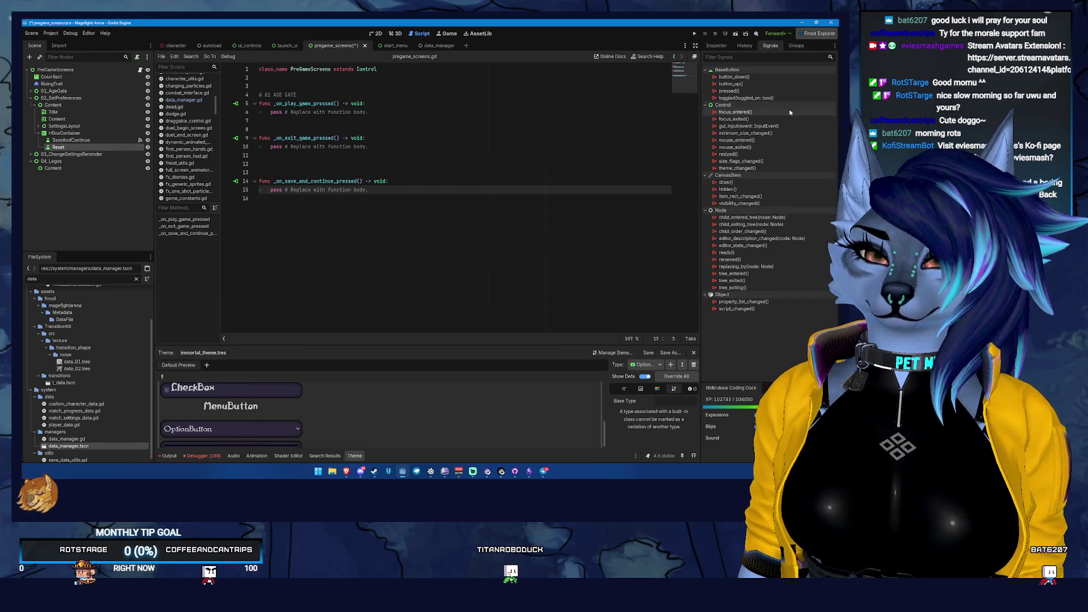
pyautogui.doubleClick(736, 91)
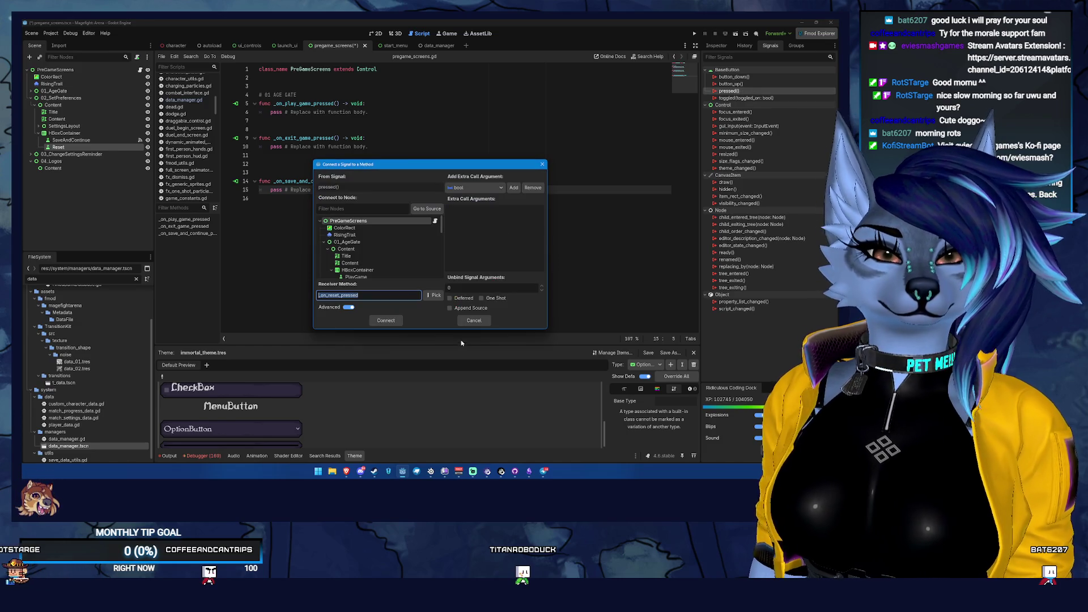
pyautogui.press('Return')
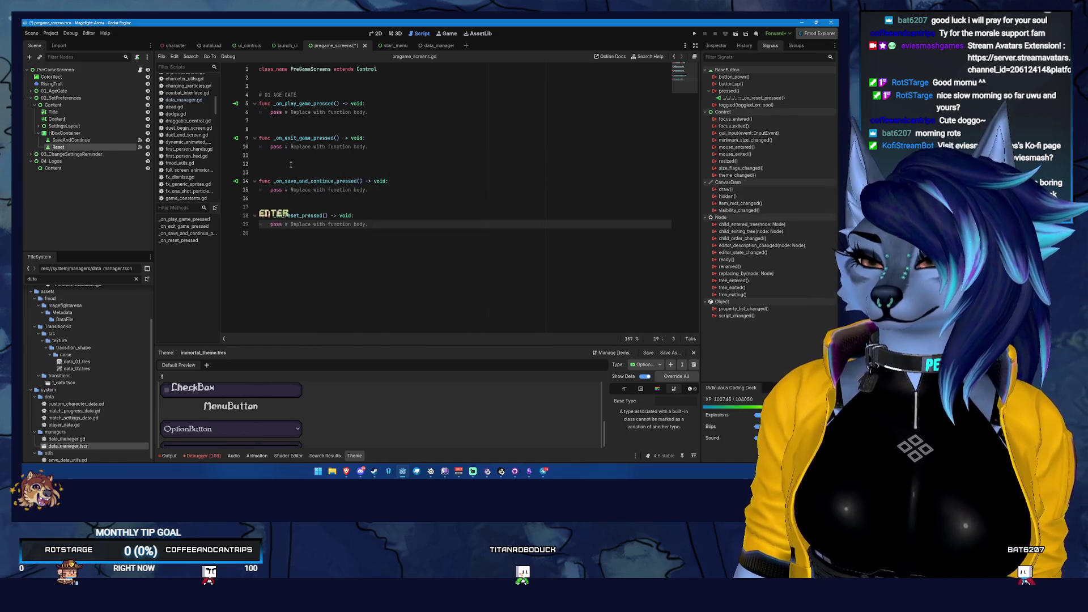
# - Write a '# 02 Set Preferences' comment above the new stubs
pyautogui.click(304, 169)
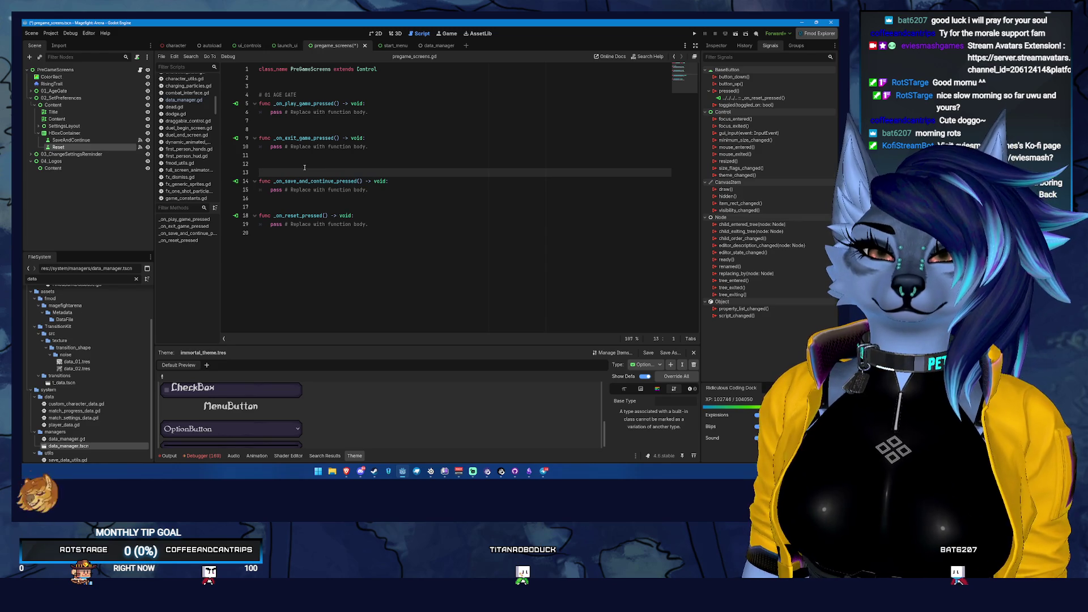
pyautogui.write('#')
pyautogui.press('BackSpace')
pyautogui.write('02SET PR')
pyautogui.press('BackSpace')
pyautogui.press('BackSpace')
pyautogui.press('BackSpace')
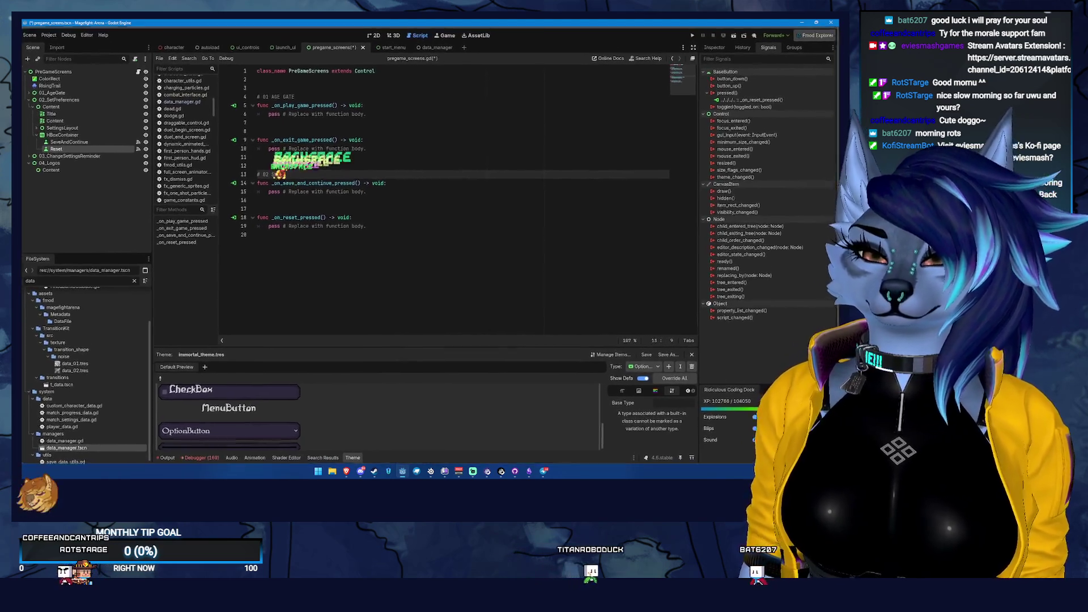
pyautogui.write('Preferences')
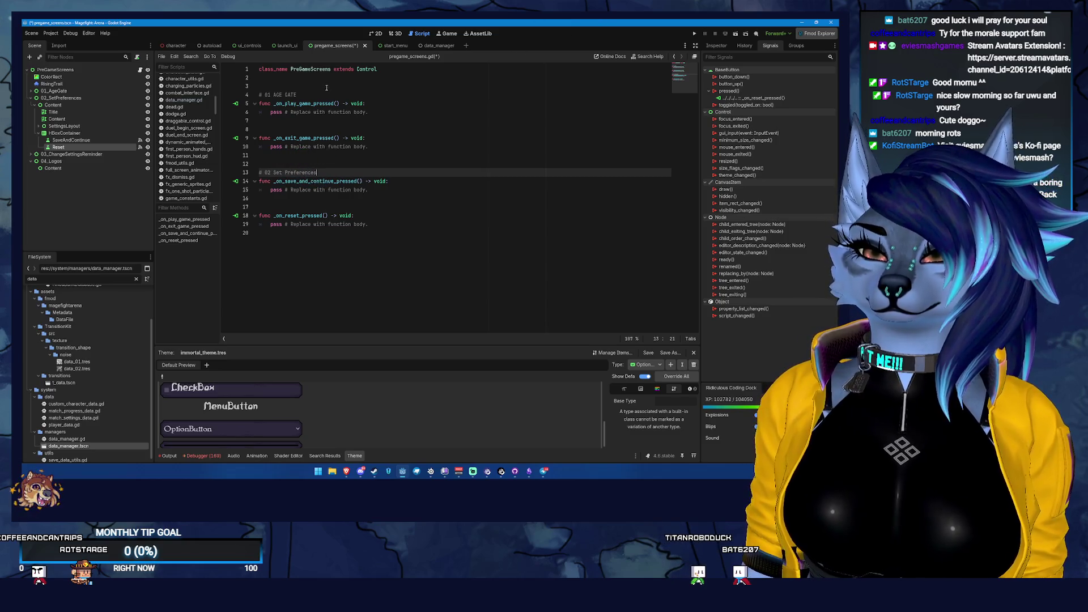
# - Change the first comment to '# 01 Age Gate' and add blank lines at the script's end
pyautogui.moveTo(276, 95); pyautogui.dragTo(296, 95)
pyautogui.write('Ag')
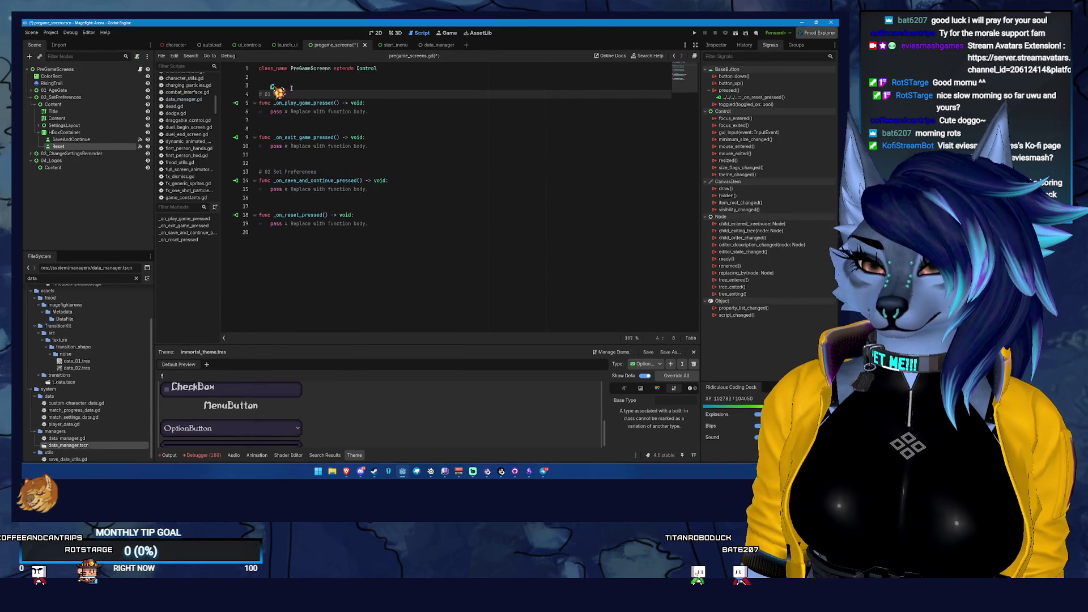
pyautogui.write('e Gate')
pyautogui.click(271, 158)
pyautogui.click(265, 165)
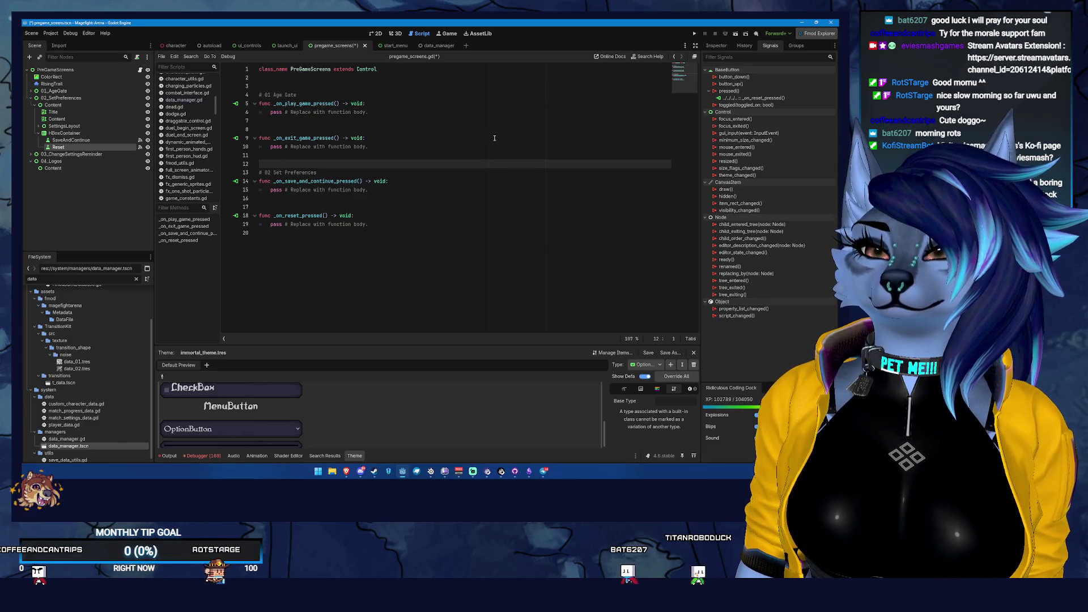
pyautogui.click(374, 258)
pyautogui.press('Return')
pyautogui.press('Return')
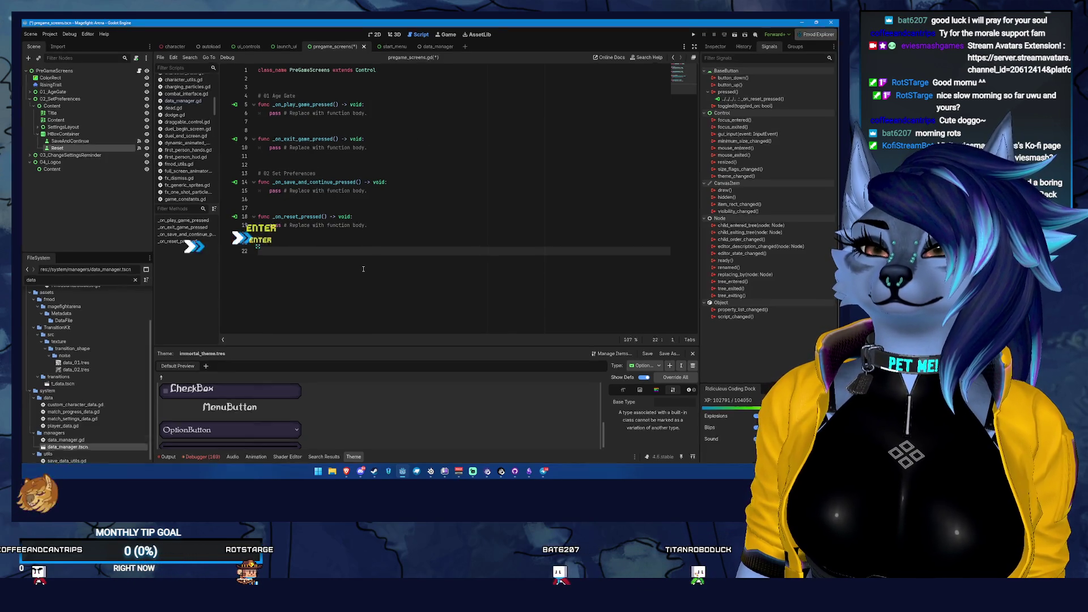
pyautogui.click(88, 153)
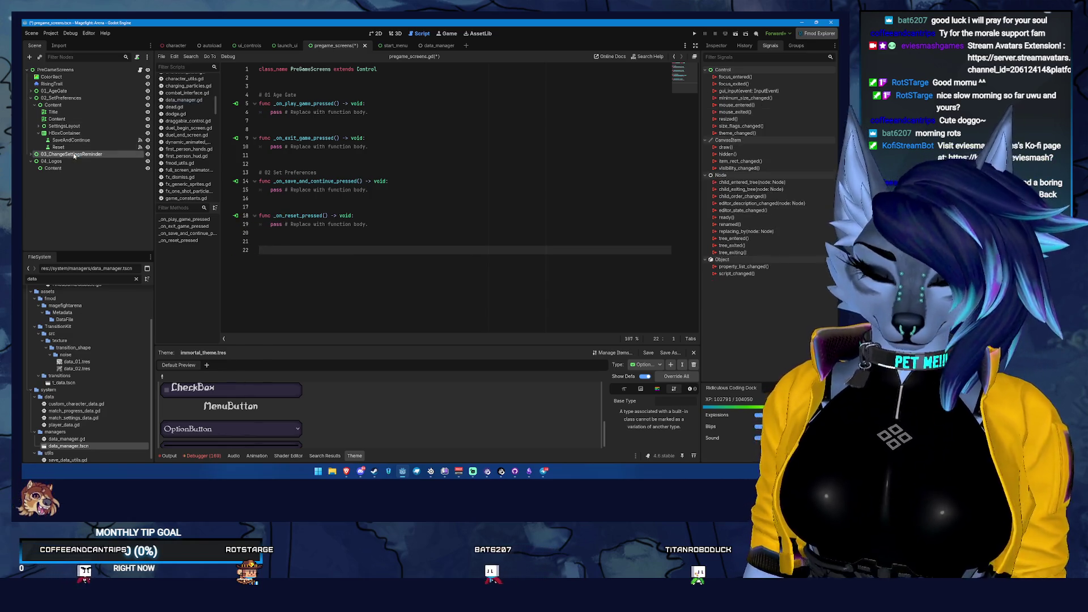
# - Show the screens in the 2D view with the 01_AgeGate screen hidden
pyautogui.press('Right')
pyautogui.doubleClick(106, 98)
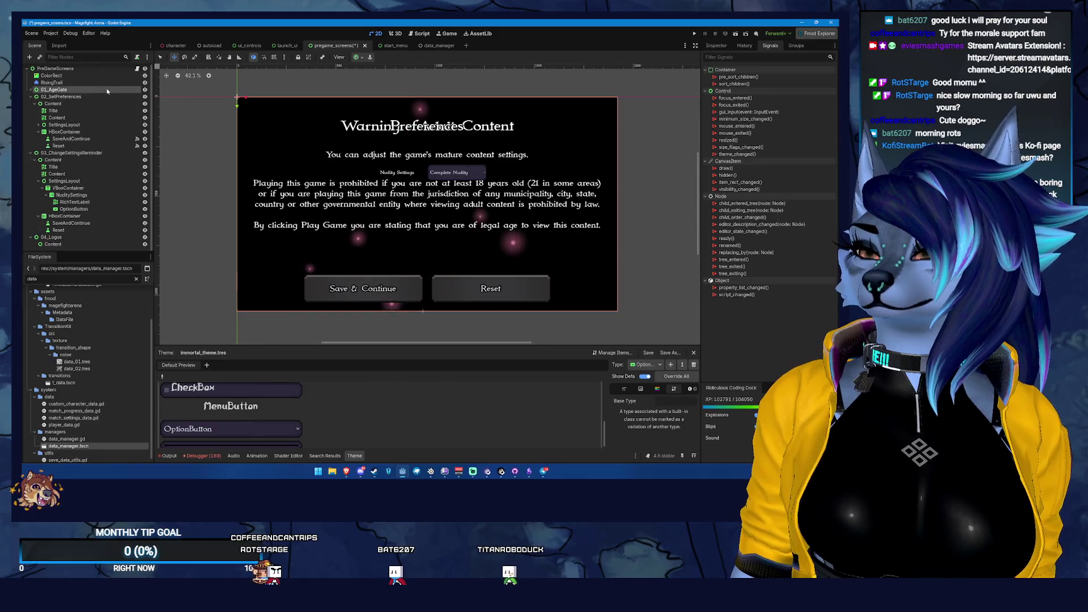
pyautogui.press('Left')
pyautogui.click(148, 90)
pyautogui.doubleClick(122, 105)
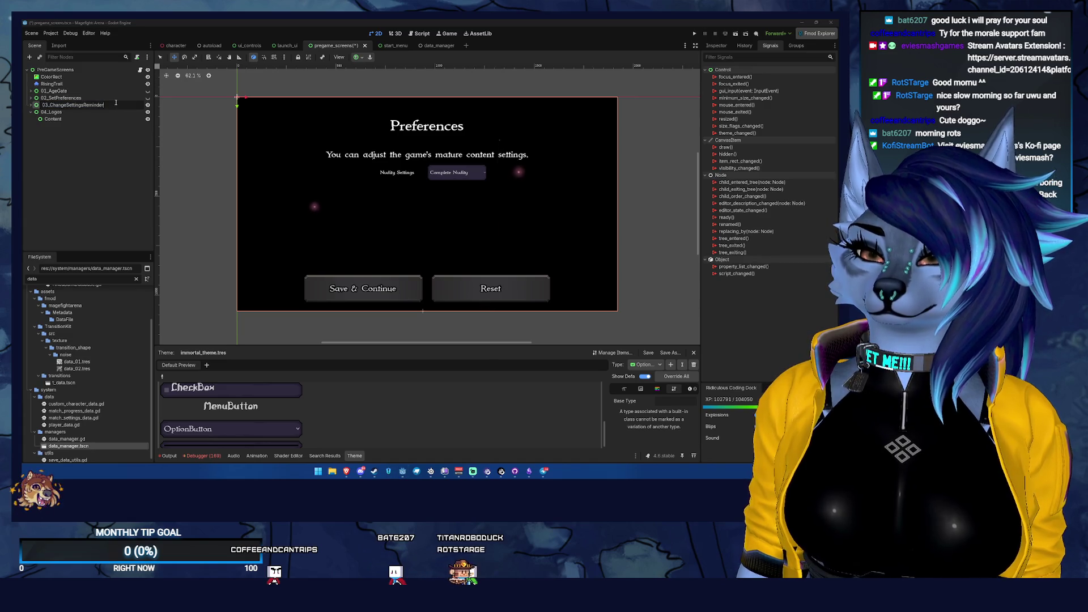
pyautogui.press('Return')
pyautogui.press('Down')
# - Delete the SettingsLayout node and its children from 03_ChangeSettingsReminder
pyautogui.click(108, 133)
pyautogui.press('Left')
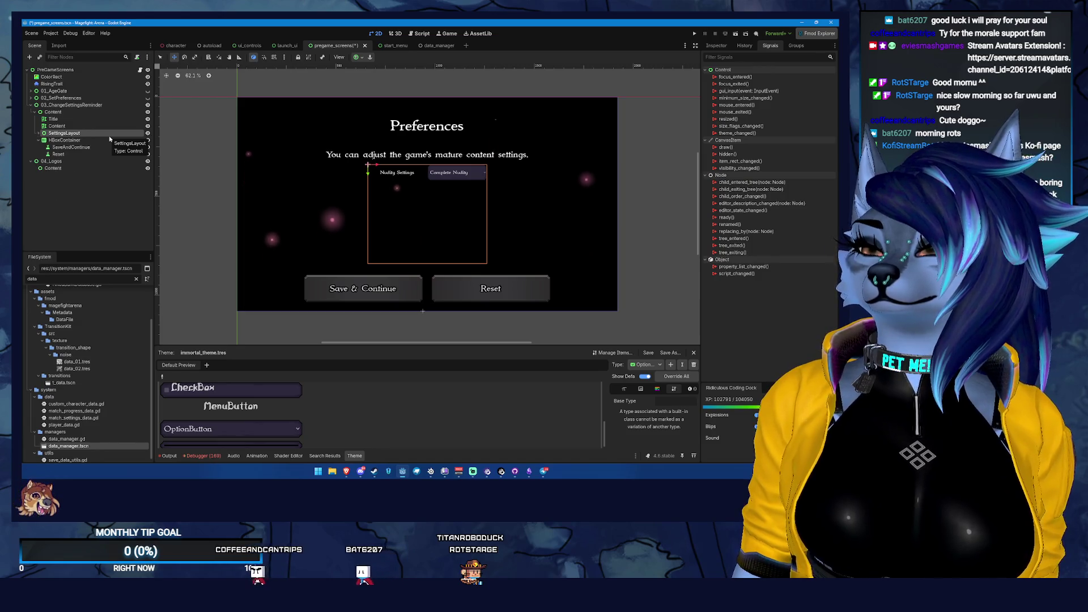
pyautogui.press('Delete')
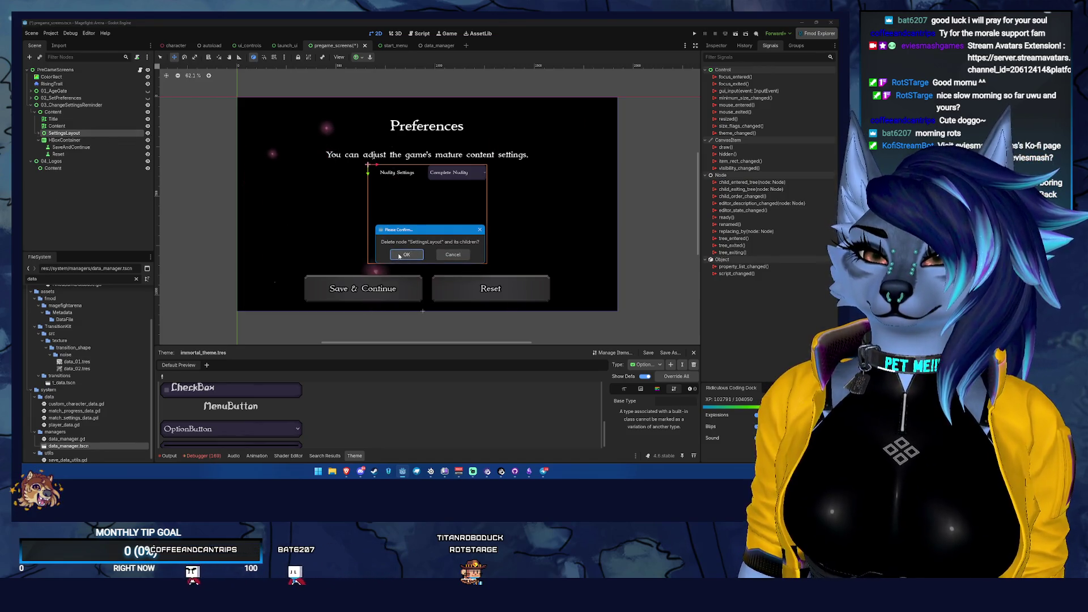
pyautogui.press('Return')
# - Select the reminder screen's Title label and show its Inspector properties
pyautogui.click(79, 125)
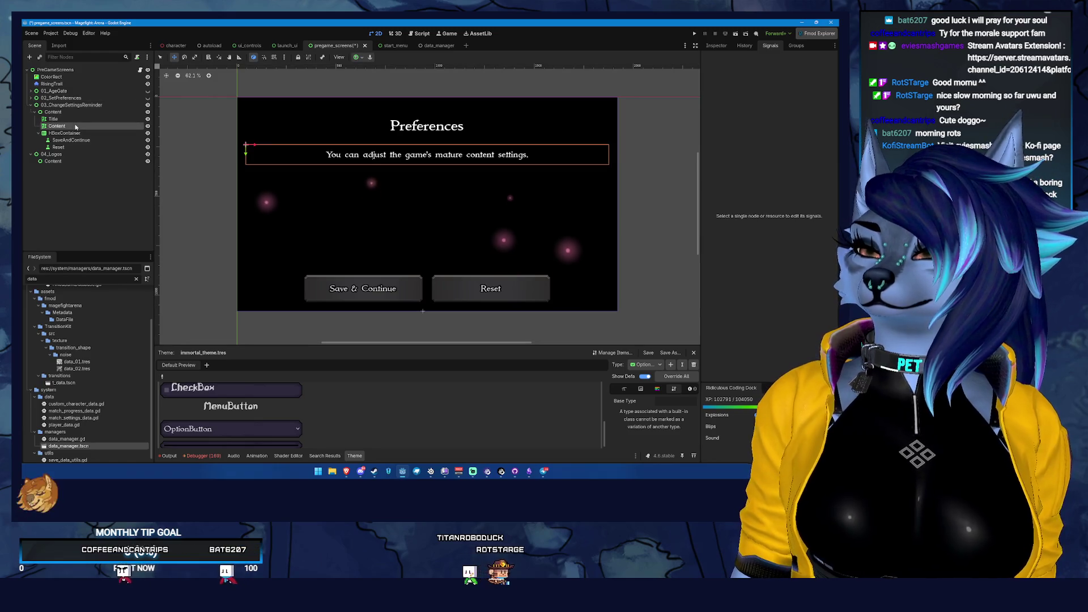
pyautogui.click(78, 119)
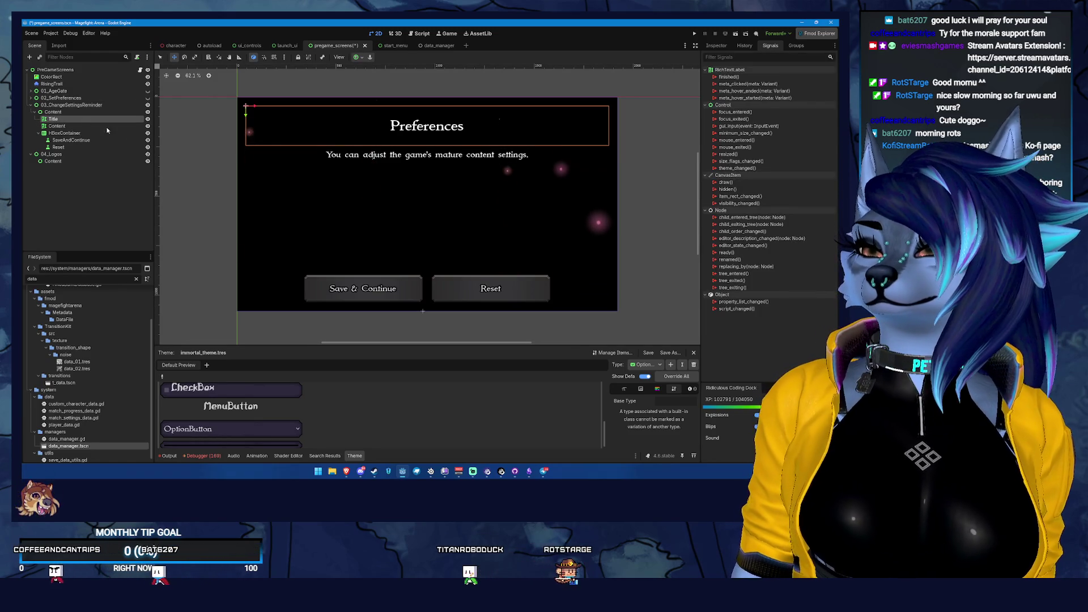
pyautogui.click(716, 46)
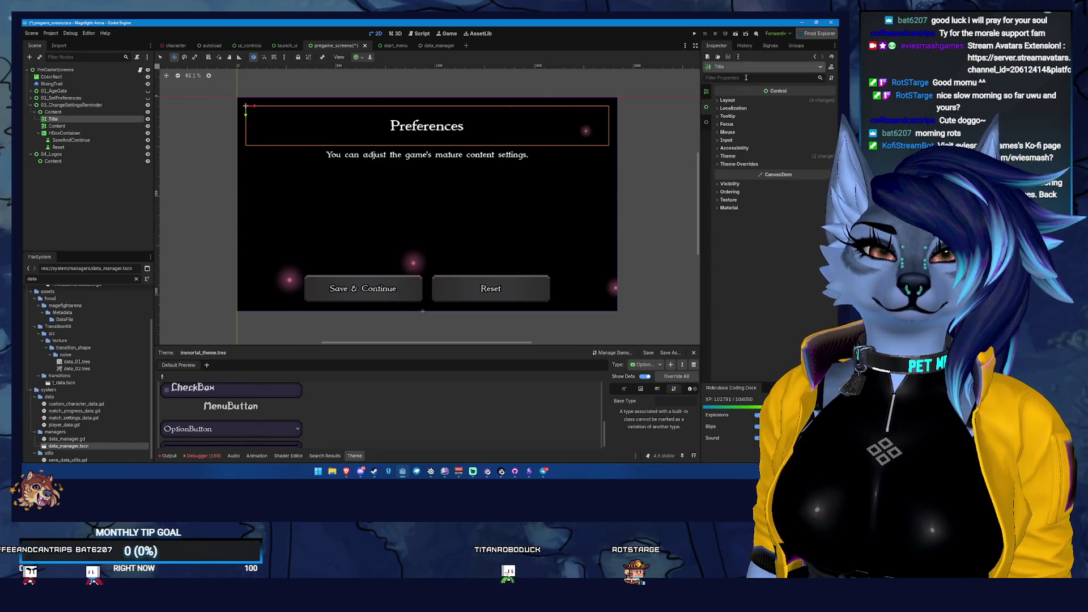
# - Change the Content label text to 'You can go back and adjust these content settings at any time through the main menu!'
pyautogui.click(748, 130)
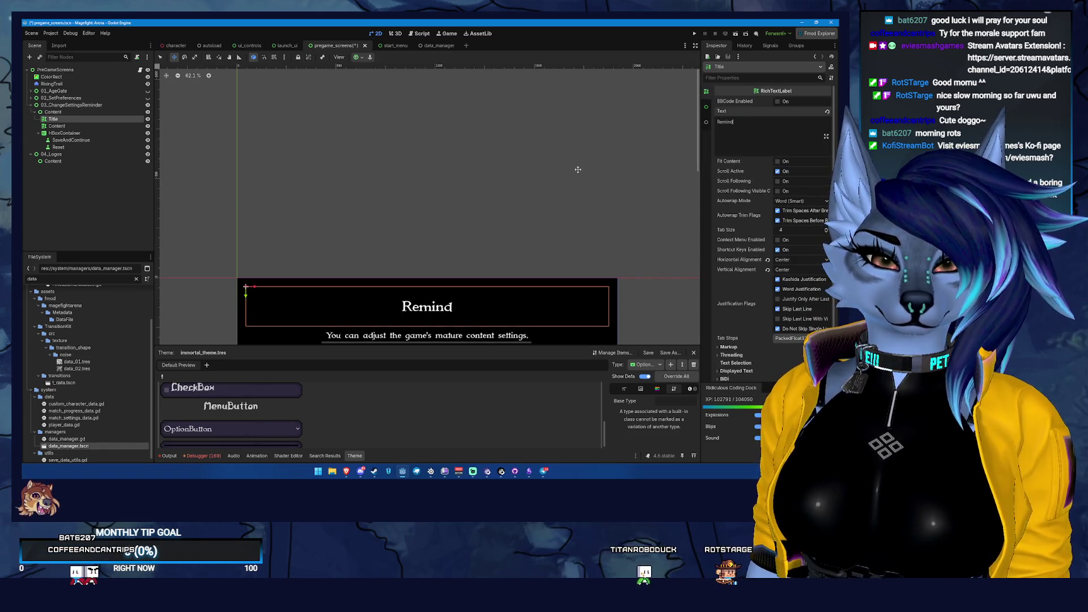
pyautogui.click(56, 126)
pyautogui.scroll(-5, 243, 180)
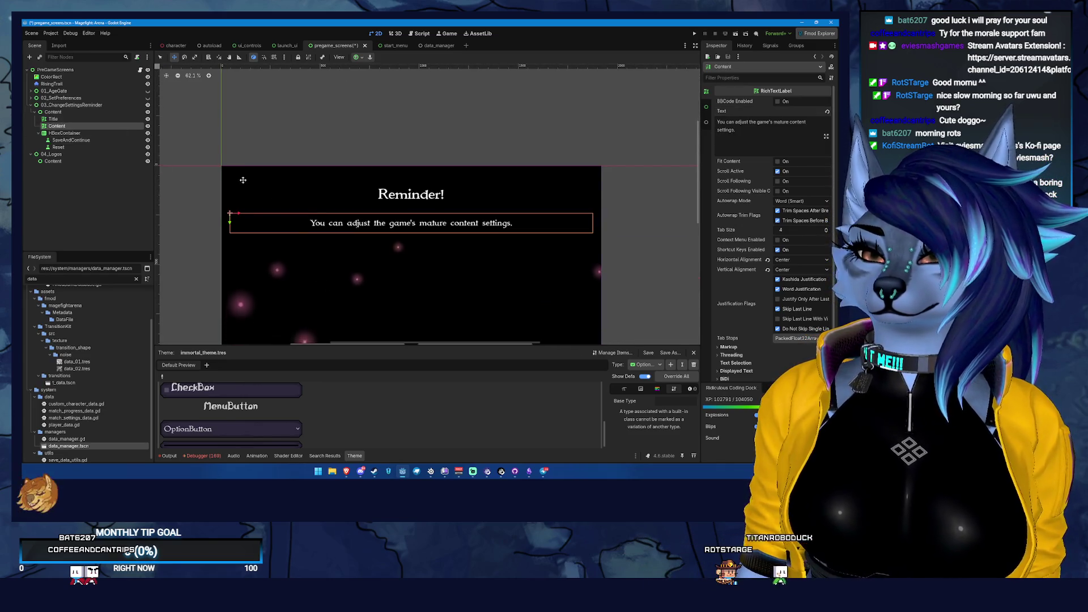
pyautogui.click(731, 147)
pyautogui.hotkey('ctrl', 'a')
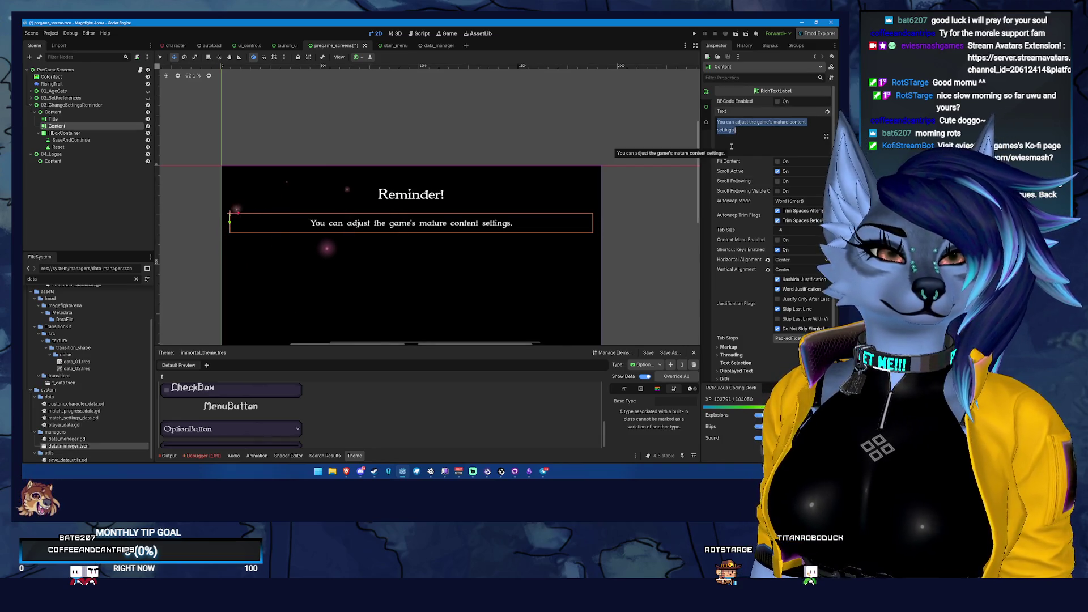
pyautogui.press('Home')
pyautogui.hotkey('ctrl', 'Right')
pyautogui.hotkey('ctrl', 'Right')
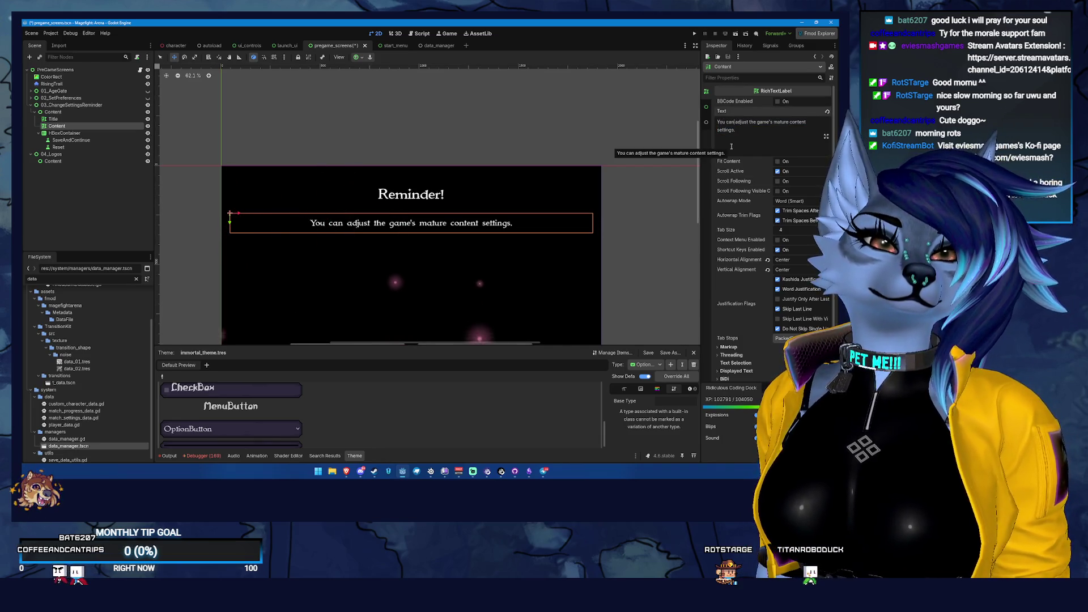
pyautogui.write('go back and adju')
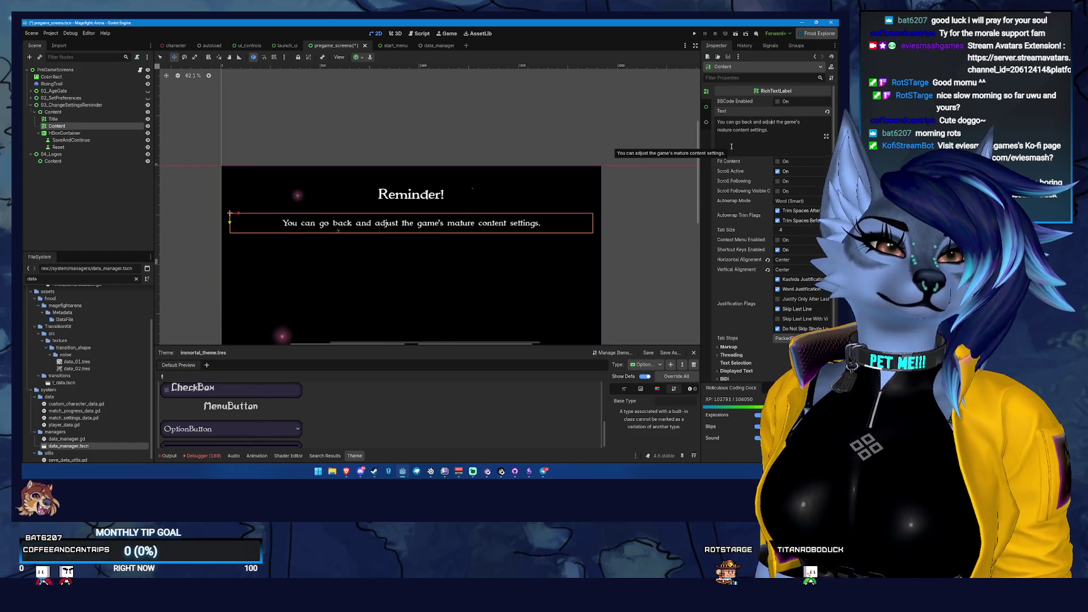
pyautogui.write('st thes')
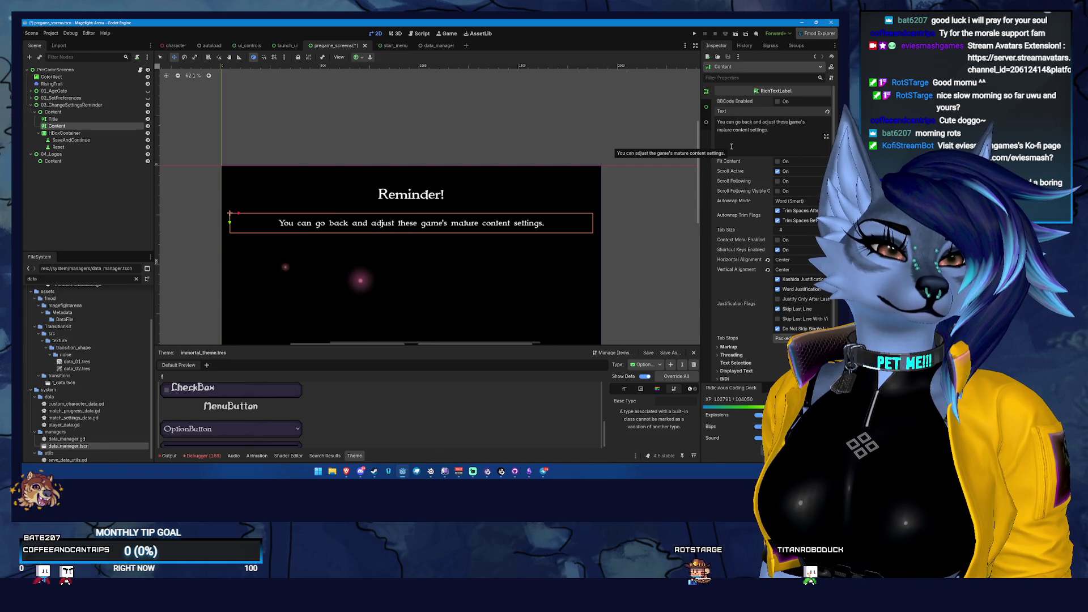
pyautogui.hotkey('ctrl', 'shift', 'End')
pyautogui.write('coin')
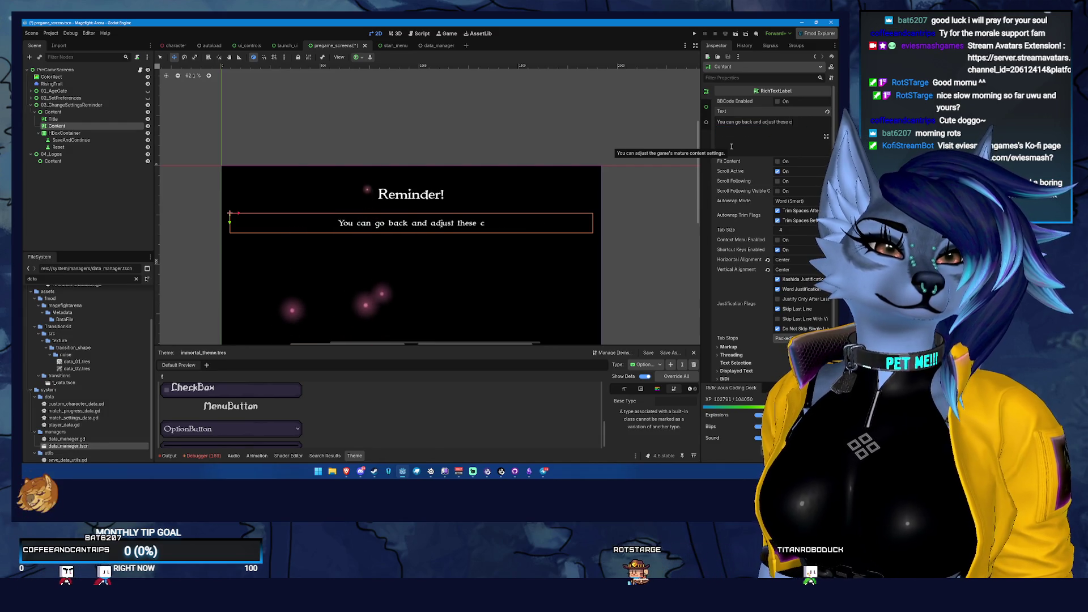
pyautogui.press('BackSpace')
pyautogui.press('BackSpace')
pyautogui.write('nte')
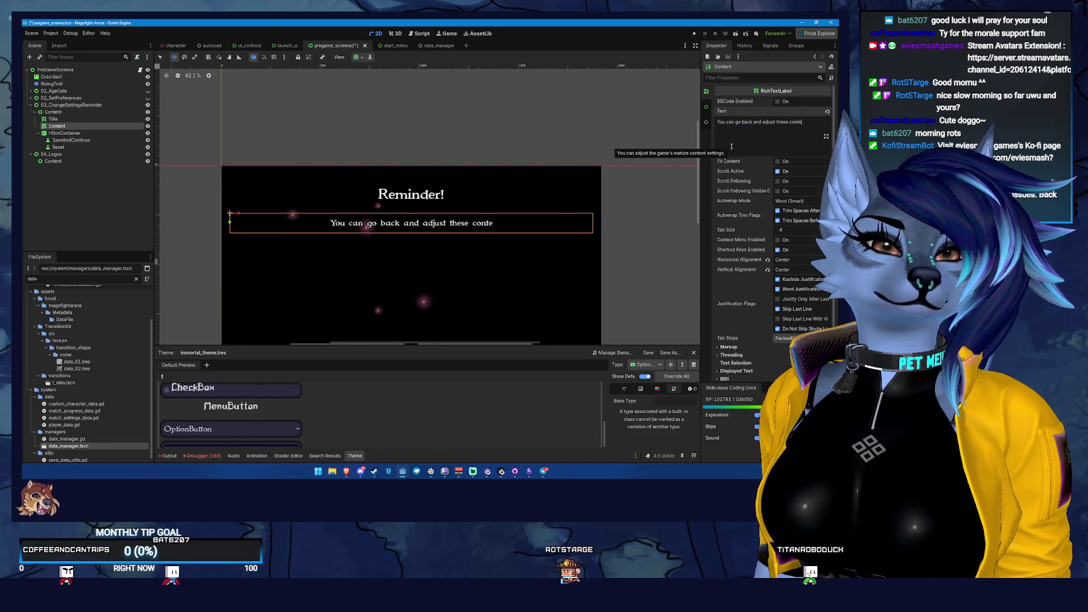
pyautogui.write('nt settings at an')
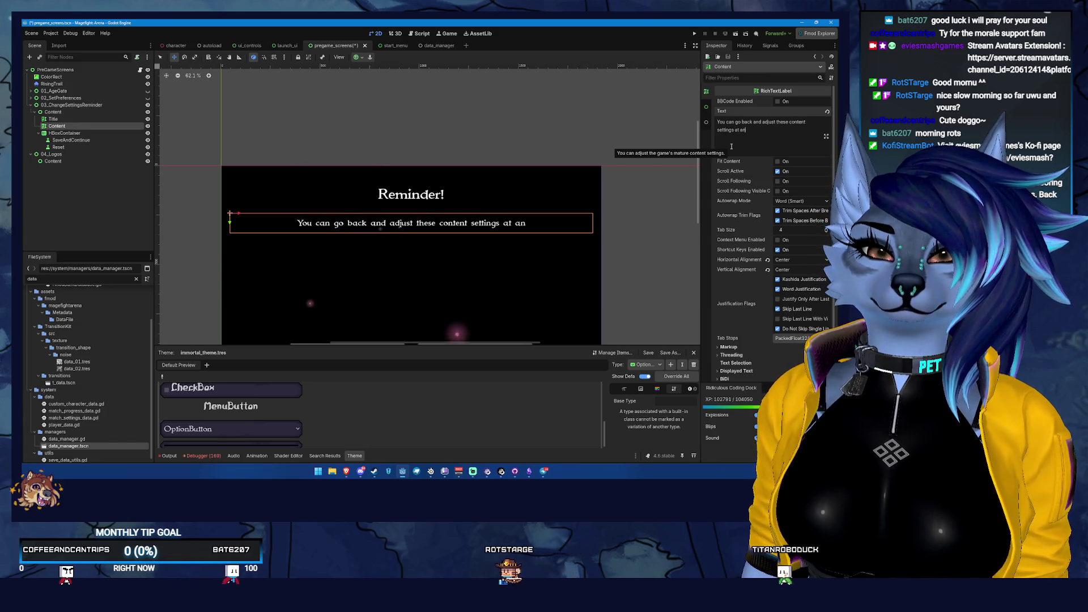
pyautogui.write('y time through the ')
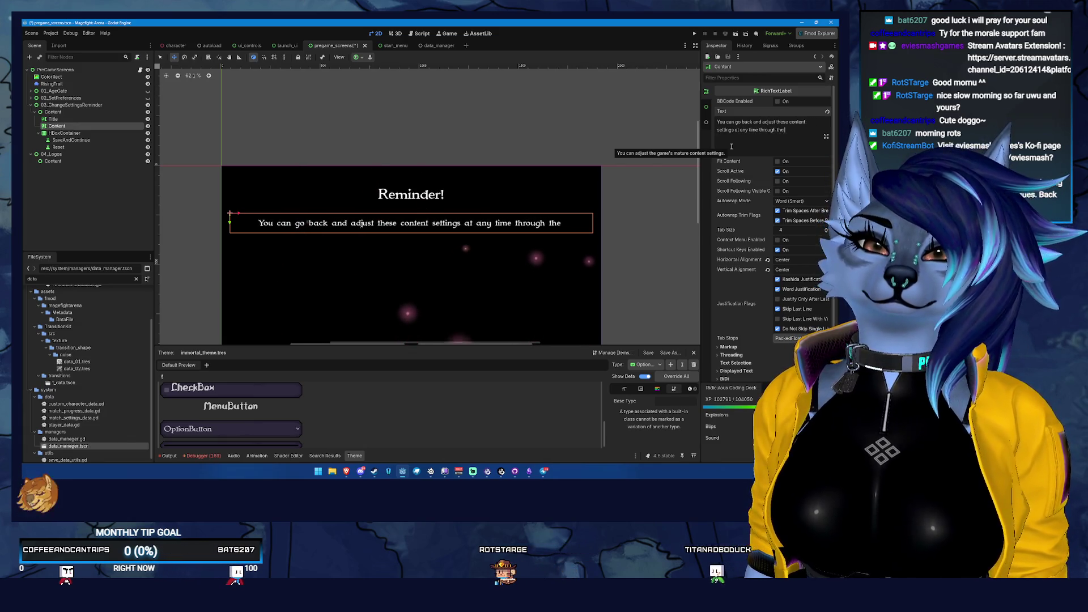
pyautogui.write('main menu!')
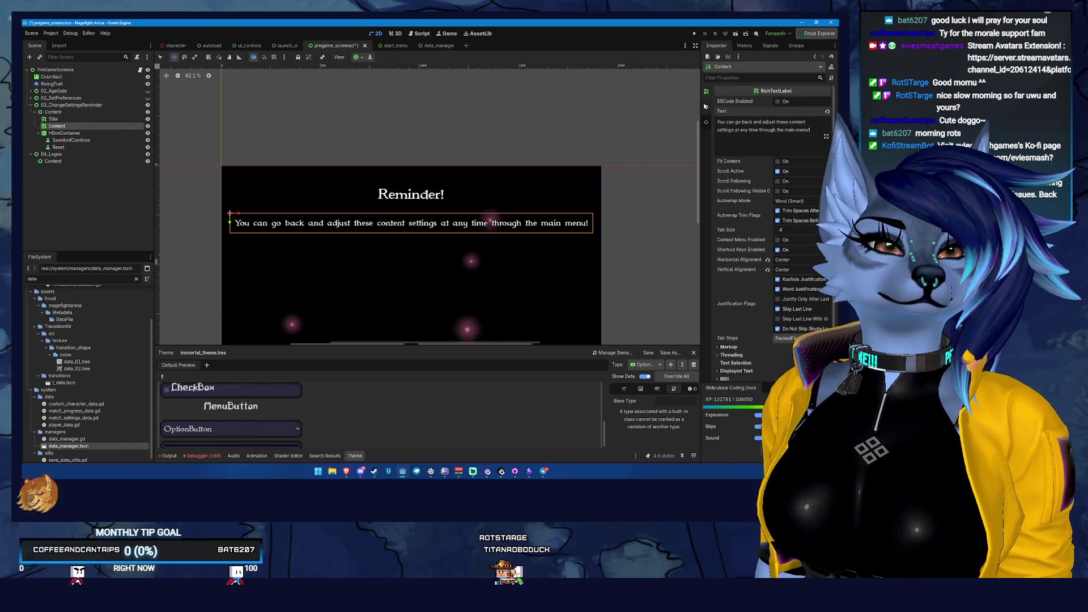
pyautogui.scroll(-5, 725, 111)
pyautogui.click(727, 99)
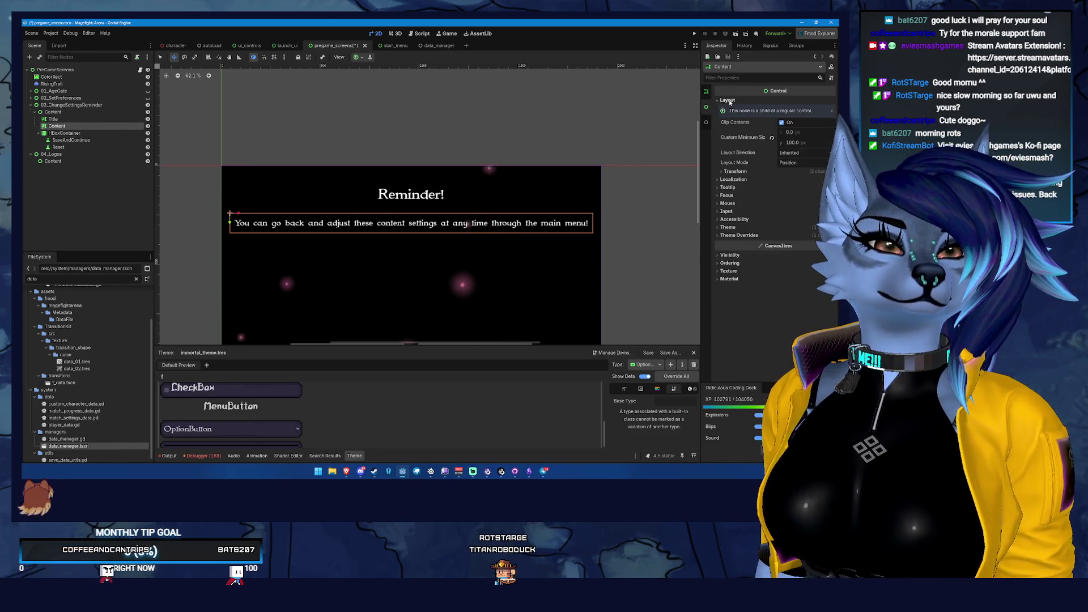
# - Set the Content label's horizontal pivot offset ratio to 0.5
pyautogui.click(736, 172)
pyautogui.moveTo(793, 179); pyautogui.dragTo(785, 179)
pyautogui.hotkey('ctrl', 'z')
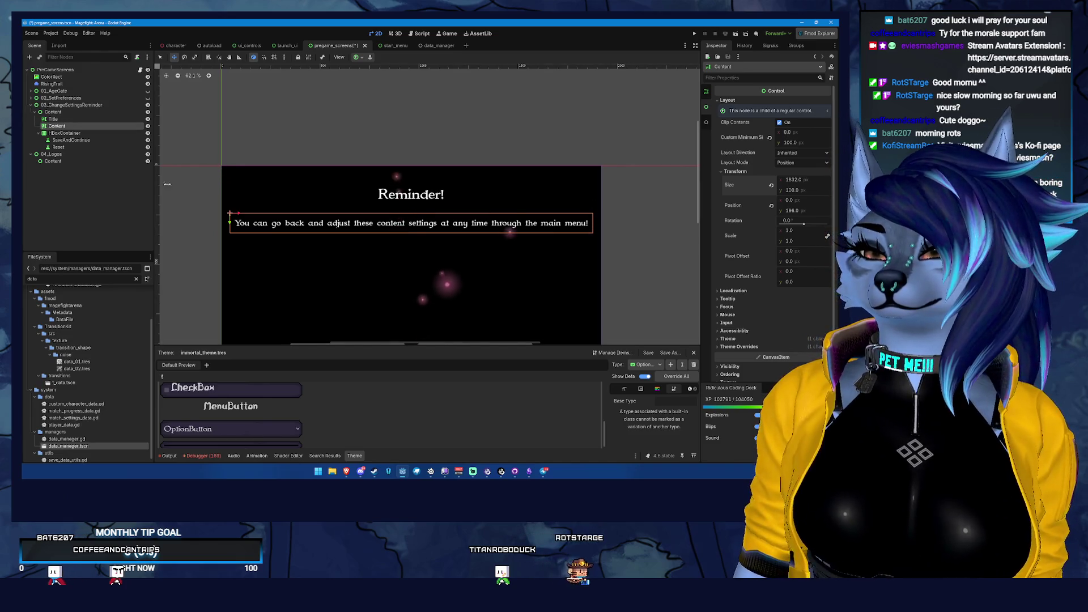
pyautogui.scroll(-1, 534, 236)
pyautogui.scroll(-3, 534, 236)
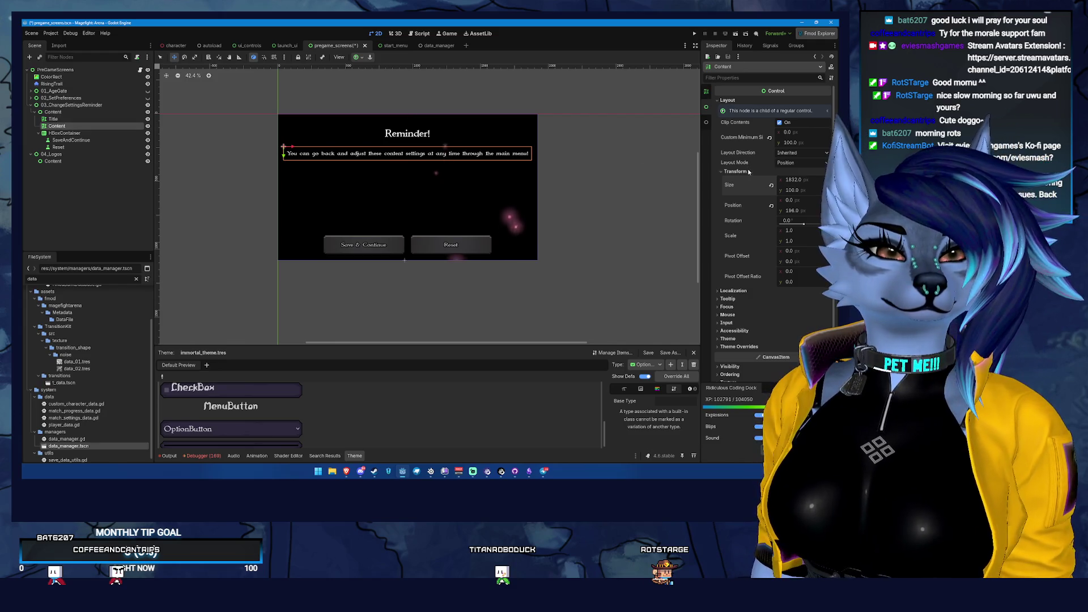
pyautogui.click(706, 92)
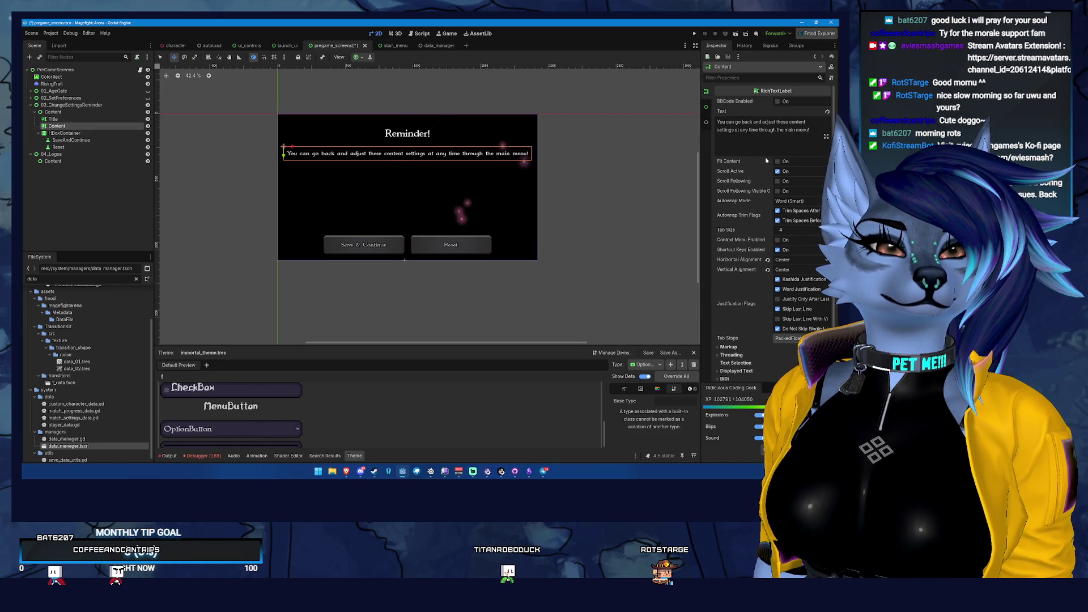
pyautogui.scroll(-5, 794, 156)
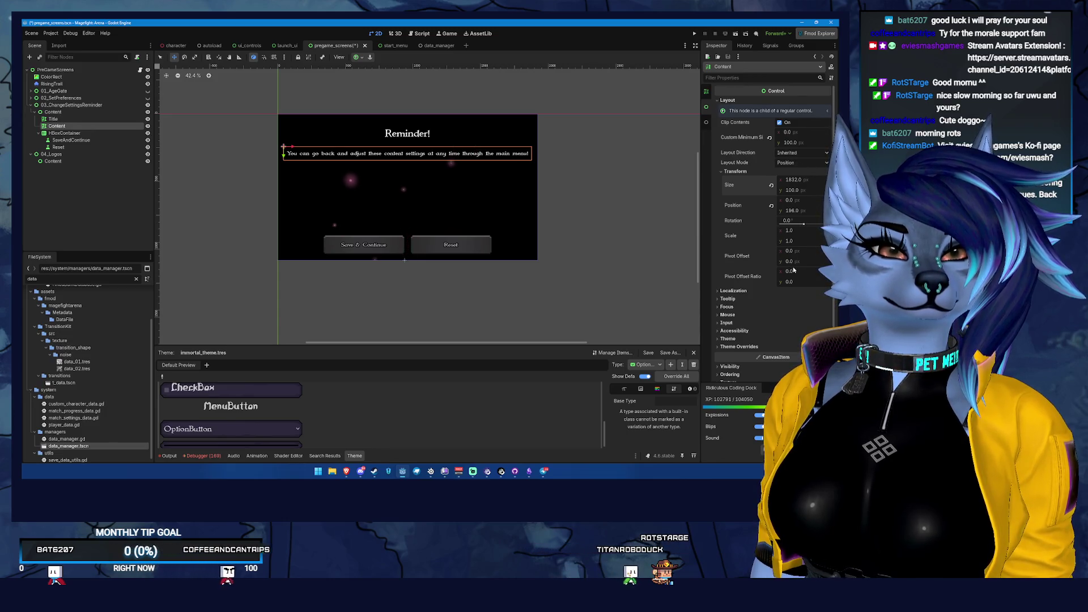
pyautogui.click(810, 272)
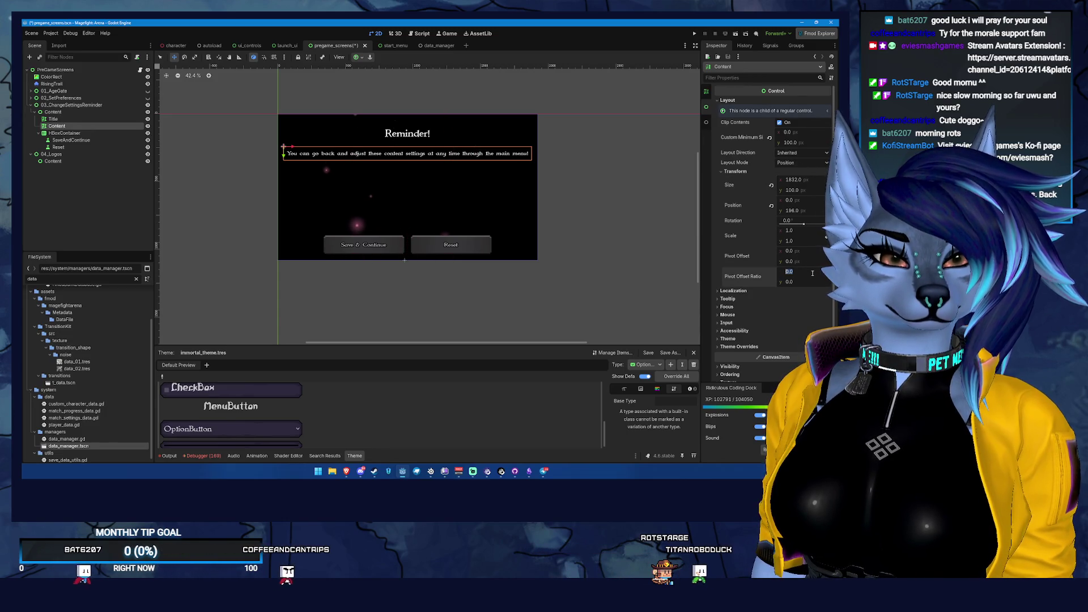
pyautogui.write('0.5')
pyautogui.press('Return')
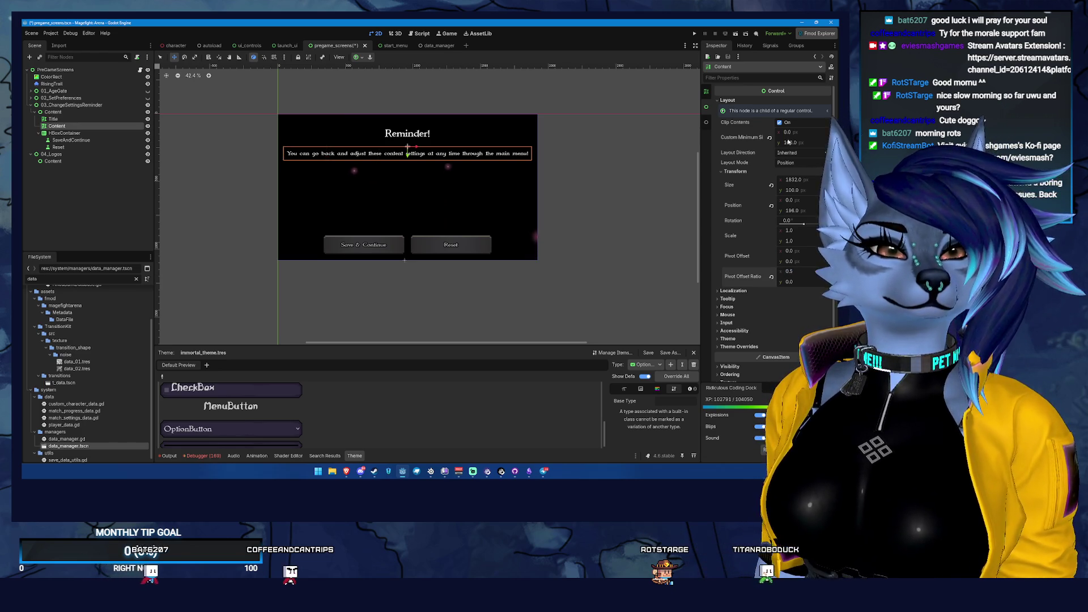
# - Narrow the Content text box to 1090 px wide
pyautogui.moveTo(788, 132); pyautogui.dragTo(776, 132)
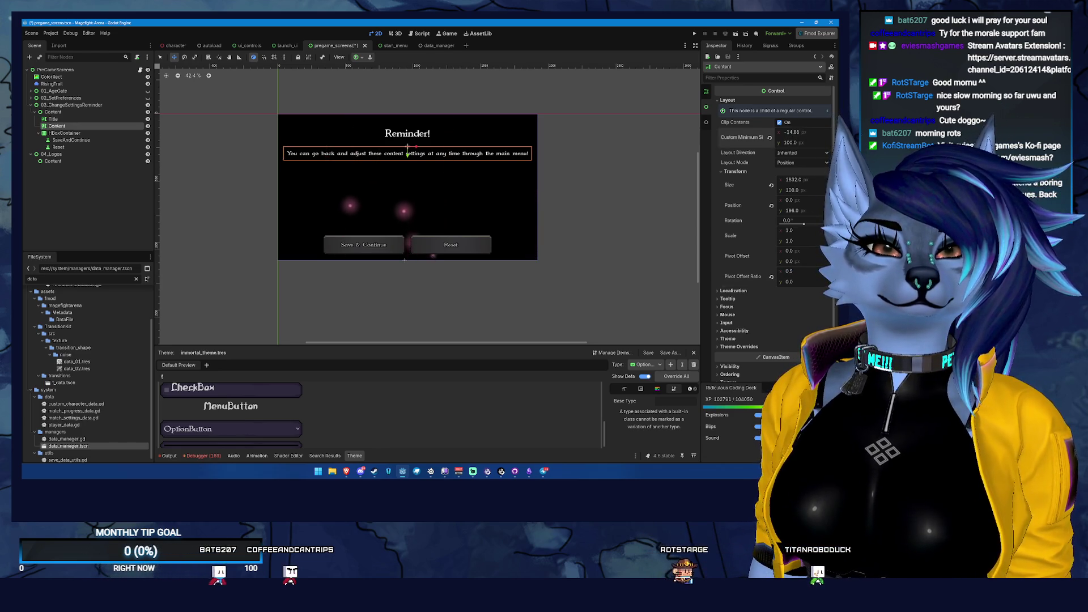
pyautogui.hotkey('ctrl', 'z')
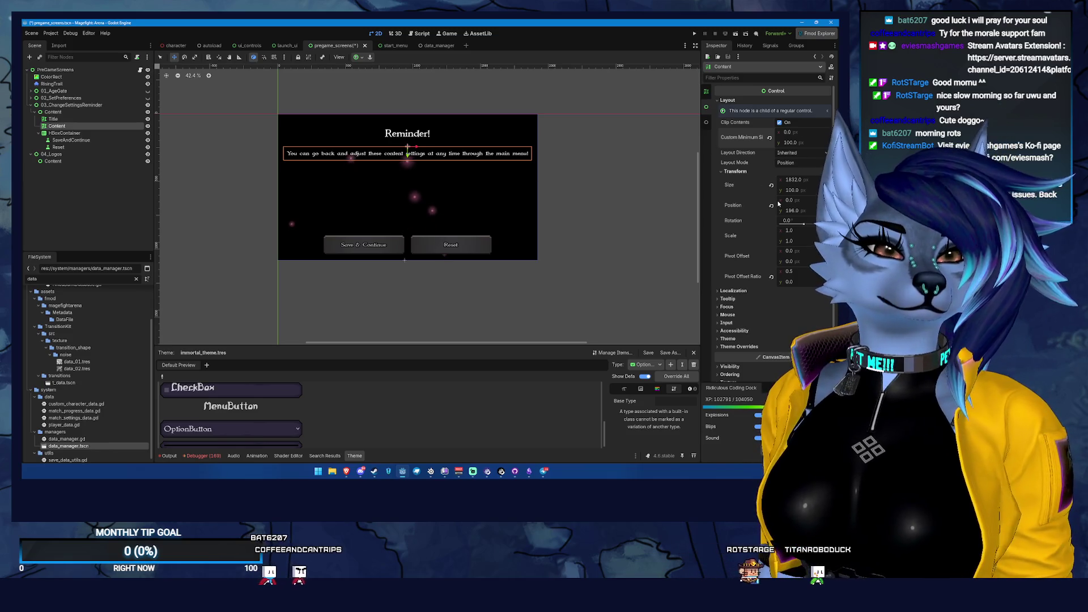
pyautogui.moveTo(791, 179); pyautogui.dragTo(627, 179)
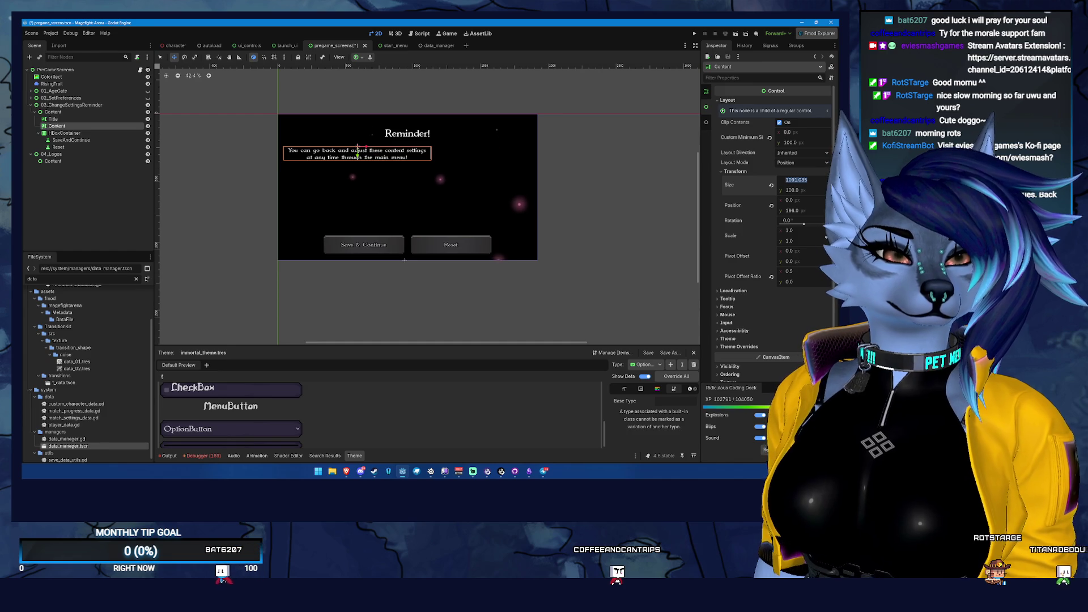
pyautogui.write('1090')
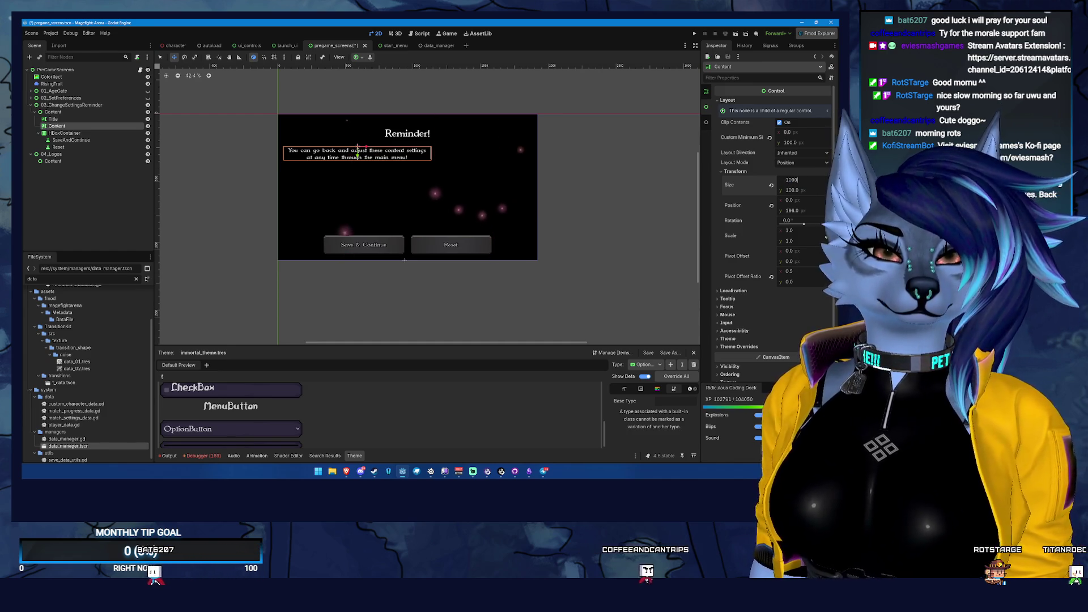
pyautogui.press('Tab')
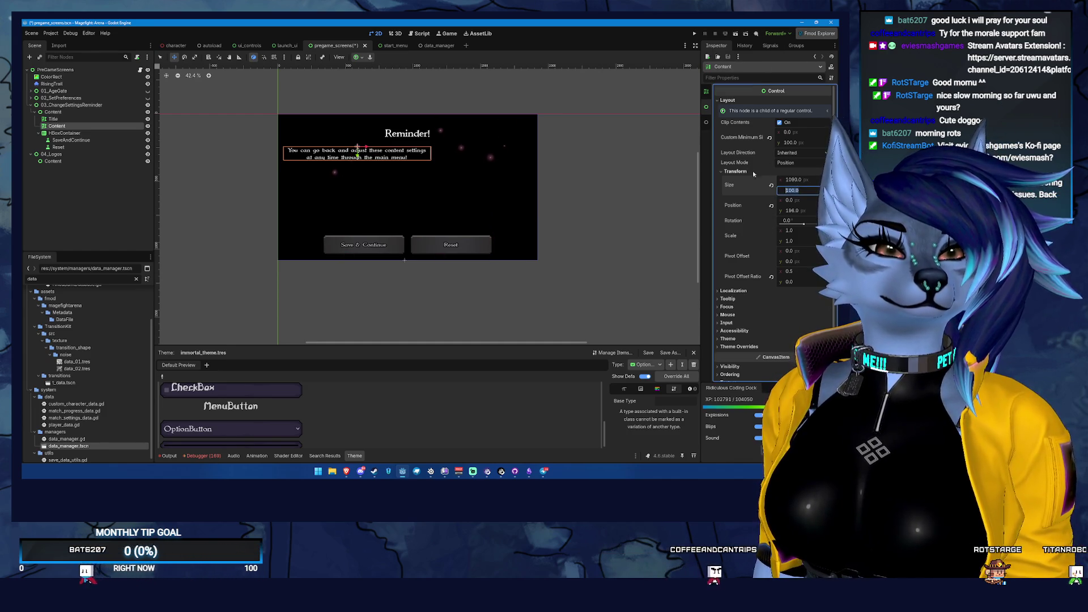
# - Reposition the text box, setting its x position to 0
pyautogui.moveTo(364, 148); pyautogui.dragTo(405, 146)
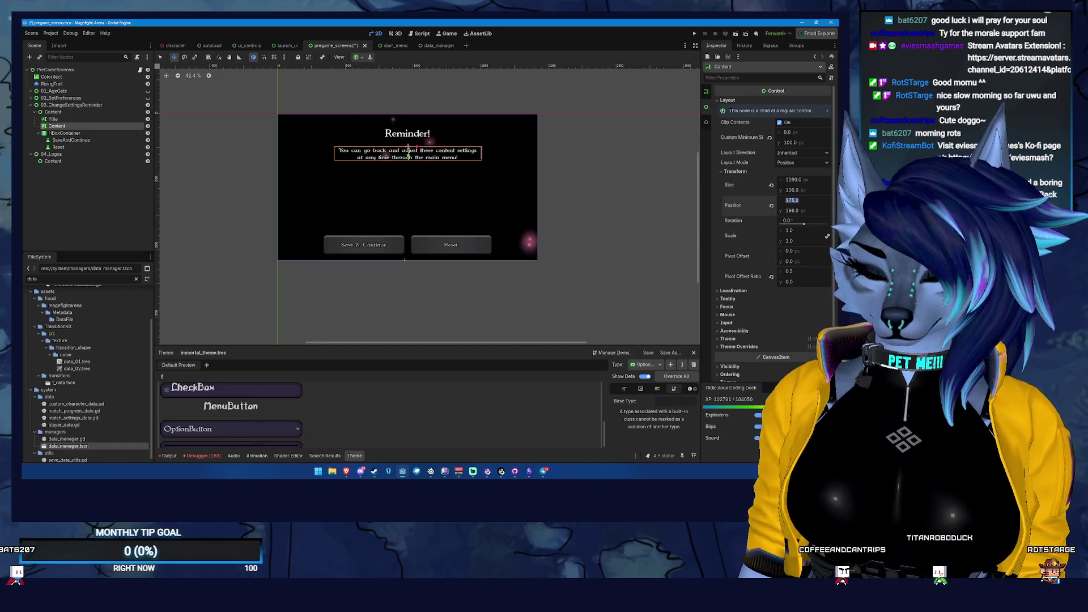
pyautogui.write('0')
pyautogui.press('Return')
pyautogui.moveTo(365, 146); pyautogui.dragTo(399, 138)
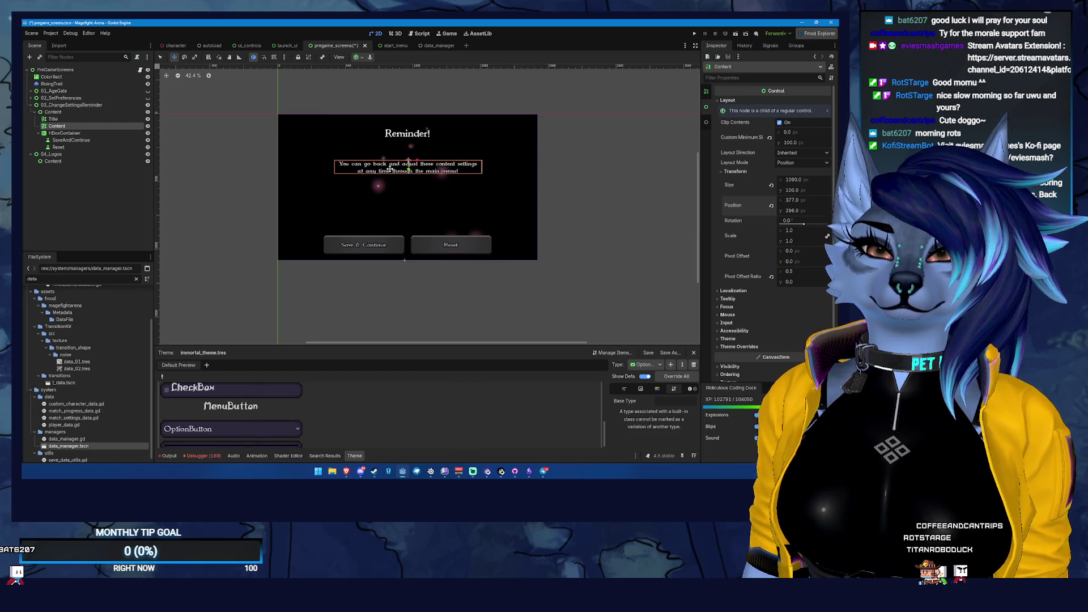
pyautogui.moveTo(415, 162)
pyautogui.mouseDown()
pyautogui.moveTo(477, 178)
pyautogui.moveTo(418, 184)
pyautogui.mouseUp()
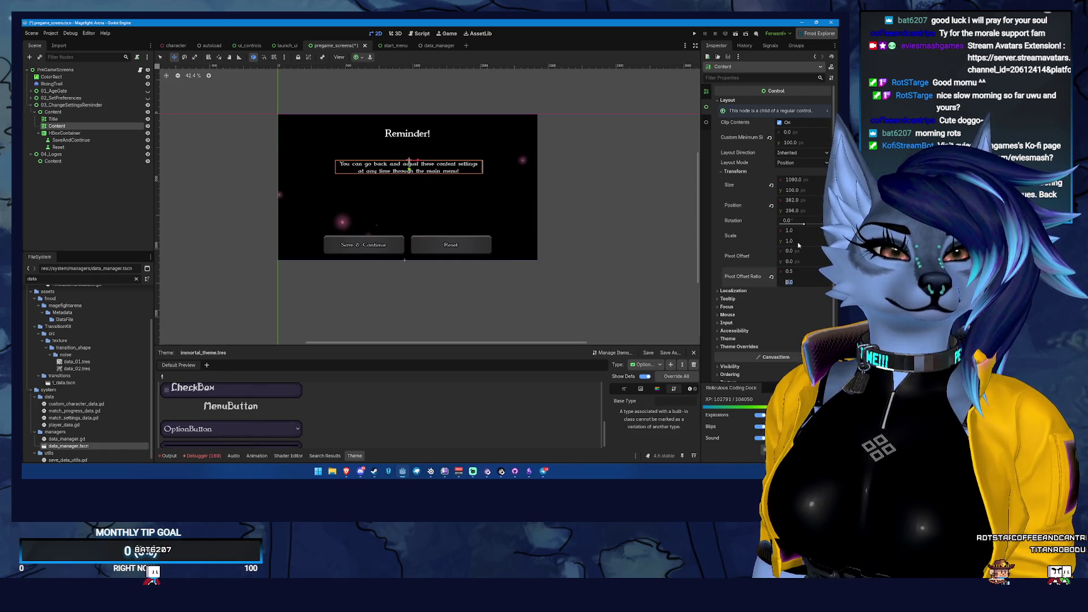
pyautogui.write('0')
pyautogui.press('Return')
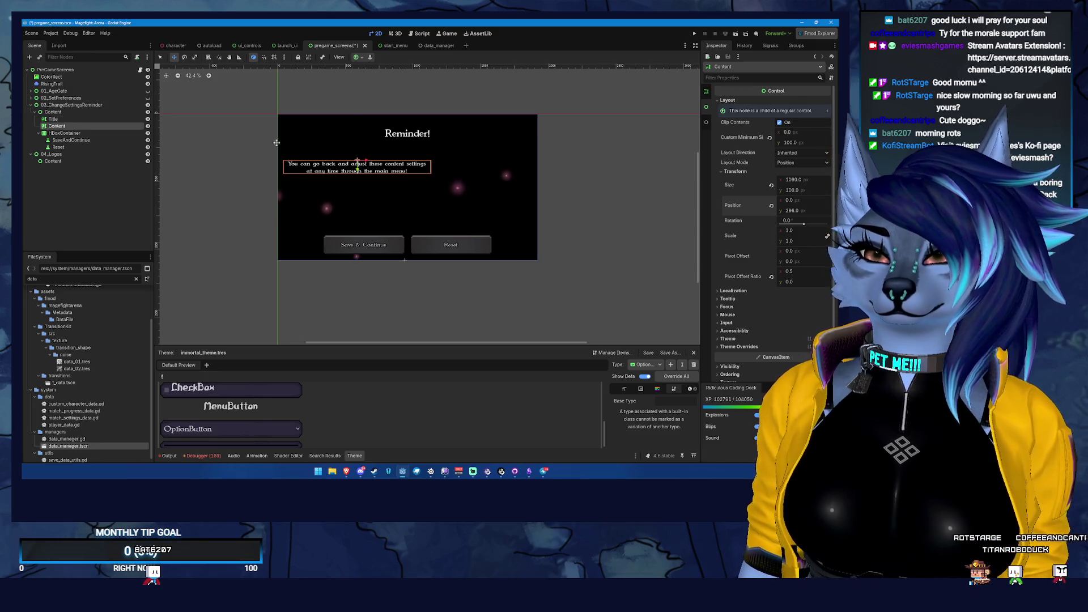
pyautogui.click(82, 114)
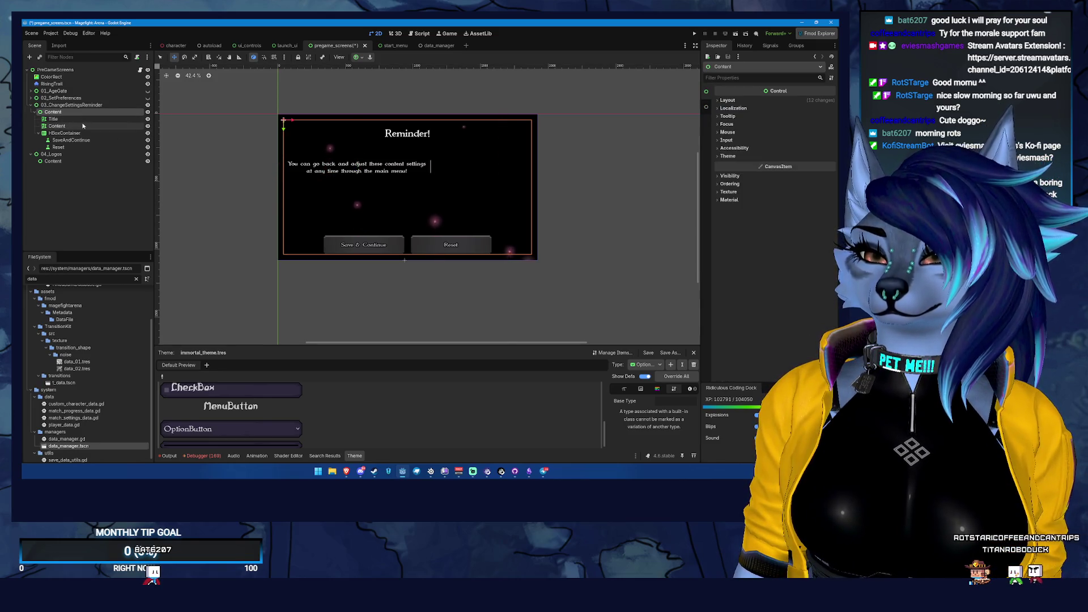
# - Give the Content text label a minimum height of 200
pyautogui.click(88, 126)
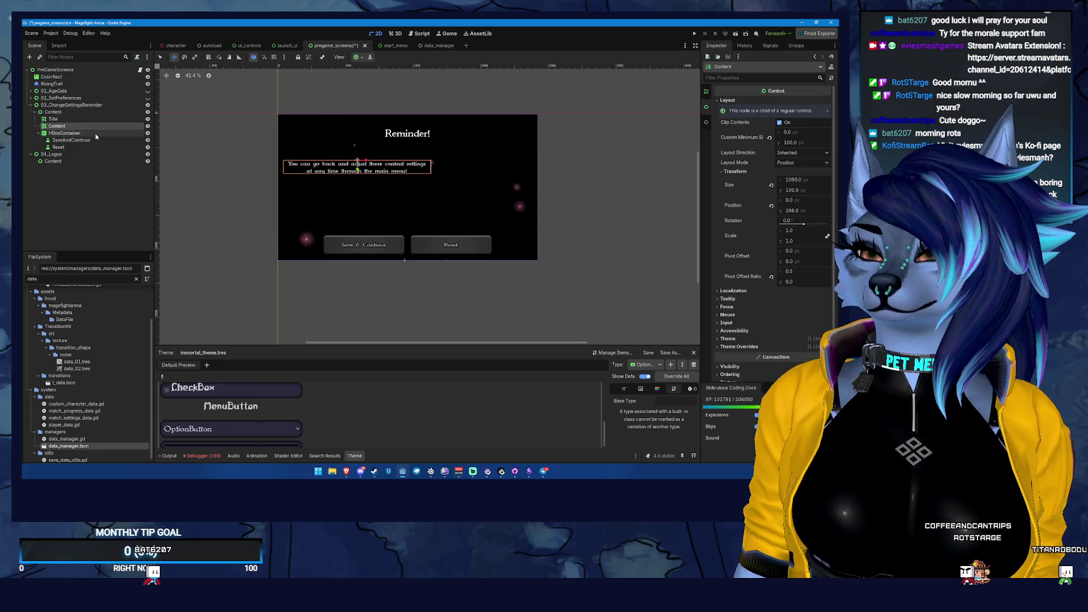
pyautogui.click(96, 133)
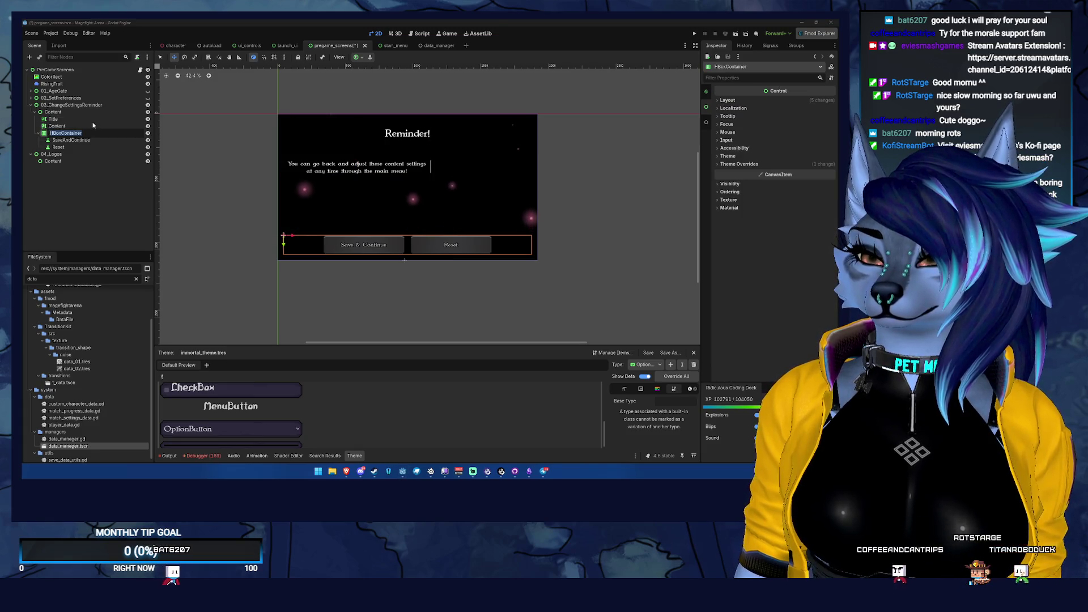
pyautogui.click(94, 125)
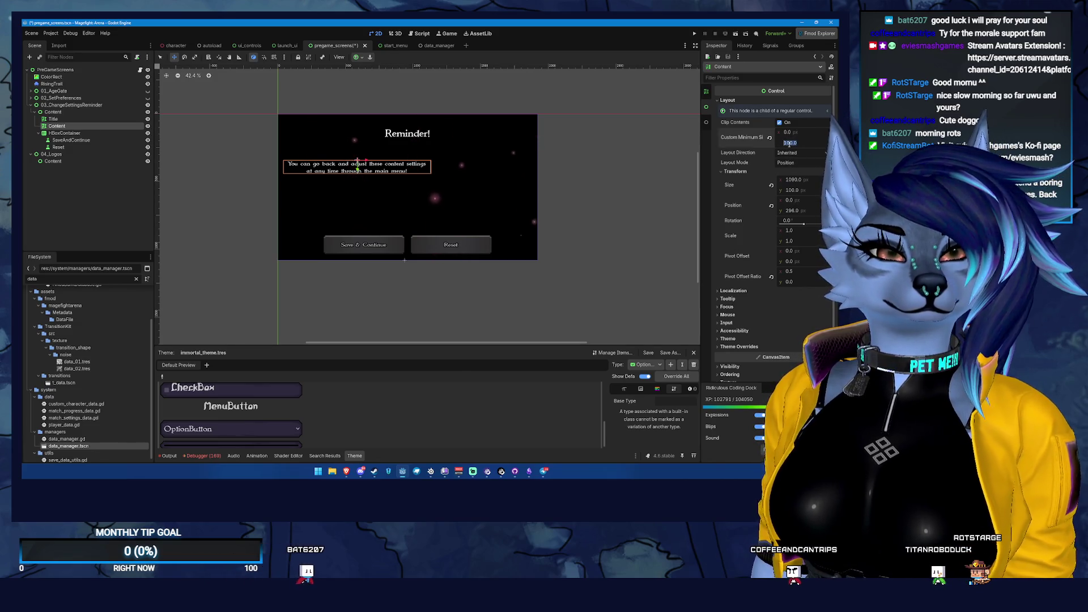
pyautogui.write('00')
pyautogui.press('Return')
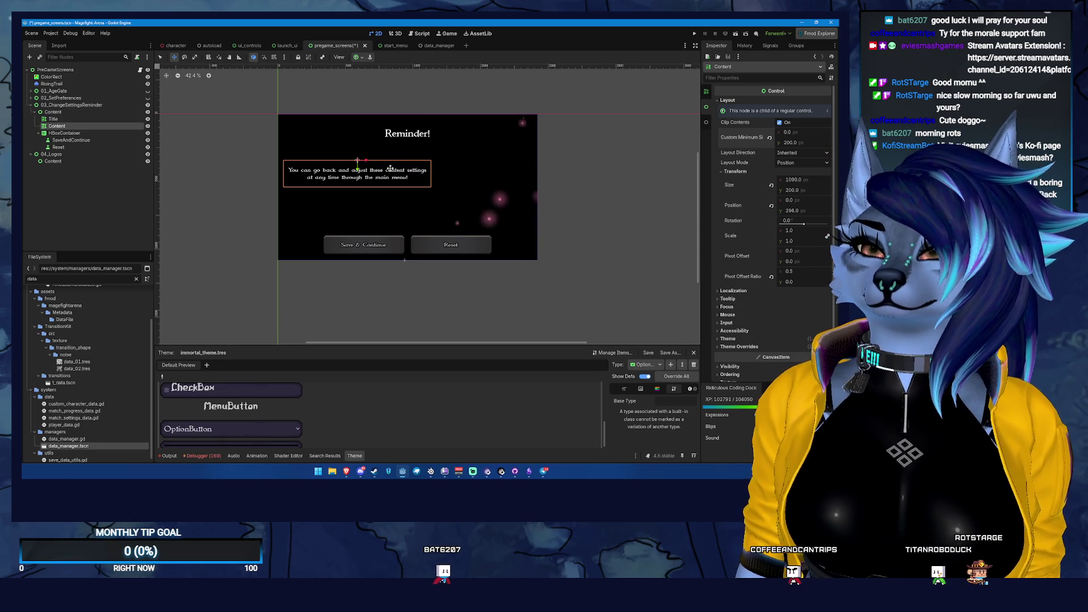
# - Switch the text box to Anchors layout with the Center preset and raise it 100 px
pyautogui.click(792, 163)
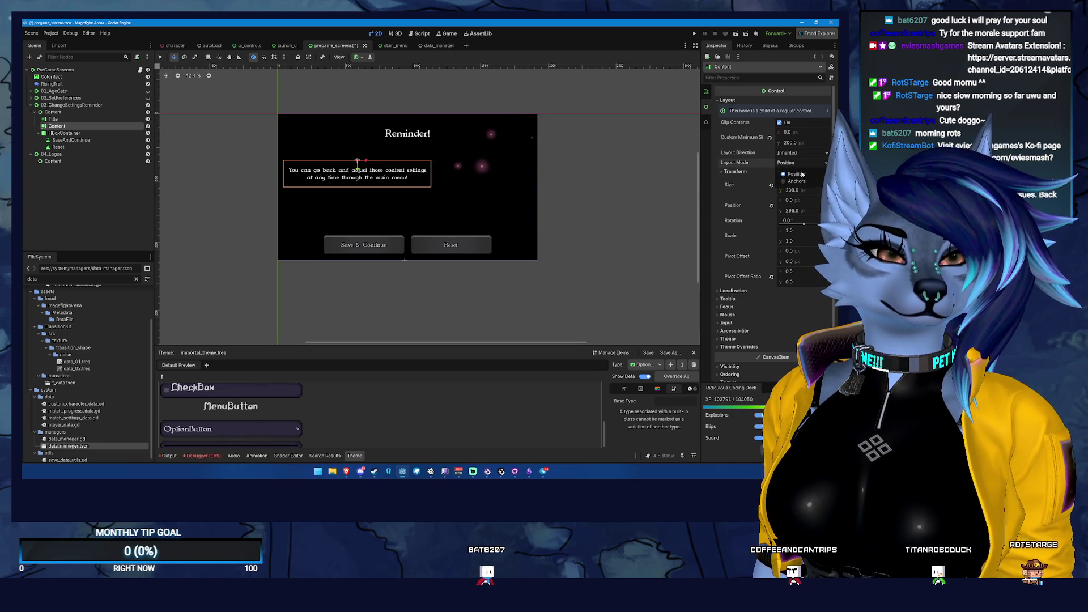
pyautogui.click(797, 182)
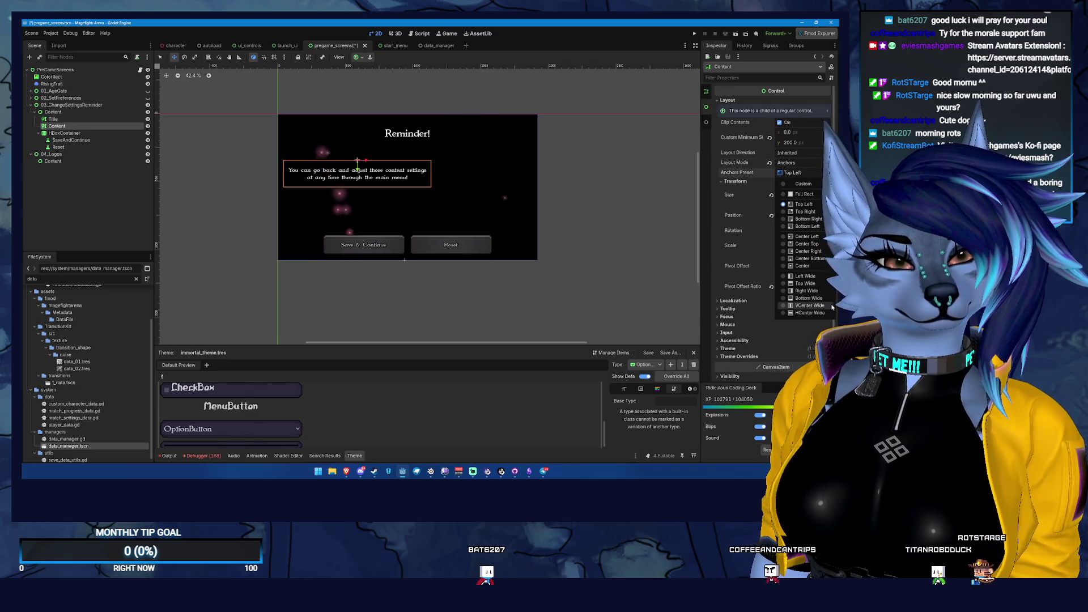
pyautogui.click(802, 266)
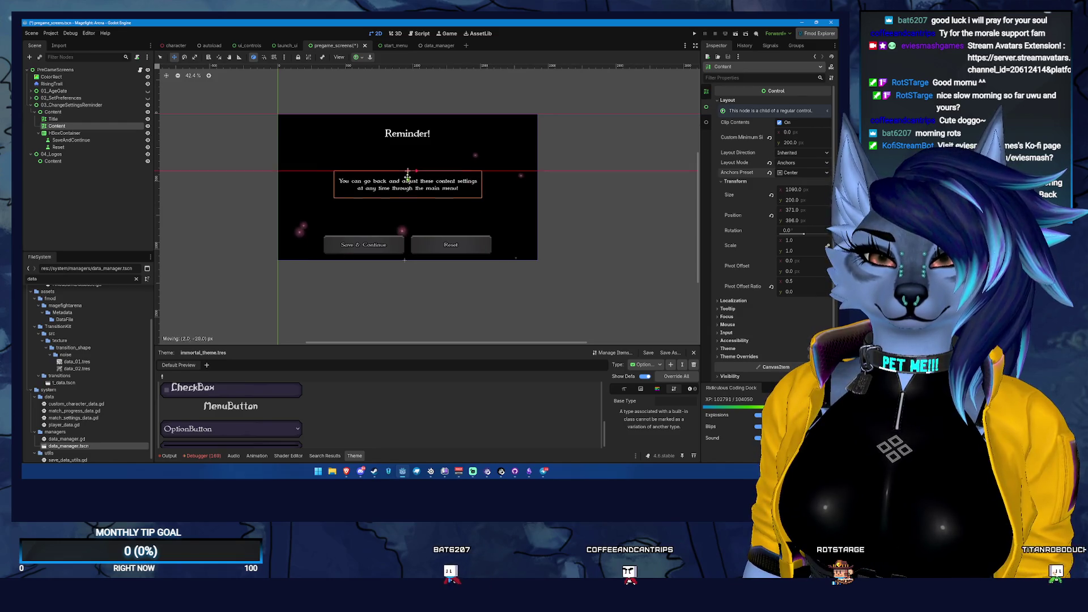
pyautogui.moveTo(408, 181); pyautogui.dragTo(409, 168)
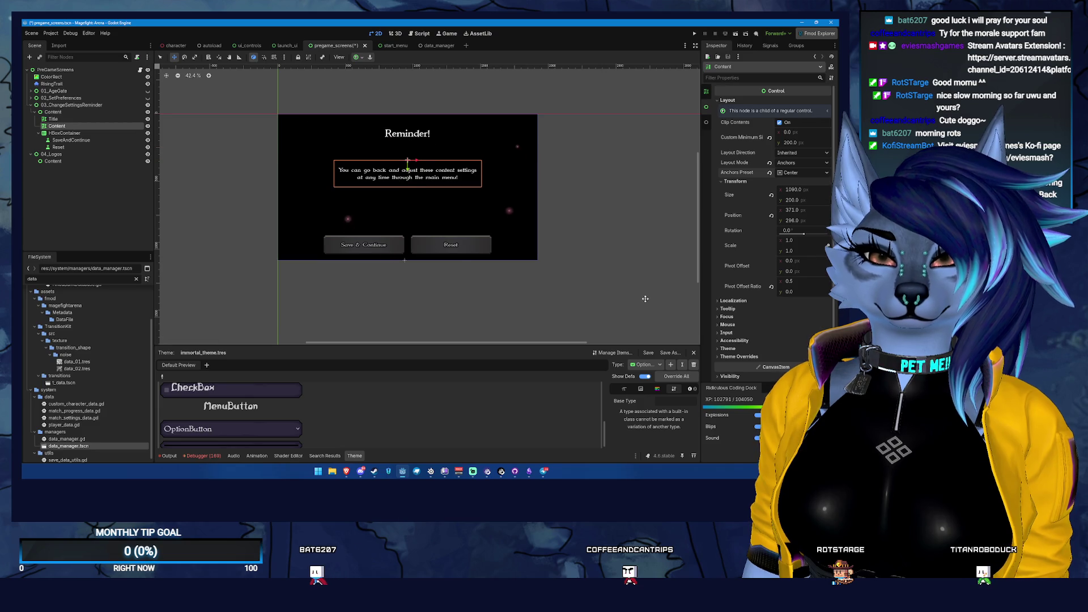
pyautogui.click(83, 146)
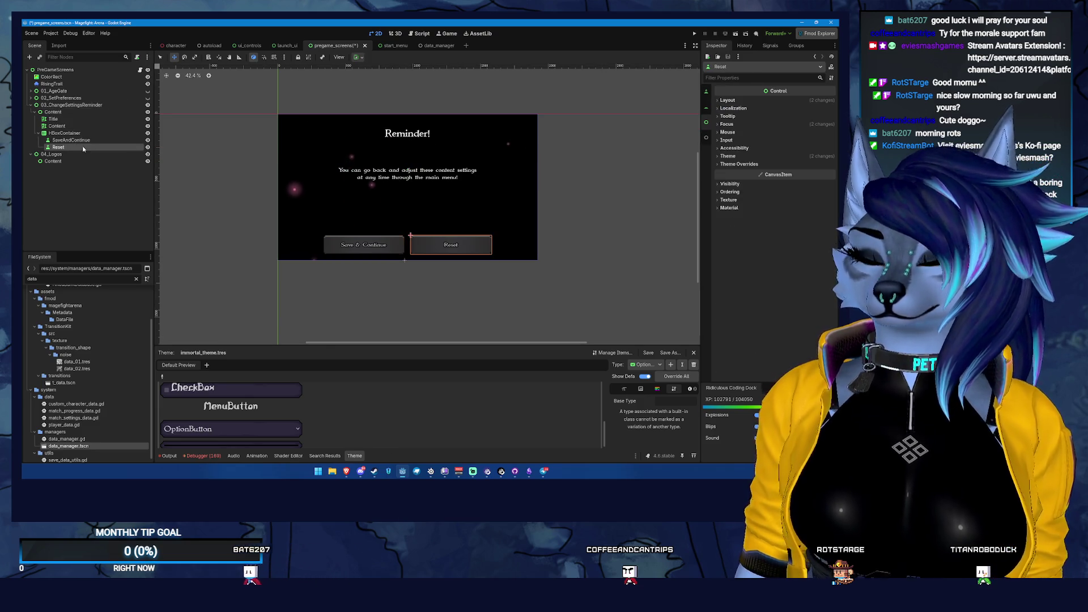
# - Delete the Reset button, rename SaveAndContinue to ReminderContinue, and save the scene
pyautogui.press('Delete')
pyautogui.press('Return')
pyautogui.doubleClick(81, 140)
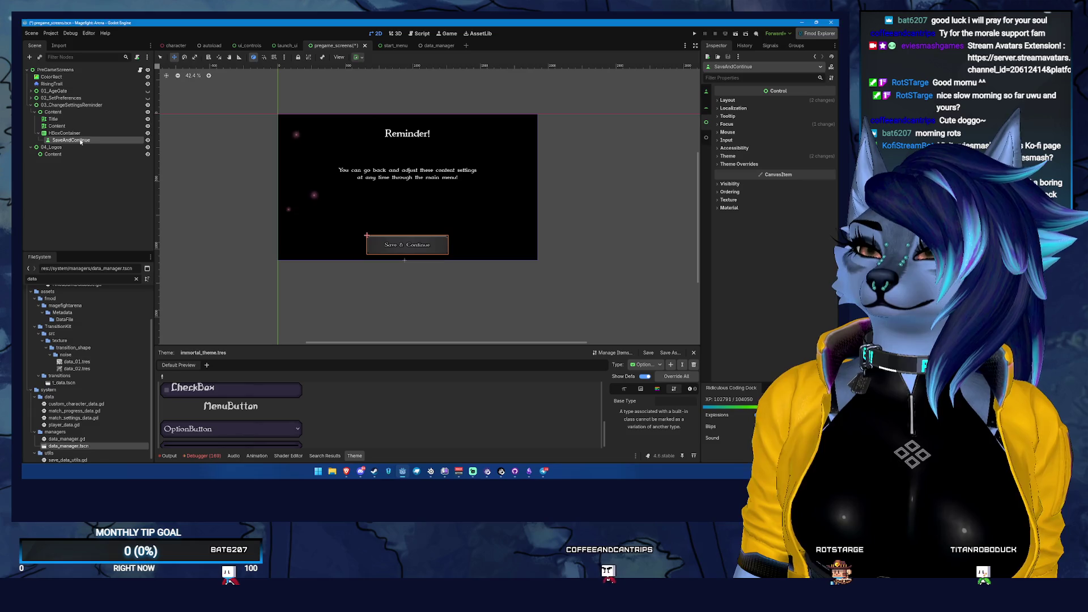
pyautogui.write('Continue')
pyautogui.press('Return')
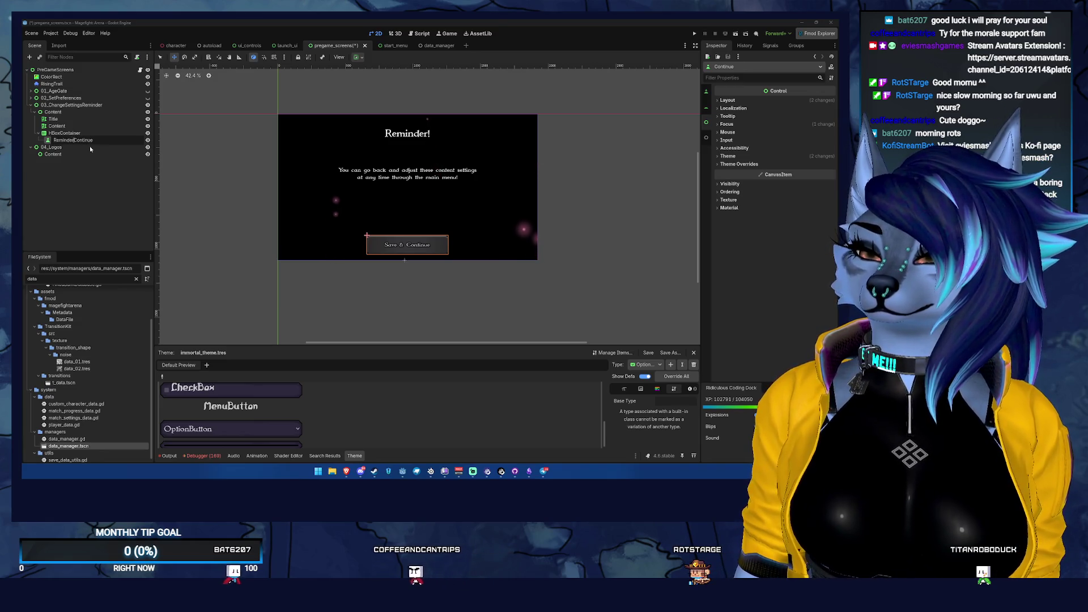
pyautogui.write('inder')
pyautogui.press('Return')
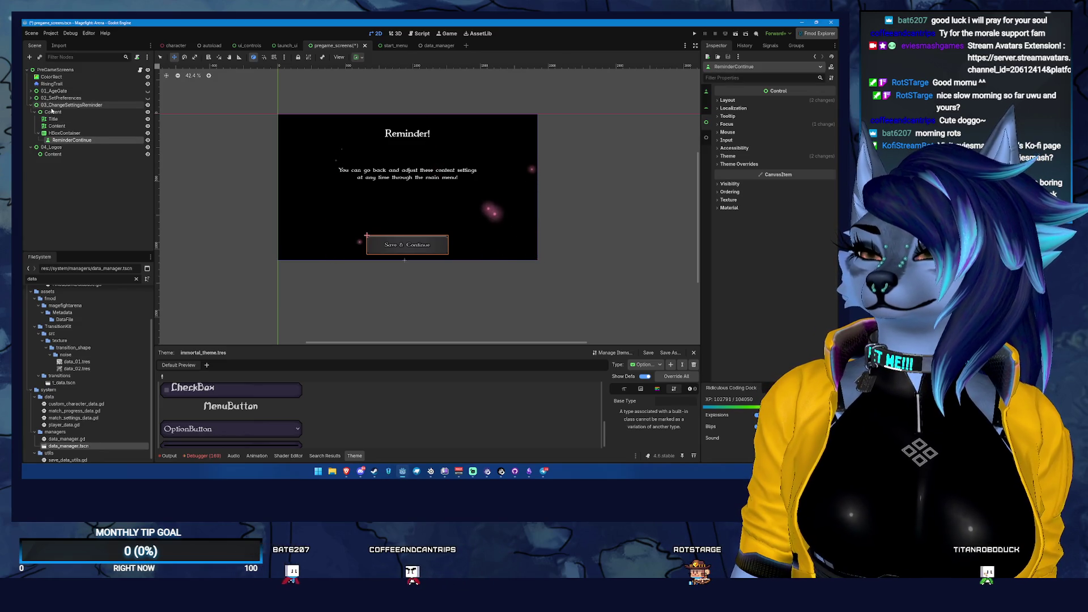
pyautogui.hotkey('ctrl', 's')
pyautogui.click(140, 70)
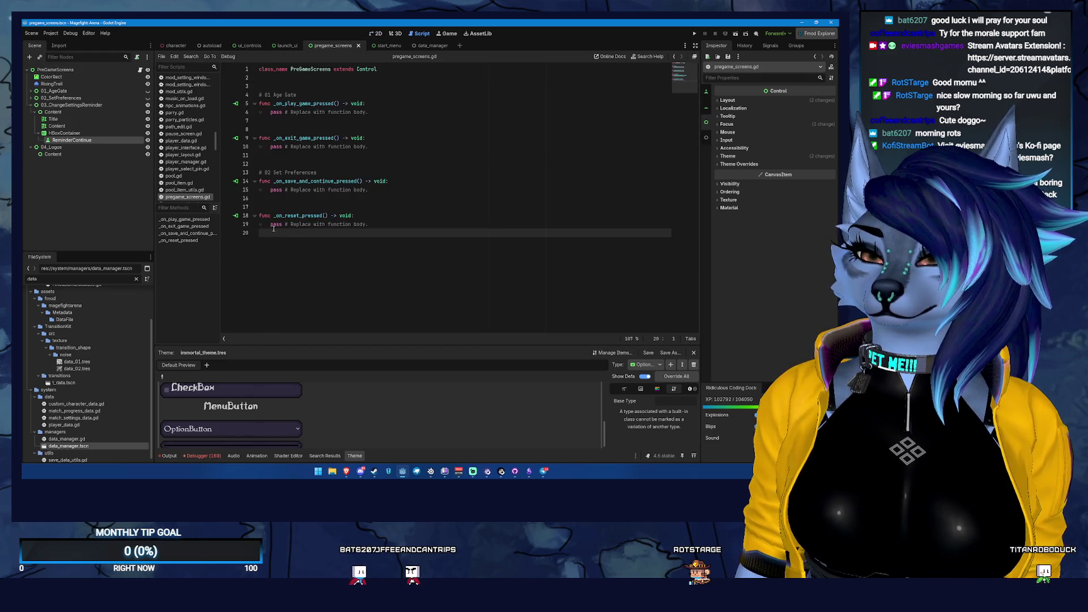
# - Add a '# 03 Change Settings Reminder' section comment and save the script
pyautogui.press('Return')
pyautogui.write('# 03 C')
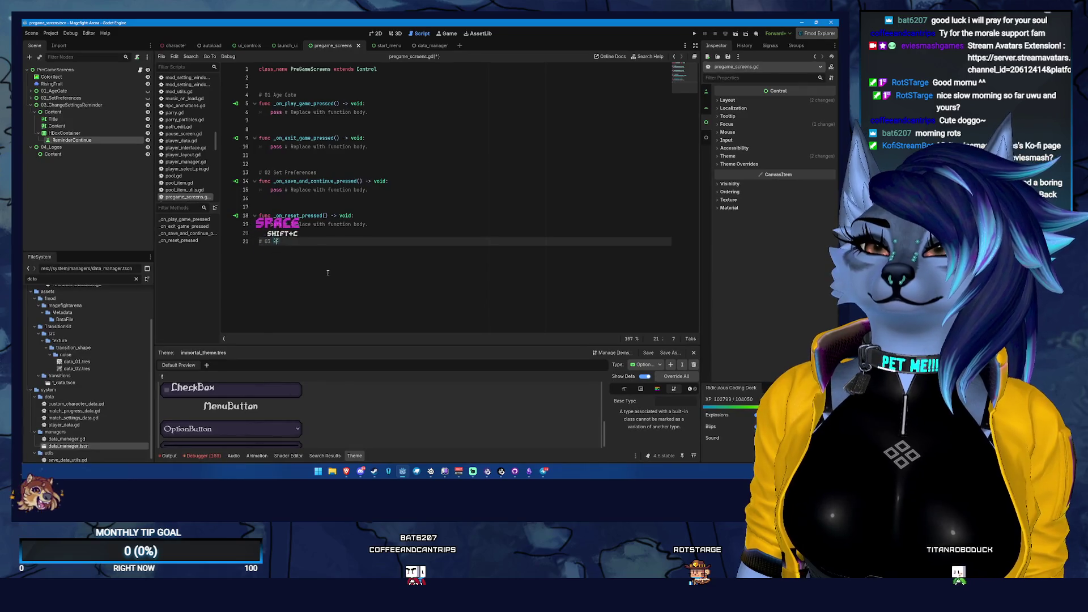
pyautogui.write('hange Settings R')
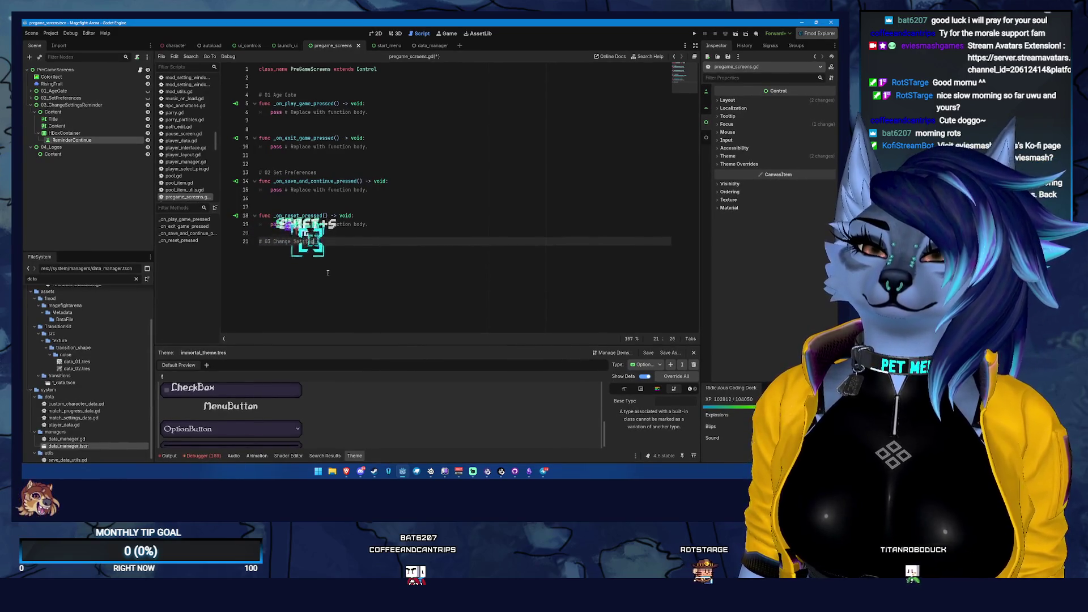
pyautogui.write('eminder')
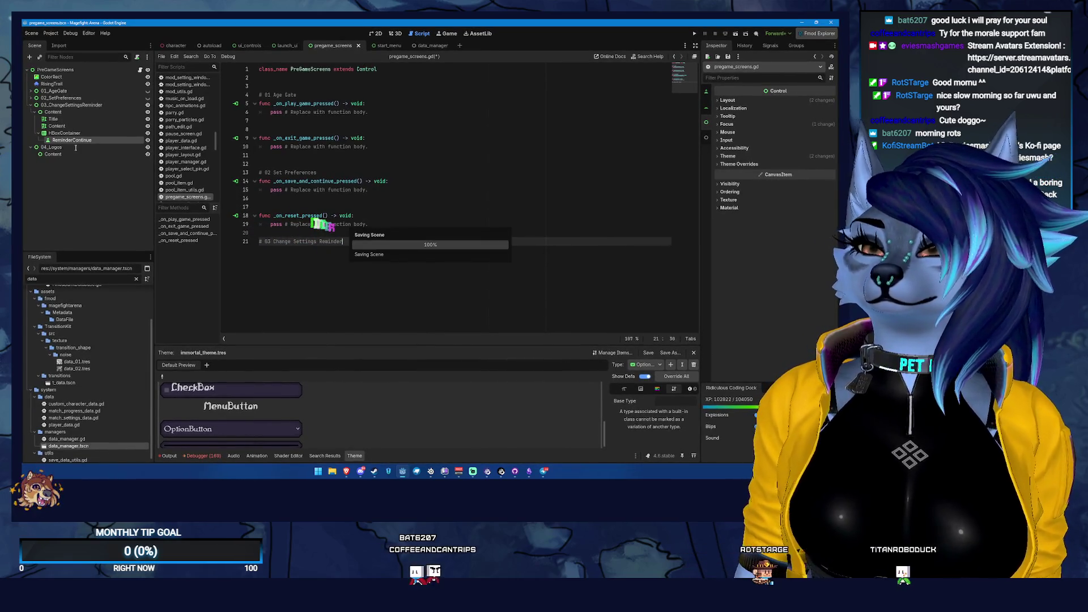
pyautogui.hotkey('ctrl', 's')
# - Connect ReminderContinue's pressed signal to the root script
pyautogui.click(73, 140)
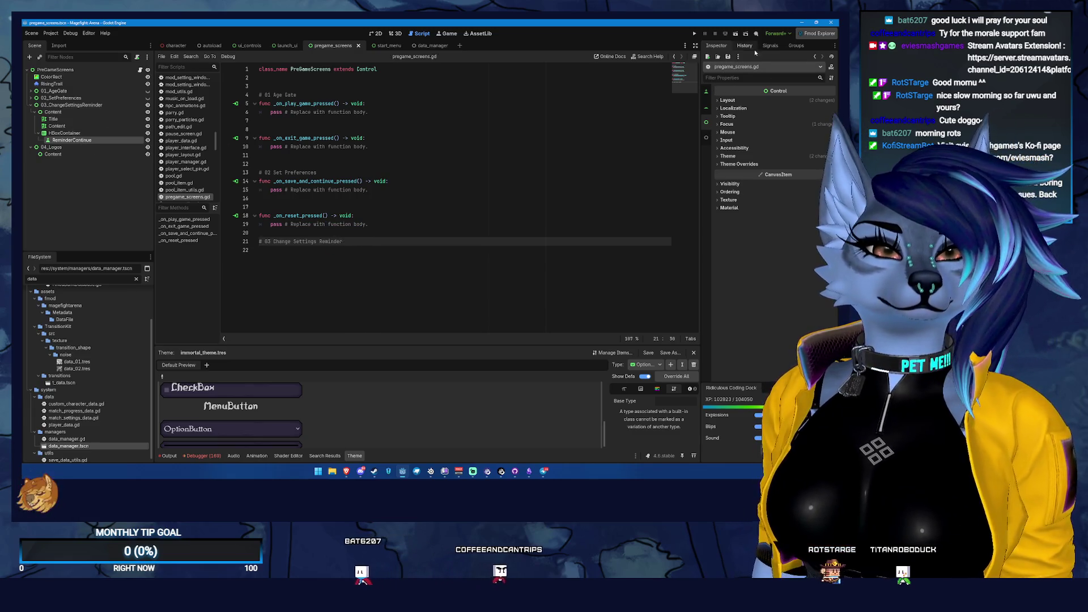
pyautogui.click(769, 46)
pyautogui.doubleClick(749, 91)
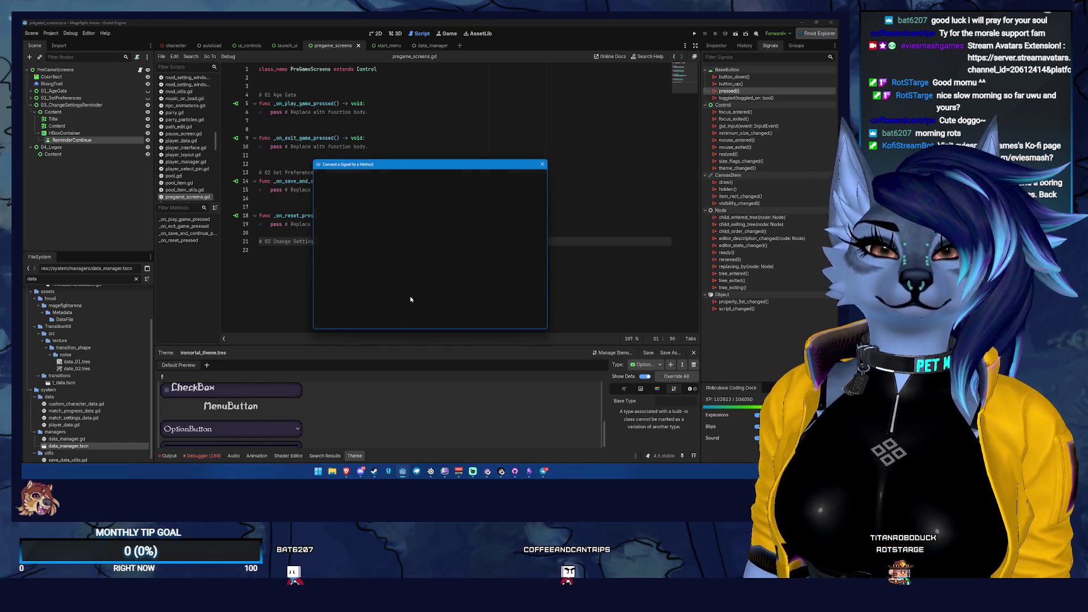
pyautogui.click(393, 321)
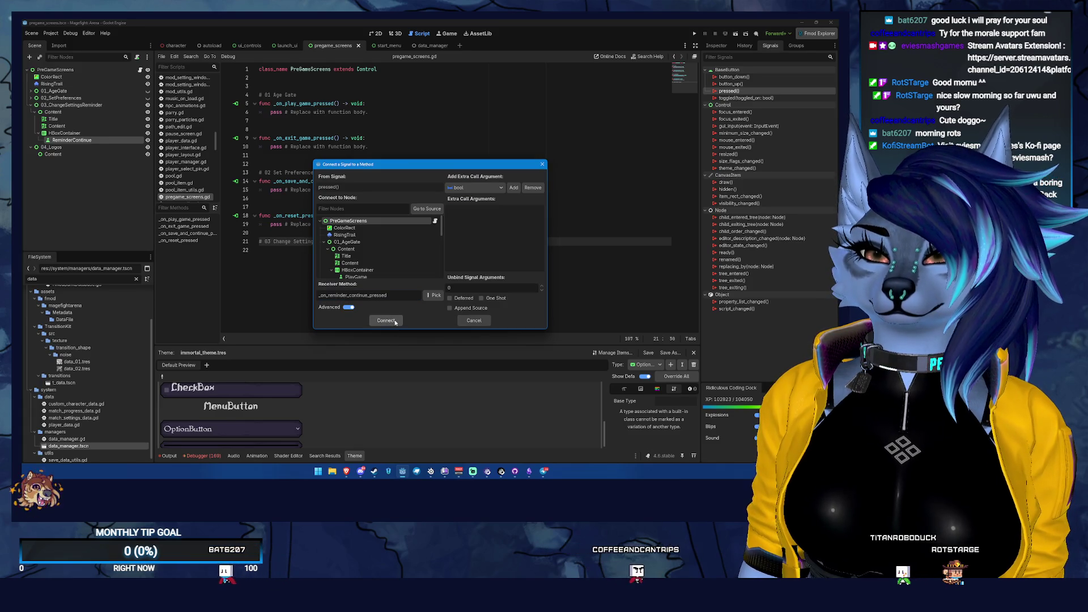
# - Tidy the blank lines around _on_reminder_continue_pressed and save the script
pyautogui.click(321, 259)
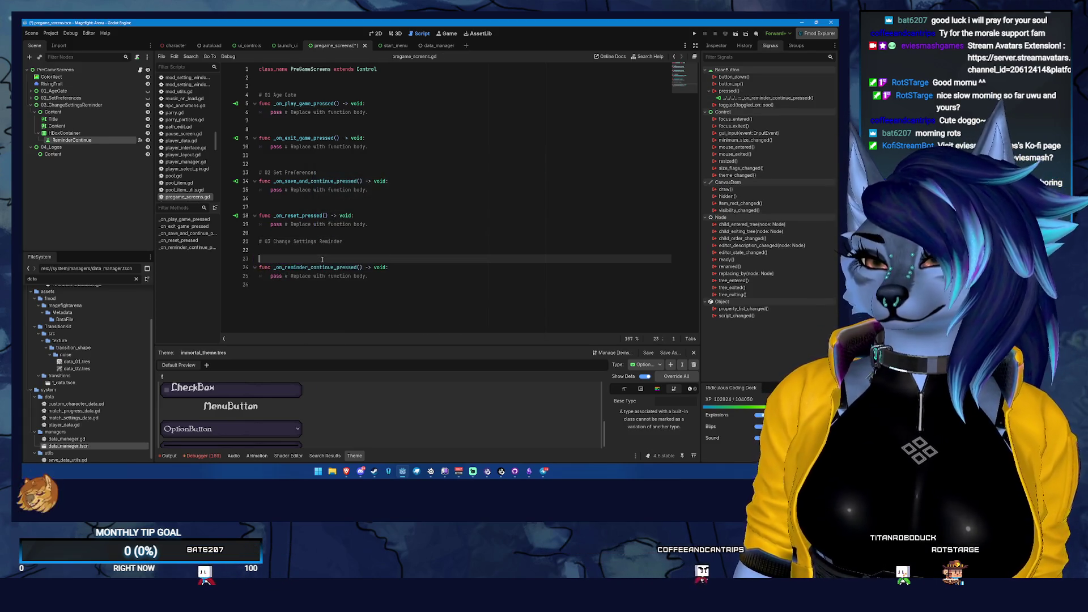
pyautogui.press('BackSpace')
pyautogui.press('BackSpace')
pyautogui.click(337, 278)
pyautogui.press('Return')
pyautogui.hotkey('ctrl', 's')
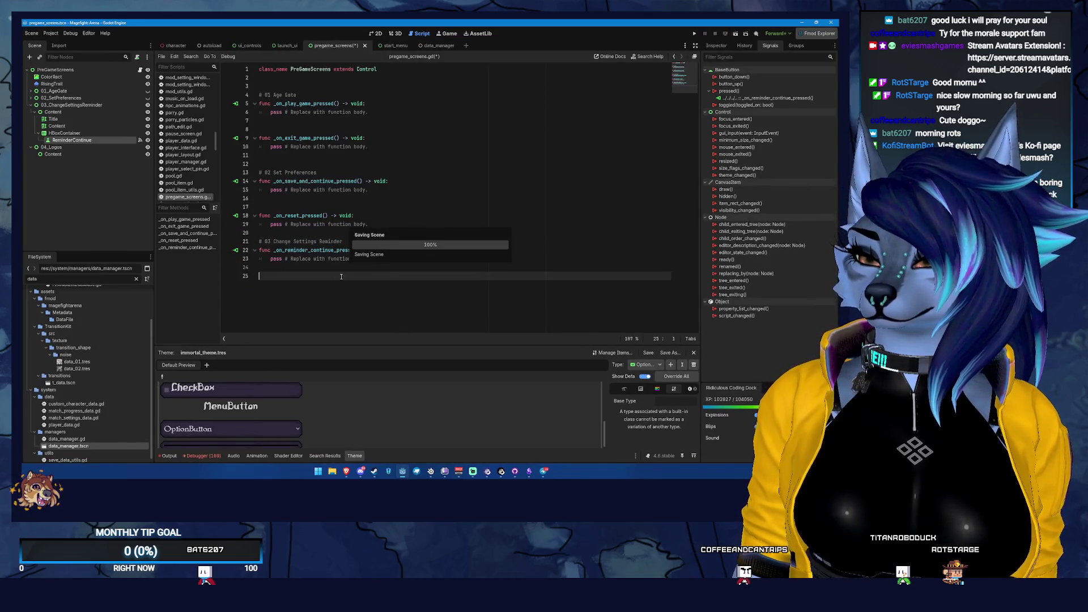
pyautogui.hotkey('ctrl', 's')
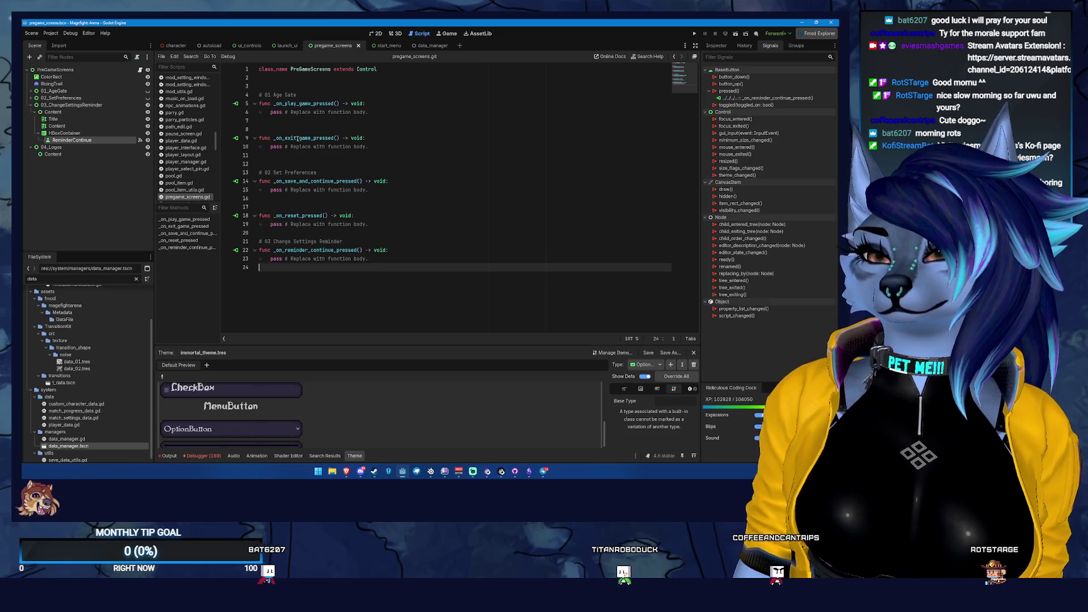
# - Add a blank line before the section 03 comment, remove the extra one below line 6, and save the script
pyautogui.click(274, 233)
pyautogui.press('Return')
pyautogui.hotkey('ctrl', 's')
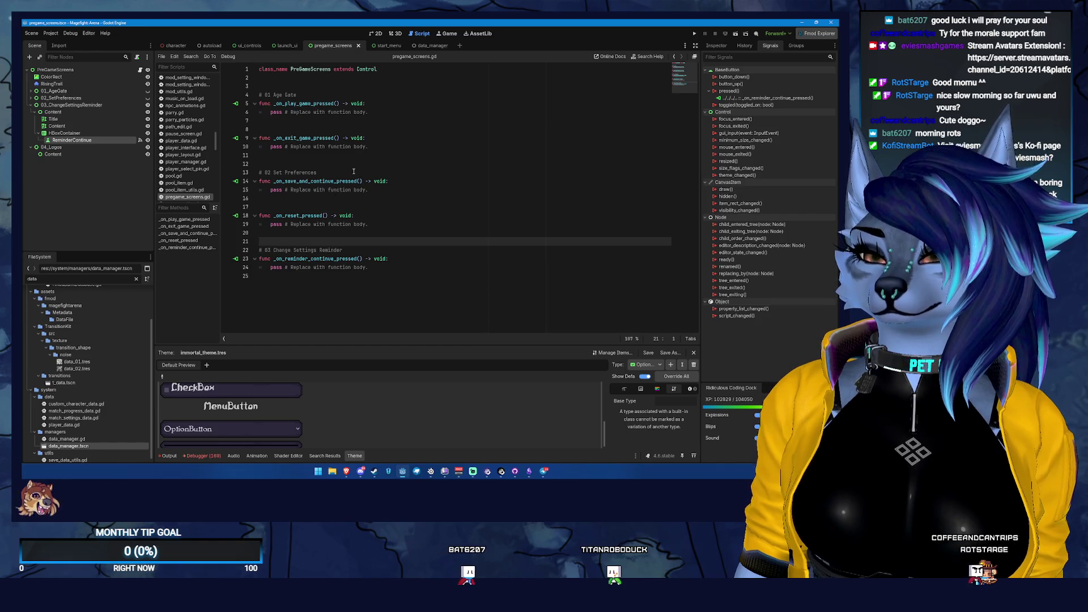
pyautogui.click(304, 84)
pyautogui.click(284, 121)
pyautogui.press('BackSpace')
pyautogui.hotkey('ctrl', 's')
pyautogui.click(280, 86)
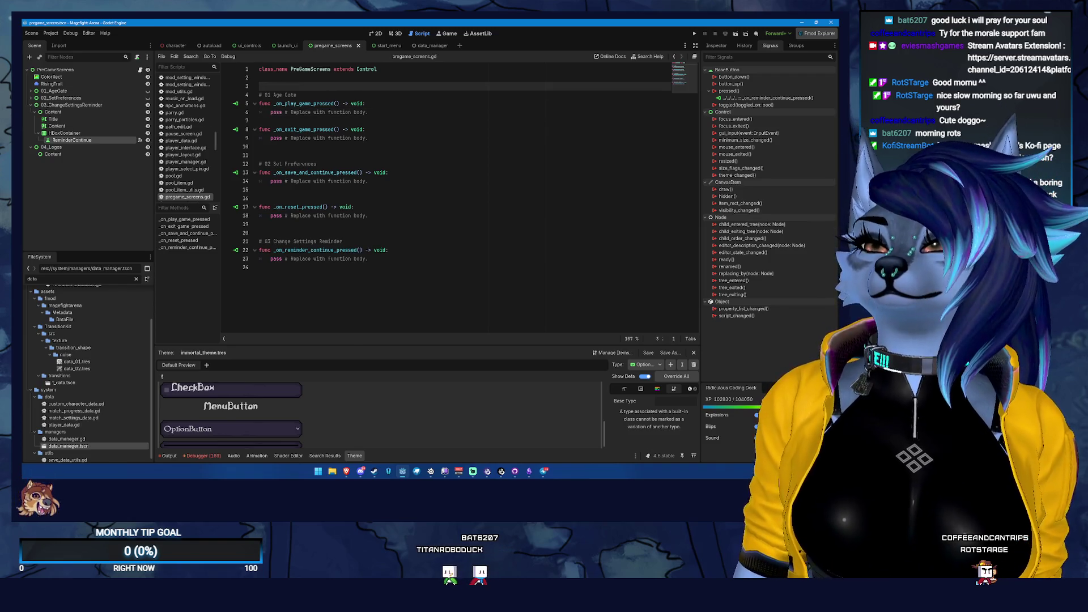
# - Collapse 03_ChangeSettingsReminder and make 02_SetPreferences and 01_AgeGate visible again
pyautogui.click(30, 105)
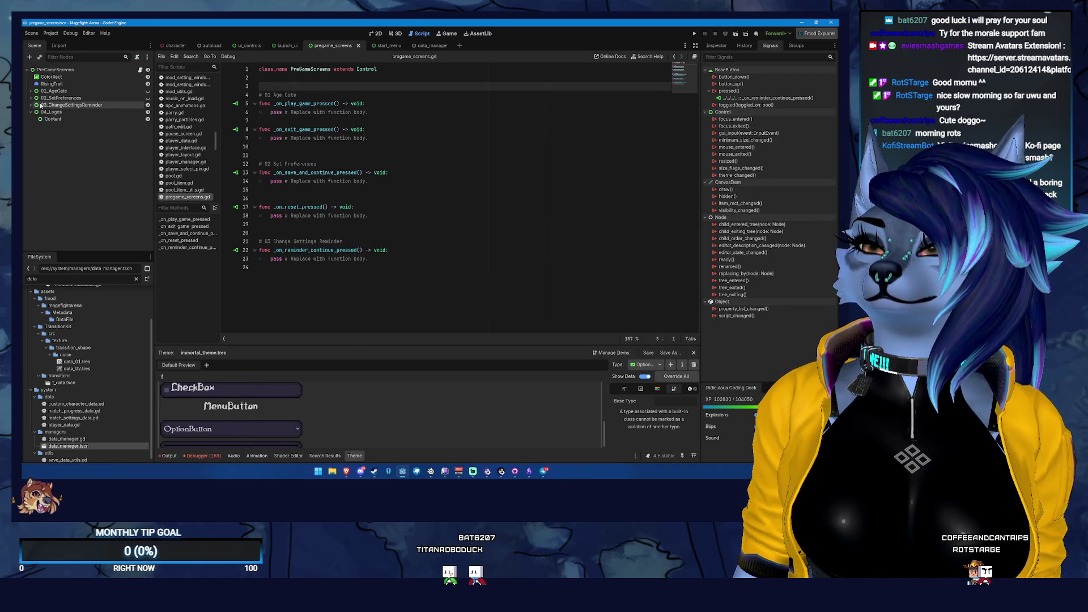
pyautogui.click(148, 97)
pyautogui.click(148, 90)
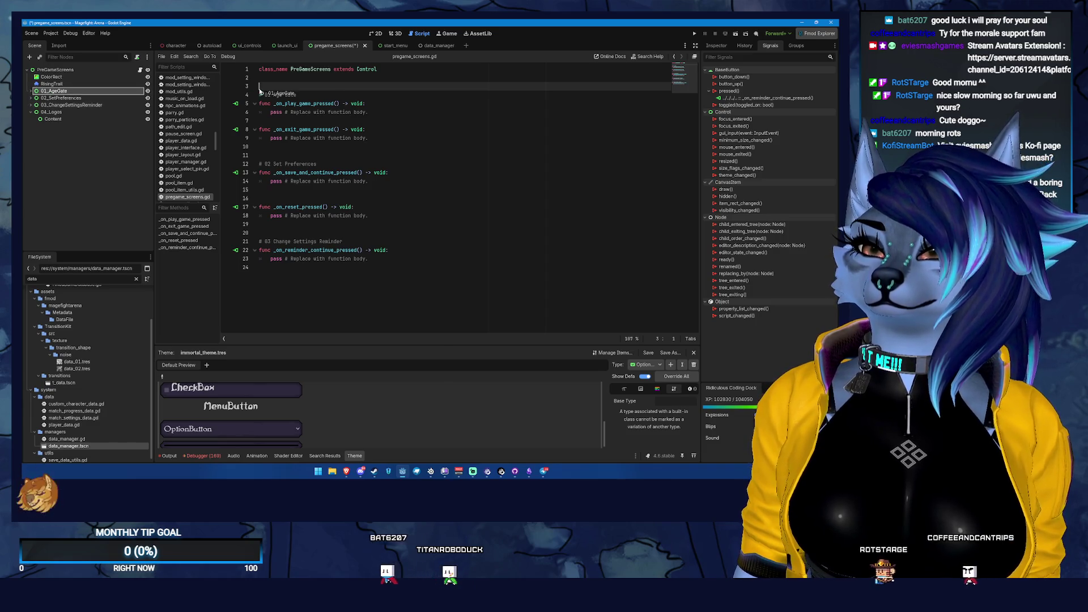
pyautogui.moveTo(262, 89); pyautogui.dragTo(262, 89)
pyautogui.hotkey('ctrl', 'z')
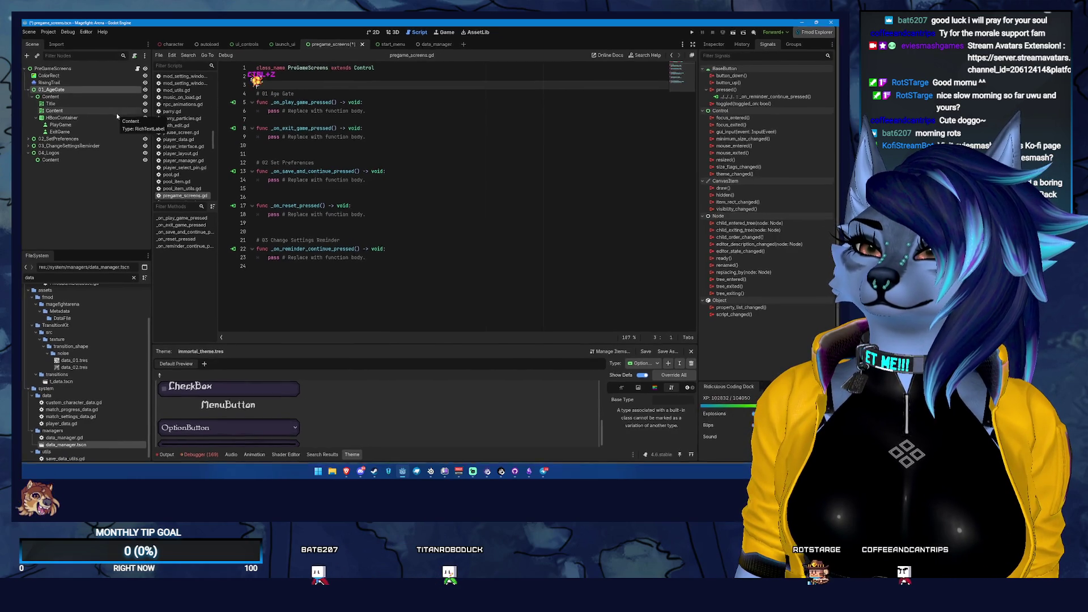
pyautogui.rightClick(62, 91)
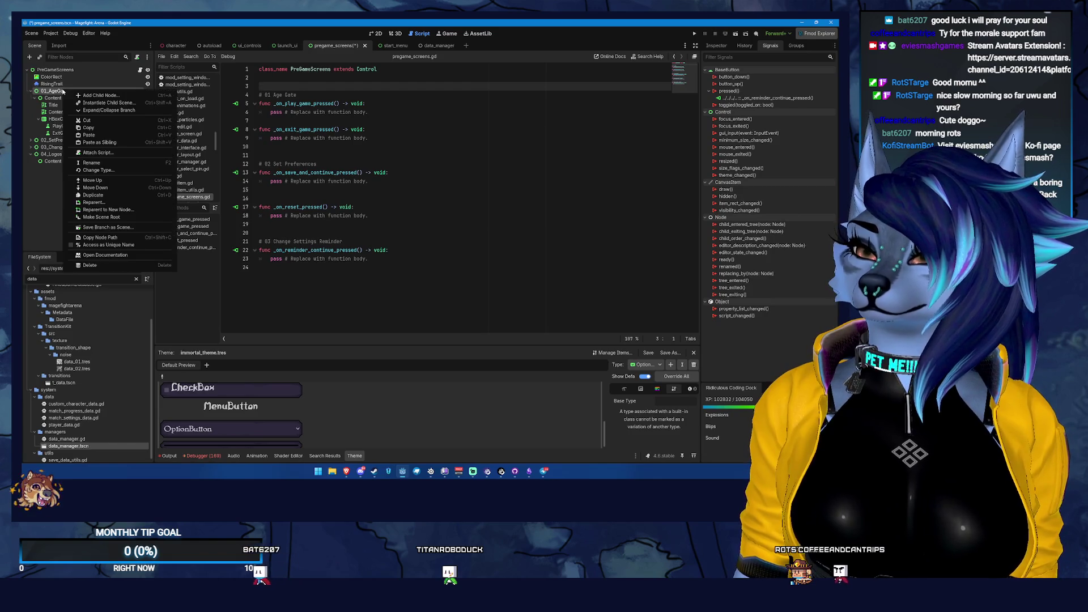
pyautogui.click(59, 92)
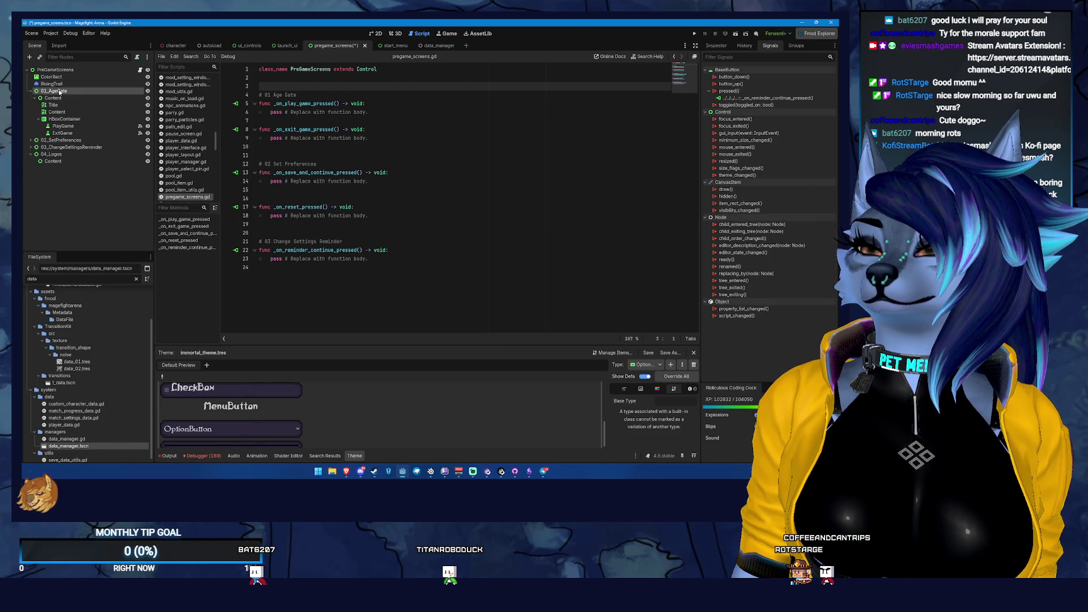
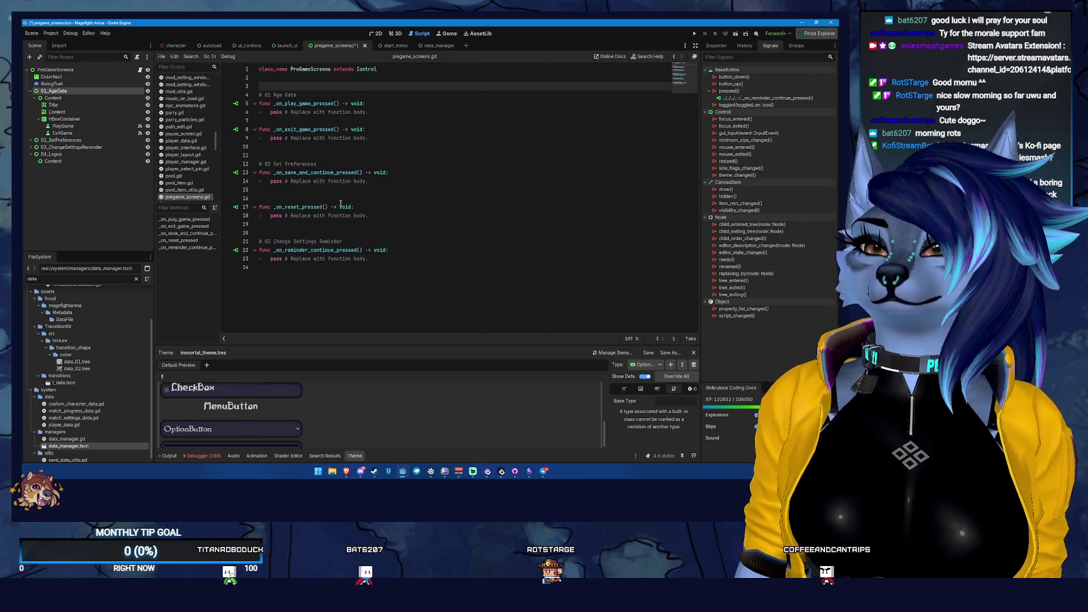
# - Declare func set_screen(index: int) -> void: below class_name and start its indented body
pyautogui.press('Return')
pyautogui.press('Return')
pyautogui.write('func')
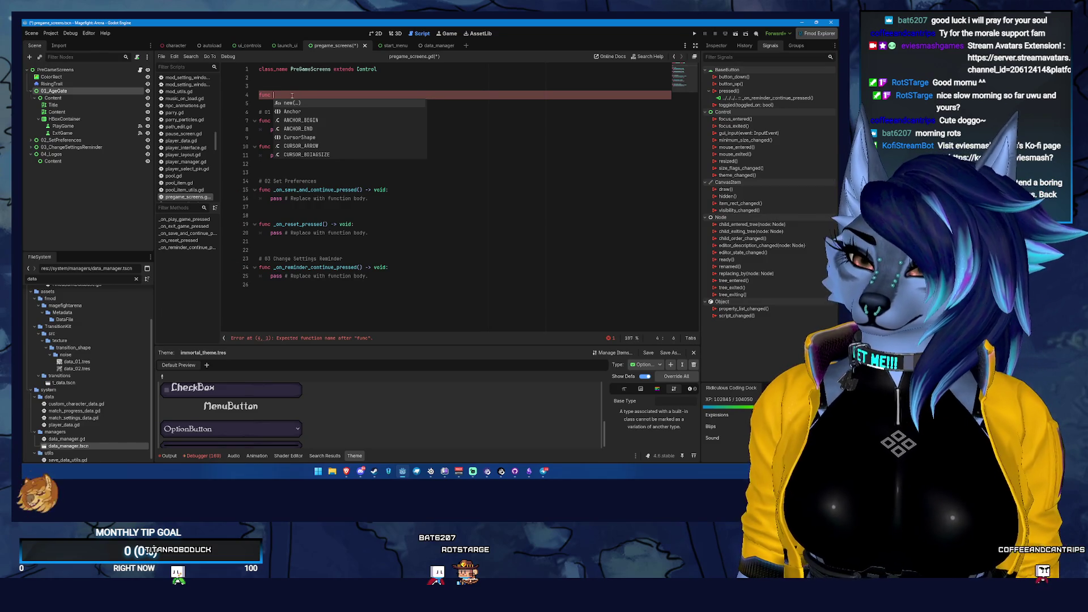
pyautogui.write('set_')
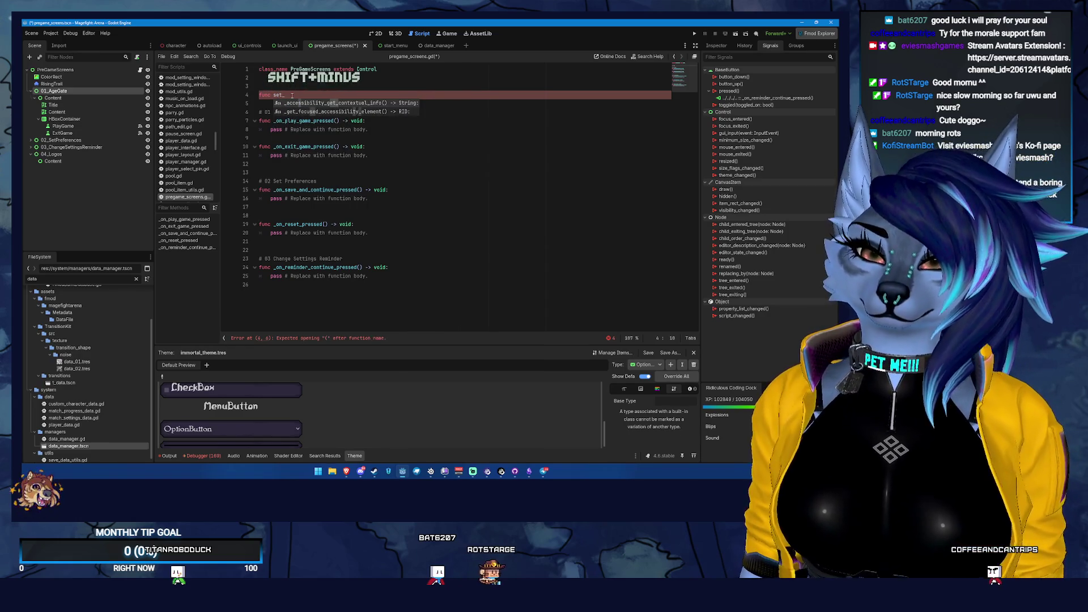
pyautogui.press('BackSpace')
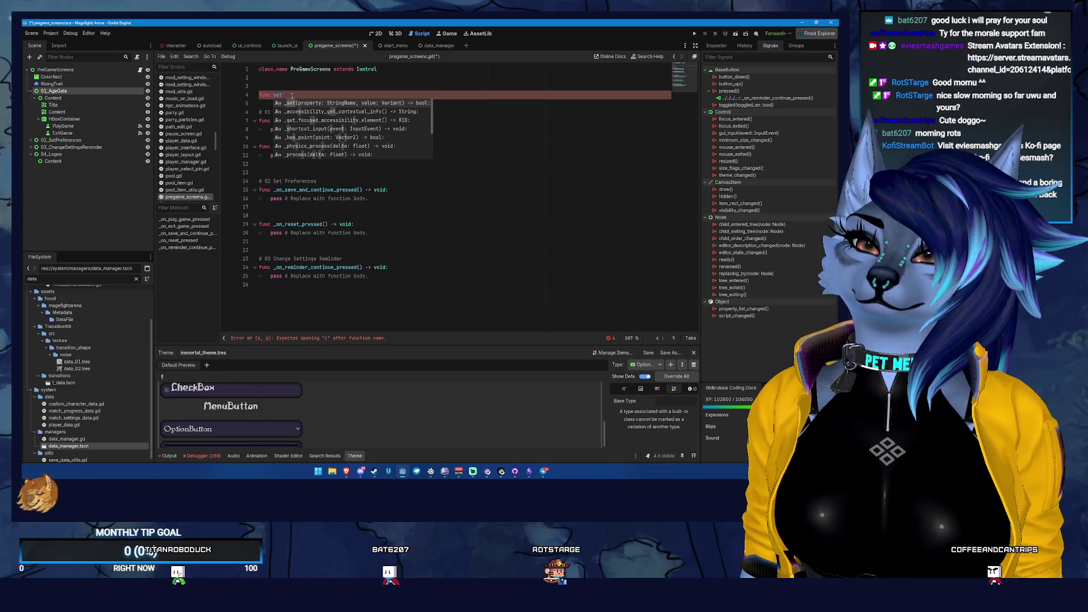
pyautogui.write('tin')
pyautogui.press('BackSpace')
pyautogui.press('BackSpace')
pyautogui.press('BackSpace')
pyautogui.write('_screen_')
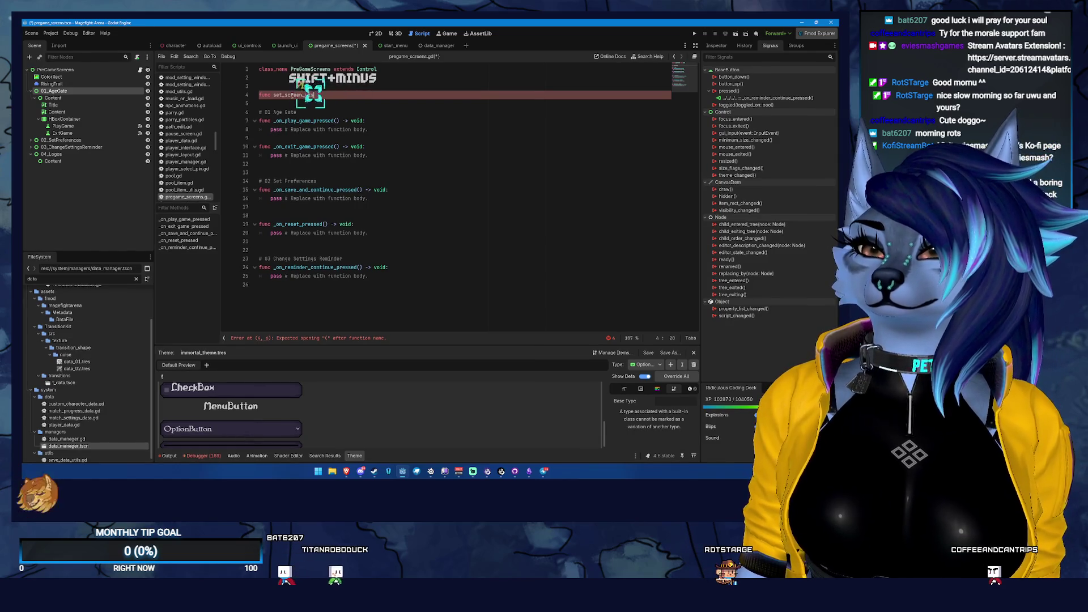
pyautogui.press('BackSpace')
pyautogui.press('BackSpace')
pyautogui.press('BackSpace')
pyautogui.write('(')
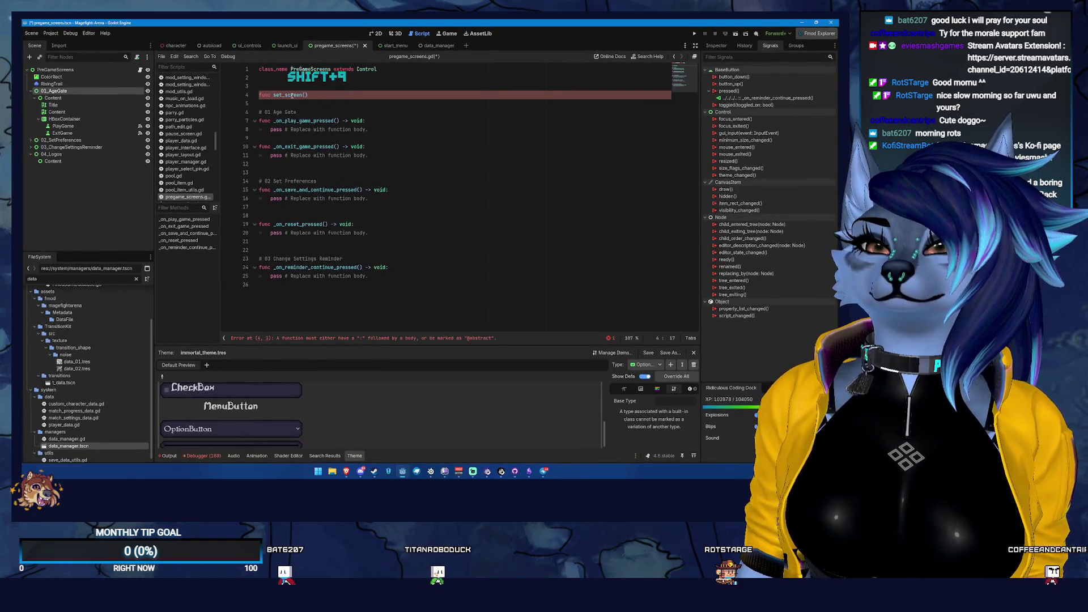
pyautogui.write('index: int):')
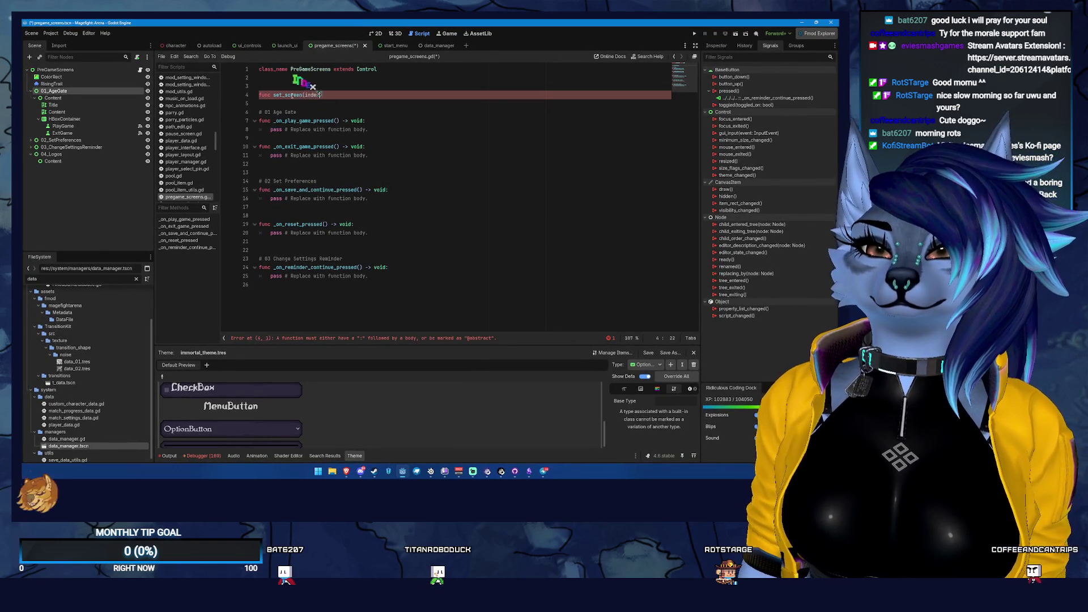
pyautogui.write(' -> void:')
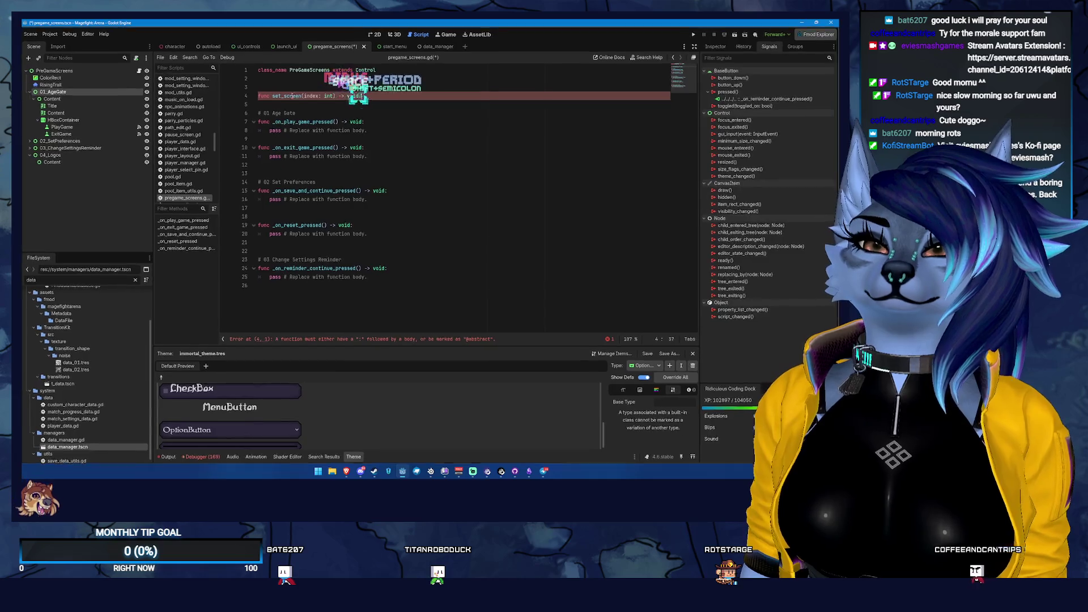
pyautogui.press('Return')
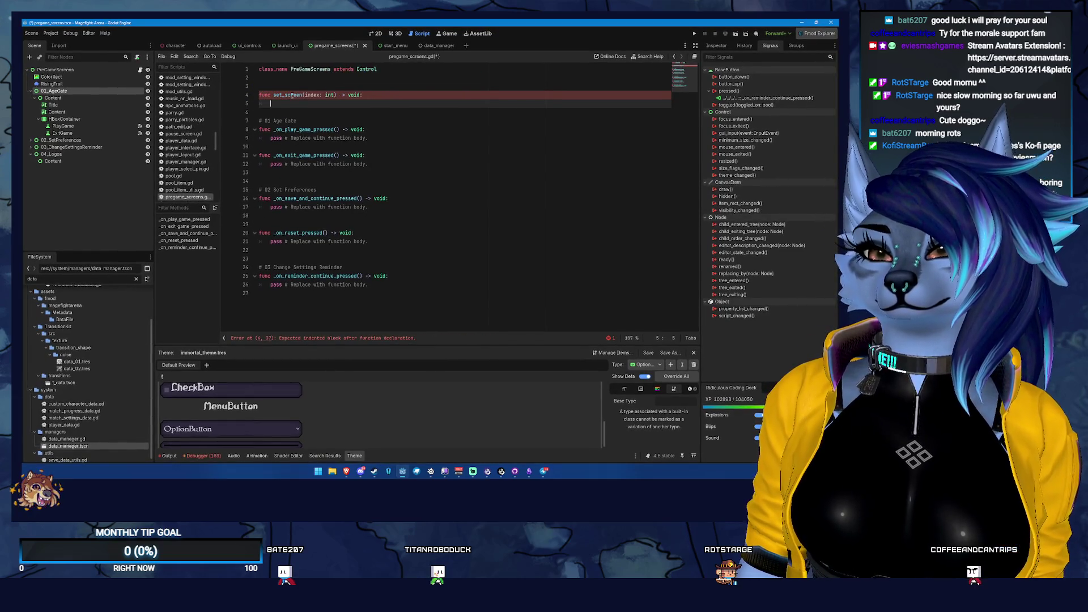
# - Write a match on index with a case 1 branch referencing $"01_AgeGate"
pyautogui.write('match')
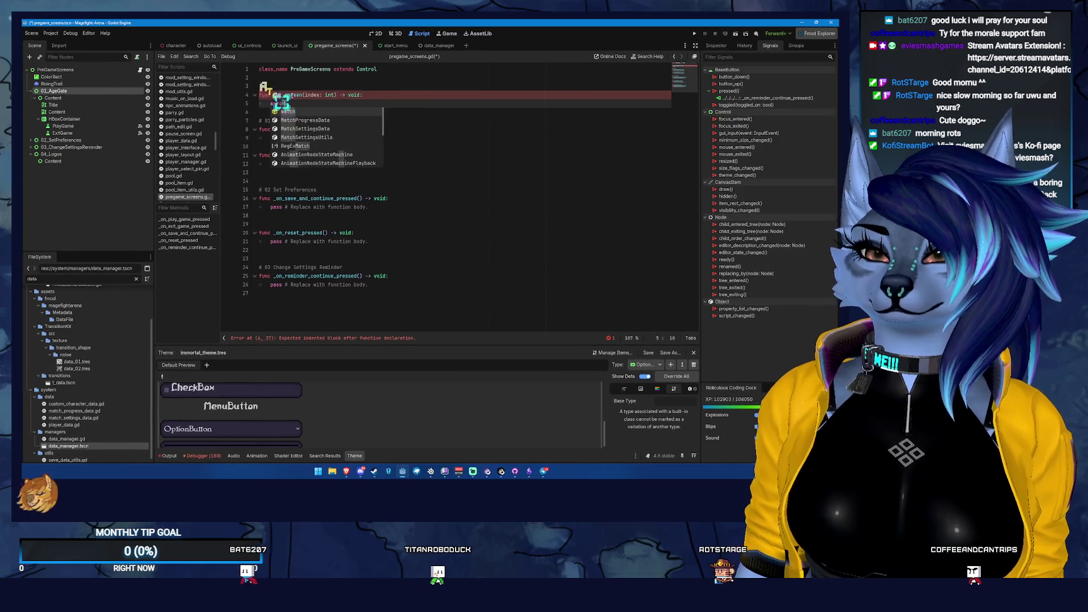
pyautogui.write(' index:')
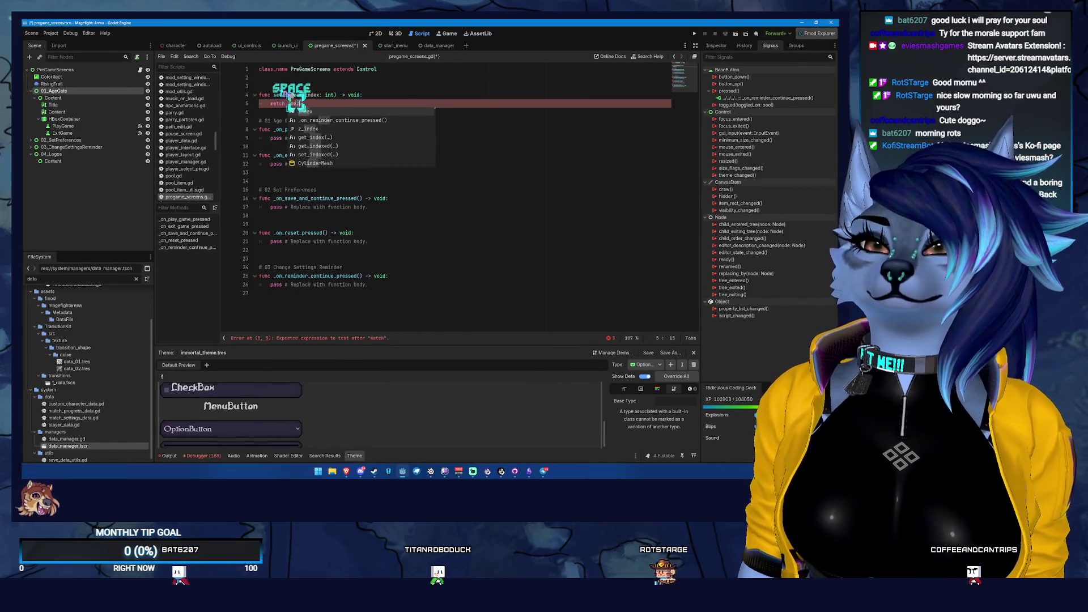
pyautogui.press('Return')
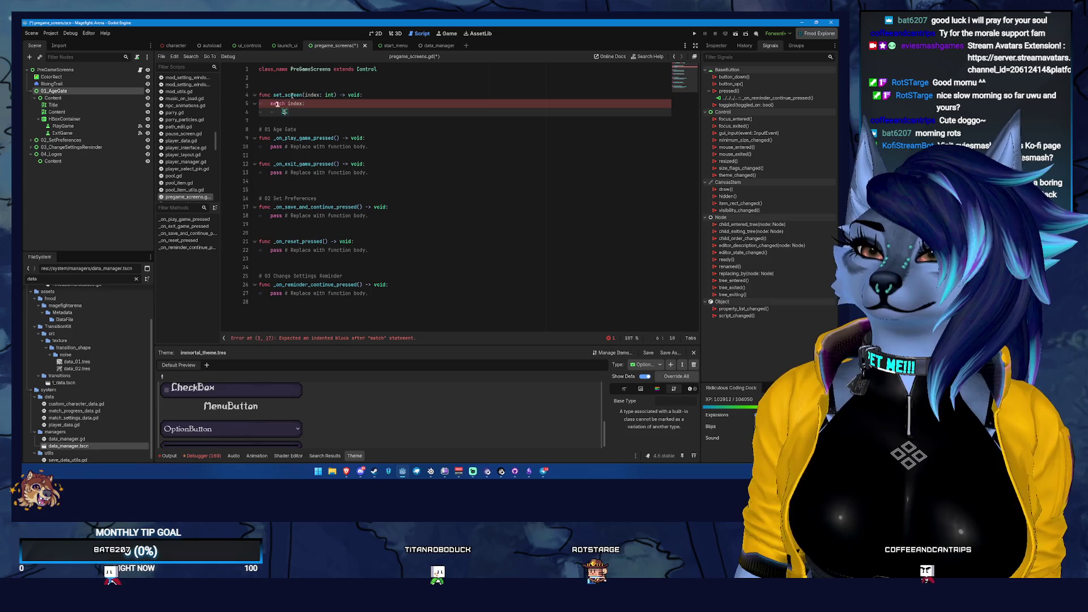
pyautogui.write('1:')
pyautogui.press('Return')
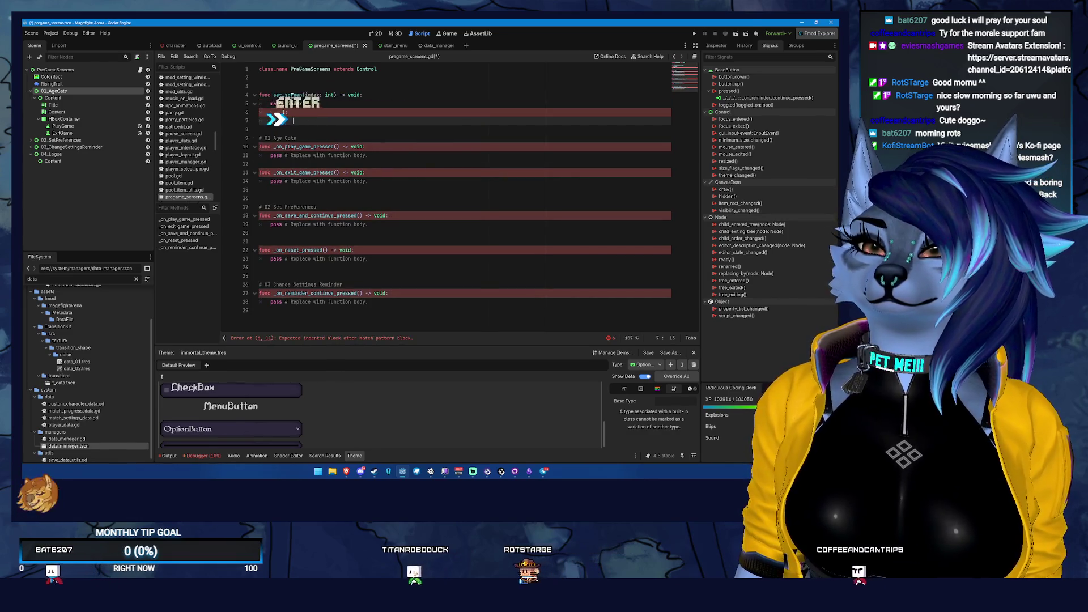
pyautogui.write('$Age')
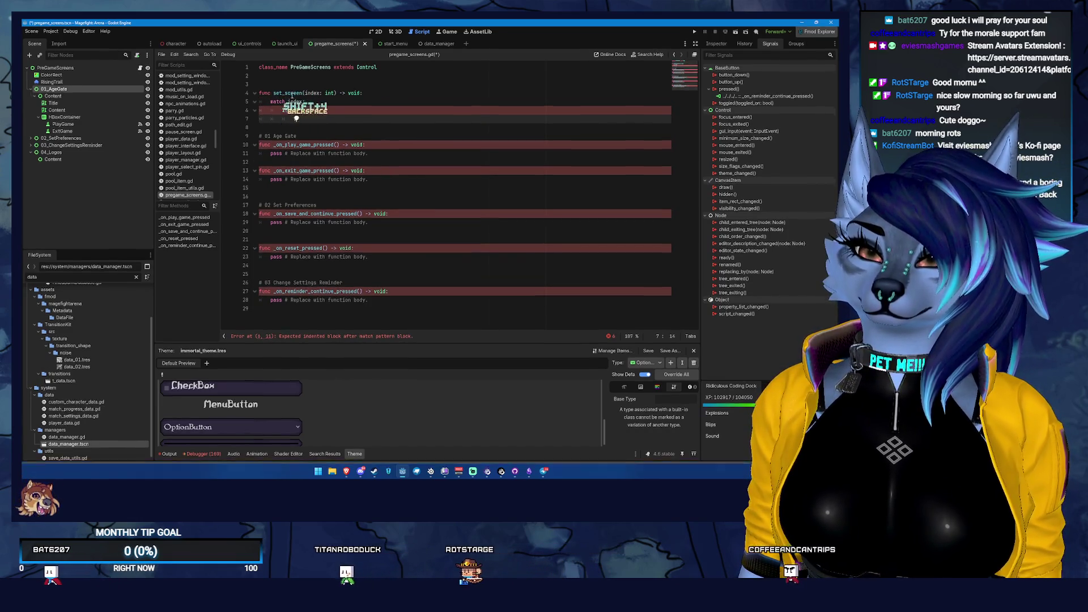
pyautogui.press('Return')
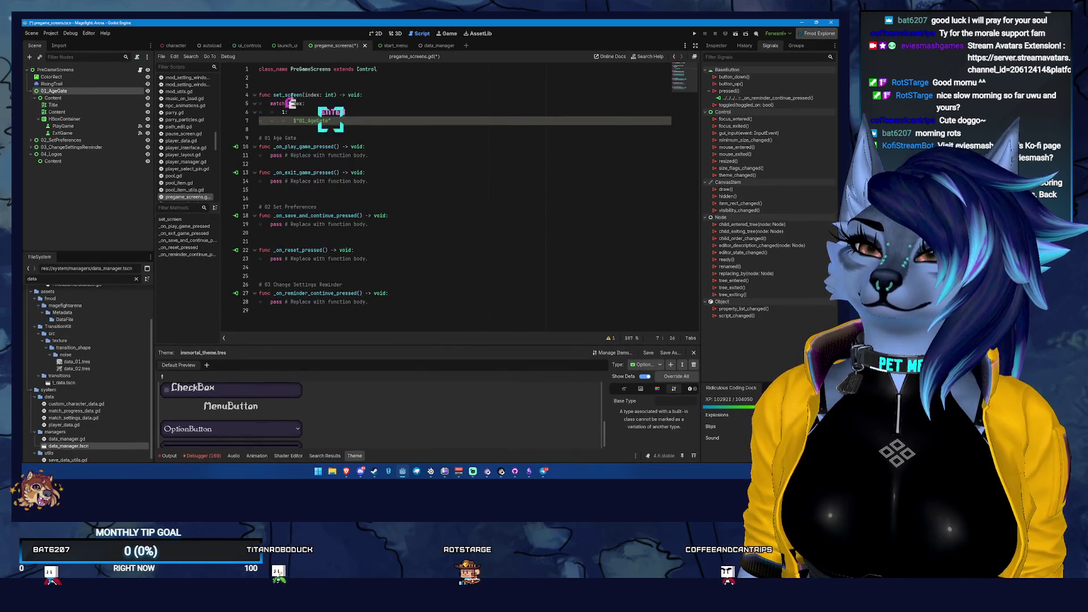
pyautogui.hotkey('ctrl', 'z')
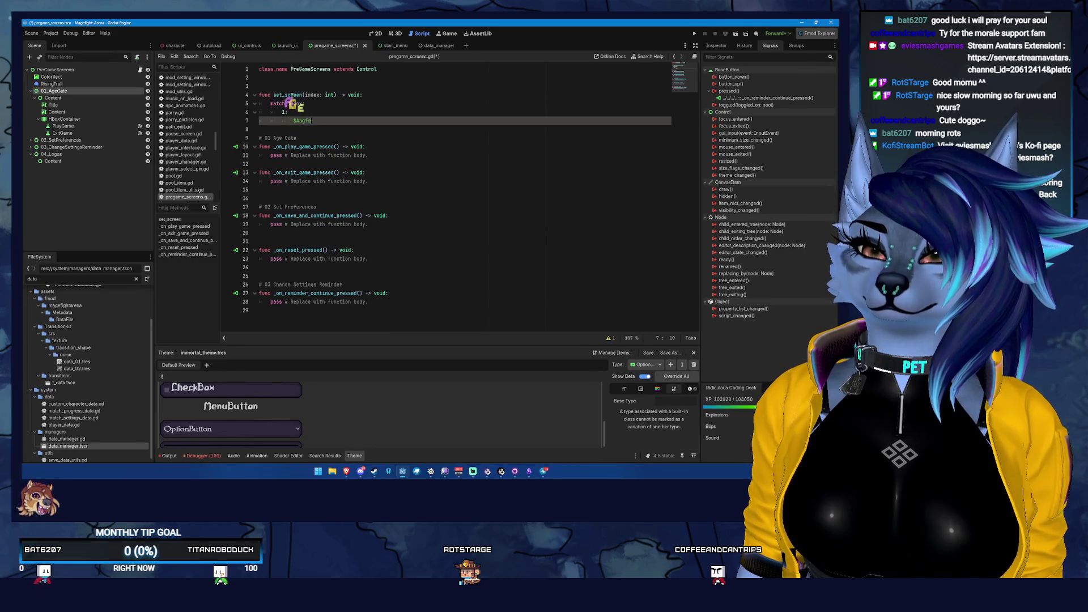
pyautogui.press('BackSpace')
pyautogui.press('BackSpace')
pyautogui.press('BackSpace')
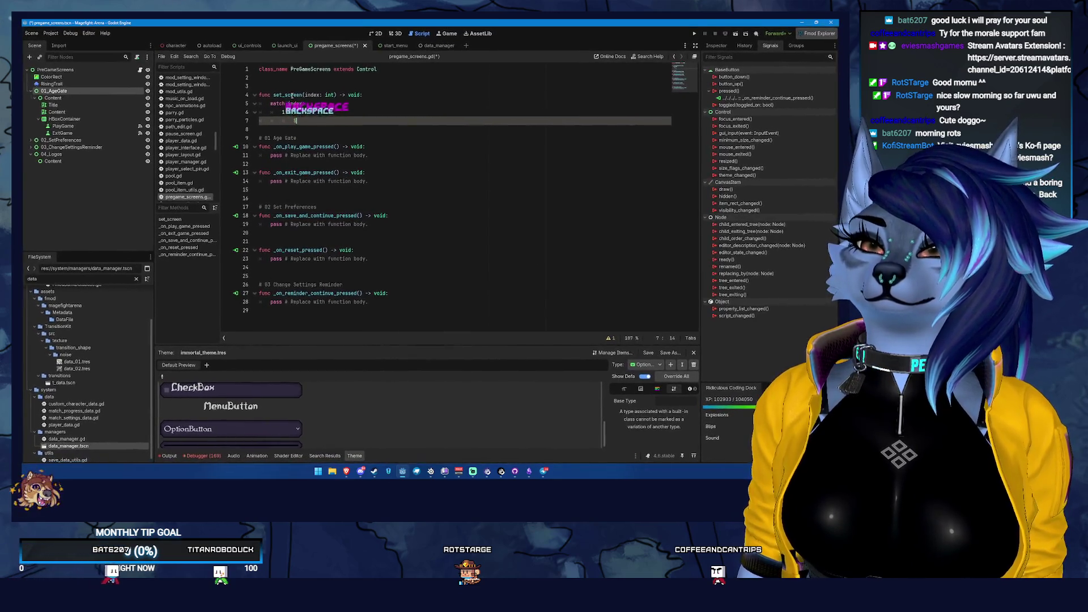
pyautogui.write('A')
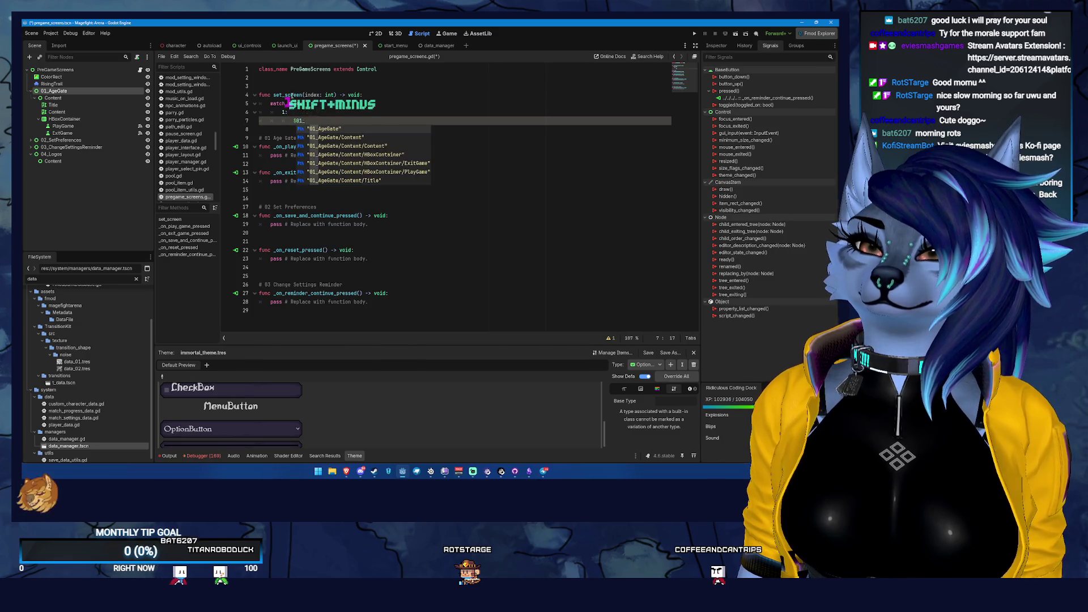
pyautogui.press('Return')
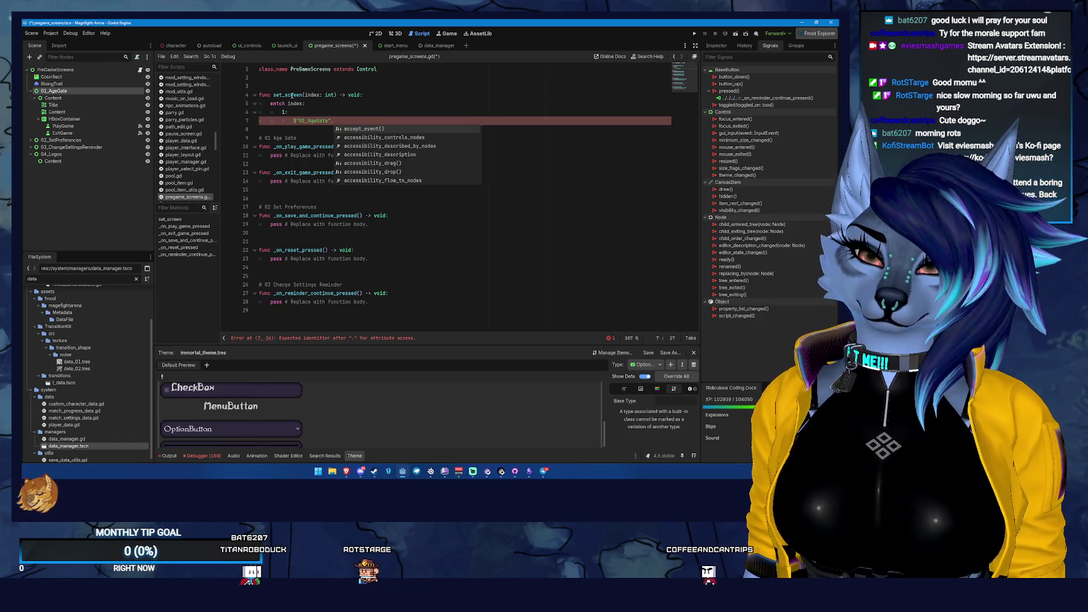
# - Begin assigning $"01_AgeGate".modulate = in the case 1 branch
pyautogui.write('v')
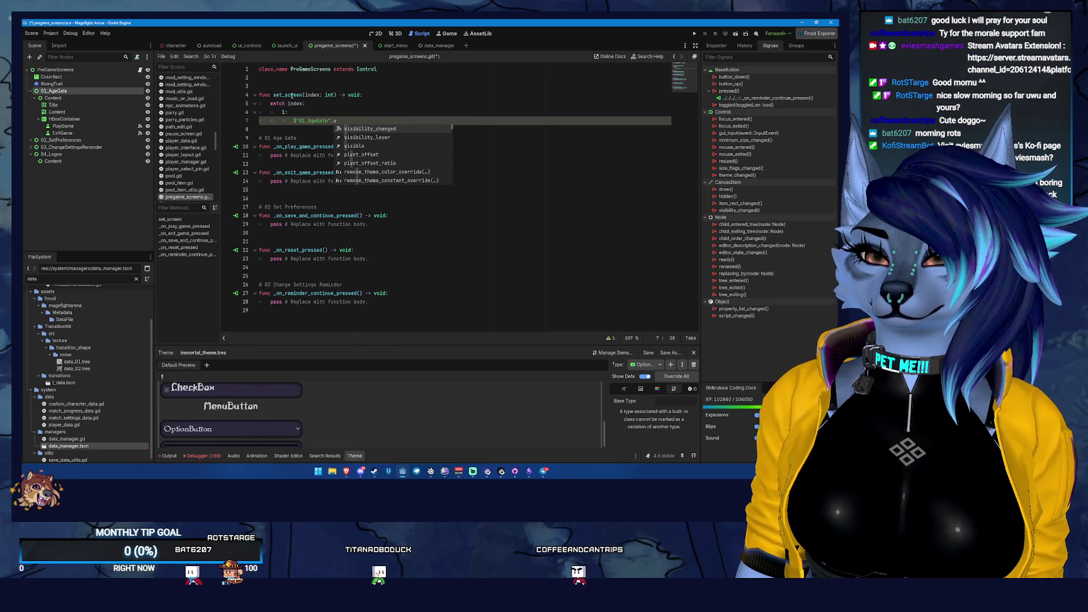
pyautogui.press('Down')
pyautogui.press('Down')
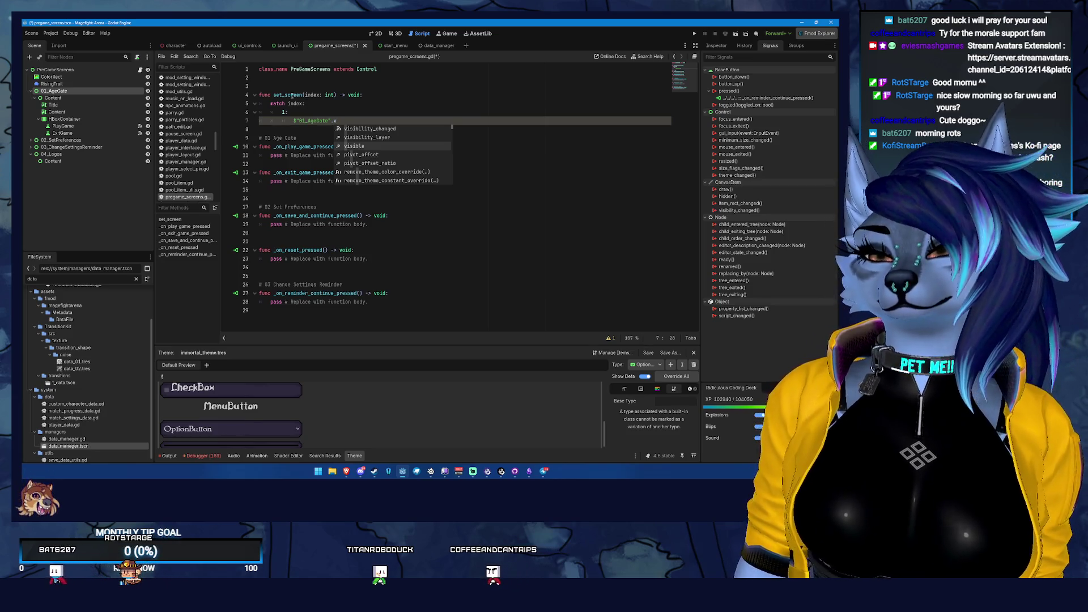
pyautogui.press('Return')
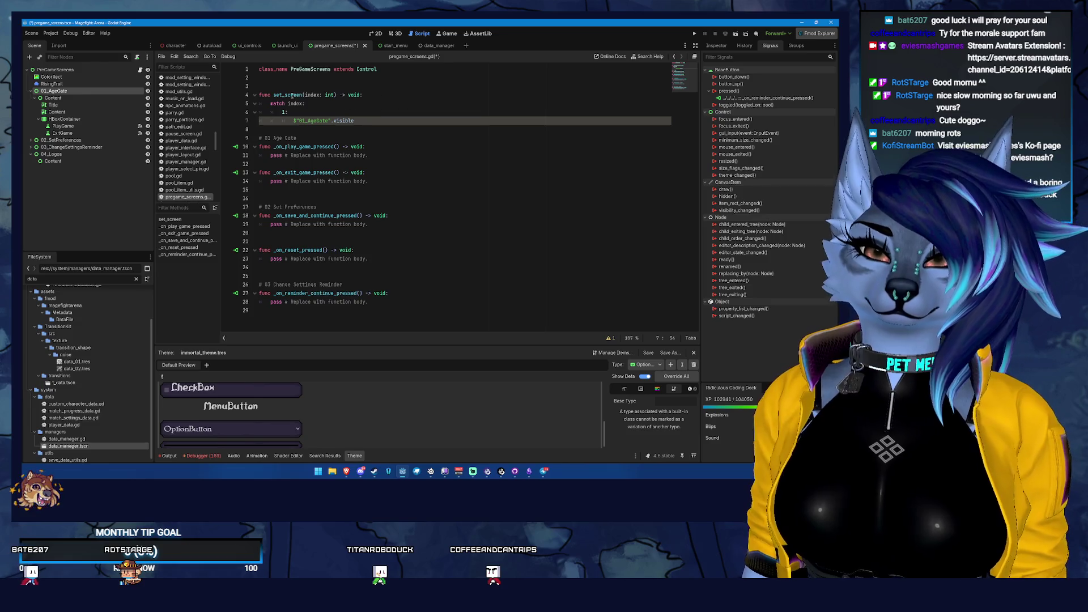
pyautogui.write(' =')
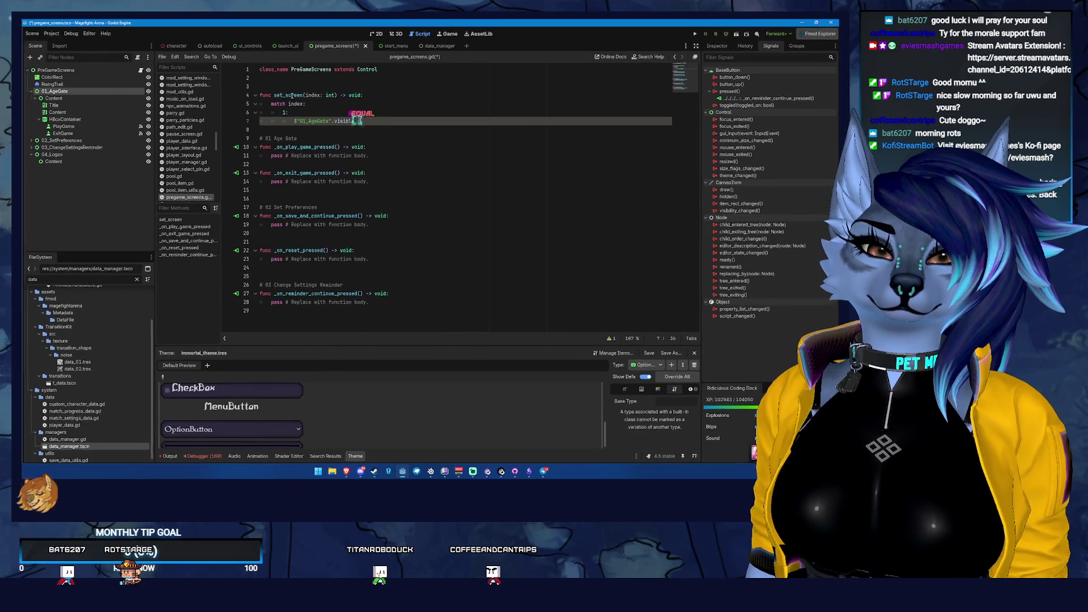
pyautogui.press('BackSpace')
pyautogui.press('BackSpace')
pyautogui.press('BackSpace')
pyautogui.press('BackSpace')
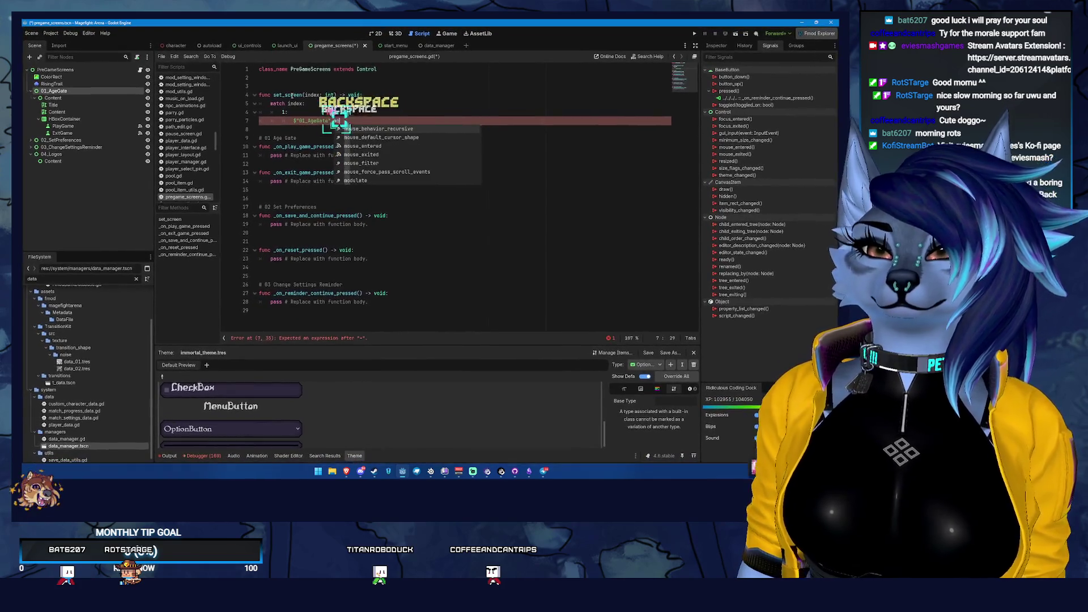
pyautogui.write('modu')
pyautogui.press('Return')
pyautogui.write('.')
pyautogui.press('BackSpace')
pyautogui.write('=')
# - Add blank lines above the set_screen function
pyautogui.press('Up')
pyautogui.press('Up')
pyautogui.press('Up')
pyautogui.press('Up')
pyautogui.press('Return')
pyautogui.press('Return')
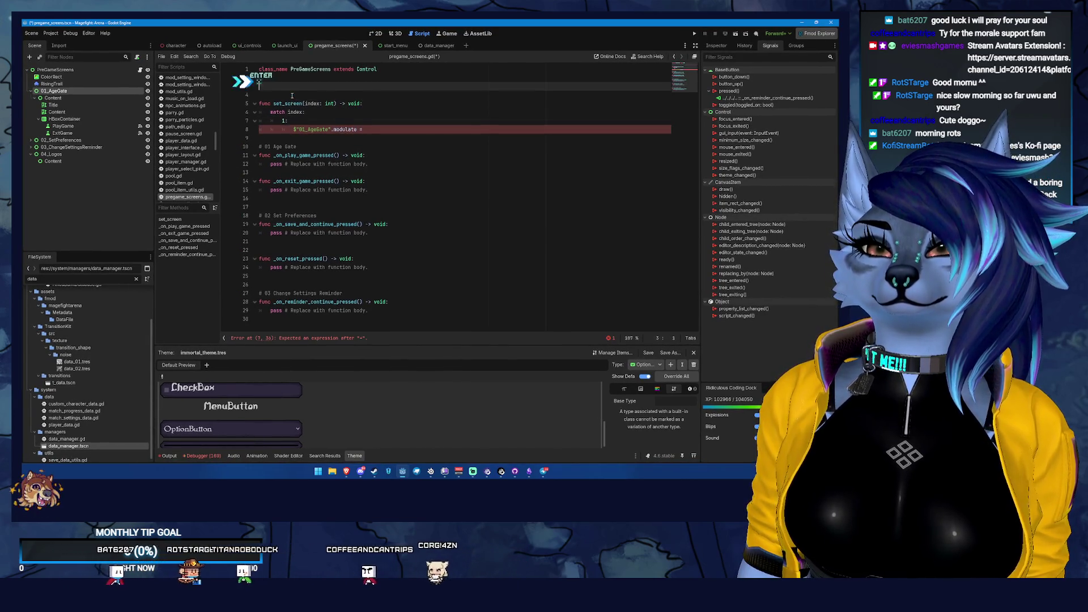
pyautogui.press('BackSpace')
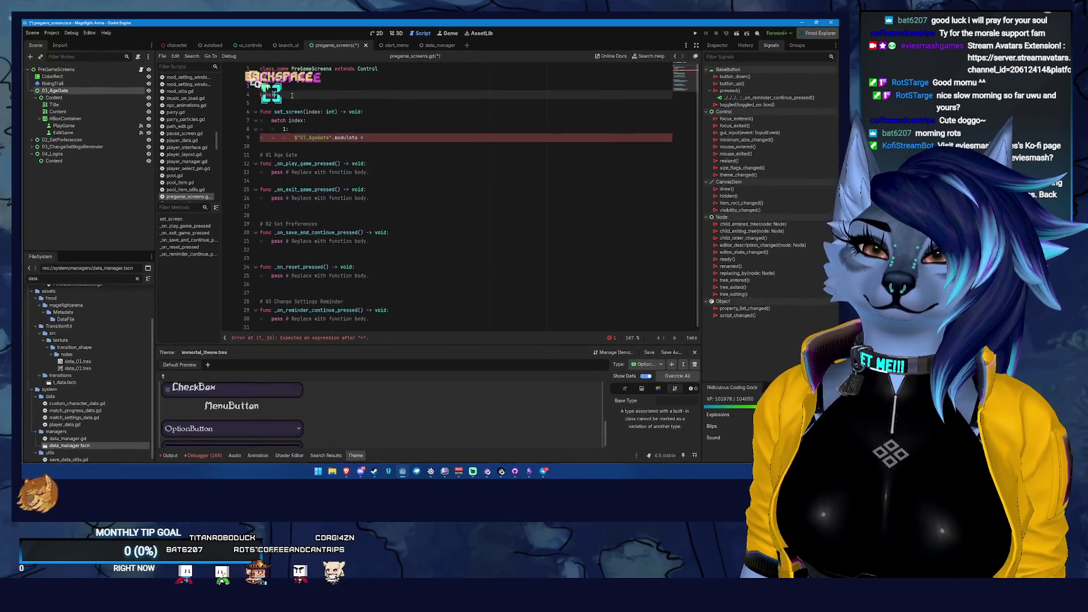
# - Declare color_visible := Color(1,1,1,1) and an invisible colour Color(1,1,1,0), then save
pyautogui.write('const ')
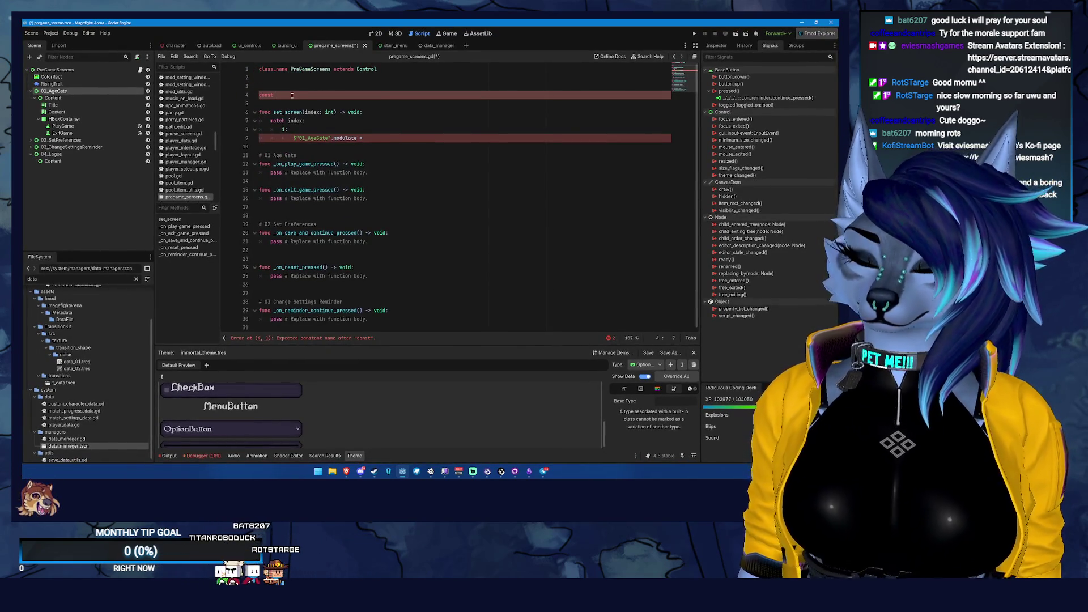
pyautogui.write('color_vi')
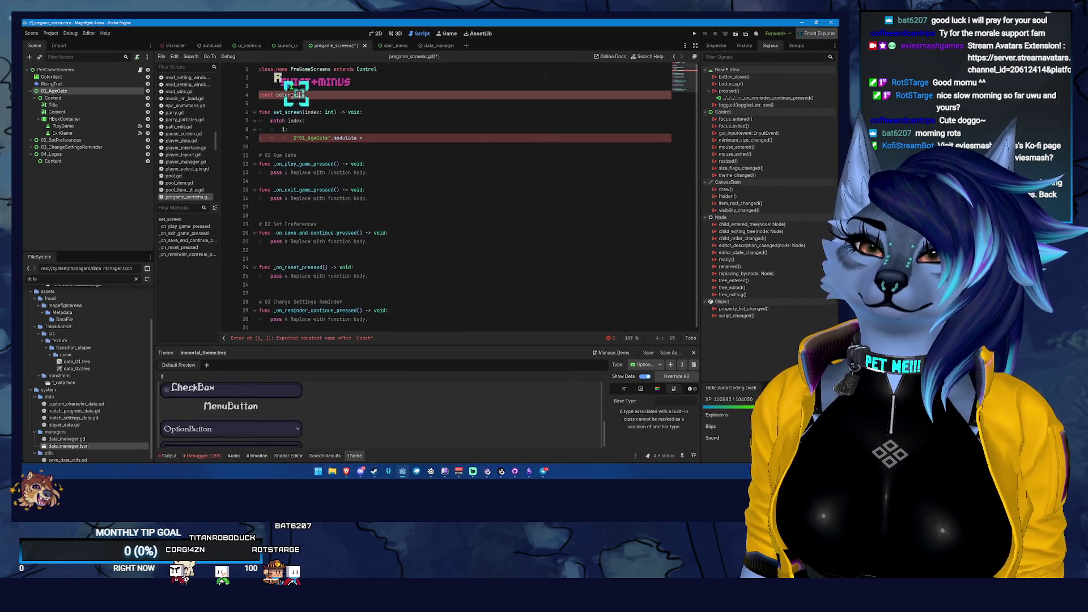
pyautogui.write('sible: ')
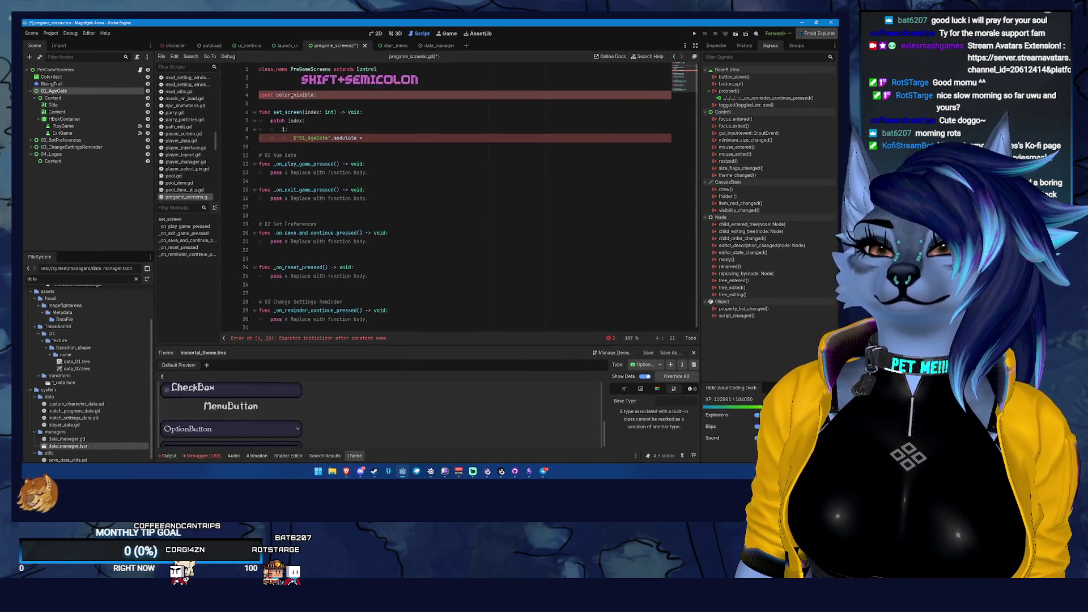
pyautogui.write('Color =')
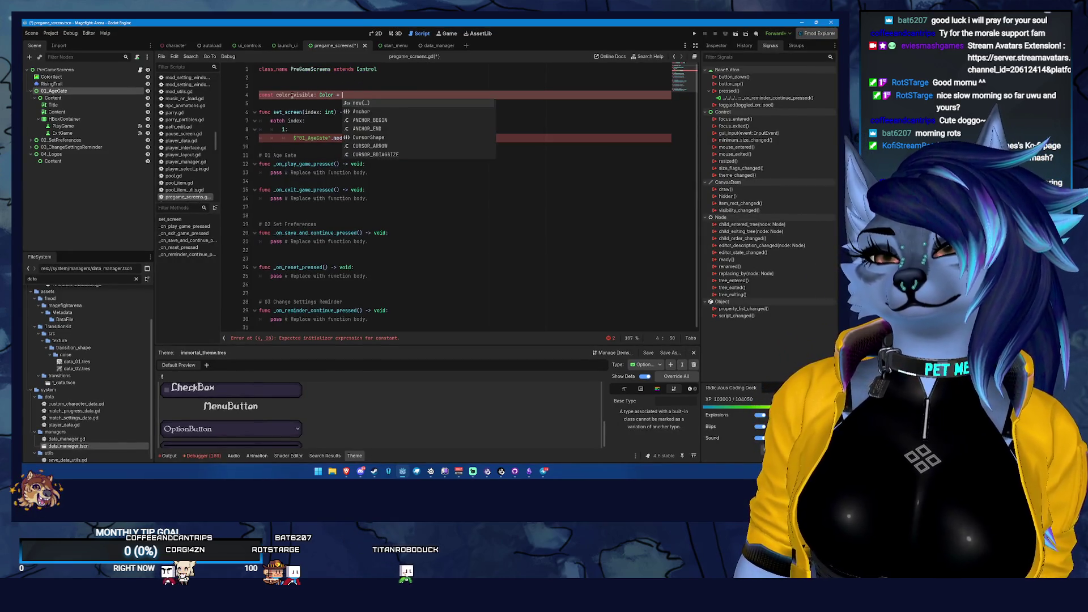
pyautogui.press('Escape')
pyautogui.press('BackSpace')
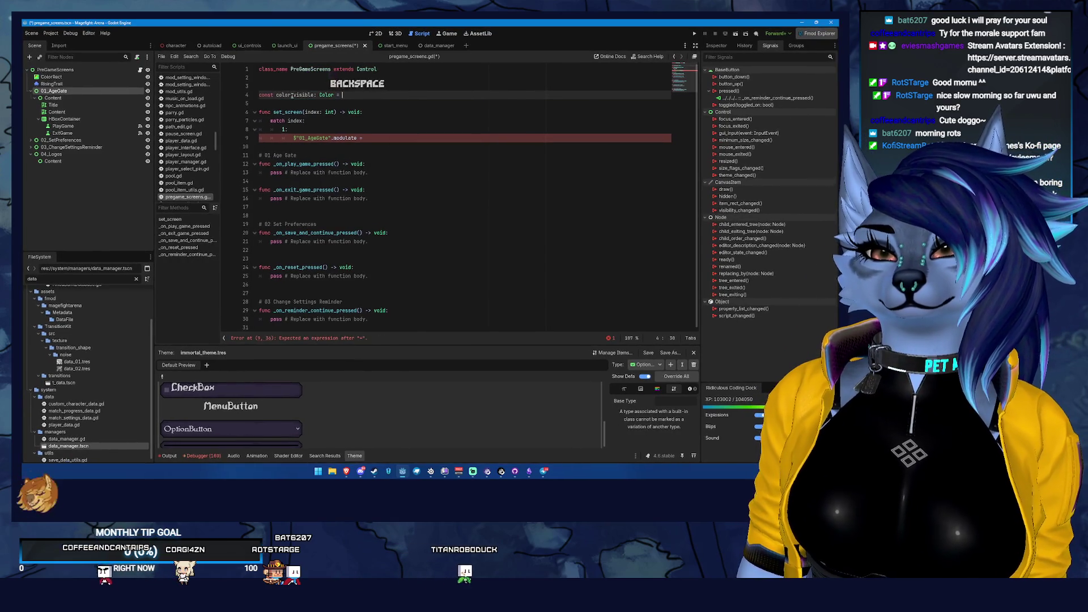
pyautogui.press('BackSpace')
pyautogui.press('BackSpace')
pyautogui.press('BackSpace')
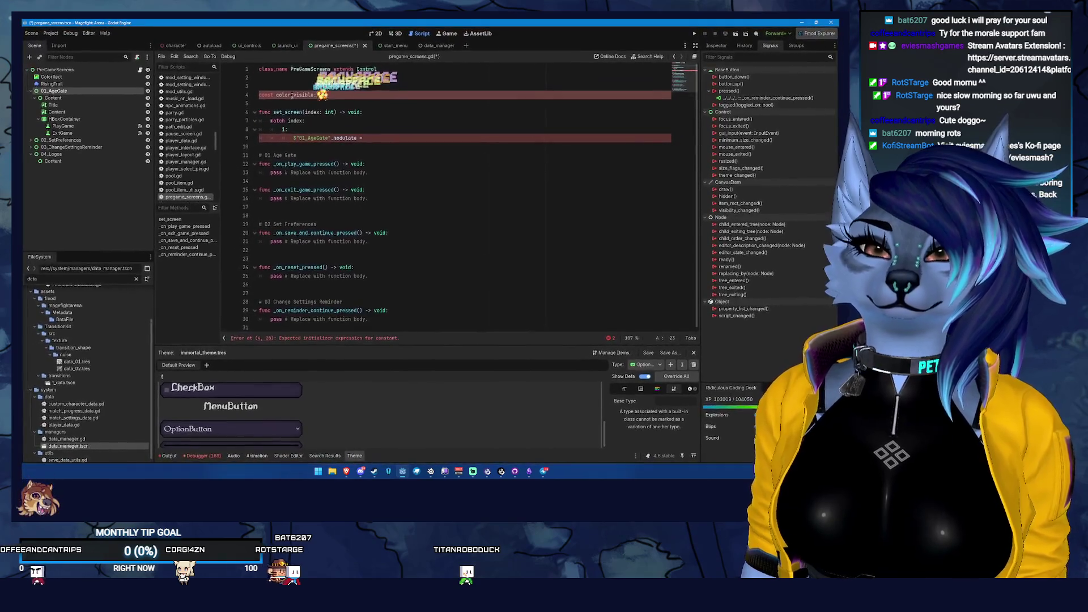
pyautogui.write(':= ')
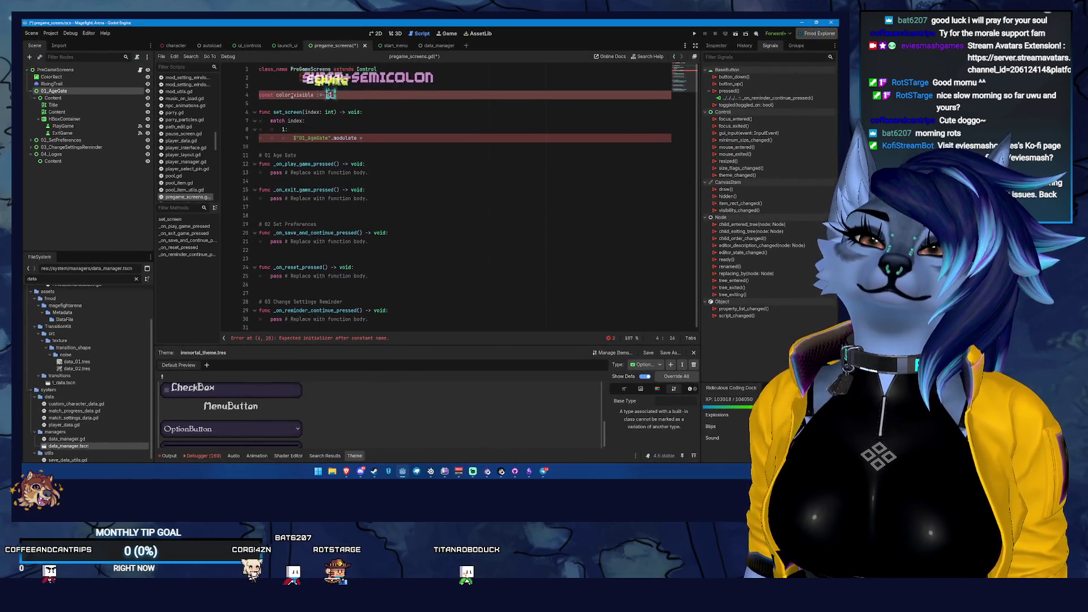
pyautogui.write('Col')
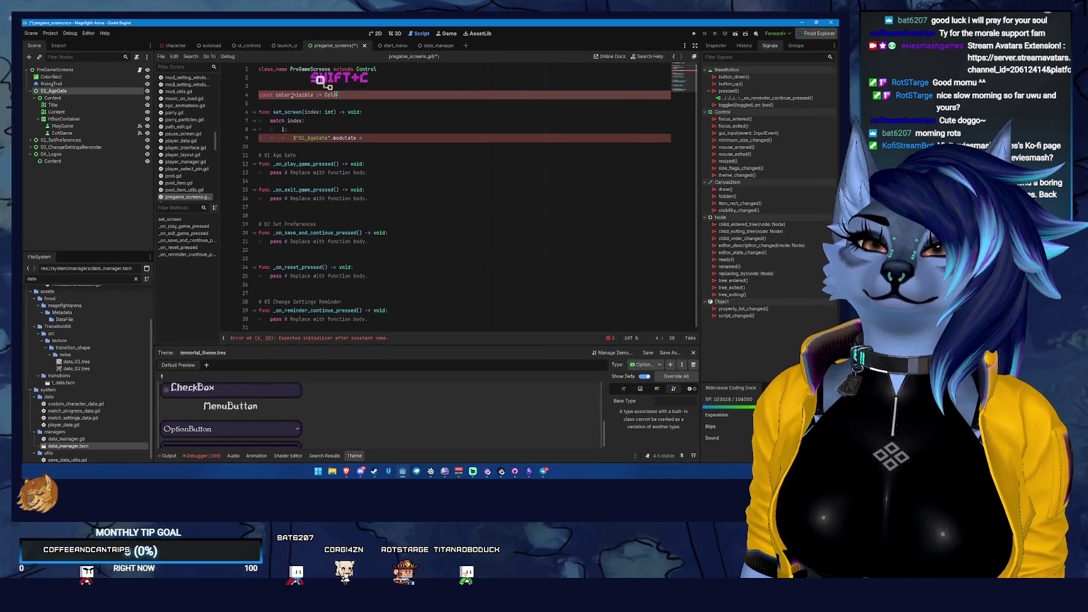
pyautogui.write('or(1,1,1,1')
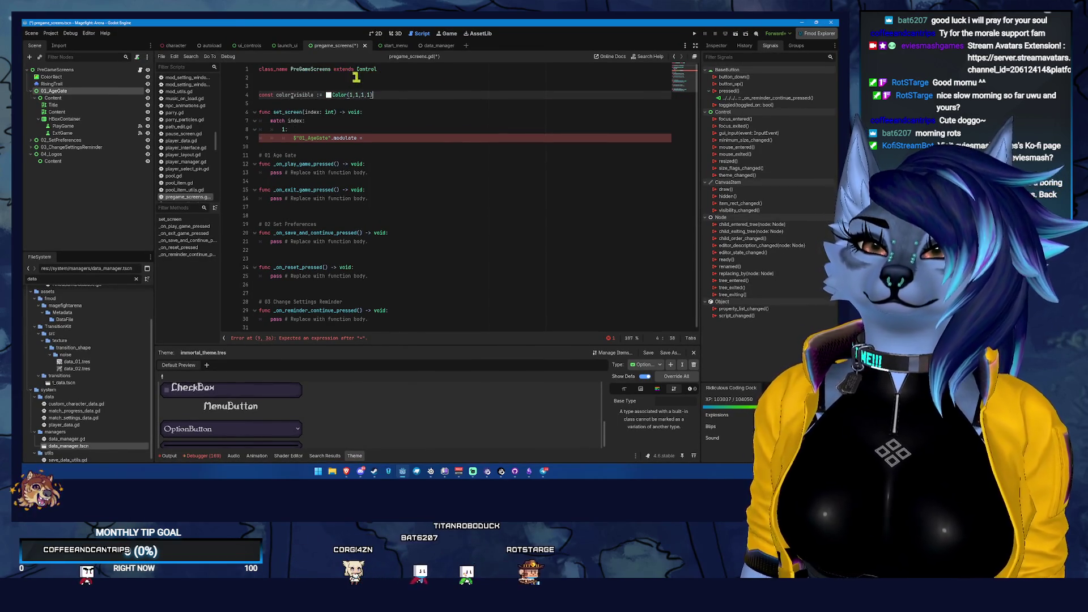
pyautogui.press('Return')
pyautogui.write('lod_invisible :')
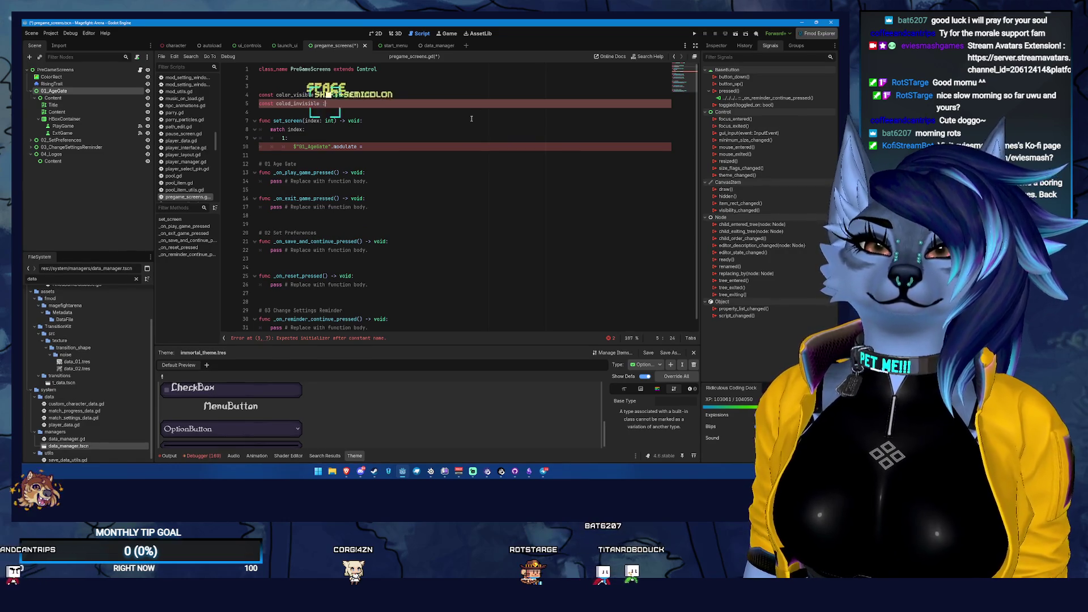
pyautogui.write('= Color(1,1,1,')
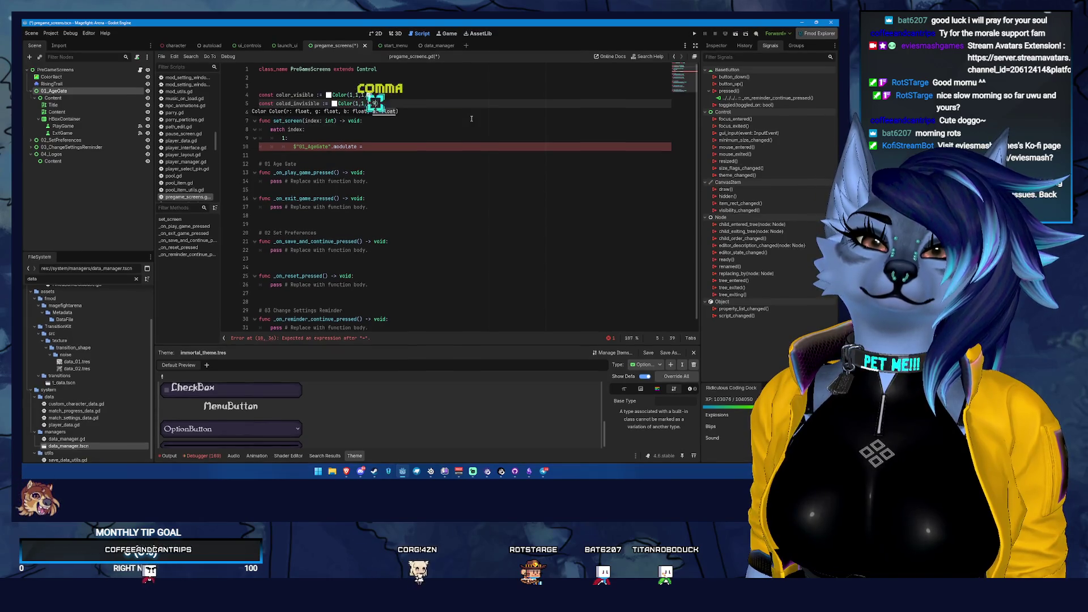
pyautogui.write('0')
pyautogui.hotkey('ctrl', 's')
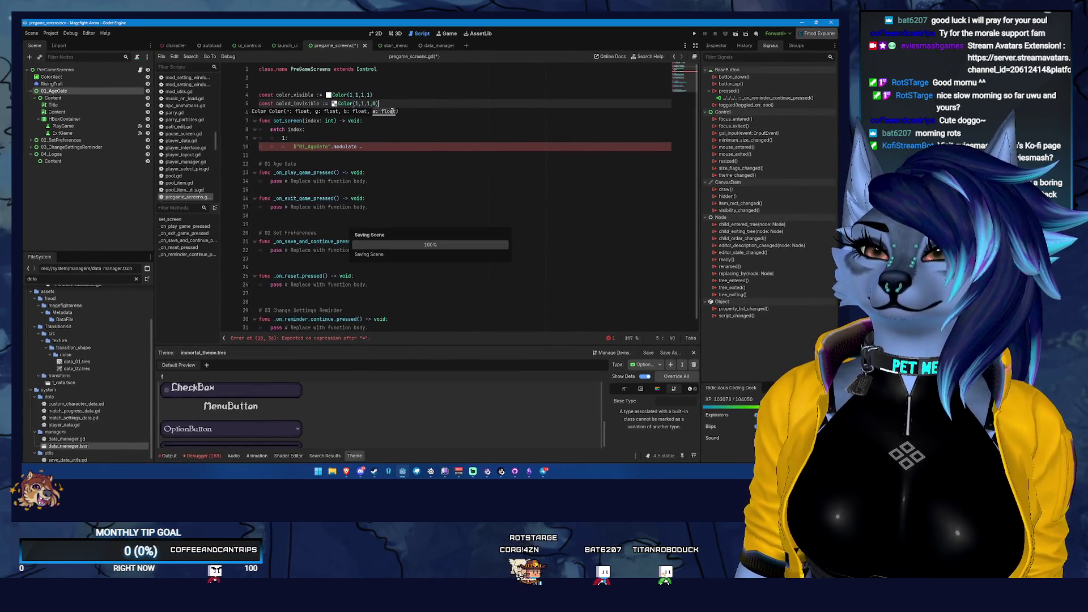
# - Correct the typo colod_invisible to color_invisible and save the script
pyautogui.click(291, 104)
pyautogui.press('BackSpace')
pyautogui.write('r')
pyautogui.hotkey('ctrl', 's')
# - Remove the match block and set $"01_AgeGate".modulate to color_invisible
pyautogui.click(380, 147)
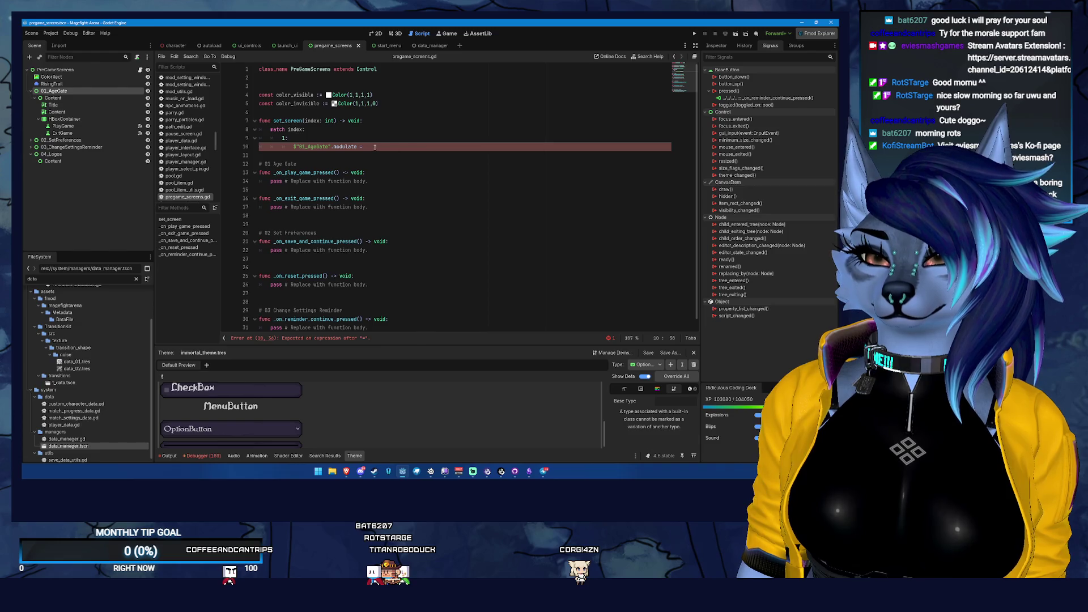
pyautogui.moveTo(293, 149); pyautogui.dragTo(268, 131)
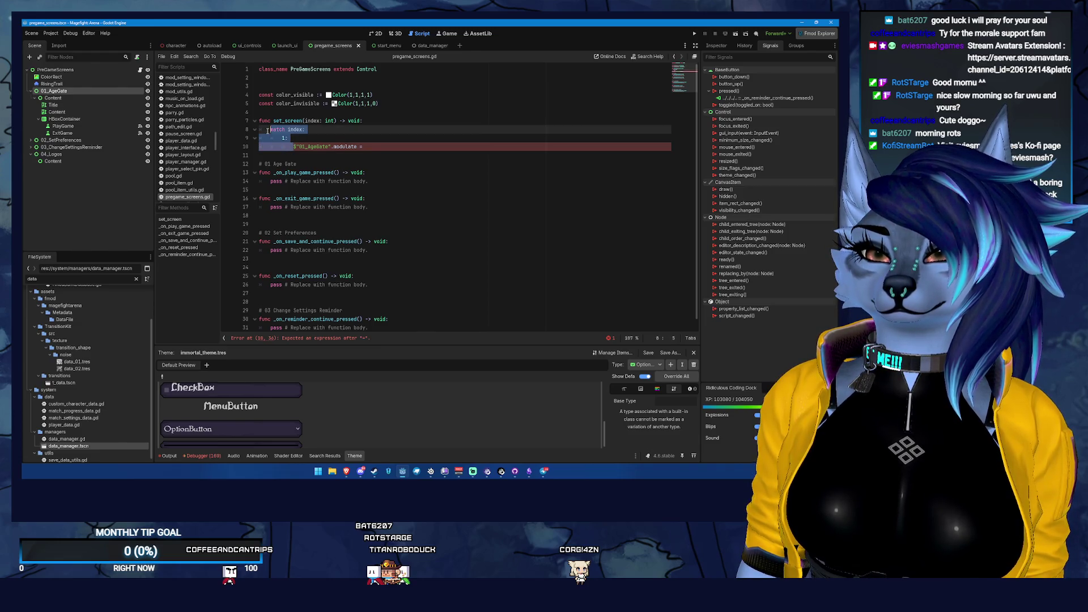
pyautogui.press('BackSpace')
pyautogui.press('End')
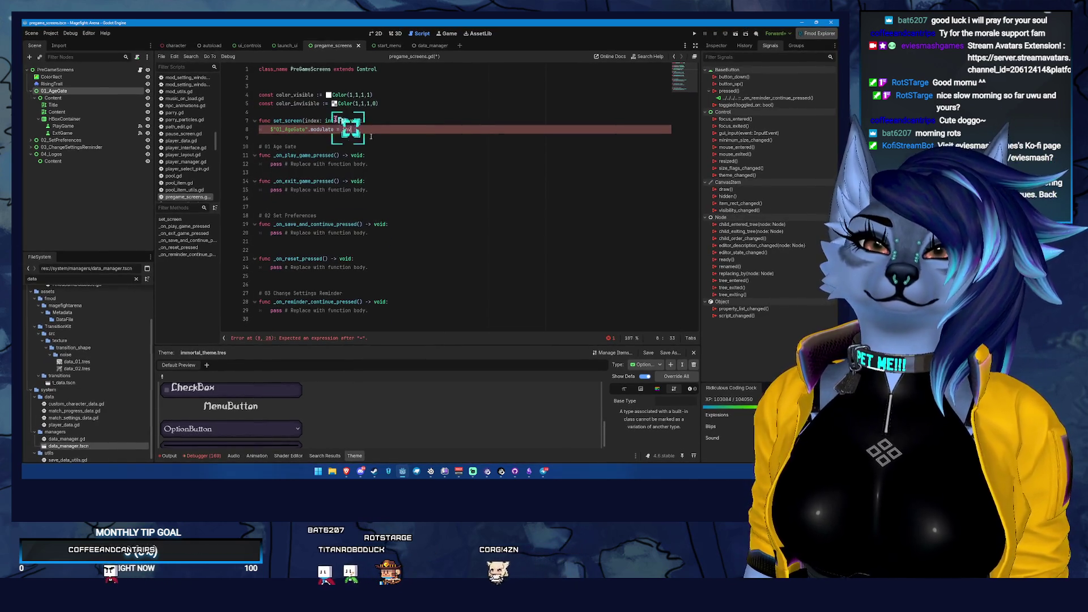
pyautogui.write('inv')
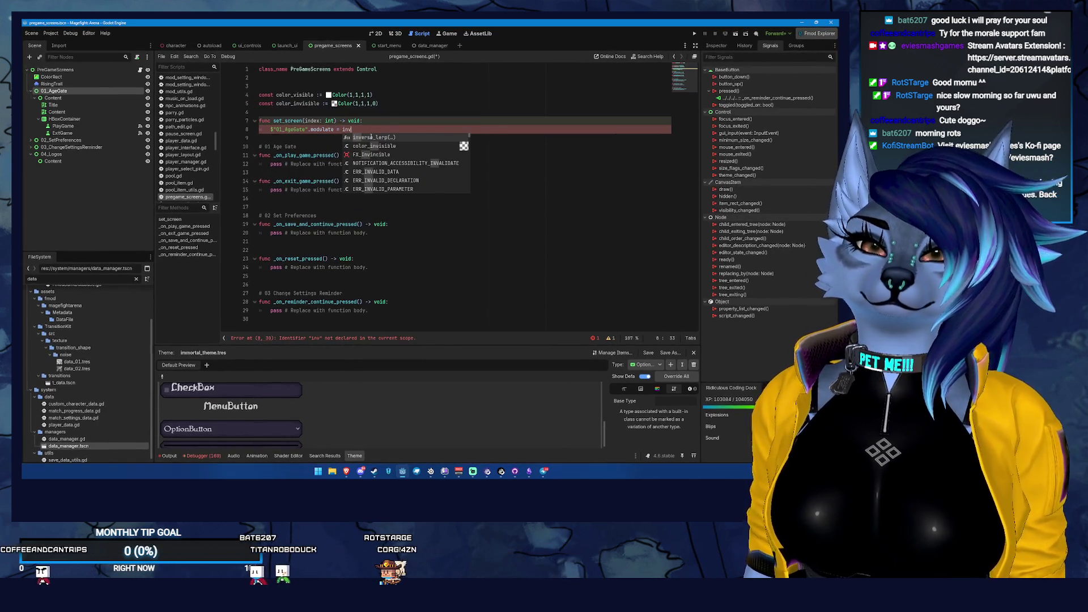
pyautogui.press('Down')
pyautogui.press('Return')
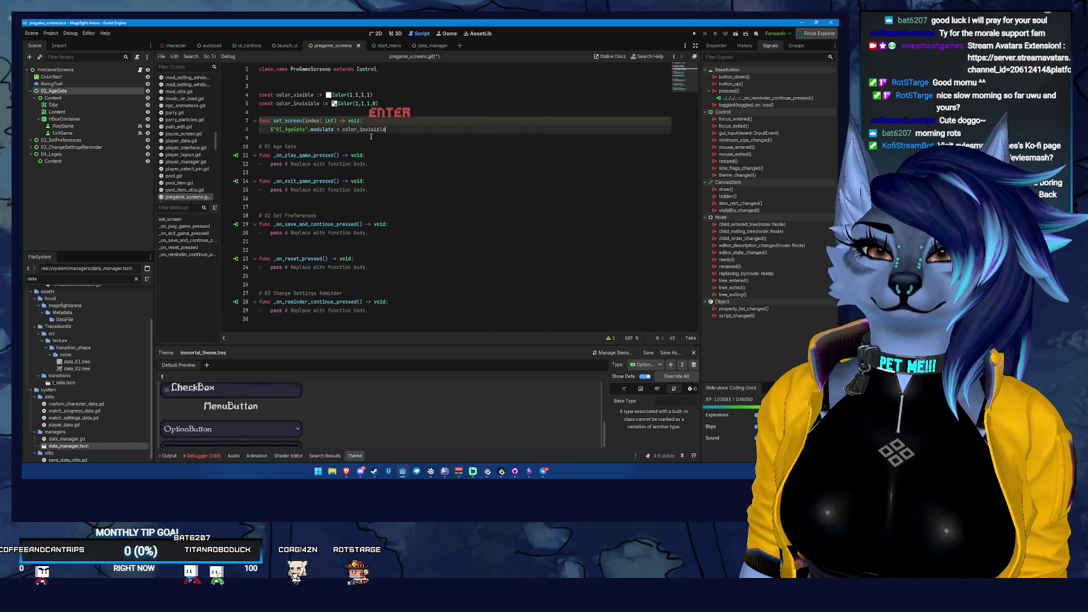
pyautogui.press('Return')
# - Set 02_SetPreferences and 03_ChangeSettingsReminder modulate to color_invisible
pyautogui.write('$"02')
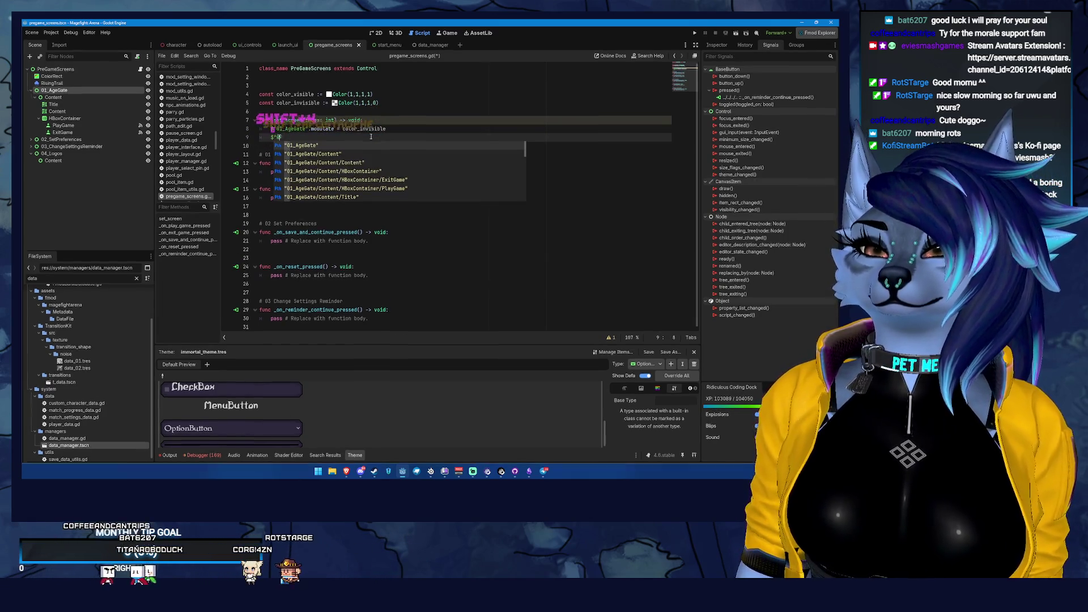
pyautogui.press('Return')
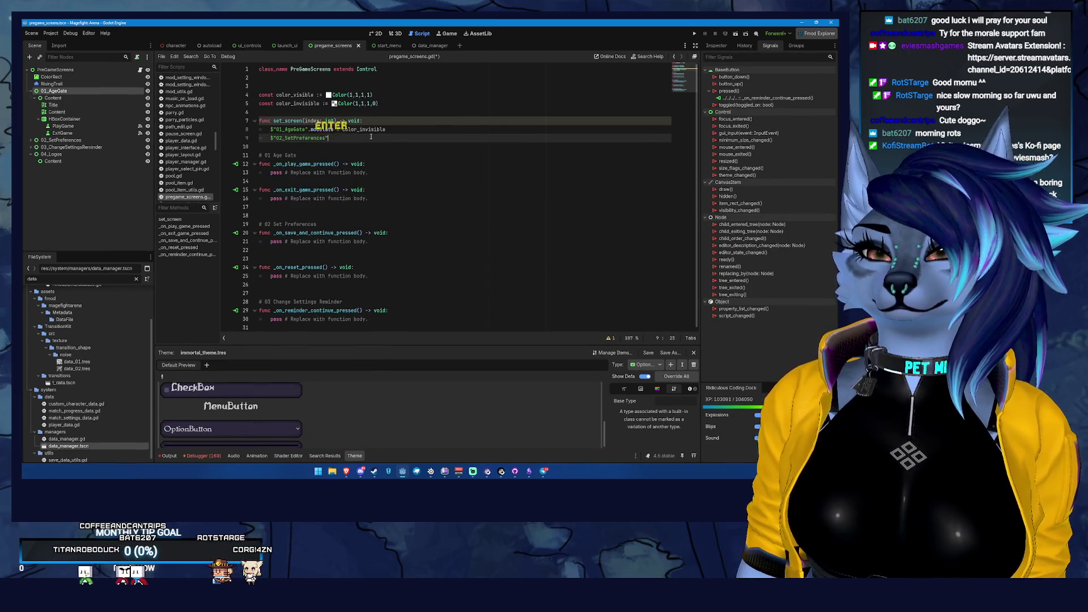
pyautogui.write('.modulate')
pyautogui.press('Return')
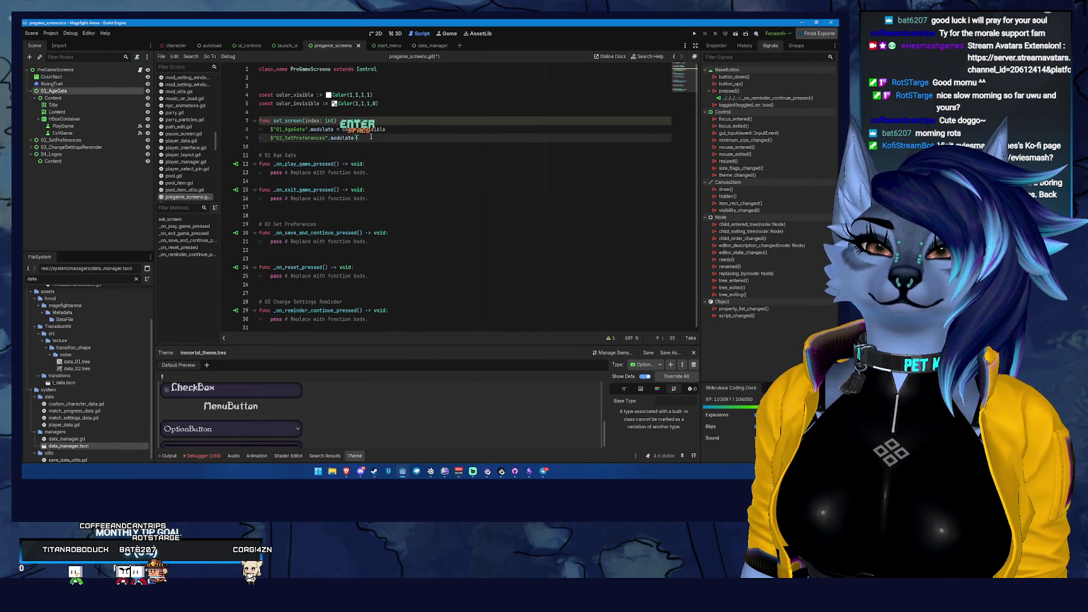
pyautogui.write('olor.')
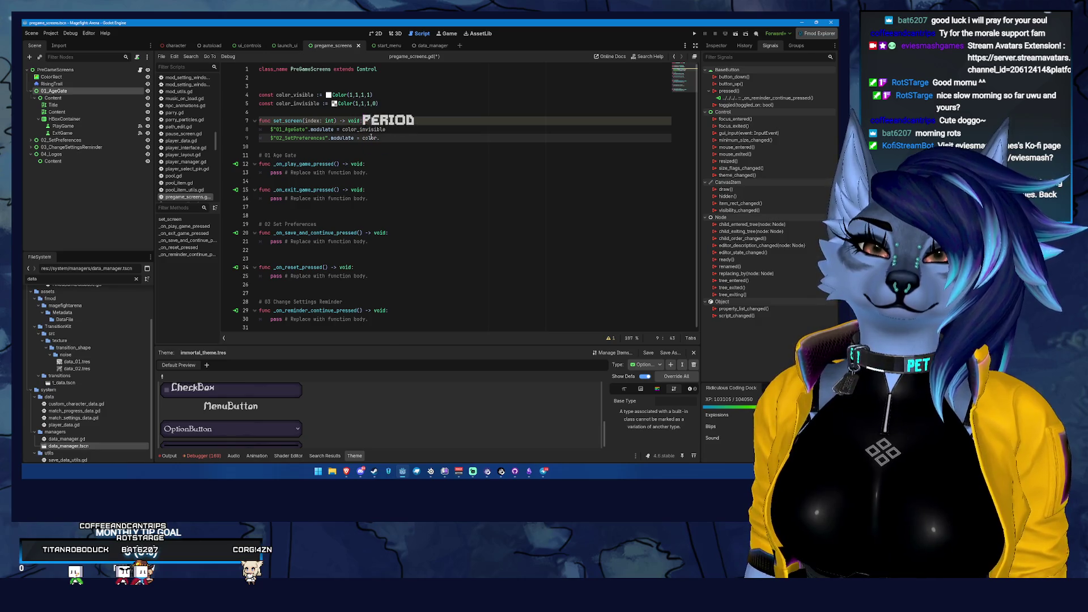
pyautogui.write('invisible')
pyautogui.press('Return')
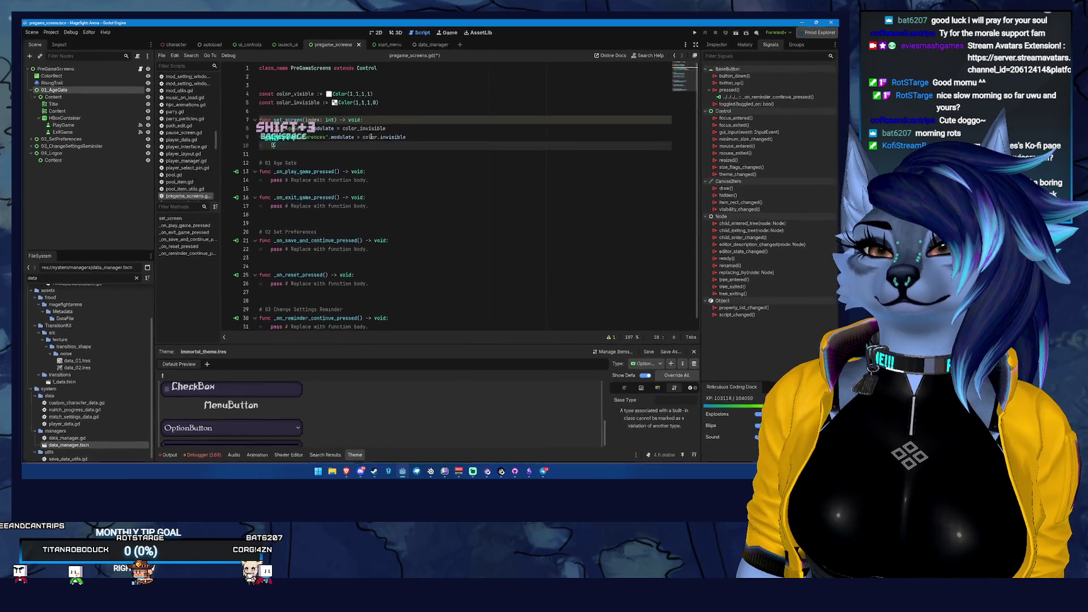
pyautogui.press('BackSpace')
pyautogui.write('$')
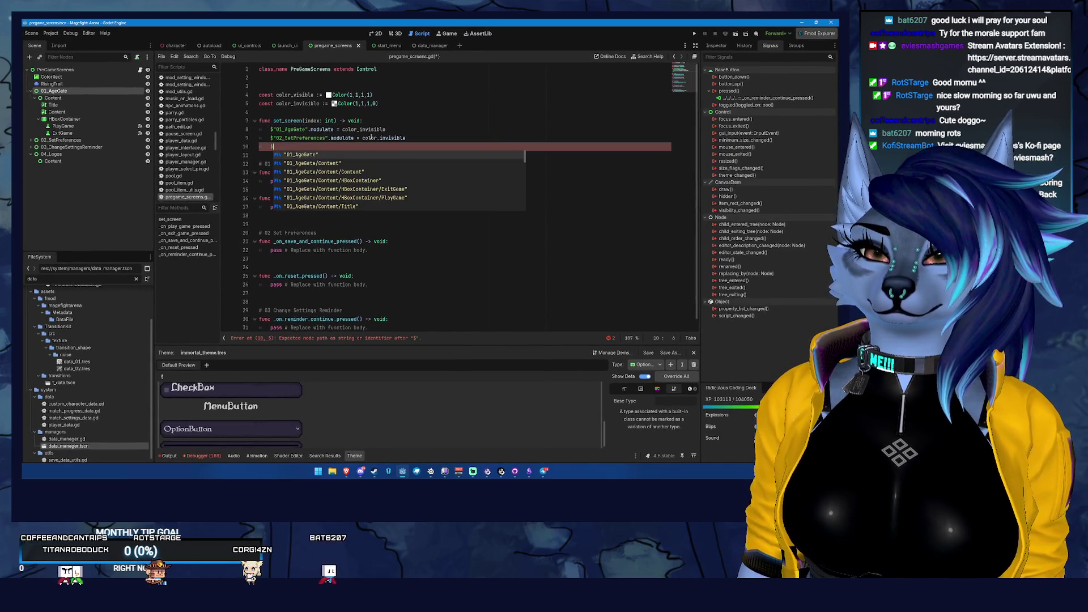
pyautogui.write('03')
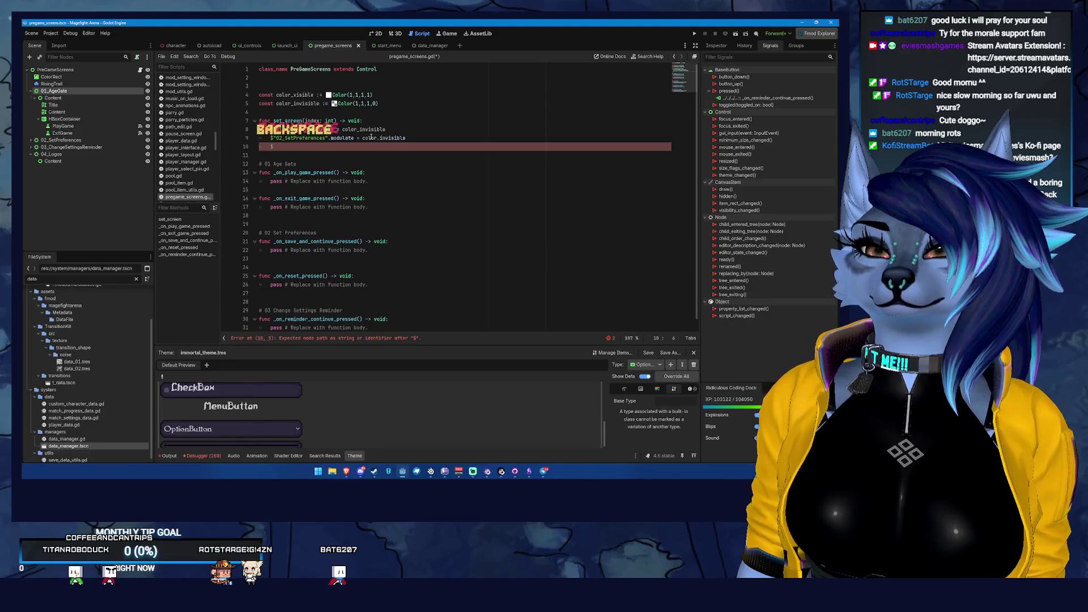
pyautogui.write('03_C')
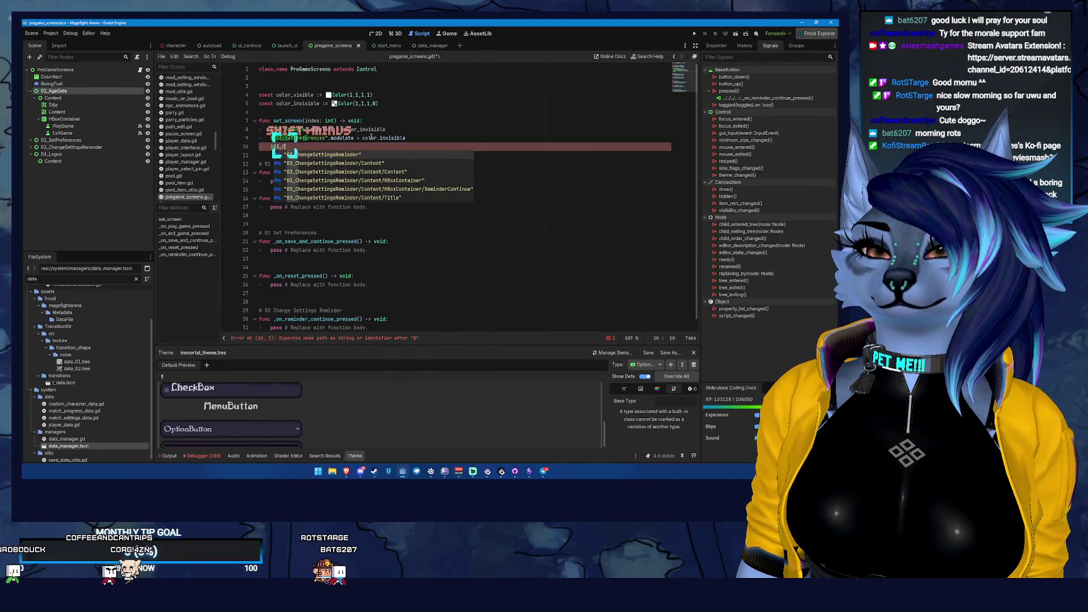
pyautogui.press('Return')
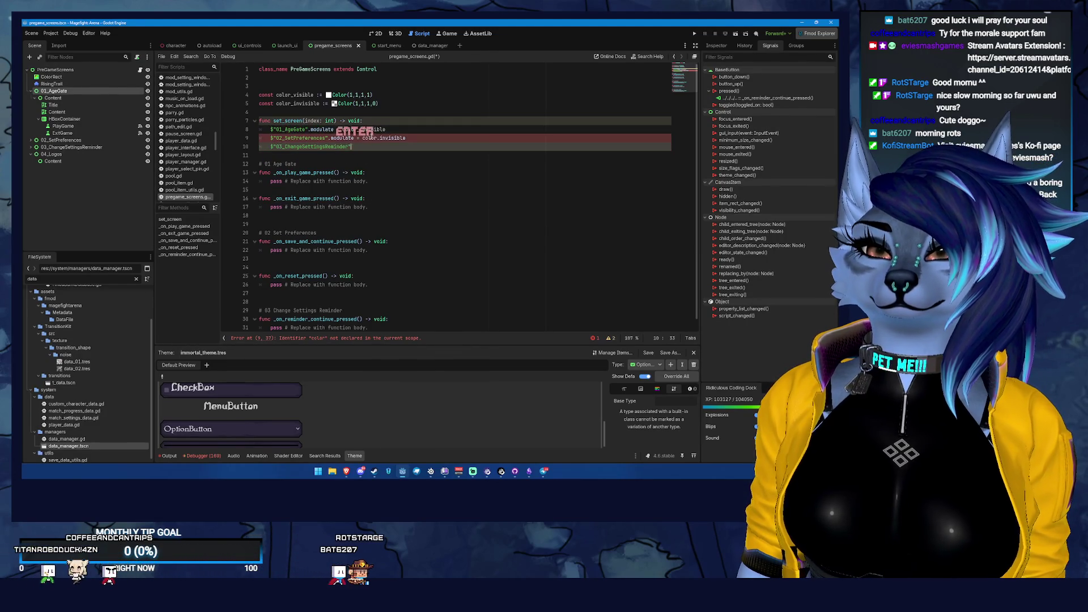
pyautogui.write('.modulate')
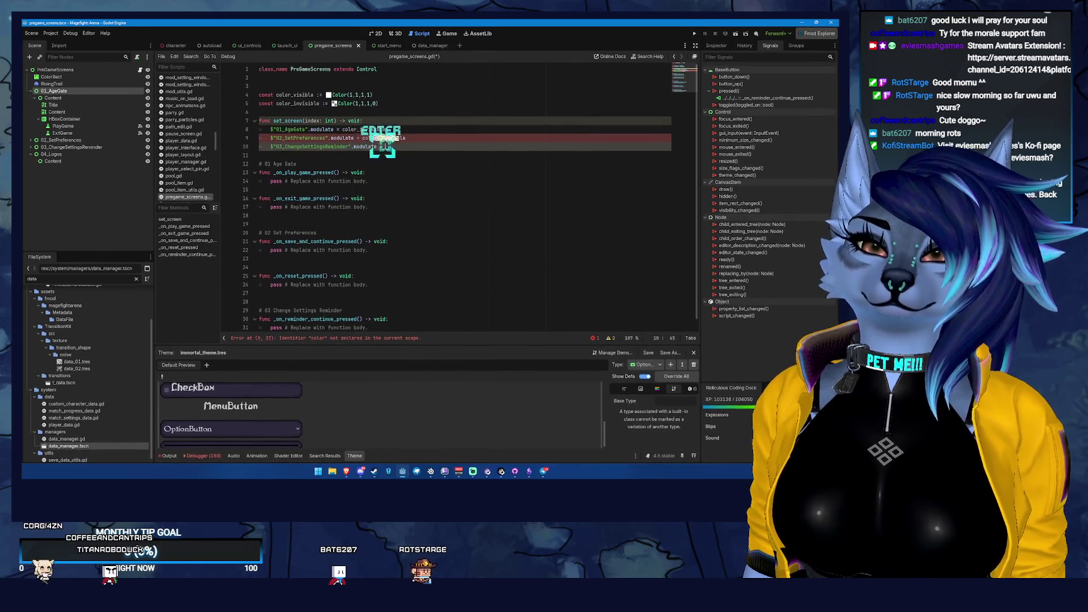
pyautogui.write(' = color_')
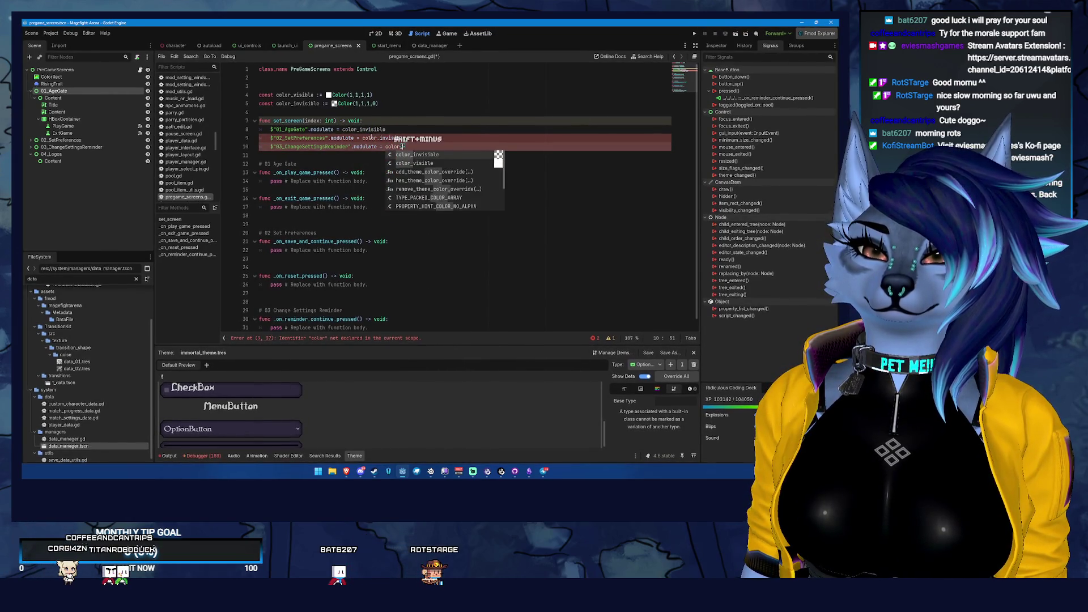
pyautogui.press('Return')
pyautogui.press('Up')
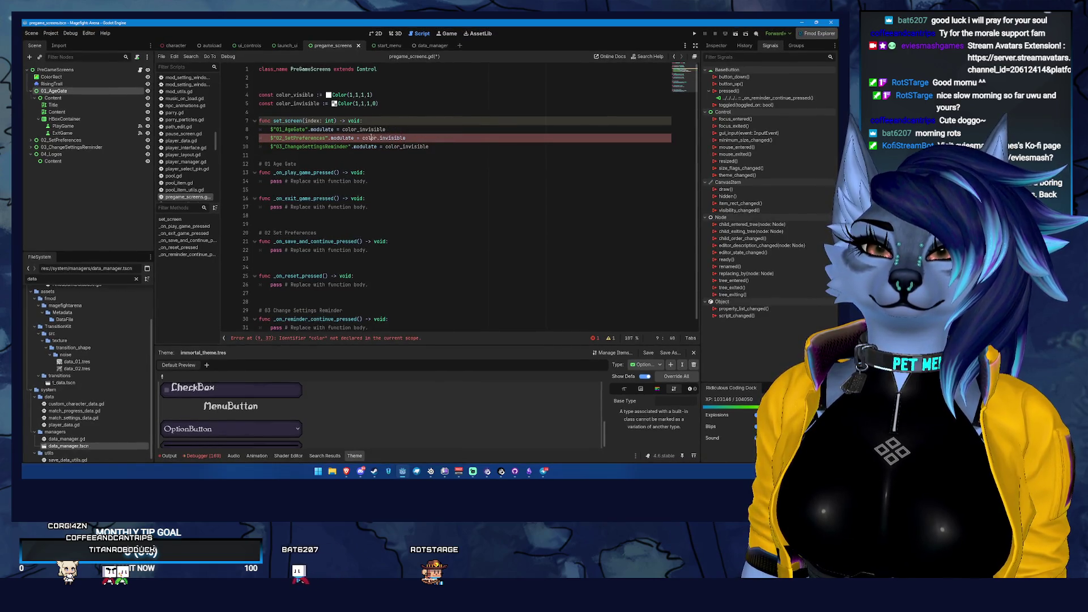
pyautogui.press('Up')
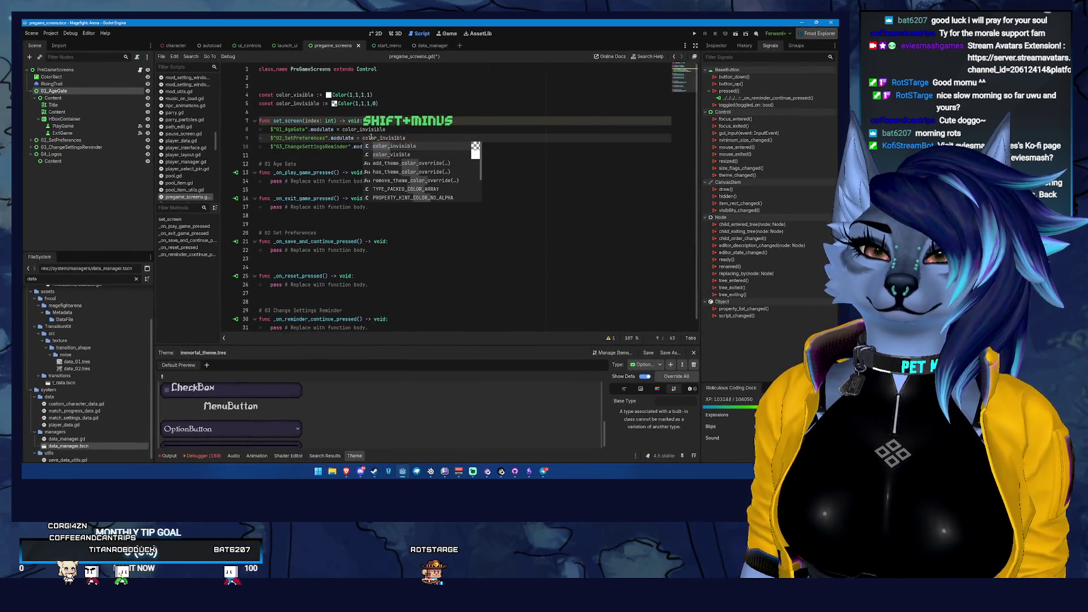
# - Add $"04_Logos".modulate = color_invisible and save the script
pyautogui.click(429, 146)
pyautogui.press('Return')
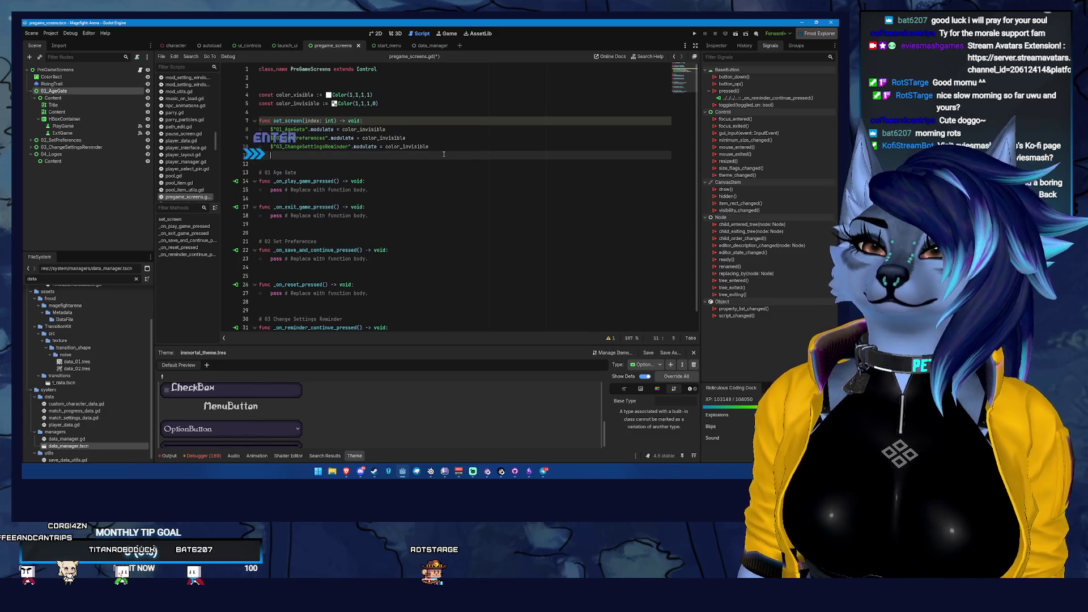
pyautogui.write('$')
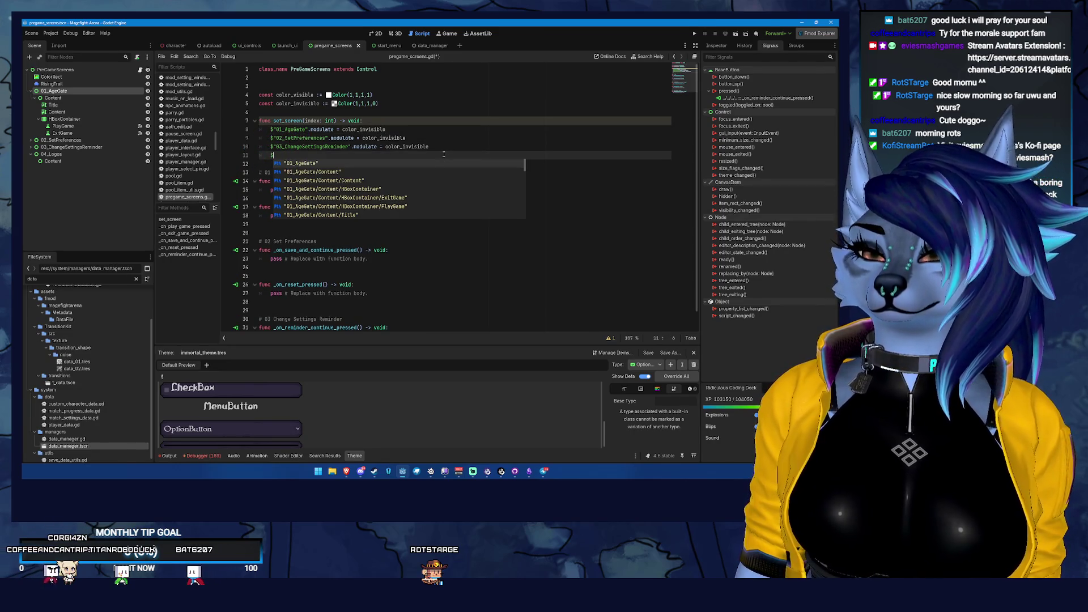
pyautogui.write('"04_Logos"')
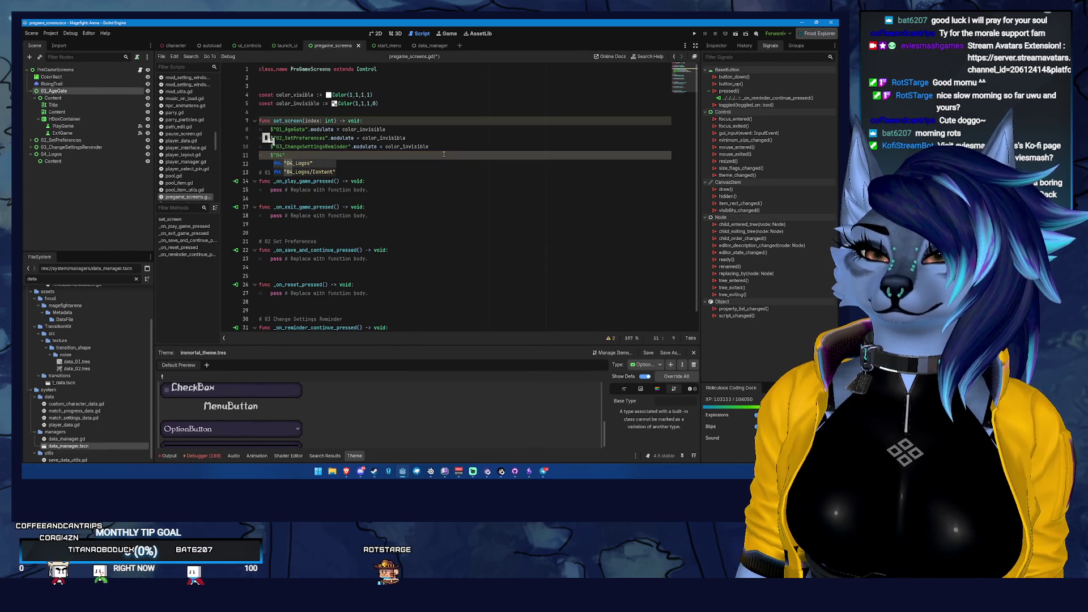
pyautogui.write('.modulate =')
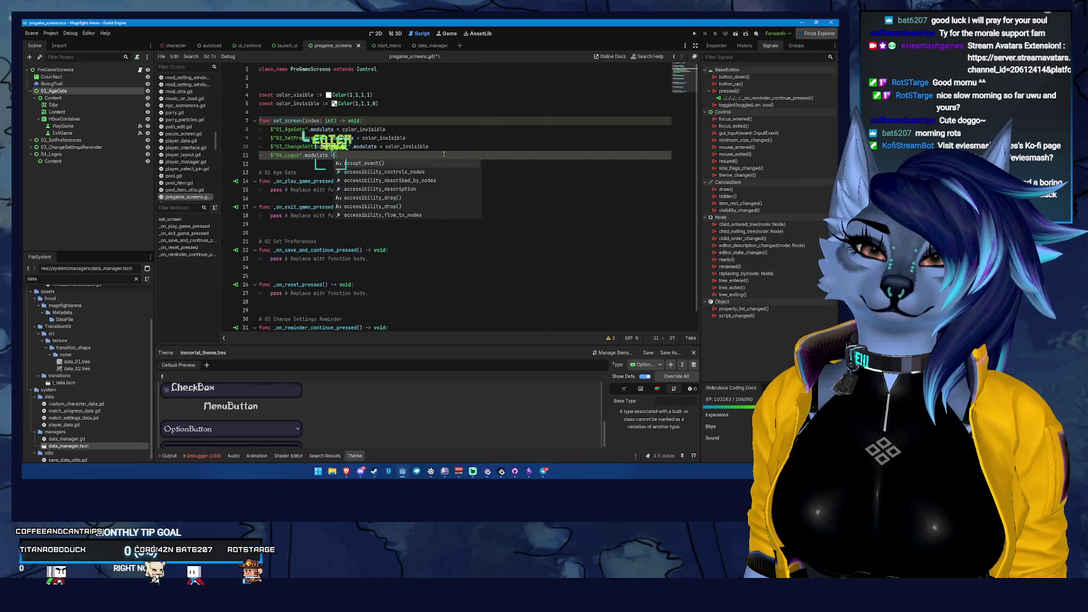
pyautogui.write(' color_invisible')
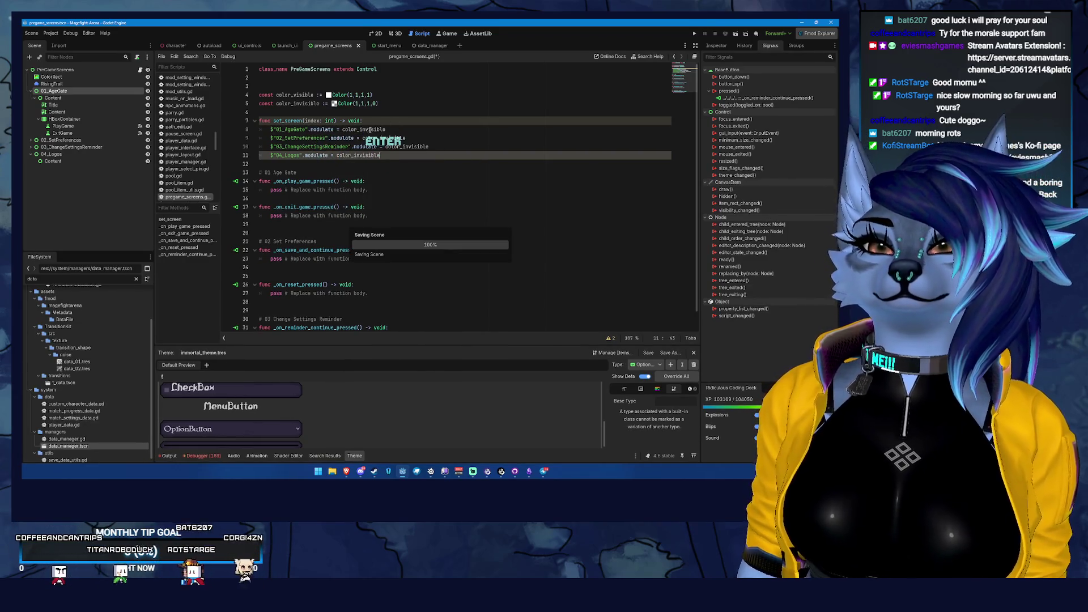
pyautogui.click(444, 154)
pyautogui.hotkey('ctrl', 's')
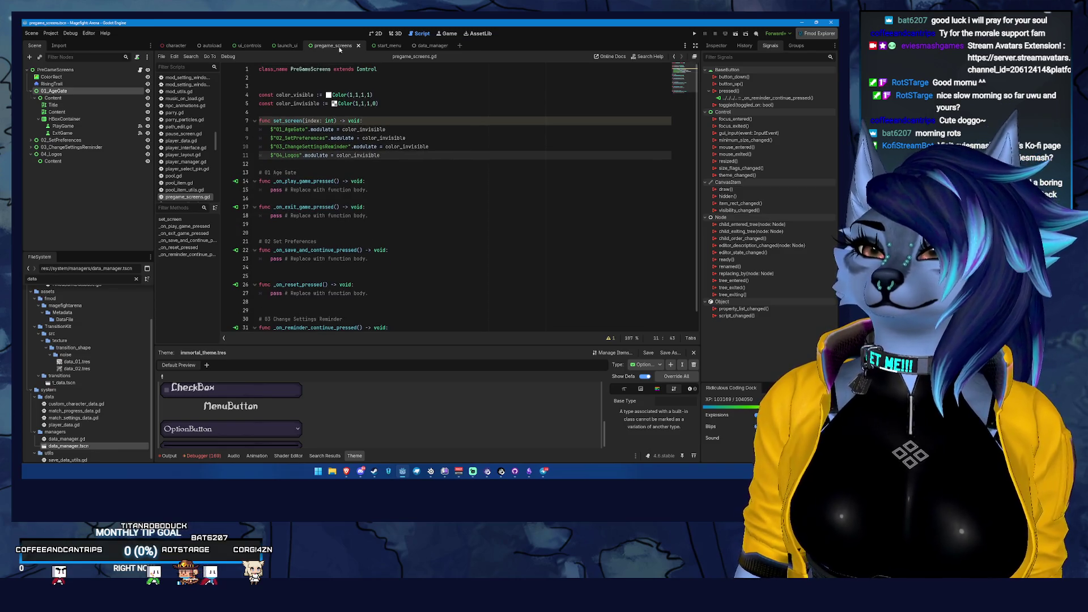
pyautogui.click(334, 85)
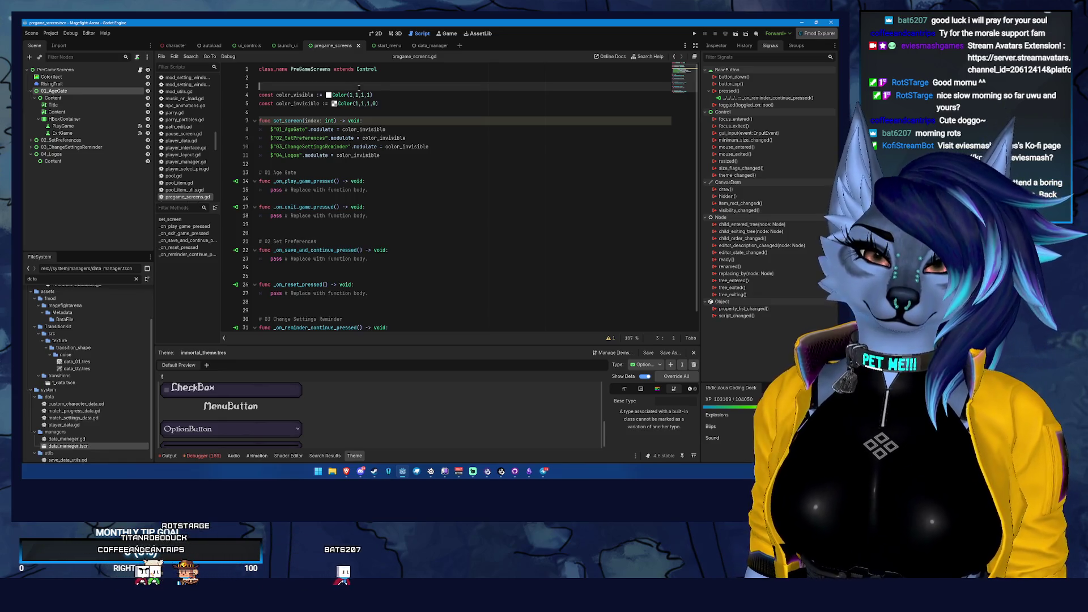
pyautogui.press('Down')
pyautogui.press('Down')
pyautogui.press('Down')
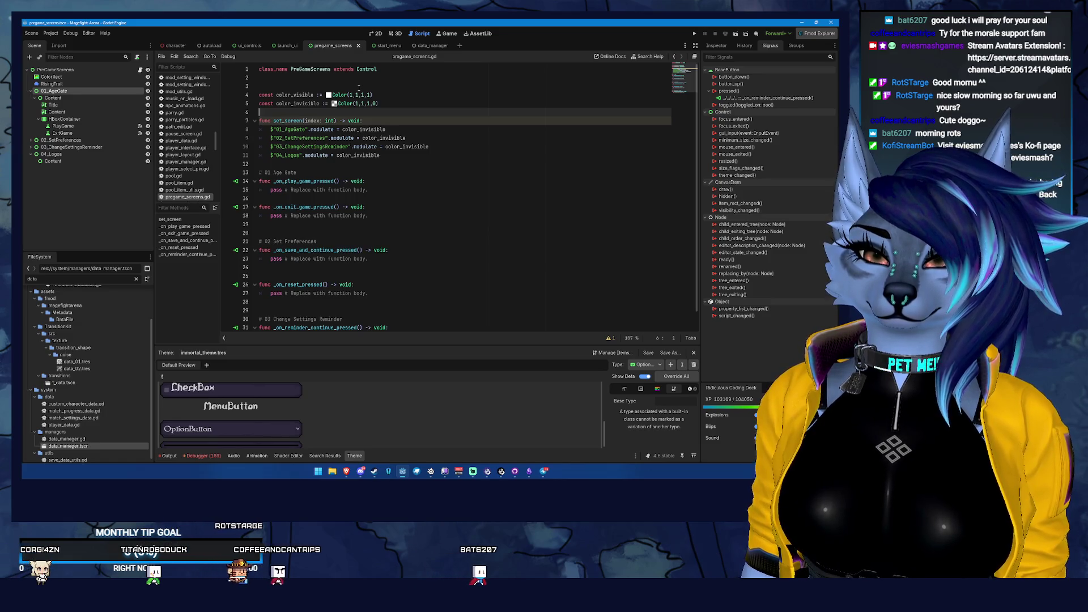
pyautogui.press('Up')
pyautogui.press('Up')
pyautogui.press('Up')
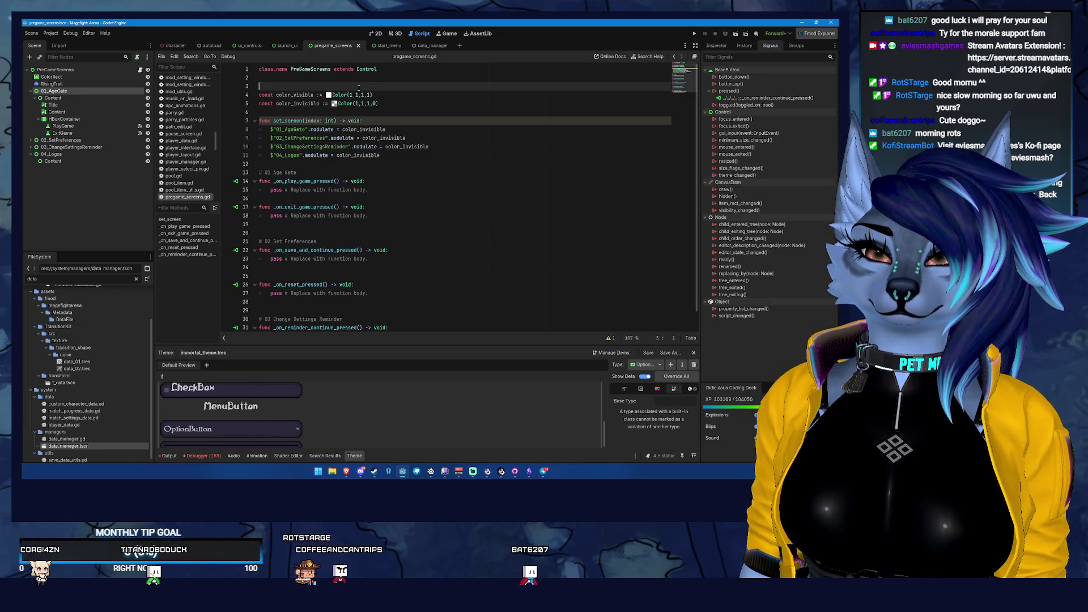
pyautogui.press('Down')
pyautogui.press('Down')
pyautogui.press('Down')
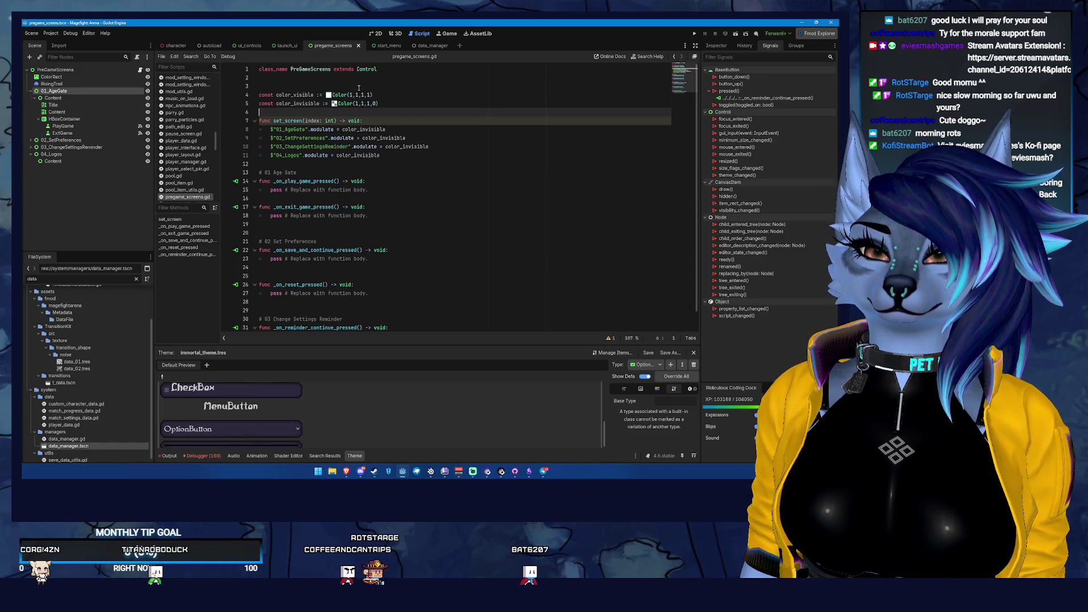
# - Declare var transition_tween: Tween below the colour constants
pyautogui.press('Return')
pyautogui.press('Return')
pyautogui.press('Up')
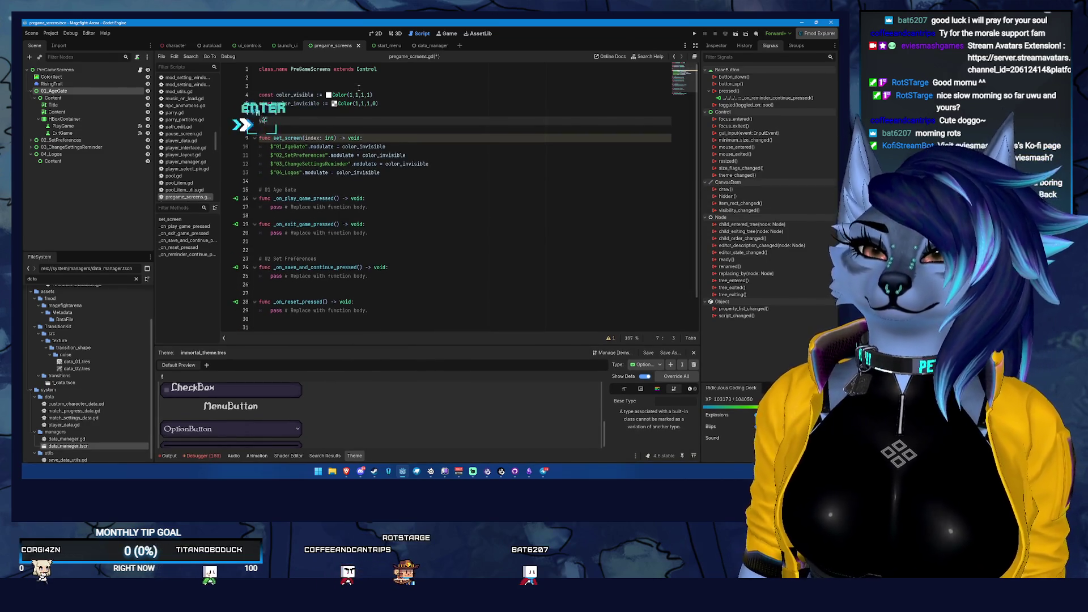
pyautogui.write('var tween')
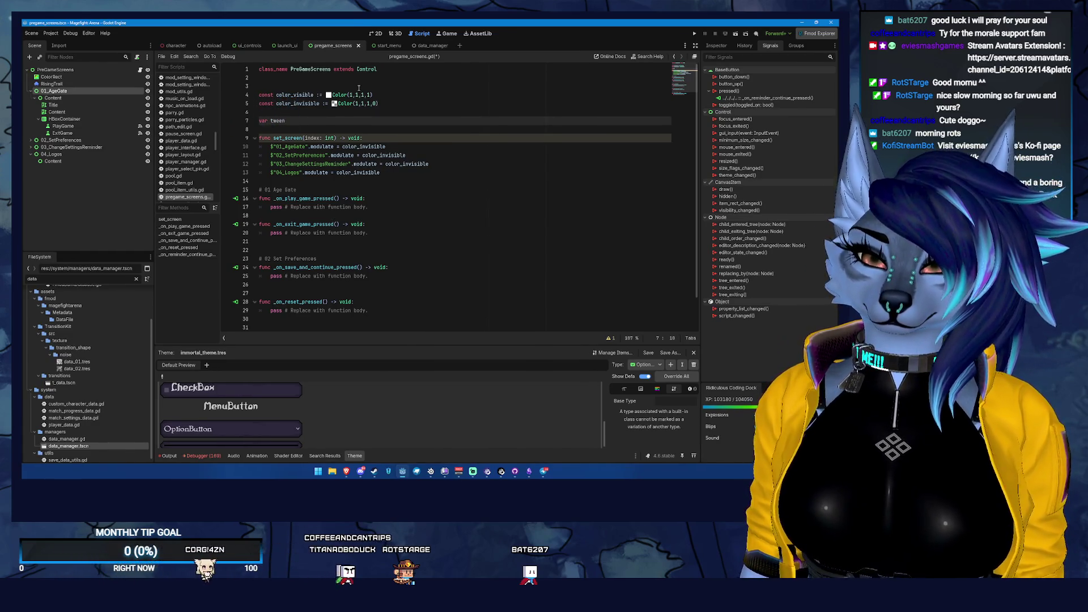
pyautogui.press('BackSpace')
pyautogui.press('BackSpace')
pyautogui.press('BackSpace')
pyautogui.press('BackSpace')
pyautogui.write('ransition_tween')
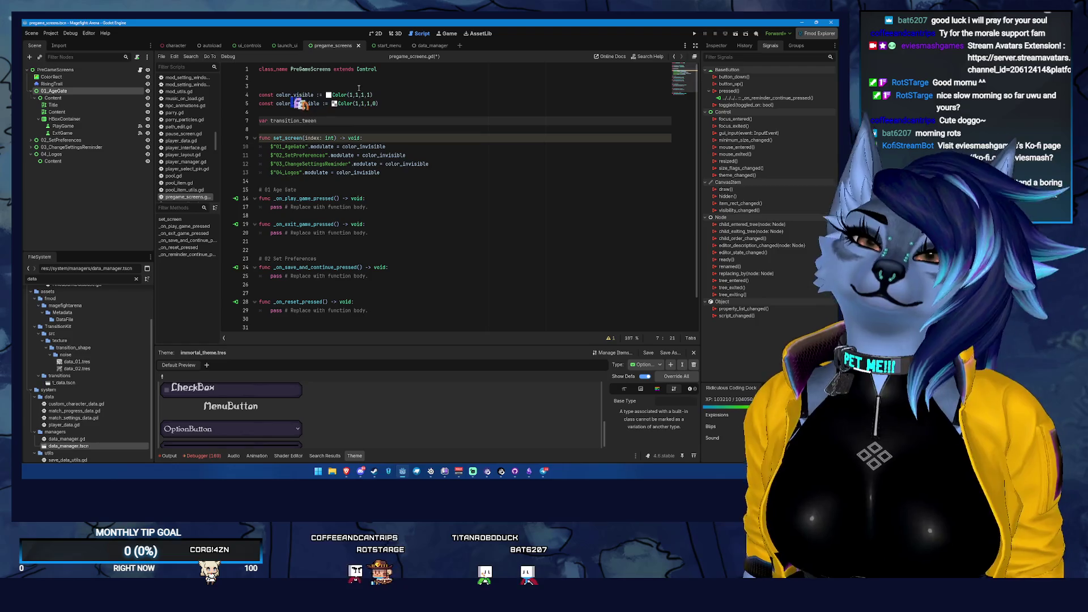
pyautogui.write(': Tween')
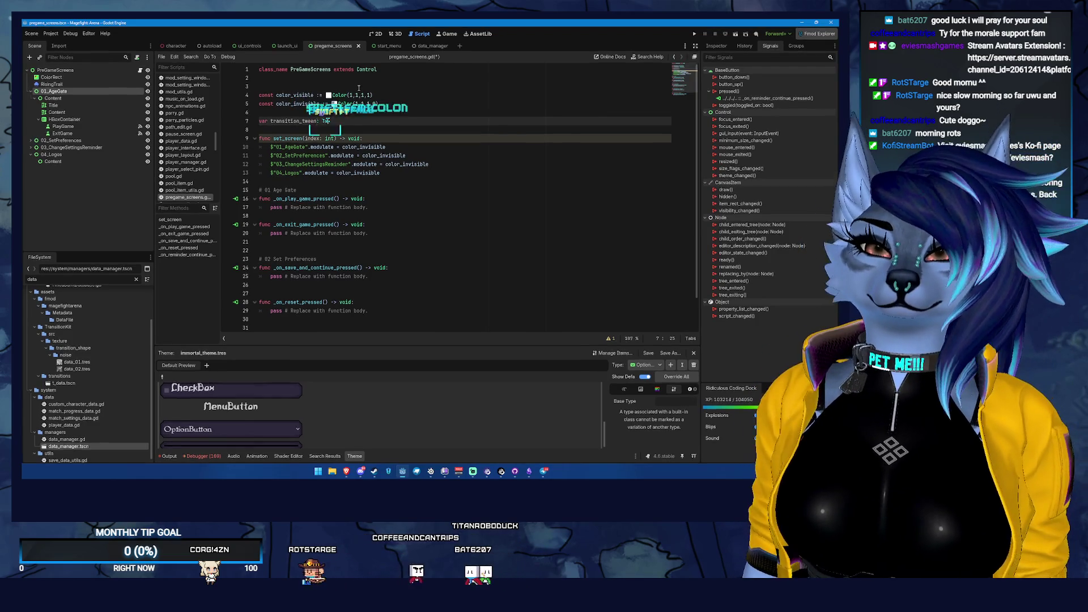
# - Open set_screen with if transition_tween.is_running(): transition_tween.kill()
pyautogui.press('Down')
pyautogui.press('Down')
pyautogui.press('Down')
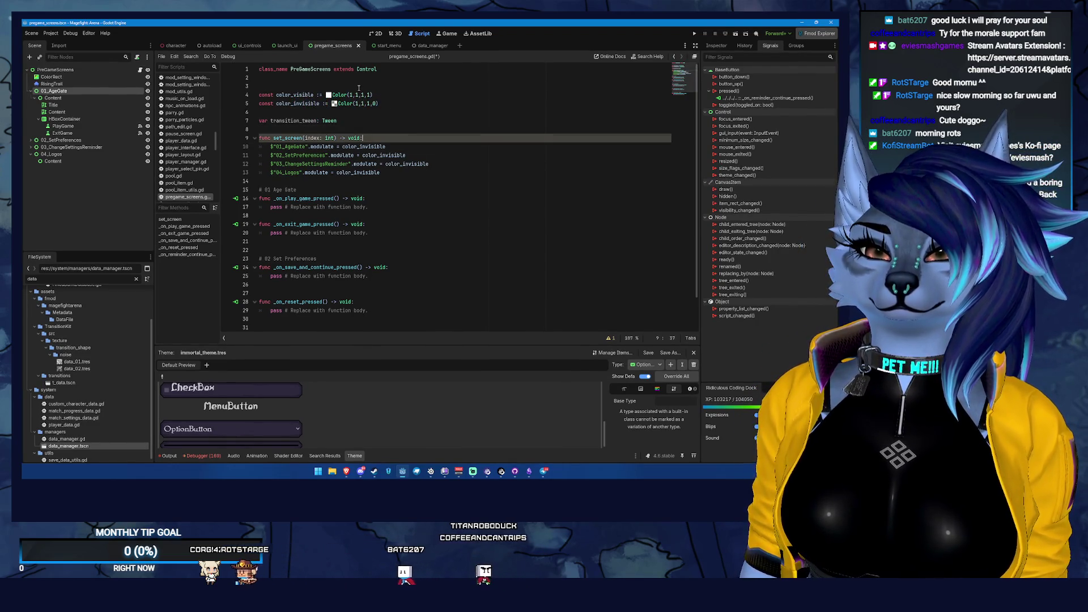
pyautogui.press('Return')
pyautogui.press('BackSpace')
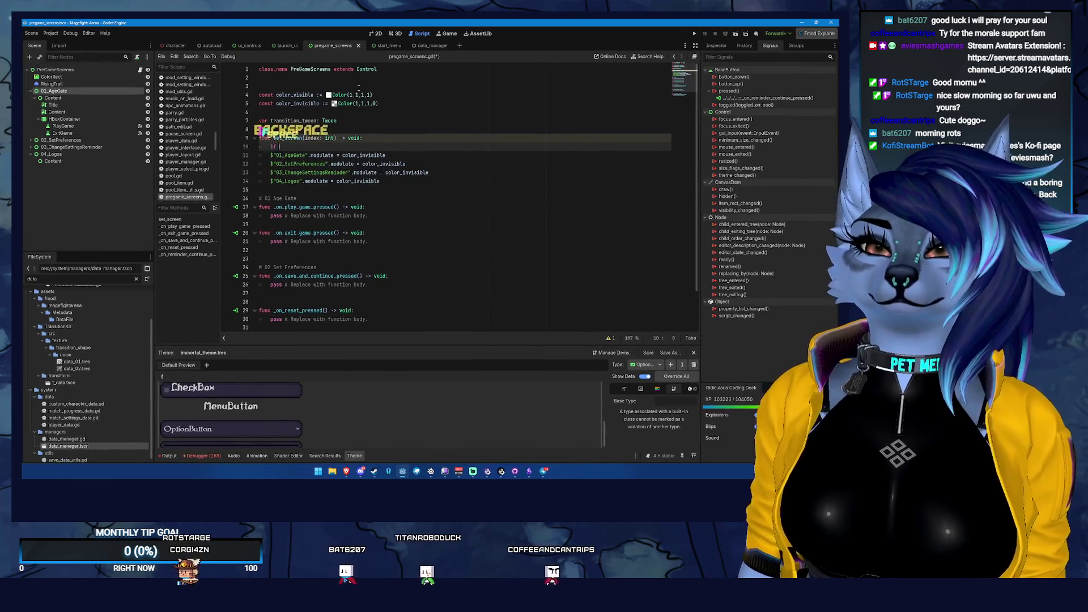
pyautogui.write('if tr')
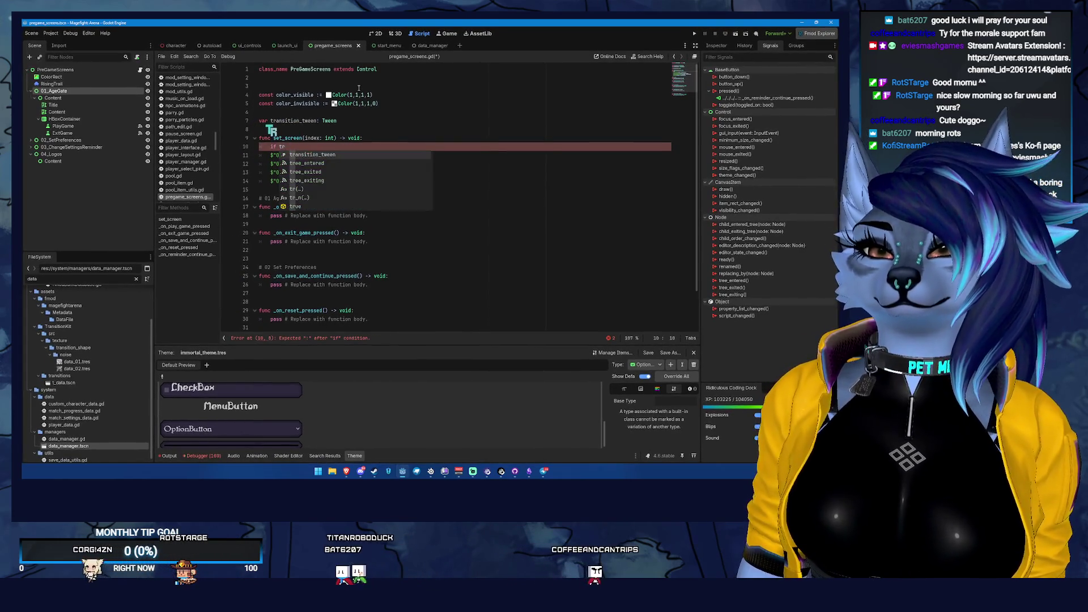
pyautogui.write('ansition_tween.is')
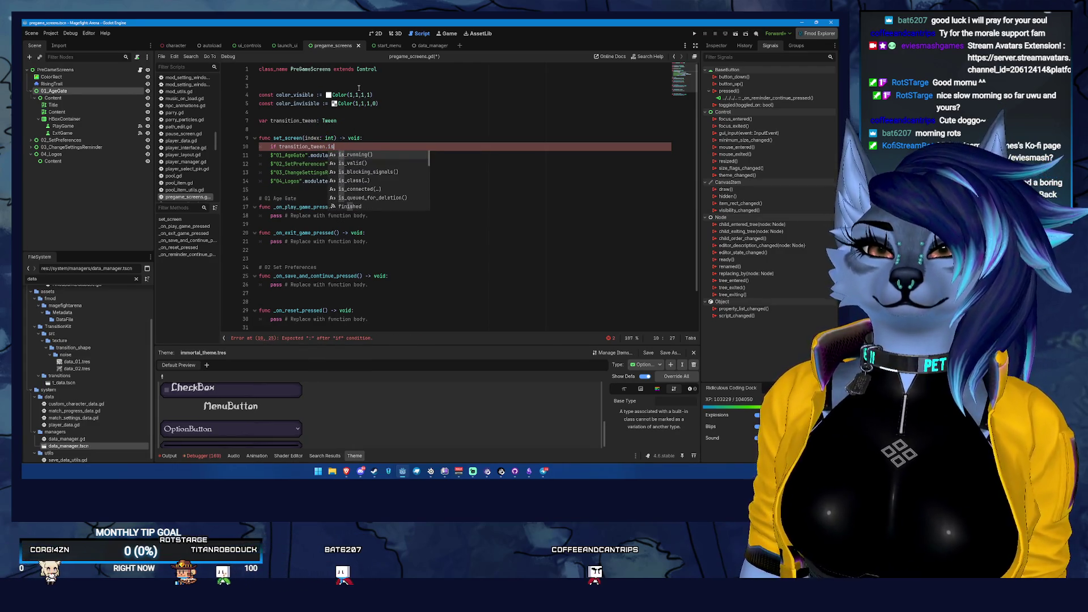
pyautogui.press('Return')
pyautogui.write(':')
pyautogui.press('Return')
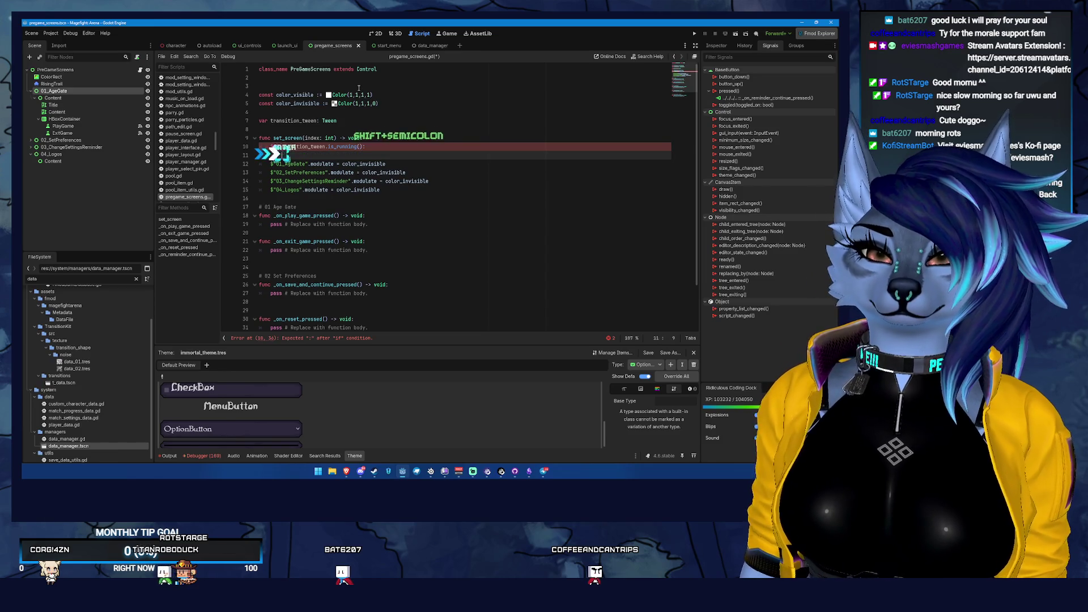
pyautogui.write('n_tween.ki')
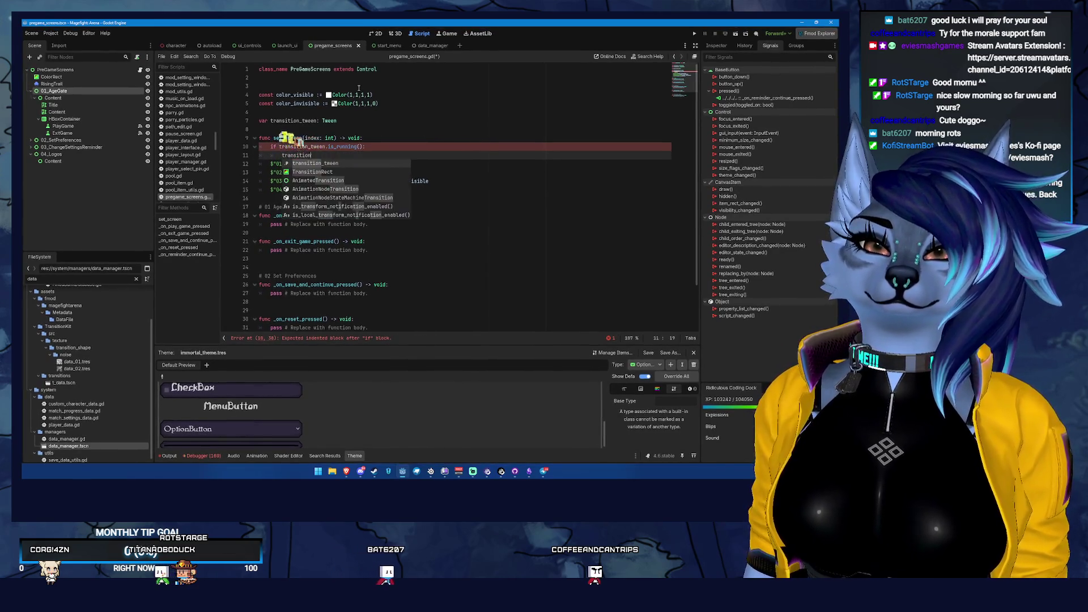
pyautogui.press('Return')
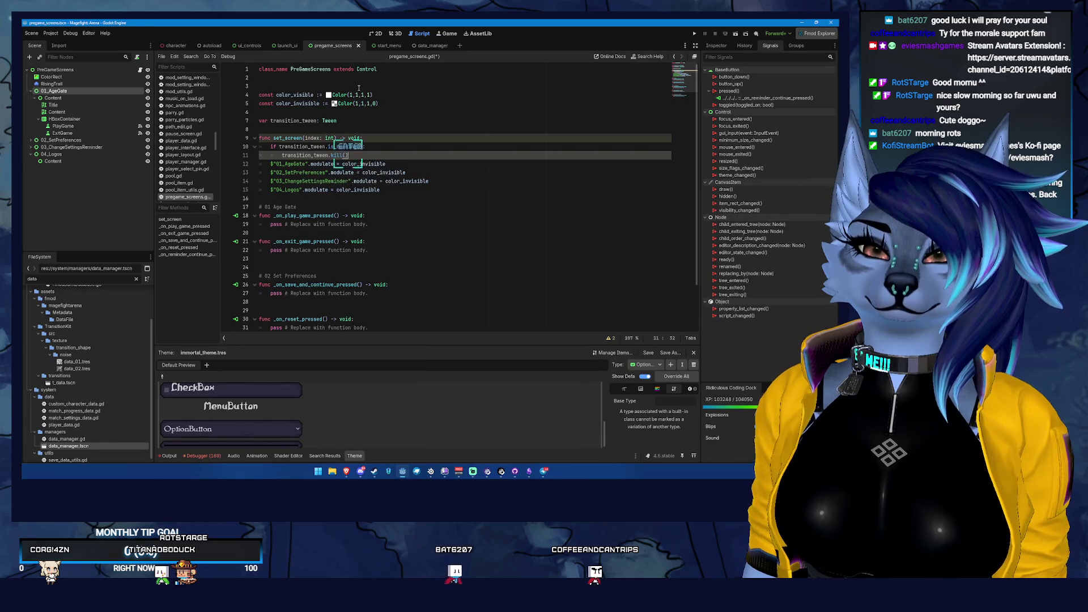
# - Extend the condition to transition_tween and transition_tween.is_running(), then save
pyautogui.press('Up')
pyautogui.press('Up')
pyautogui.press('End')
pyautogui.press('Down')
pyautogui.press('Home')
pyautogui.press('Right')
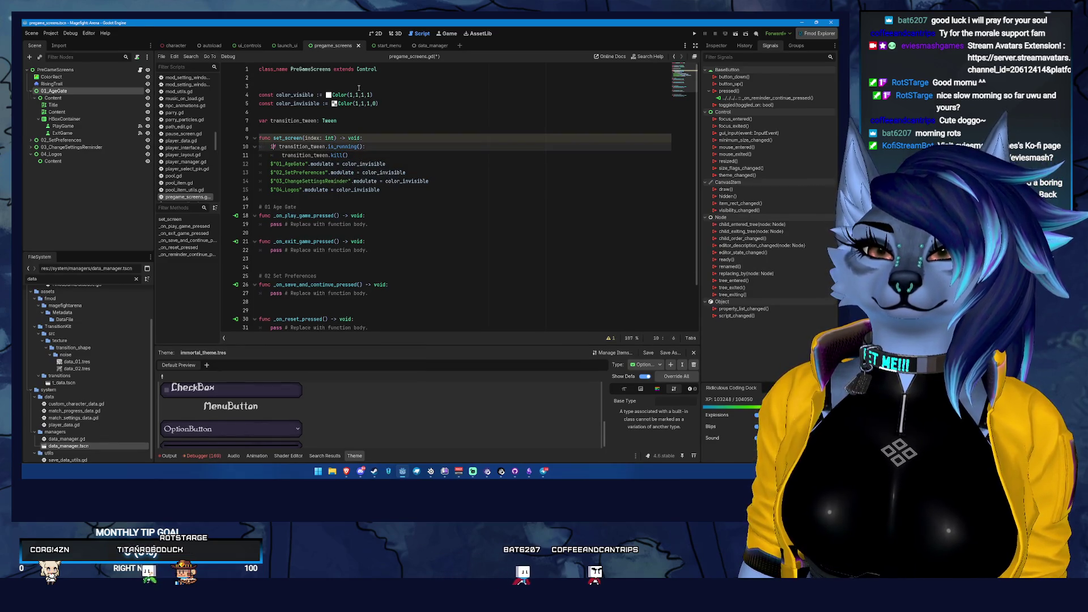
pyautogui.write('transition_')
pyautogui.press('Return')
pyautogui.write('an')
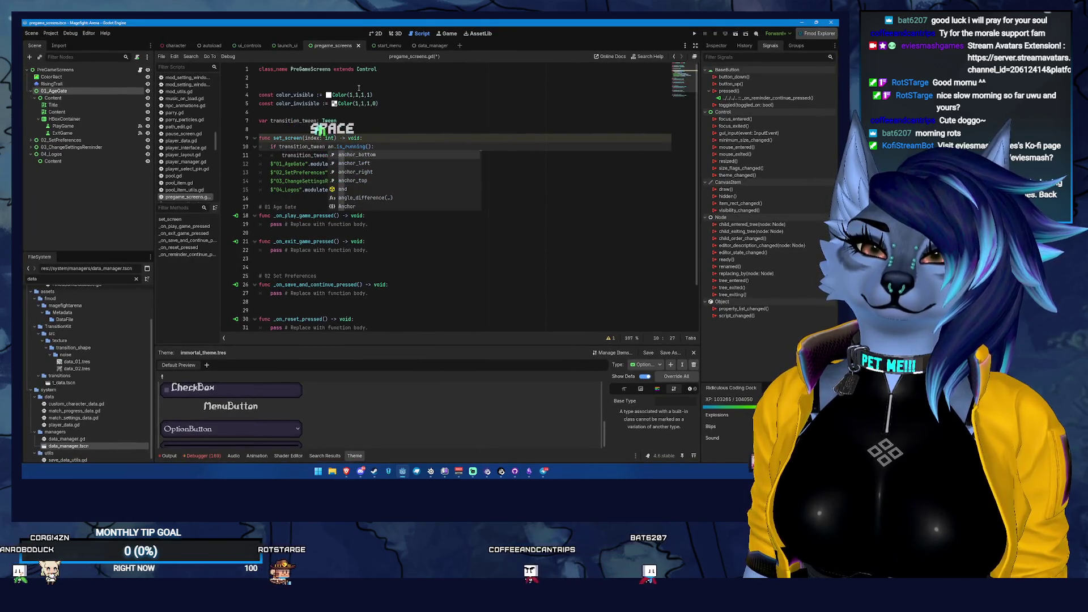
pyautogui.write('d transition_tween.')
pyautogui.press('Down')
pyautogui.press('Return')
pyautogui.press('BackSpace')
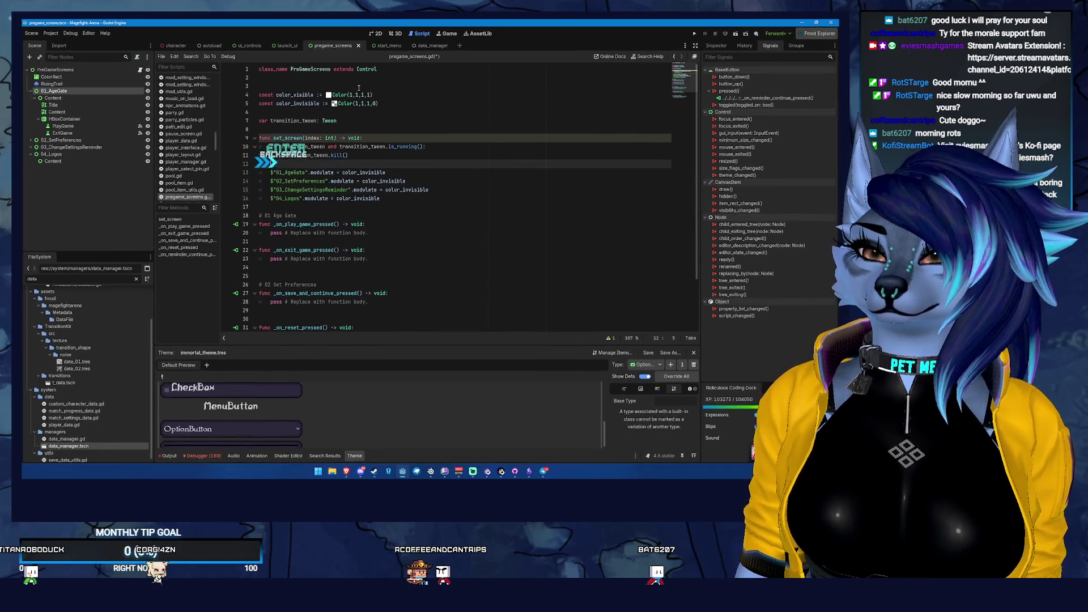
pyautogui.hotkey('ctrl', 's')
# - Add blank lines after the last modulate line in set_screen
pyautogui.scroll(-1, 425, 184)
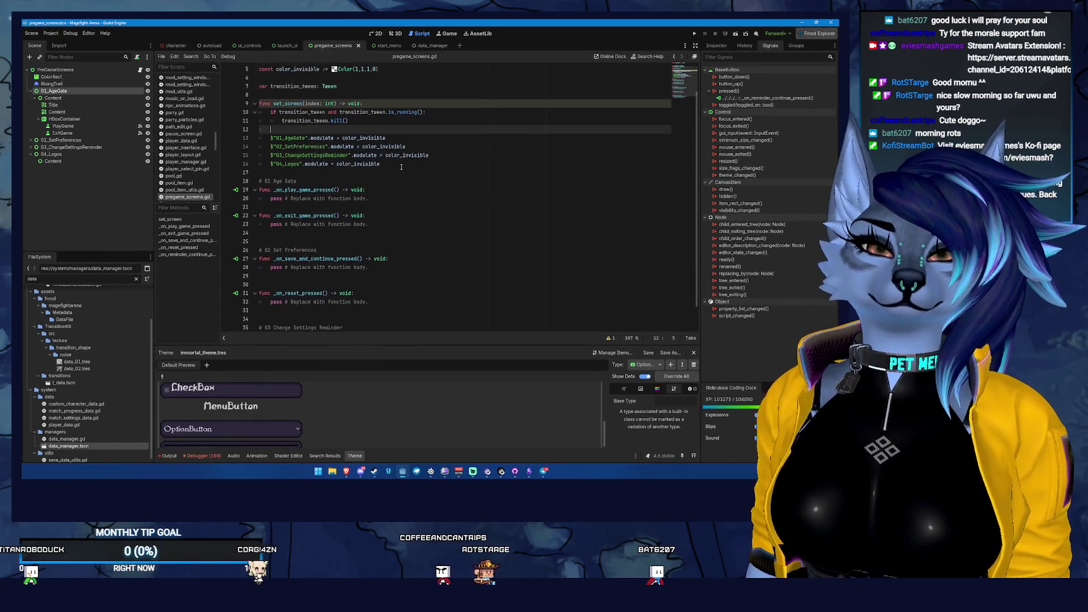
pyautogui.click(402, 187)
pyautogui.press('Return')
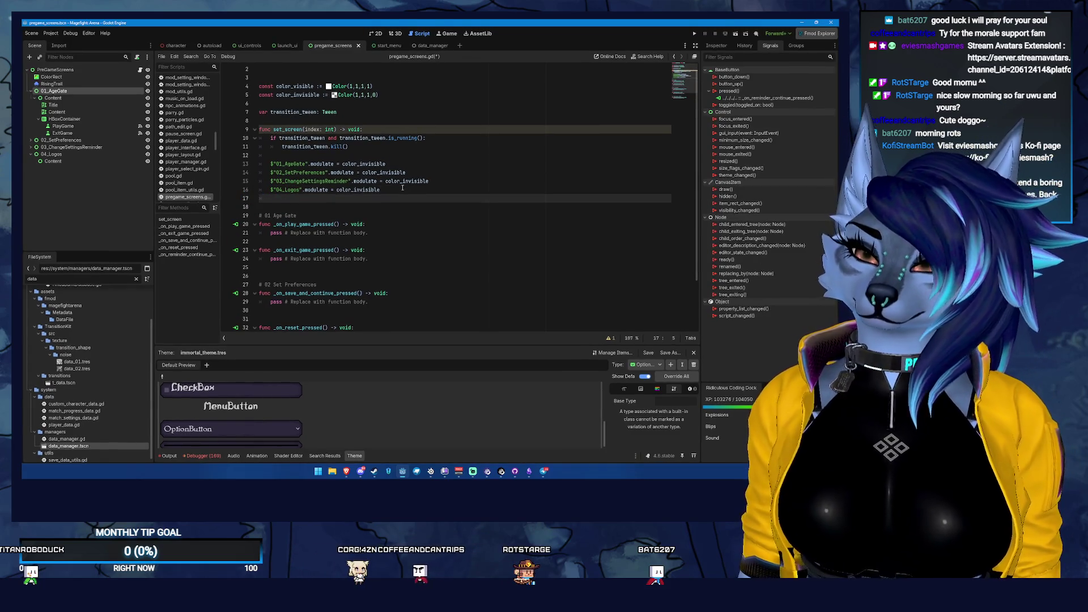
pyautogui.press('Return')
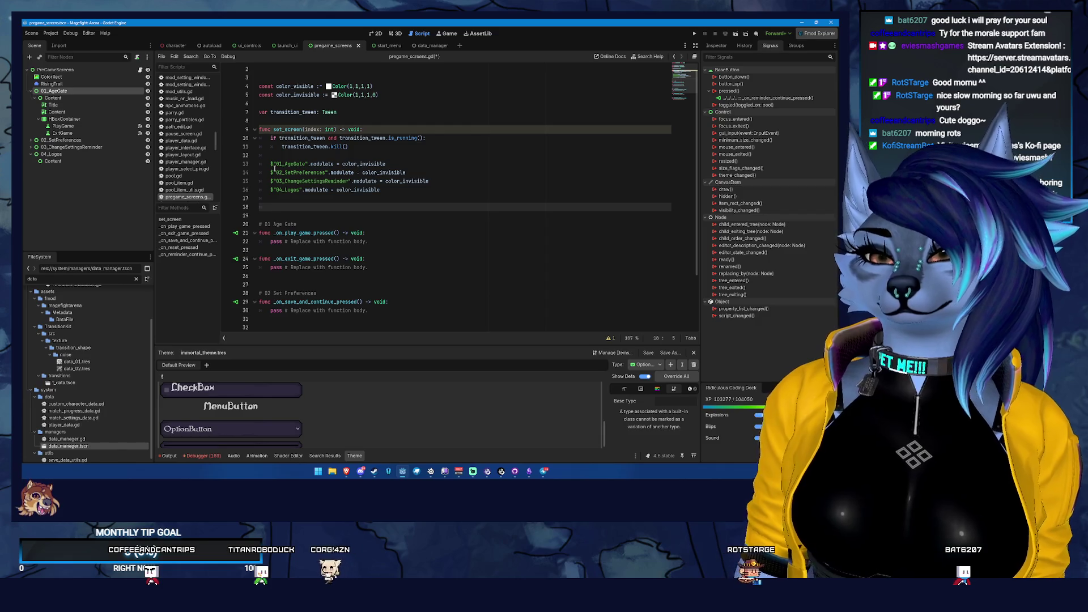
pyautogui.scroll(-3, 274, 168)
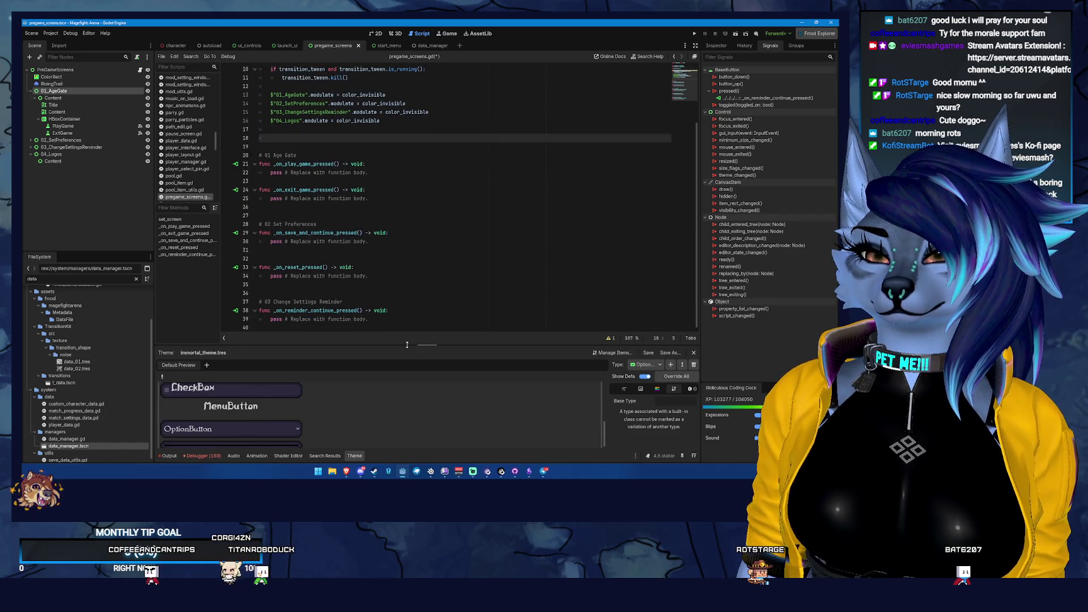
pyautogui.scroll(2, 307, 209)
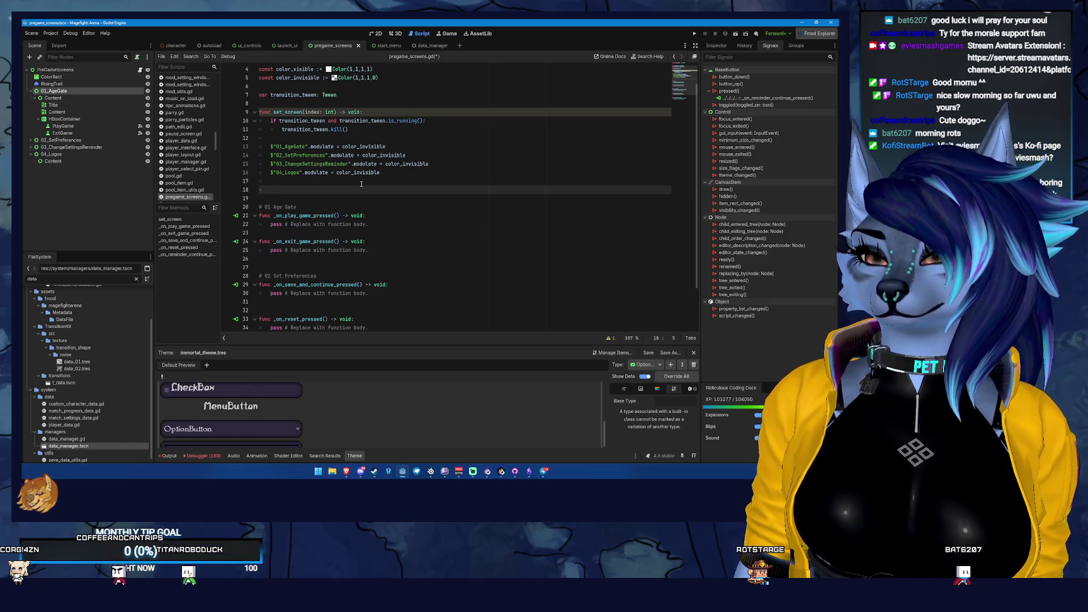
# - Assign transition_tween = create_tween() at the end of set_screen
pyautogui.write('tr')
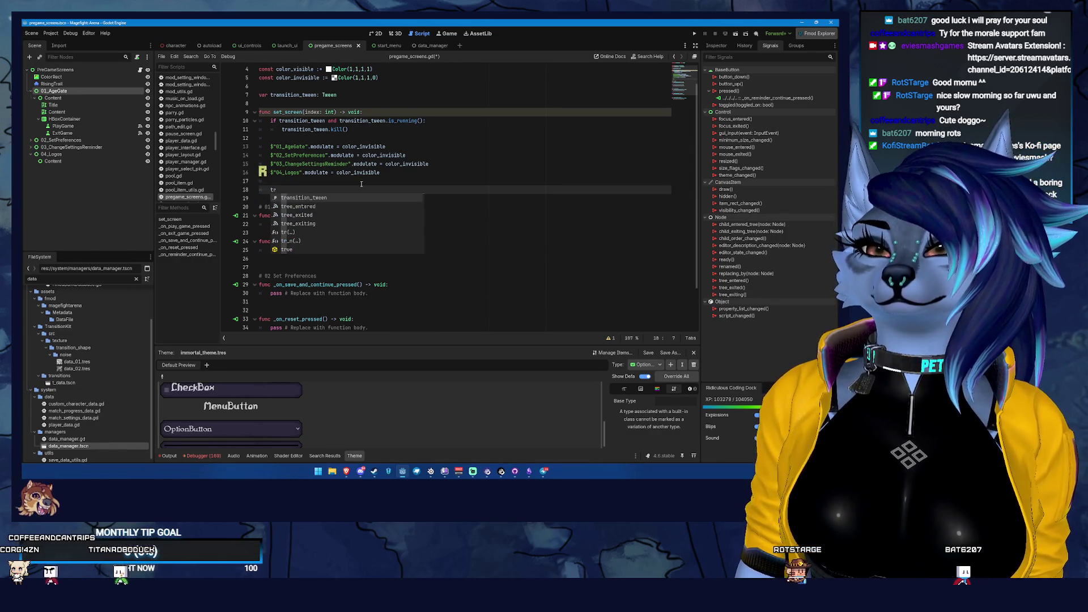
pyautogui.press('Return')
pyautogui.write('= cre')
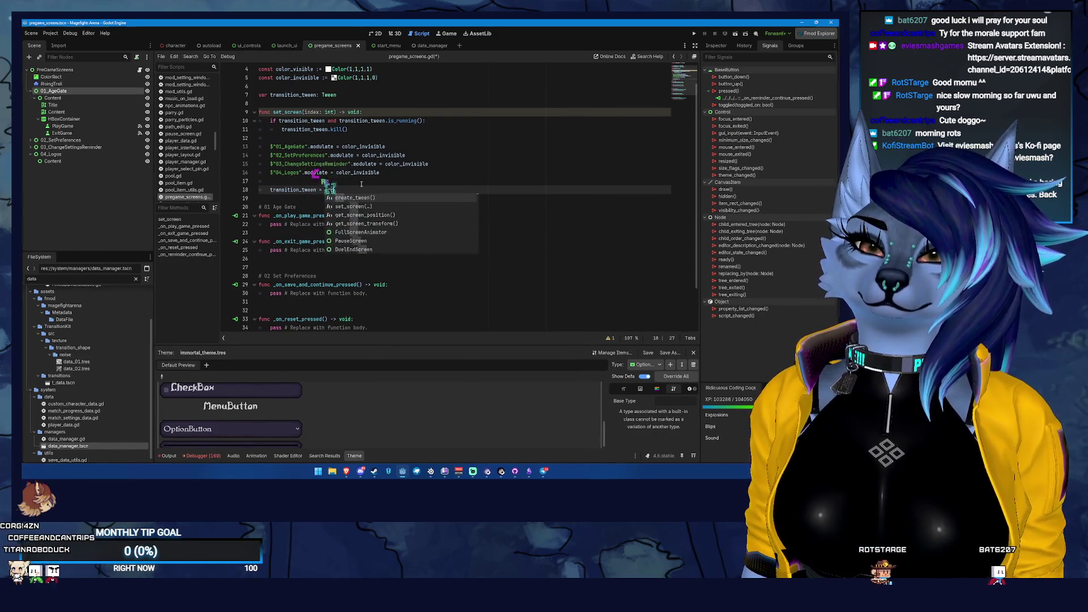
pyautogui.press('Return')
pyautogui.press('Return')
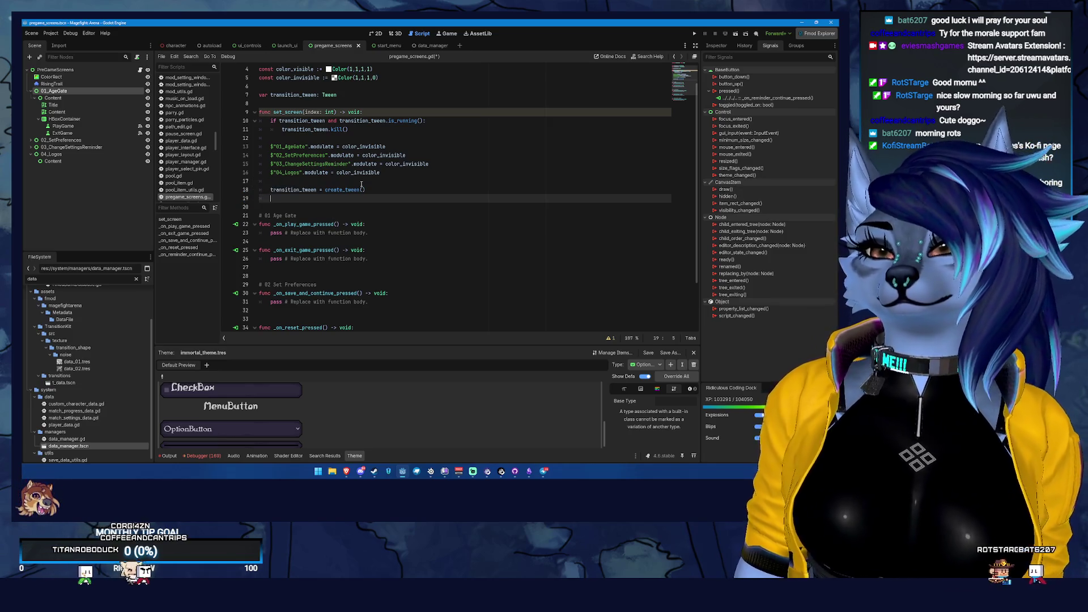
pyautogui.press('Down')
pyautogui.press('Down')
pyautogui.press('Up')
pyautogui.press('Up')
pyautogui.press('Up')
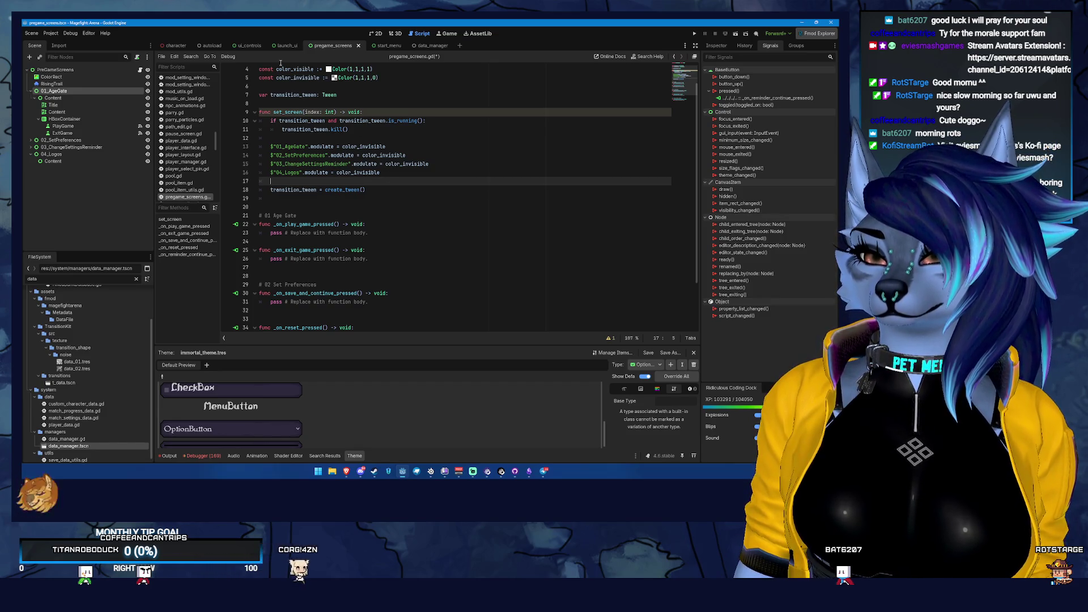
# - Declare a screens := [] array variable below transition_tween
pyautogui.click(364, 101)
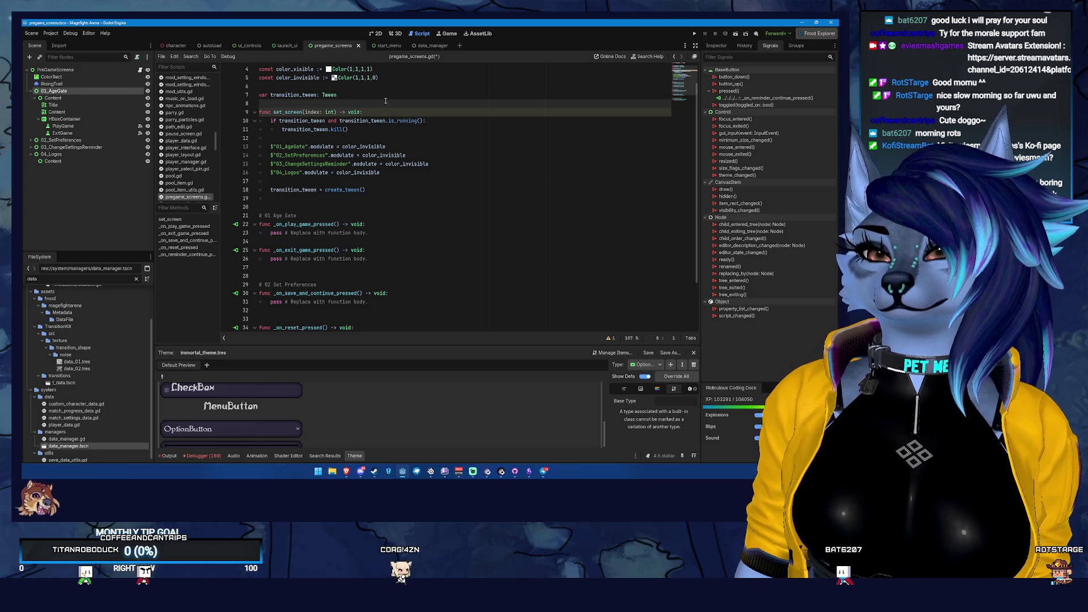
pyautogui.press('Up')
pyautogui.press('Up')
pyautogui.scroll(1, 385, 101)
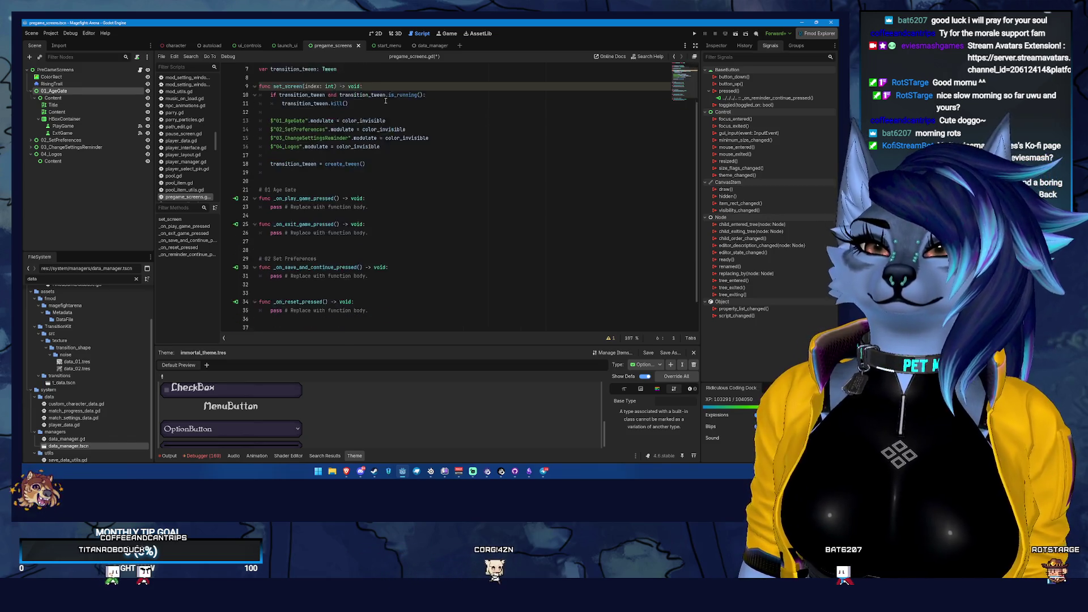
pyautogui.press('Down')
pyautogui.press('End')
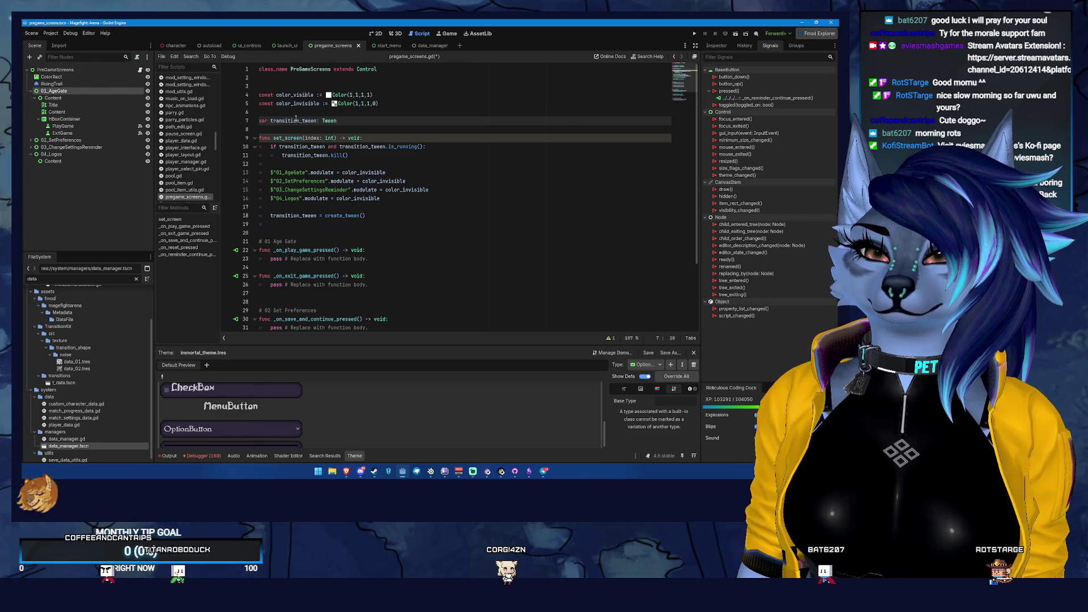
pyautogui.hotkey('ctrl', 'shift', 'Return')
pyautogui.write('var screens')
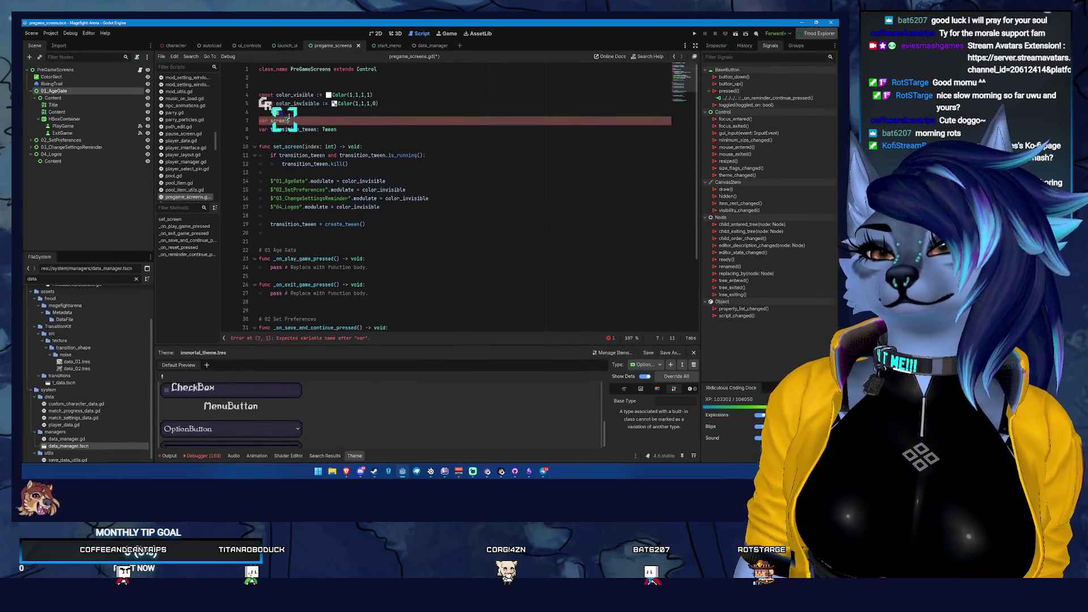
pyautogui.write(':=')
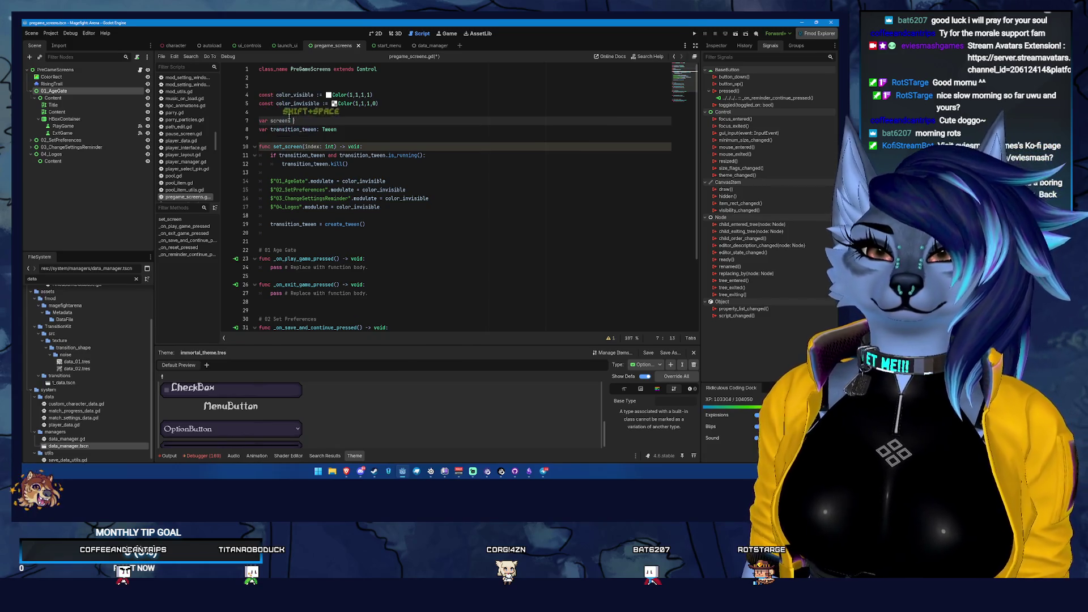
pyautogui.write(' []')
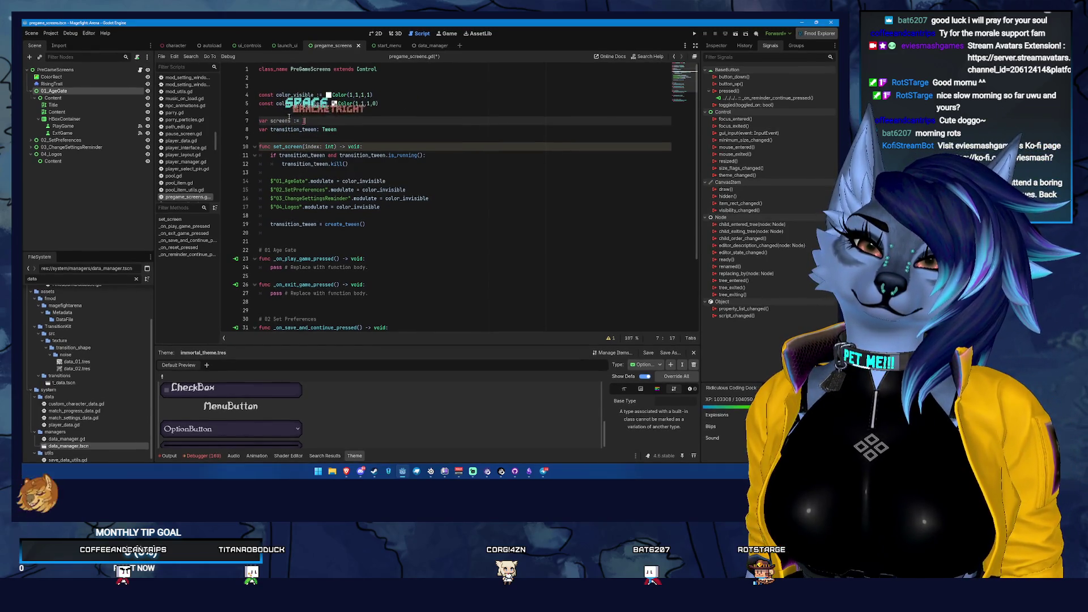
pyautogui.press('Return')
pyautogui.press('BackSpace')
pyautogui.press('Return')
# - Fill screens with $"01_AgeGate", $"02_SetPreferences", $"03_ChangeSettingsReminder", $"04_Logos" and close it
pyautogui.press('BackSpace')
pyautogui.press('BackSpace')
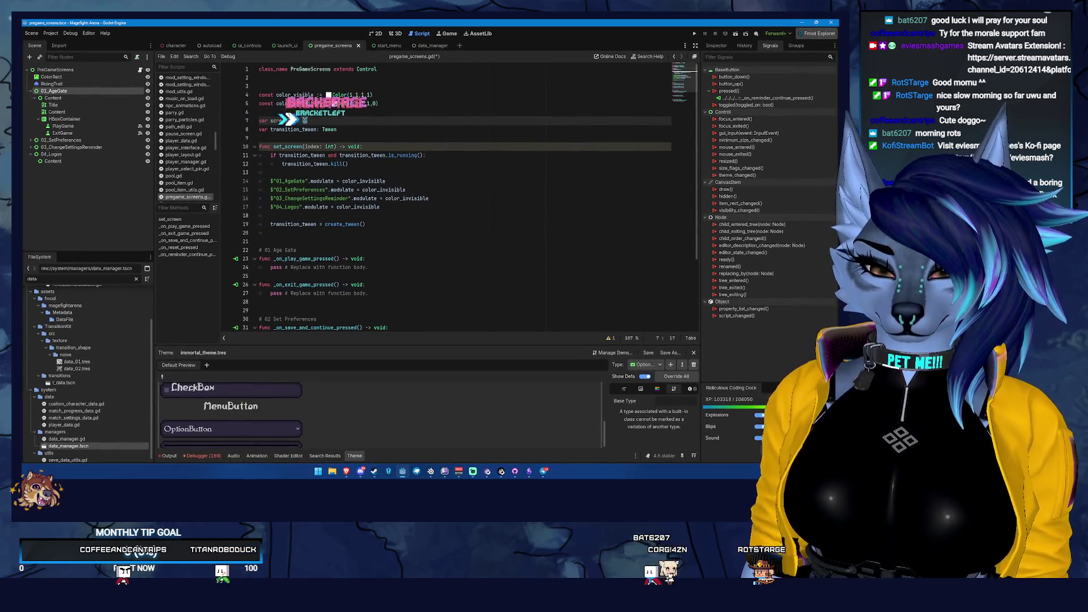
pyautogui.write('[')
pyautogui.press('Return')
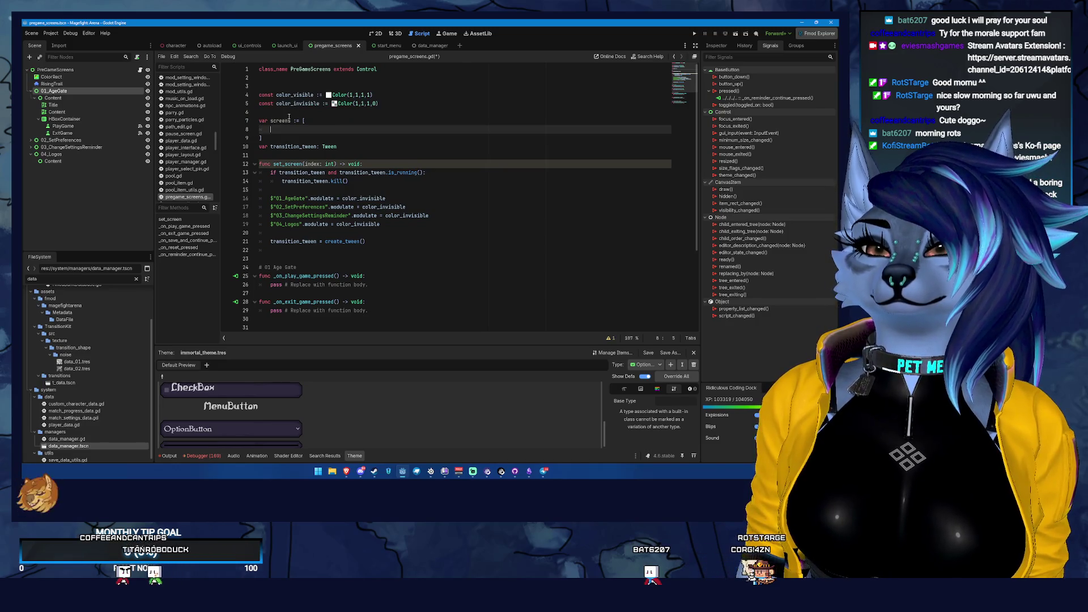
pyautogui.write('$')
pyautogui.press('Return')
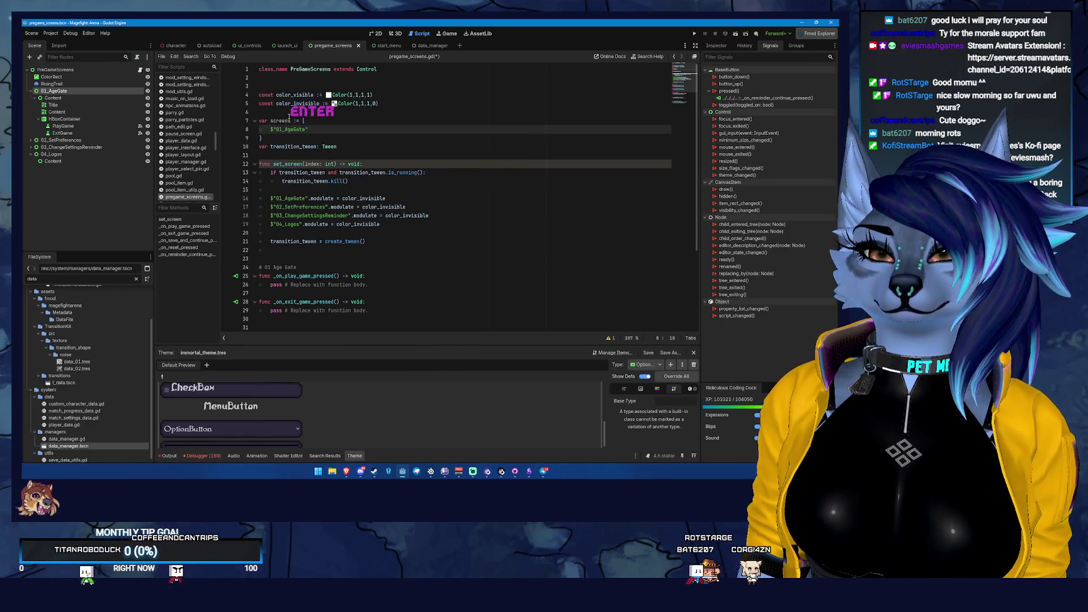
pyautogui.write(', $')
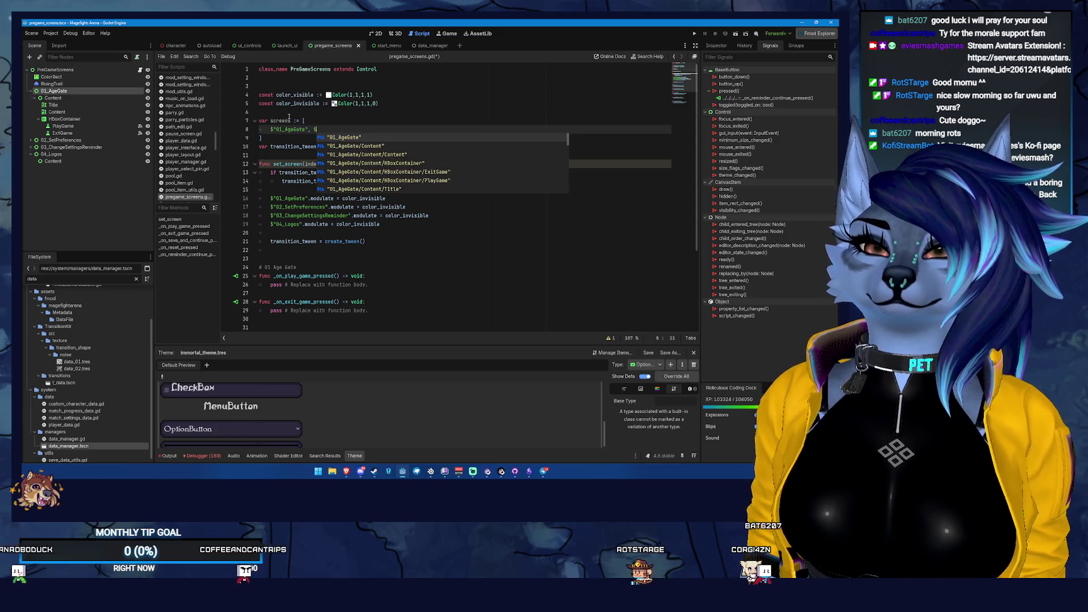
pyautogui.write('02_SetPreferences"')
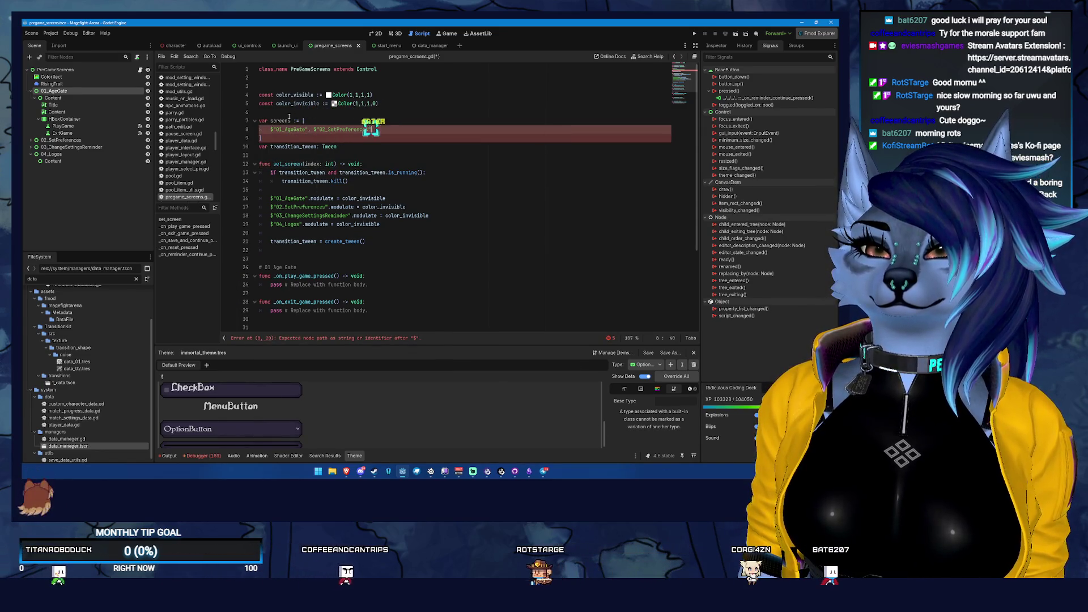
pyautogui.press('Return')
pyautogui.write(', ')
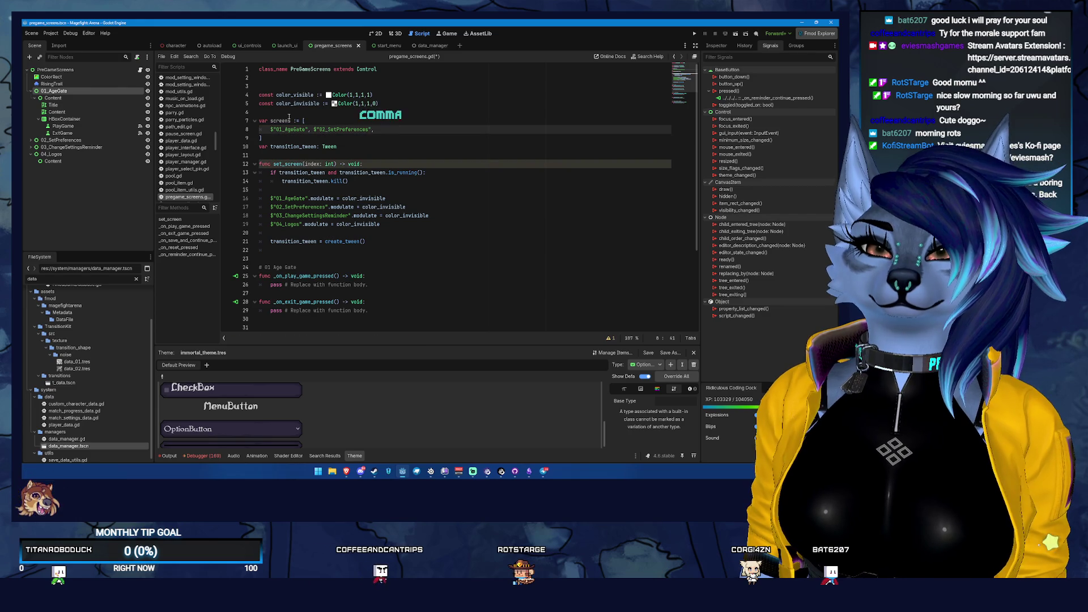
pyautogui.write('$"03')
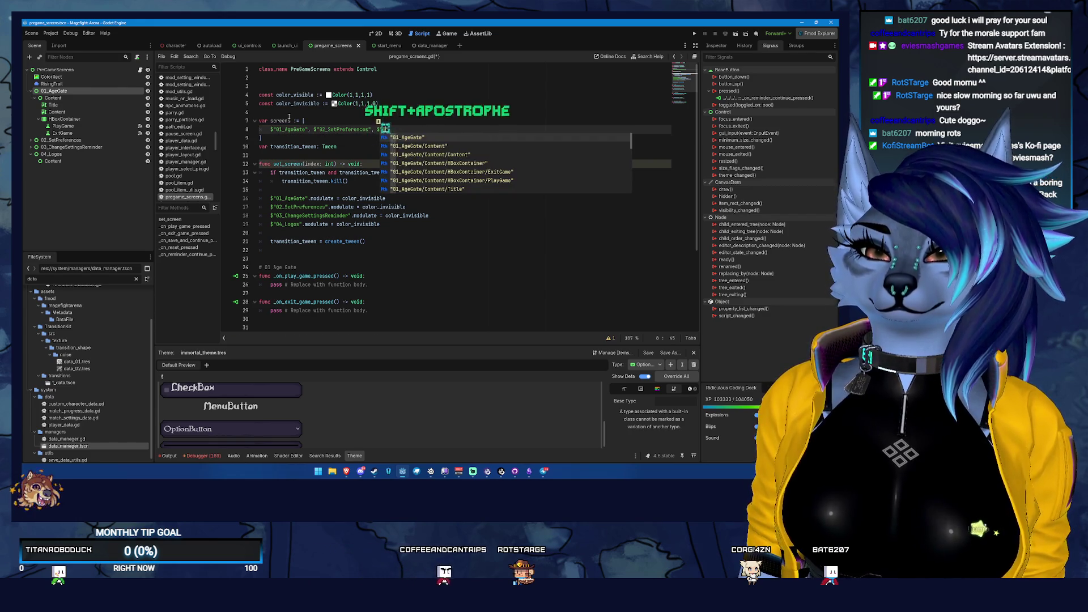
pyautogui.press('Return')
pyautogui.write(', "')
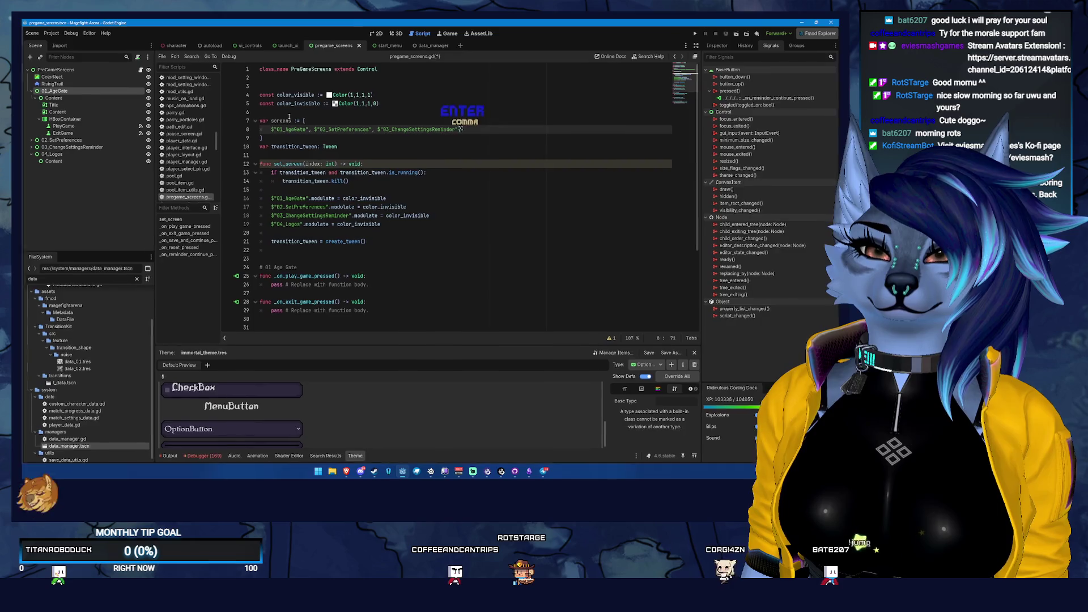
pyautogui.press('BackSpace')
pyautogui.write('$"0')
pyautogui.write('4_Logos')
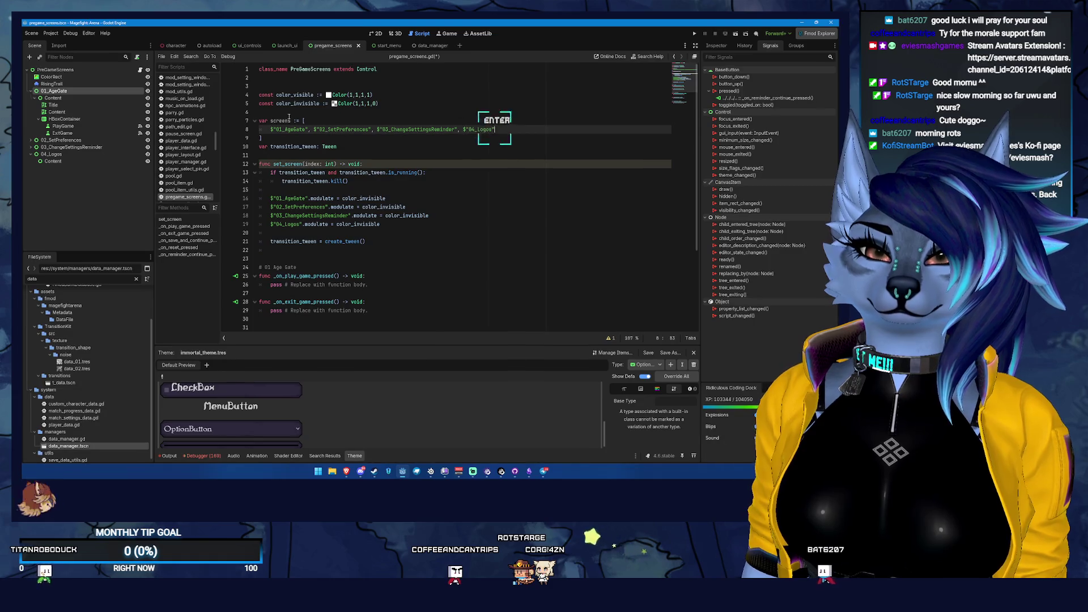
pyautogui.press('Return')
pyautogui.write(']')
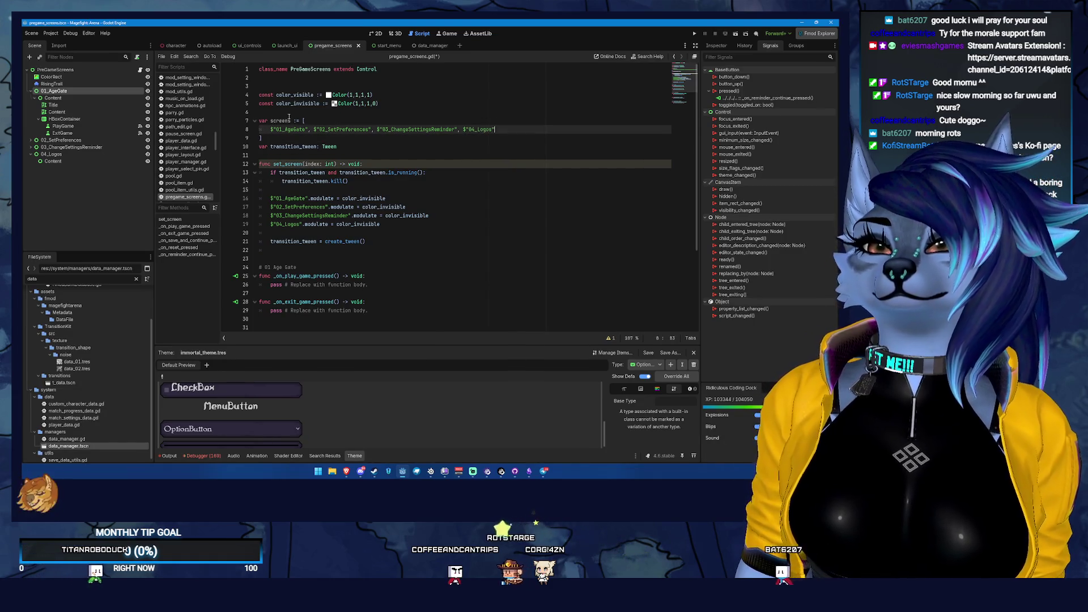
pyautogui.press('Down')
pyautogui.press('End')
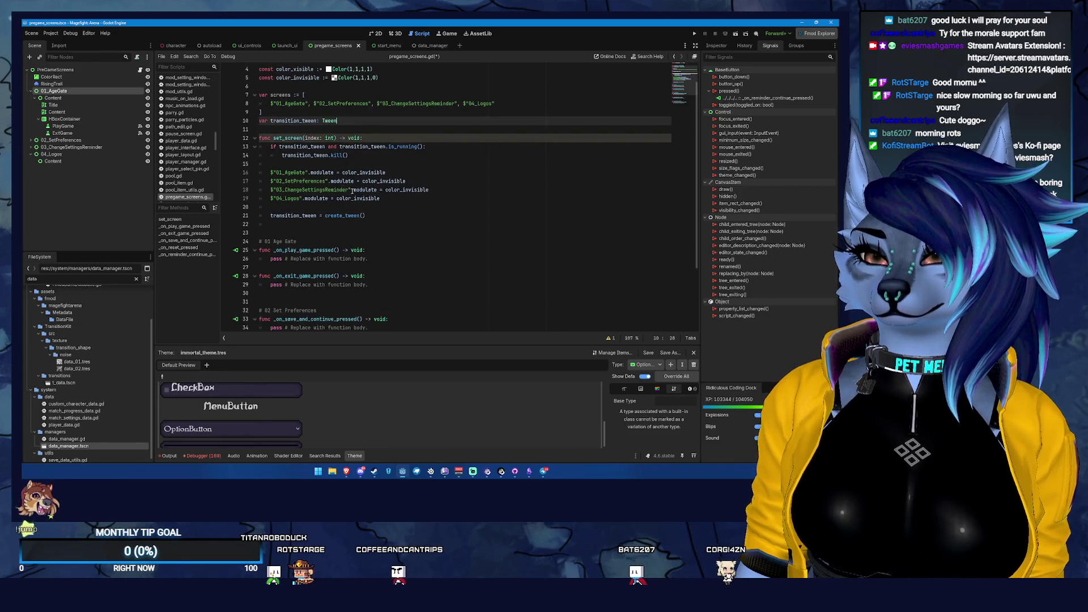
# - Add a 'for screen in screens:' loop setting each screen.modulate to color_invisible
pyautogui.click(333, 190)
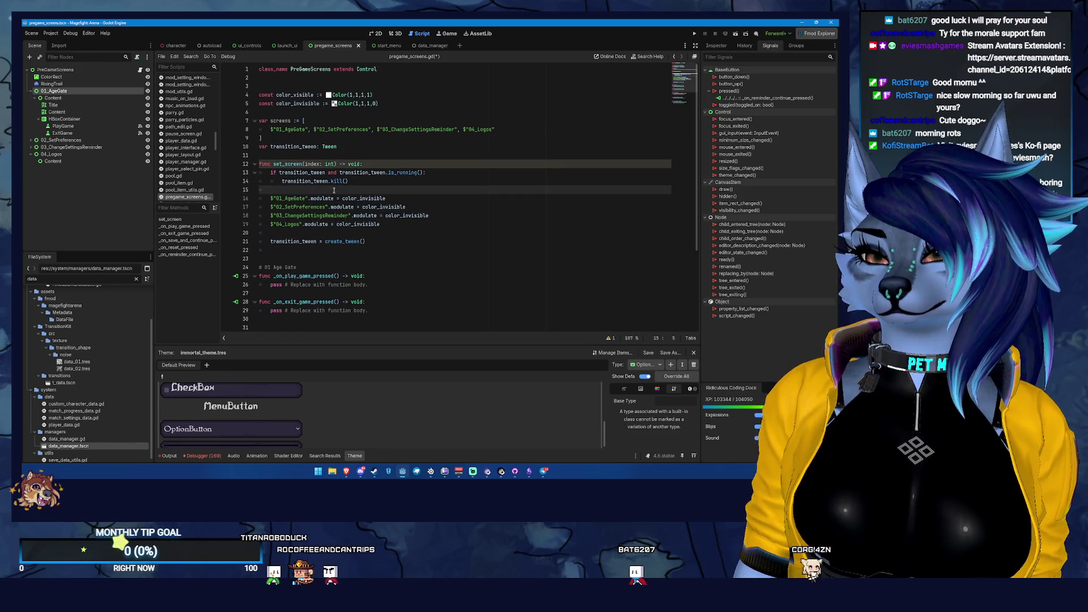
pyautogui.press('Return')
pyautogui.write('for sc')
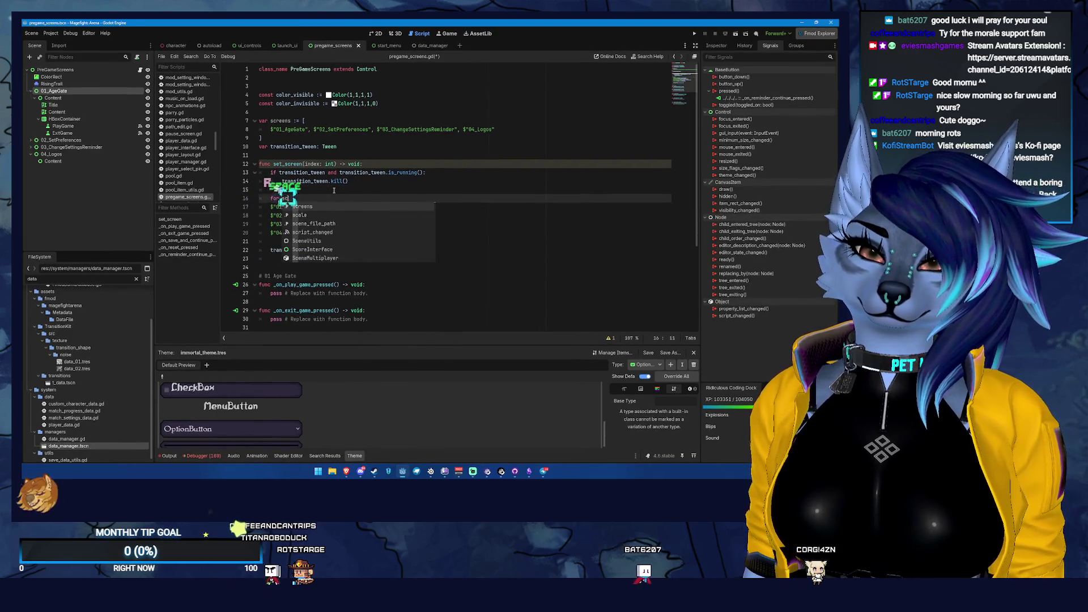
pyautogui.write('reen in screens:')
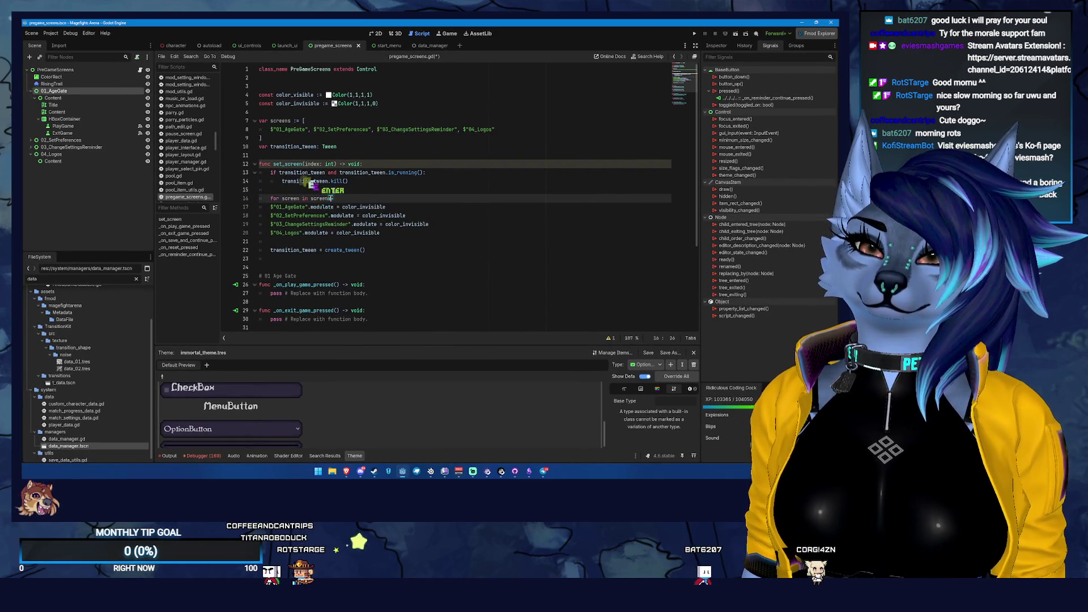
pyautogui.press('Return')
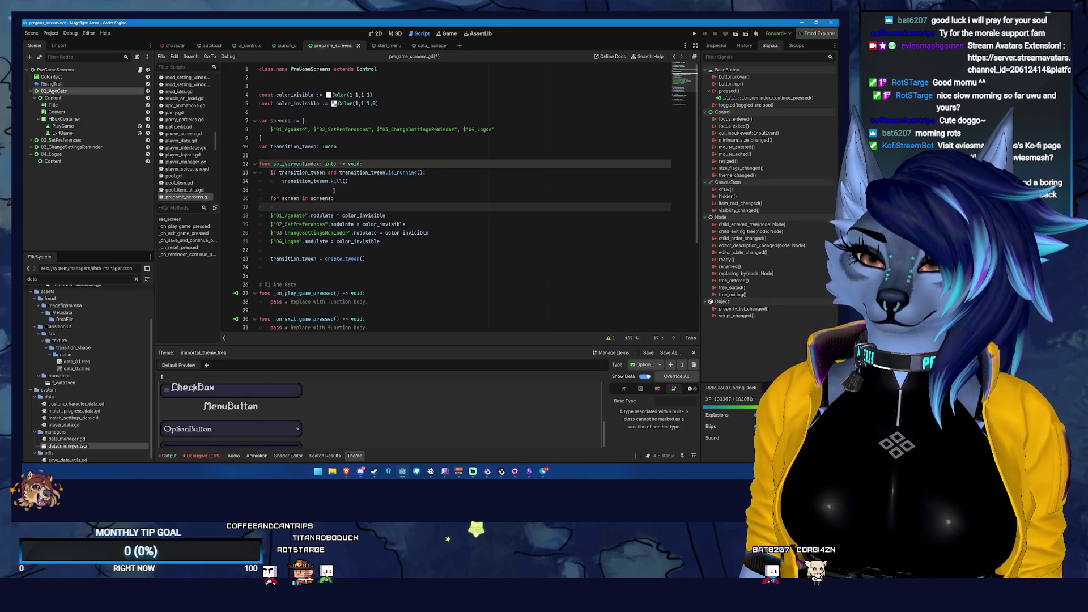
pyautogui.write('screen.mod')
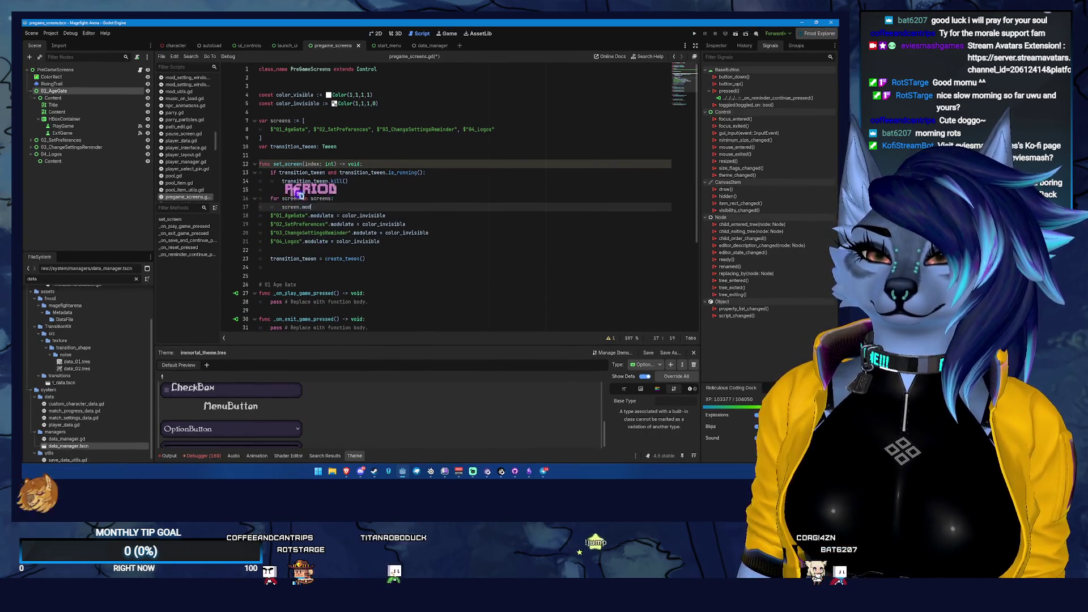
pyautogui.write('ulate = co')
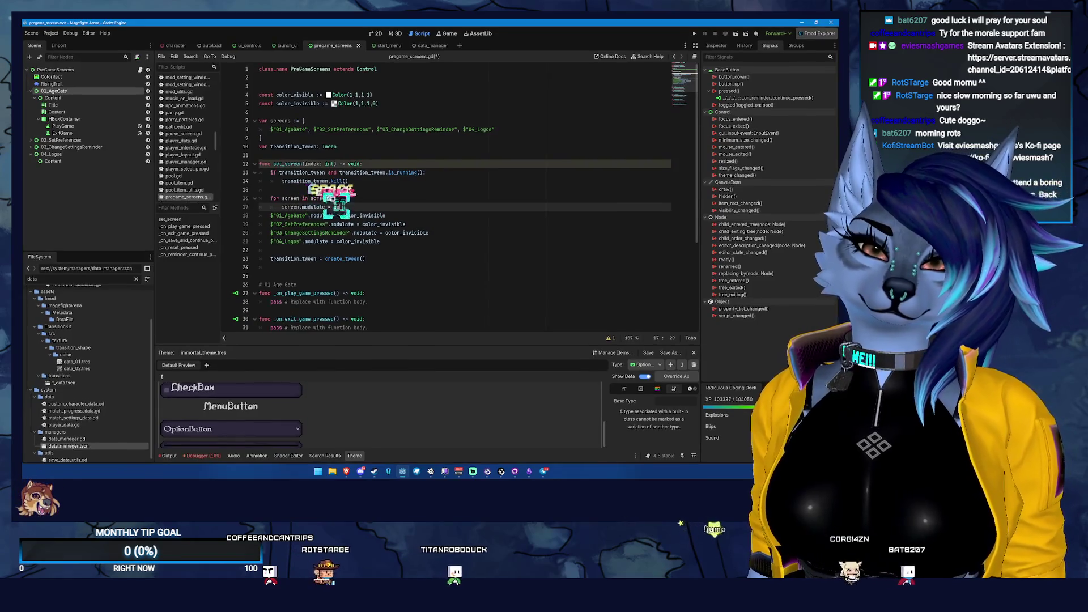
pyautogui.write('lor_in')
pyautogui.press('Return')
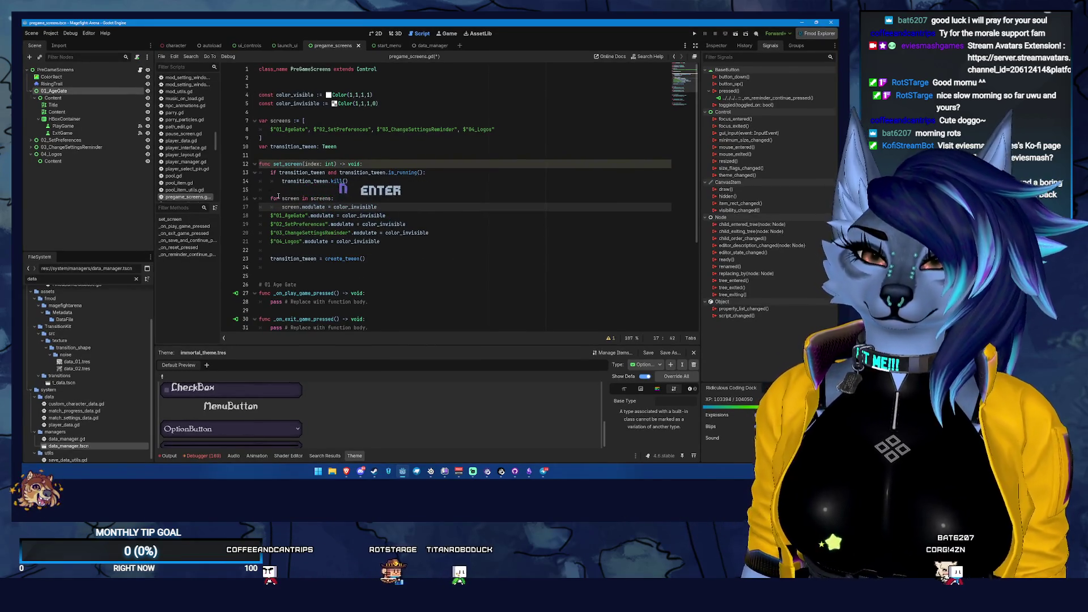
# - Delete the four old per-screen modulate lines and save the script
pyautogui.moveTo(411, 247); pyautogui.dragTo(378, 207)
pyautogui.press('BackSpace')
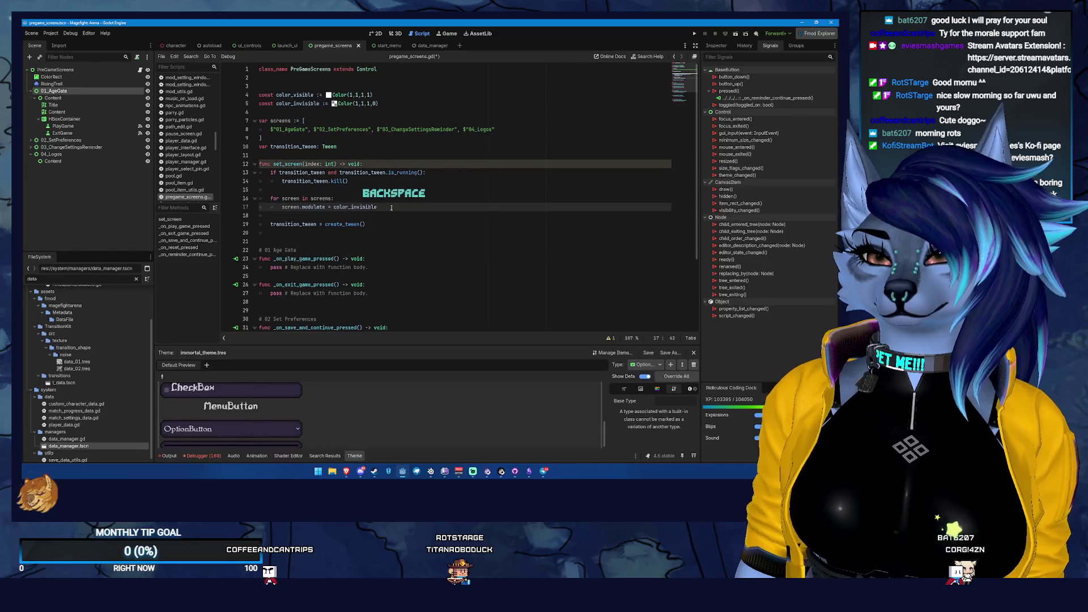
pyautogui.hotkey('ctrl', 's')
# - Tidy the spacing so a blank line sits above the transition_tween line
pyautogui.click(293, 234)
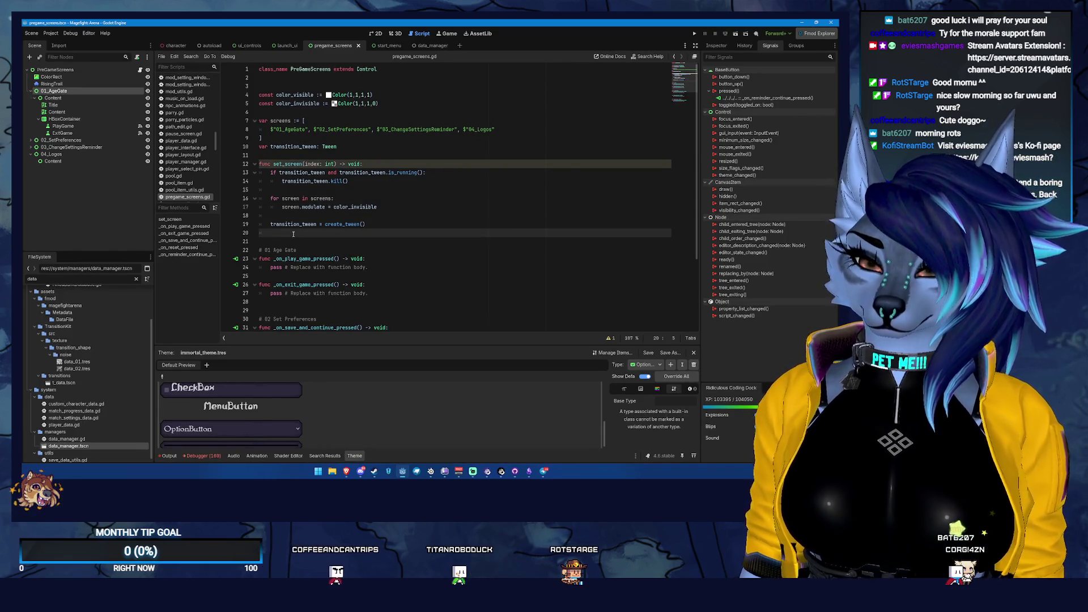
pyautogui.write('if')
pyautogui.press('Return')
pyautogui.press('BackSpace')
pyautogui.press('Return')
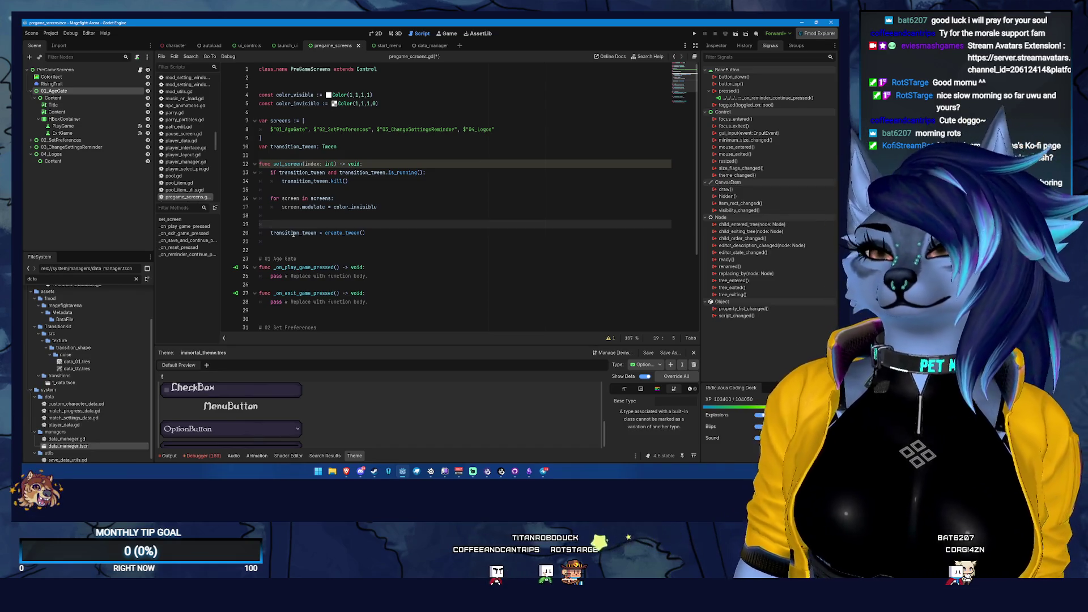
# - Declare current_screen = screens[index - 1] if index > 0 else null, then begin next_screen = screens[index]
pyautogui.write('ifvar')
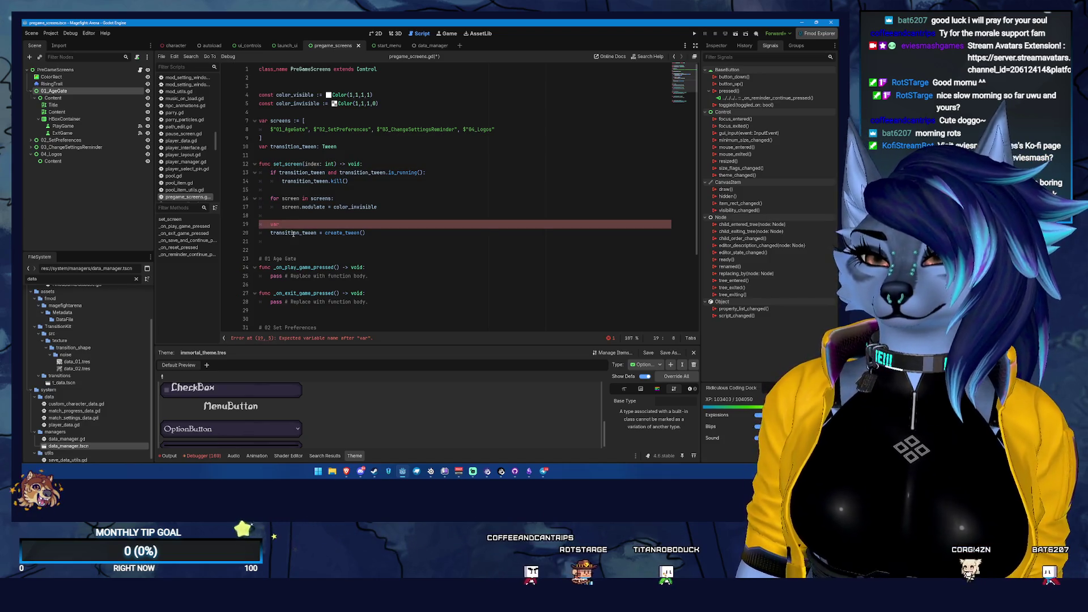
pyautogui.write(' scr')
pyautogui.write('rent')
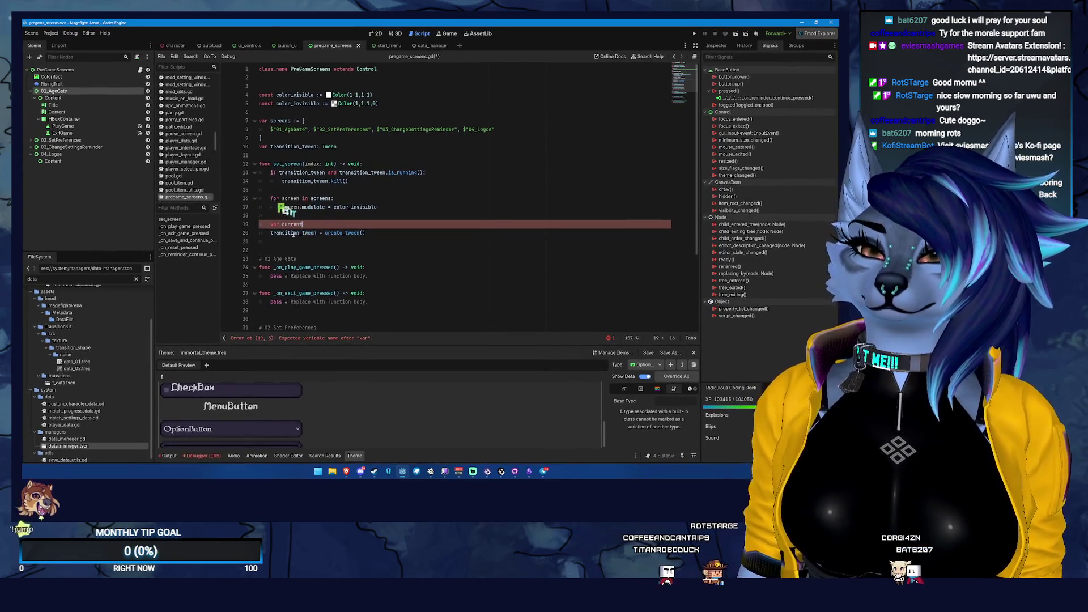
pyautogui.write('re')
pyautogui.write('n =')
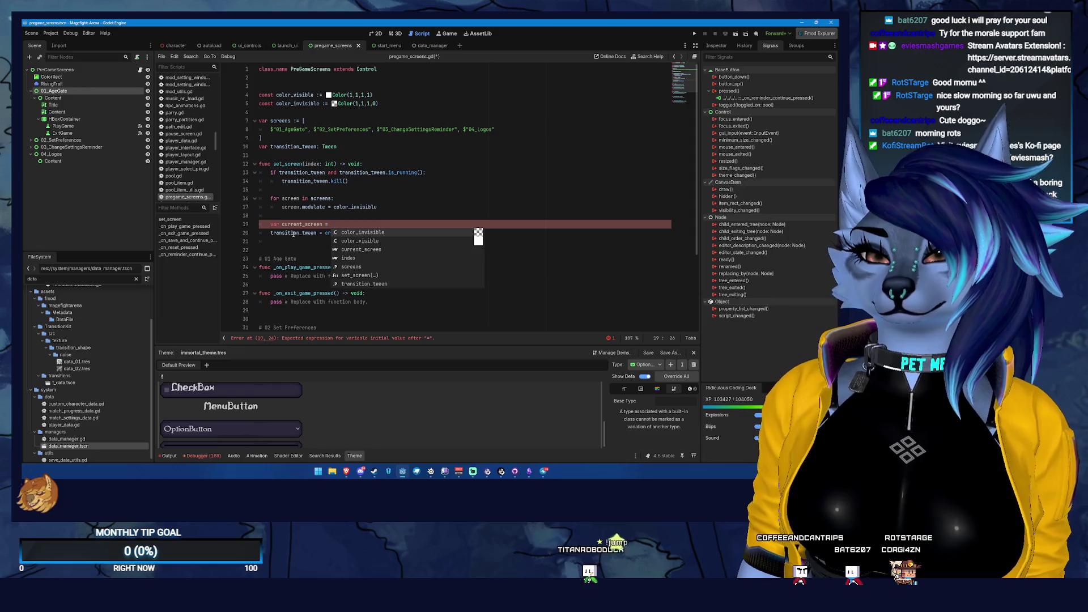
pyautogui.write('screens')
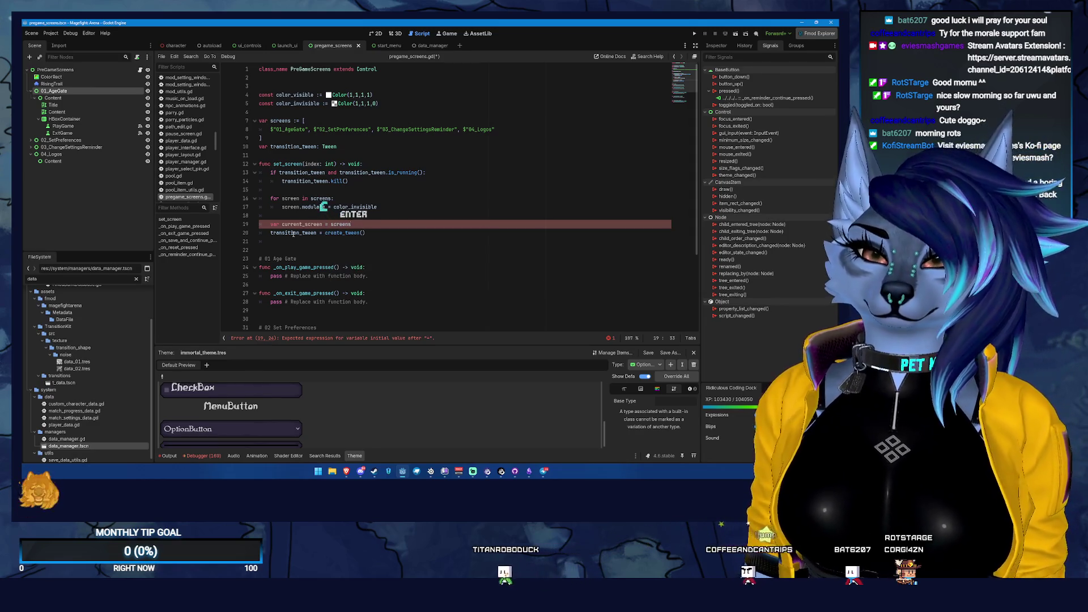
pyautogui.press('Return')
pyautogui.write('[inde')
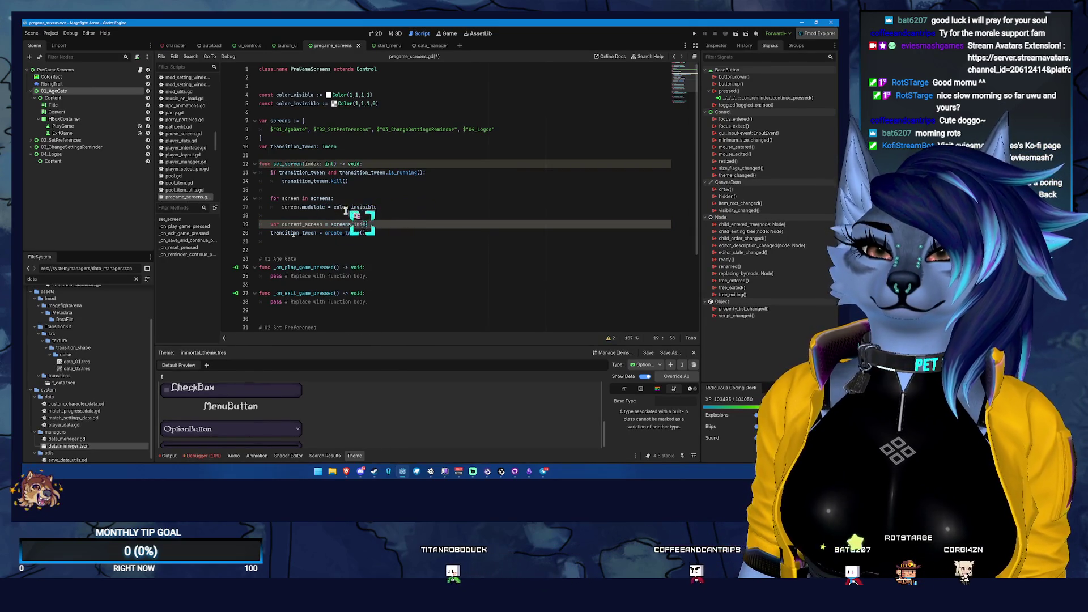
pyautogui.write('x - 1')
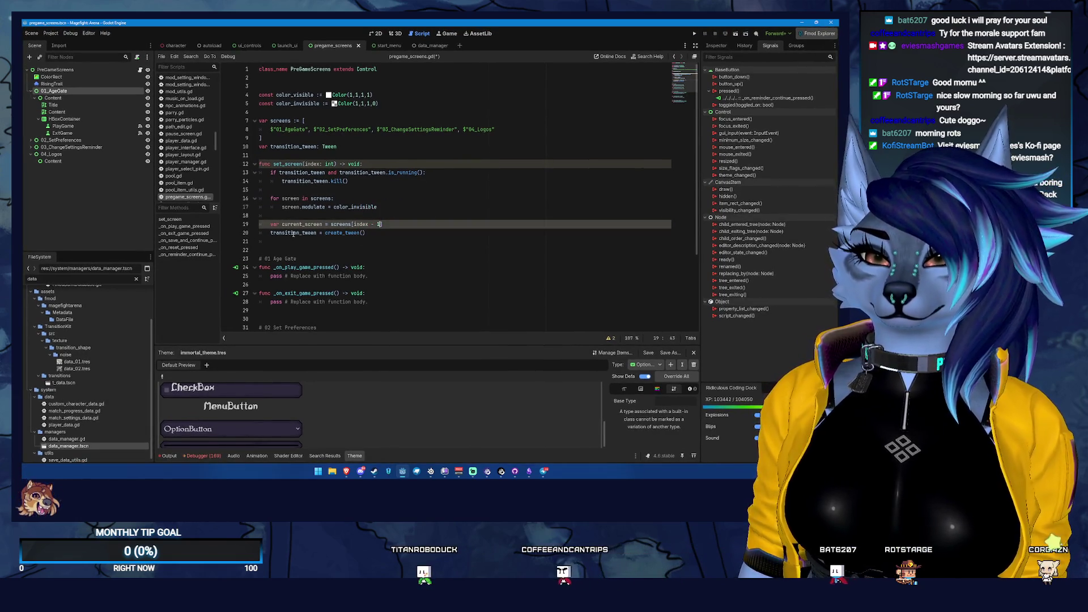
pyautogui.write('] if ')
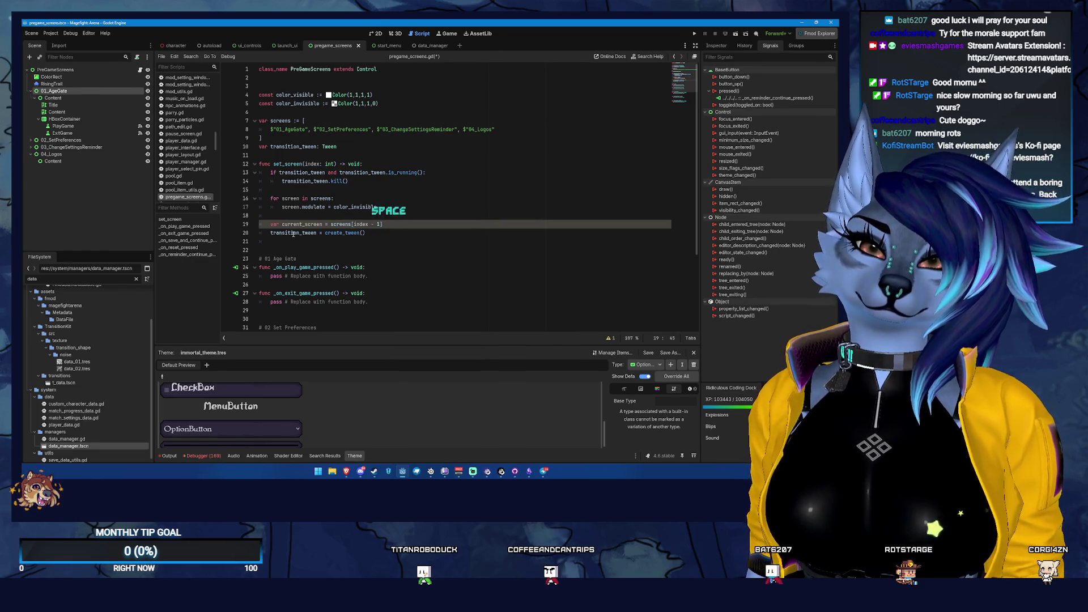
pyautogui.write('s')
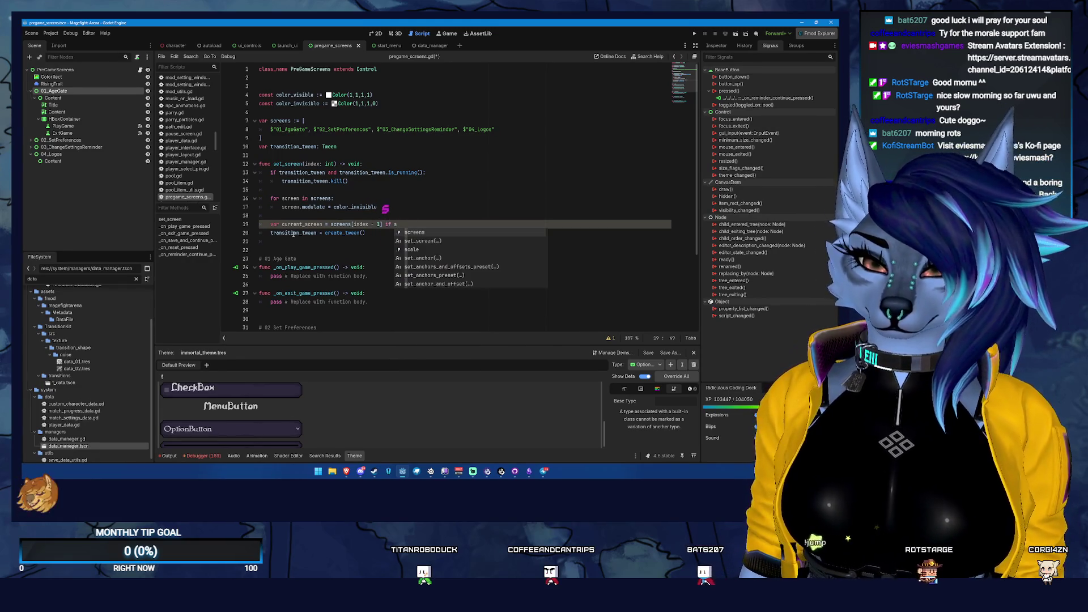
pyautogui.press('BackSpace')
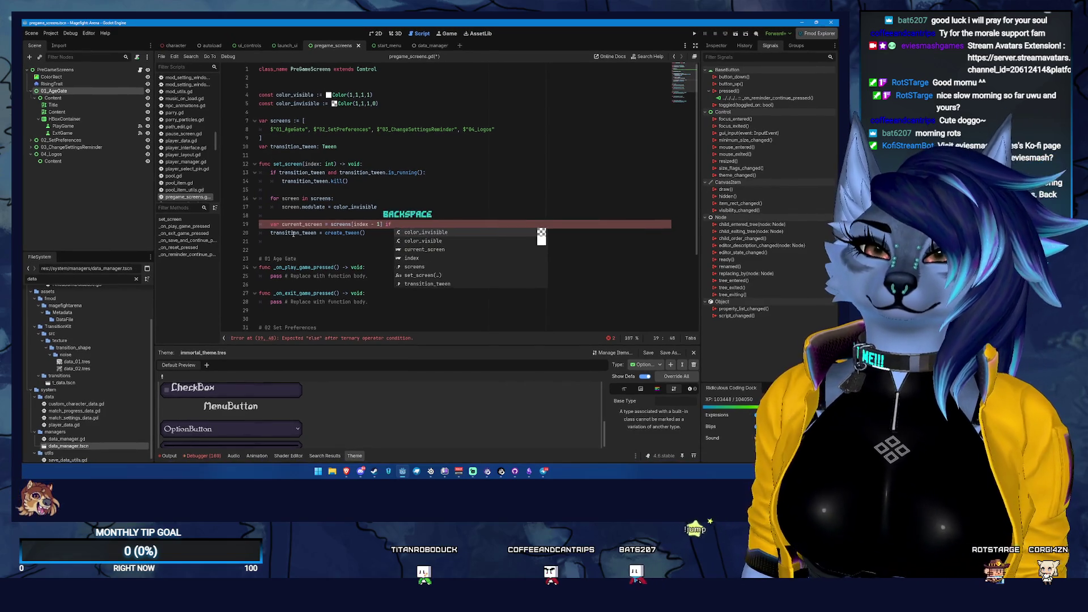
pyautogui.write('index')
pyautogui.write(' > 0')
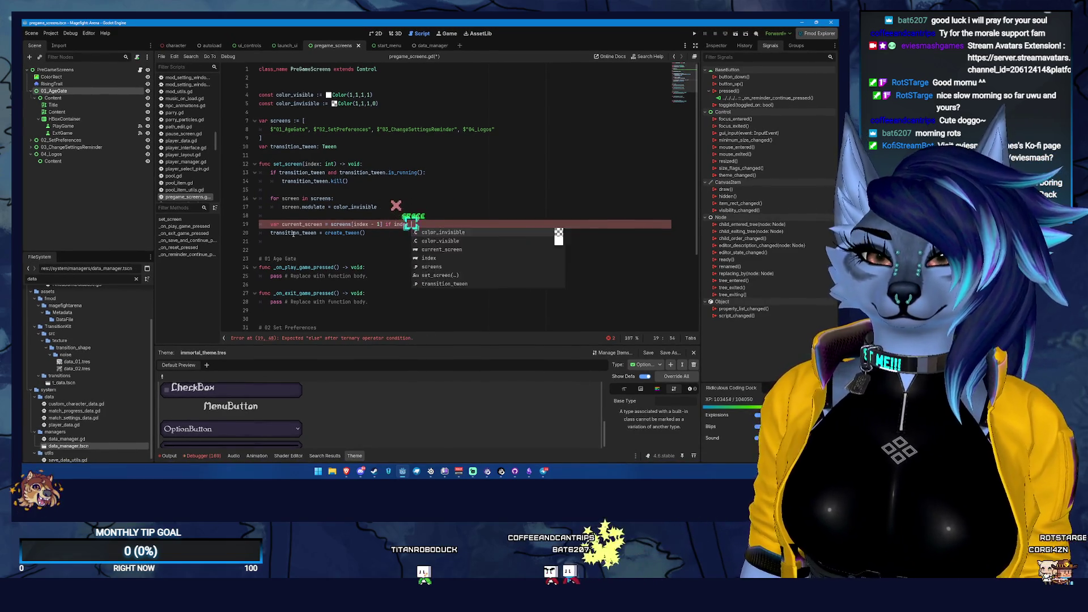
pyautogui.write(' else nul')
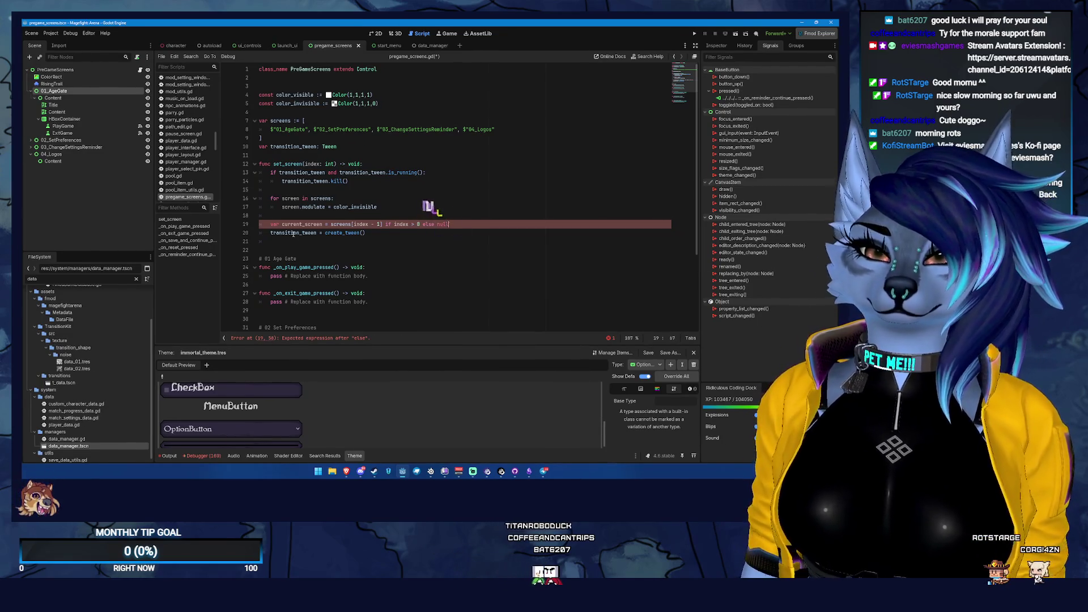
pyautogui.write('l')
pyautogui.press('Return')
pyautogui.write('v')
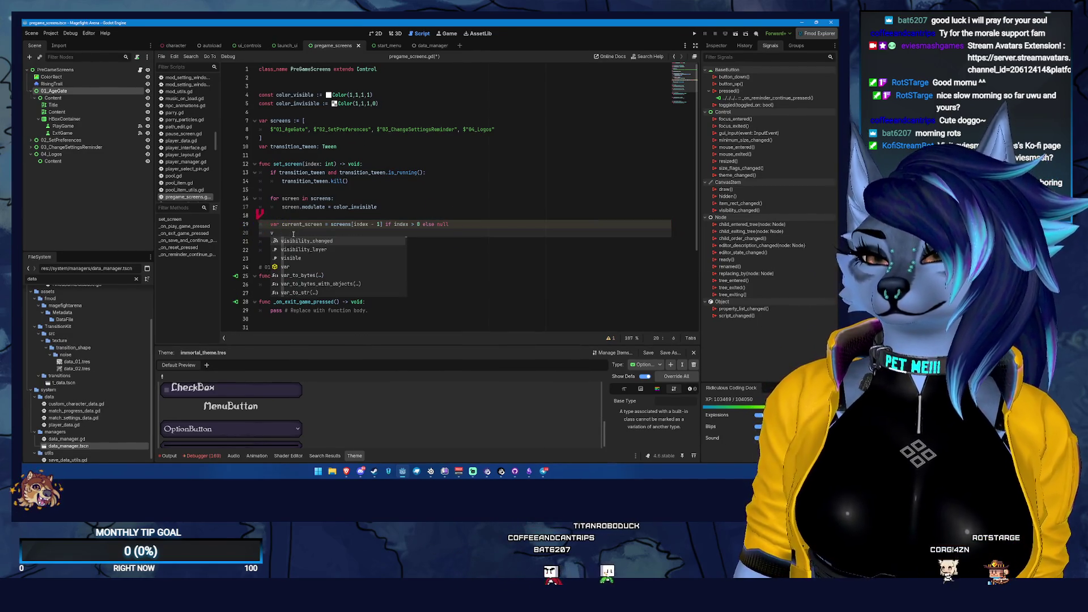
pyautogui.write('ar next_screen = screens[index]')
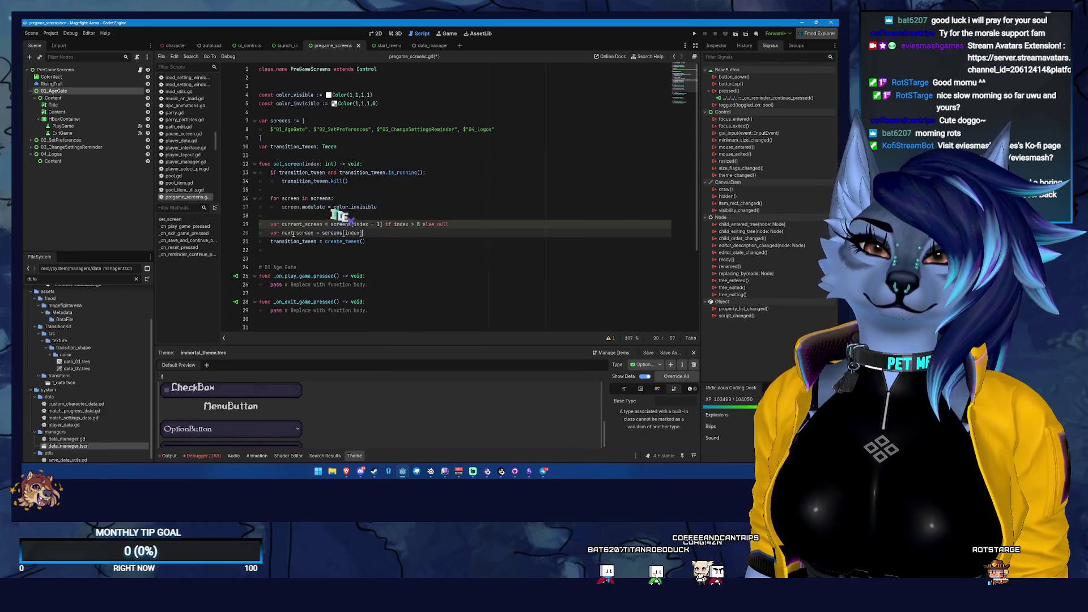
# - Add an 'if current_screen:' block setting current_screen.modulate = color_visible
pyautogui.press('Return')
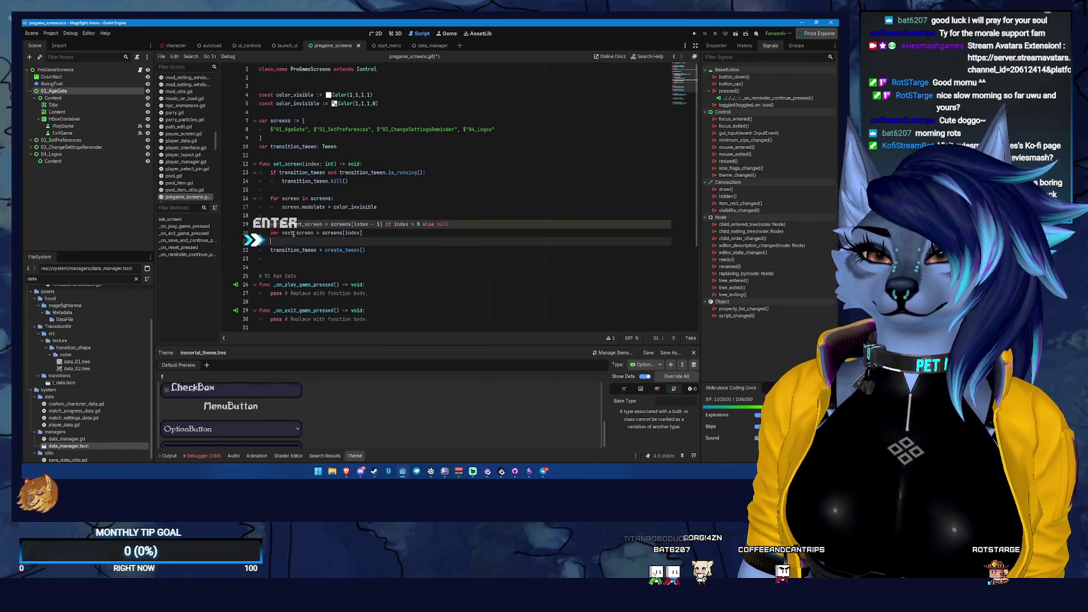
pyautogui.write('current')
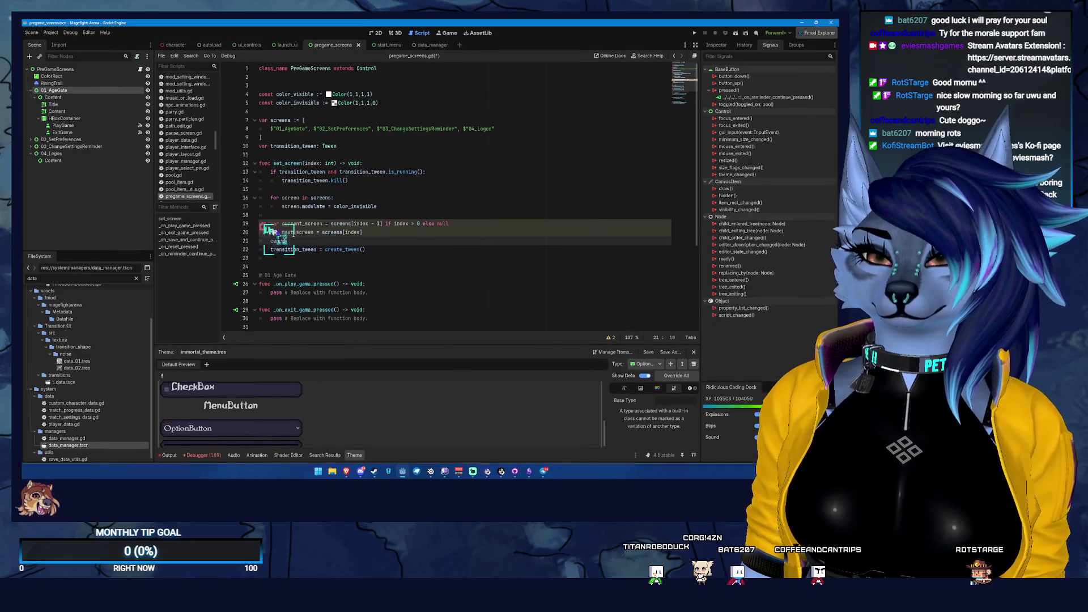
pyautogui.press('BackSpace')
pyautogui.press('BackSpace')
pyautogui.press('BackSpace')
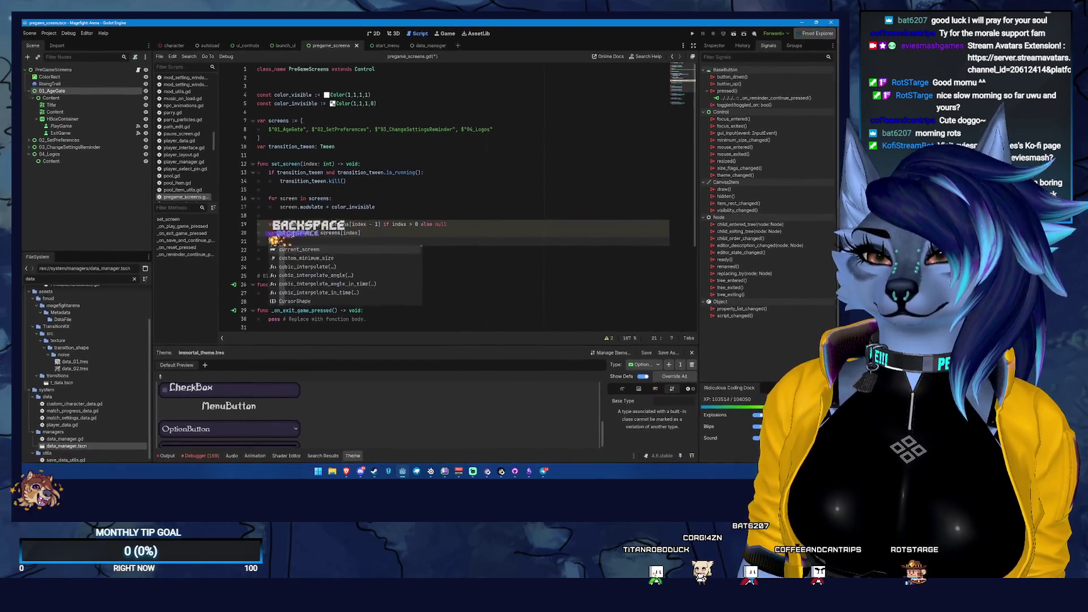
pyautogui.write('if current_screen:')
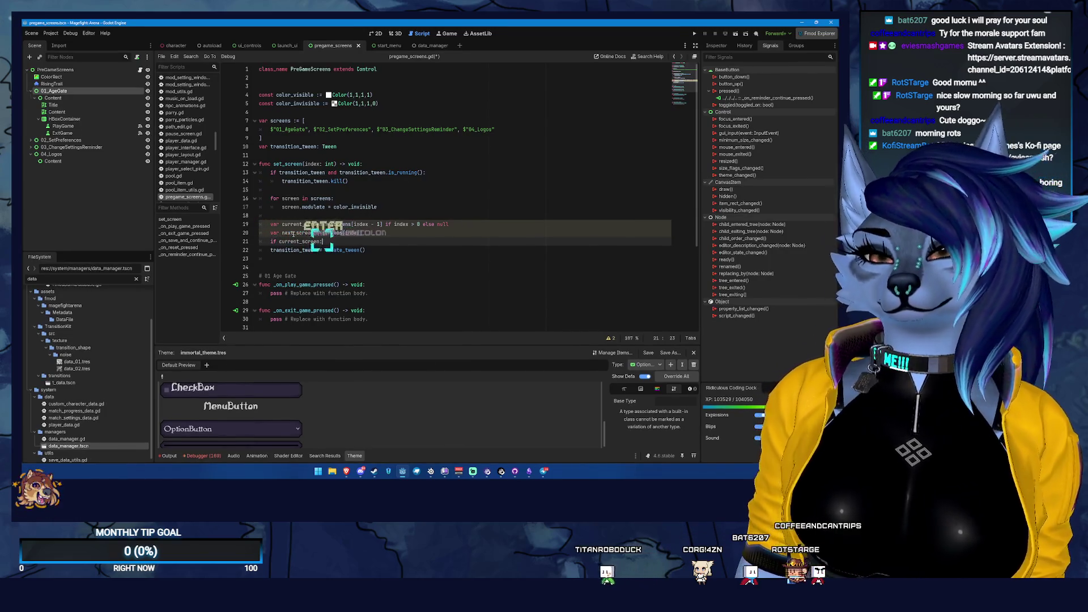
pyautogui.press('Return')
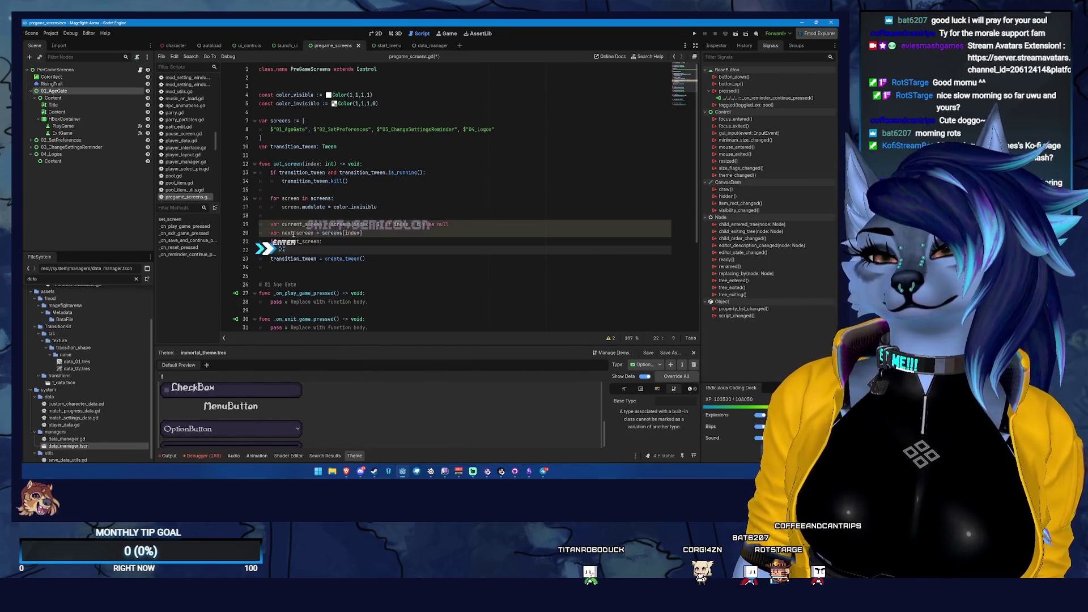
pyautogui.write('current')
pyautogui.press('Return')
pyautogui.write('.modul')
pyautogui.press('BackSpace')
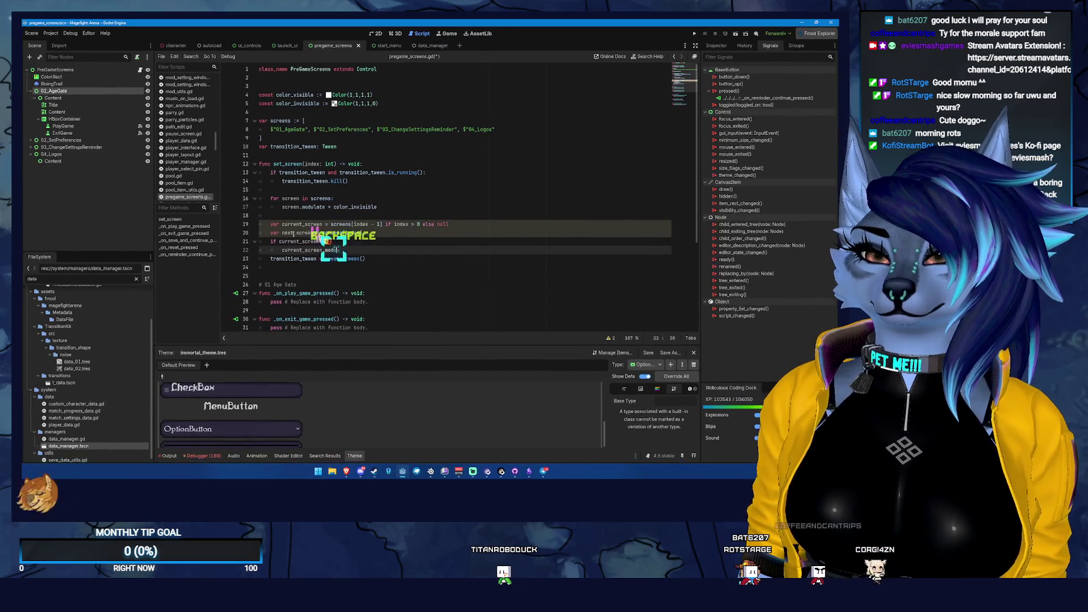
pyautogui.write('= vis')
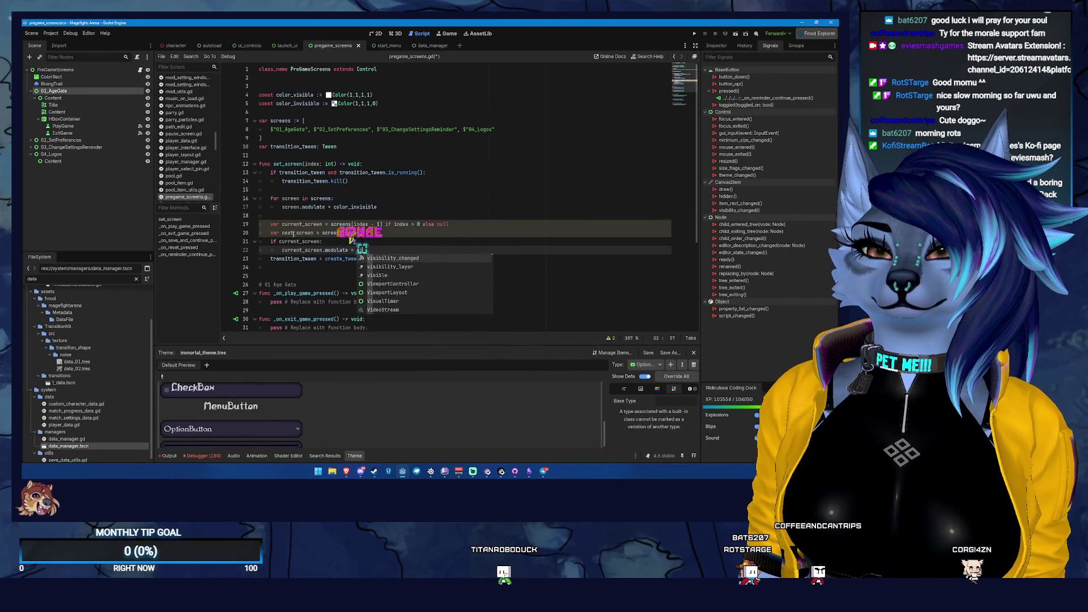
pyautogui.press('BackSpace')
pyautogui.press('BackSpace')
pyautogui.press('BackSpace')
pyautogui.write('color_visible')
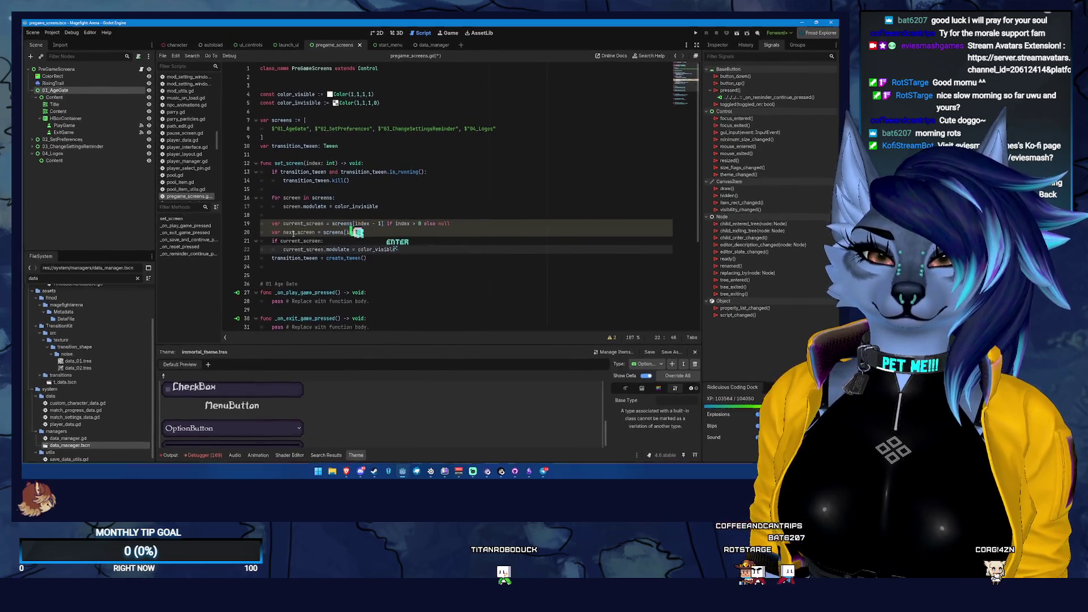
pyautogui.press('Return')
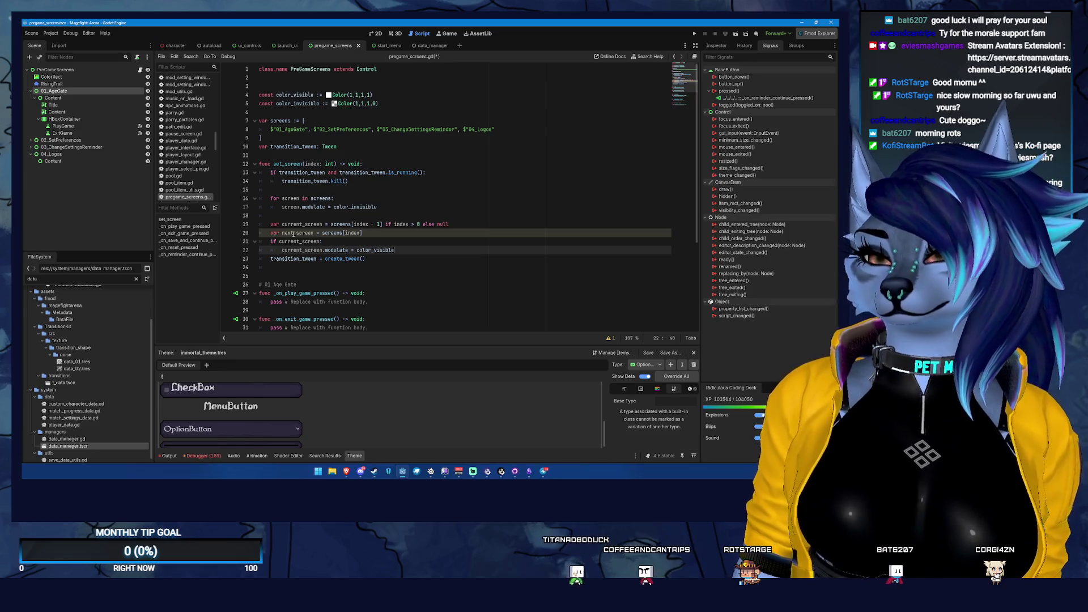
# - Review the new lines and select the current_screen and next_screen assignments
pyautogui.press('Down')
pyautogui.press('Down')
pyautogui.press('Up')
pyautogui.press('Up')
pyautogui.press('Up')
pyautogui.press('Down')
pyautogui.press('End')
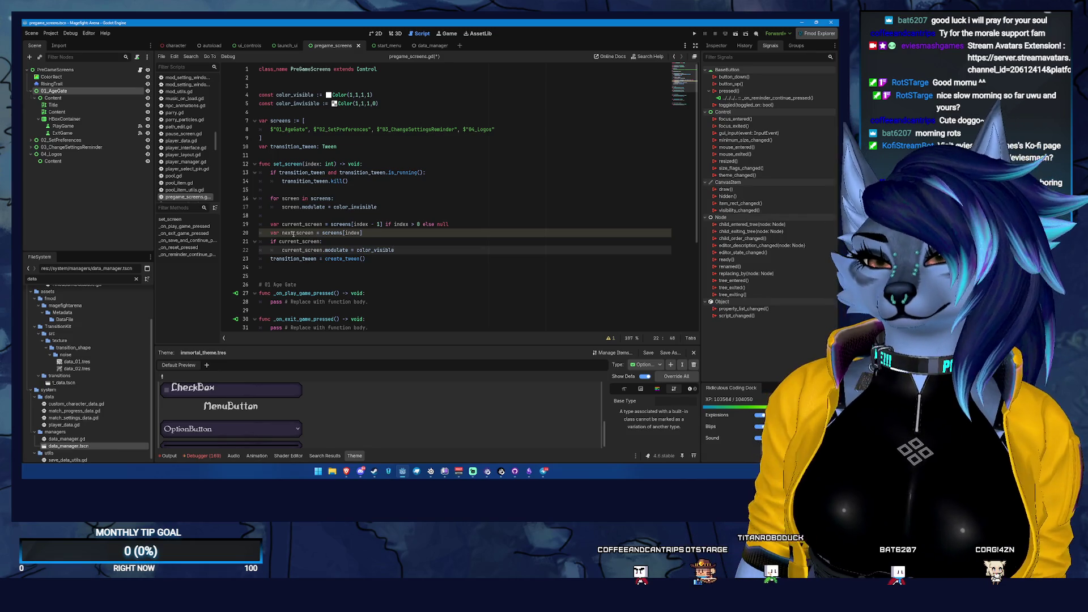
pyautogui.press('Up')
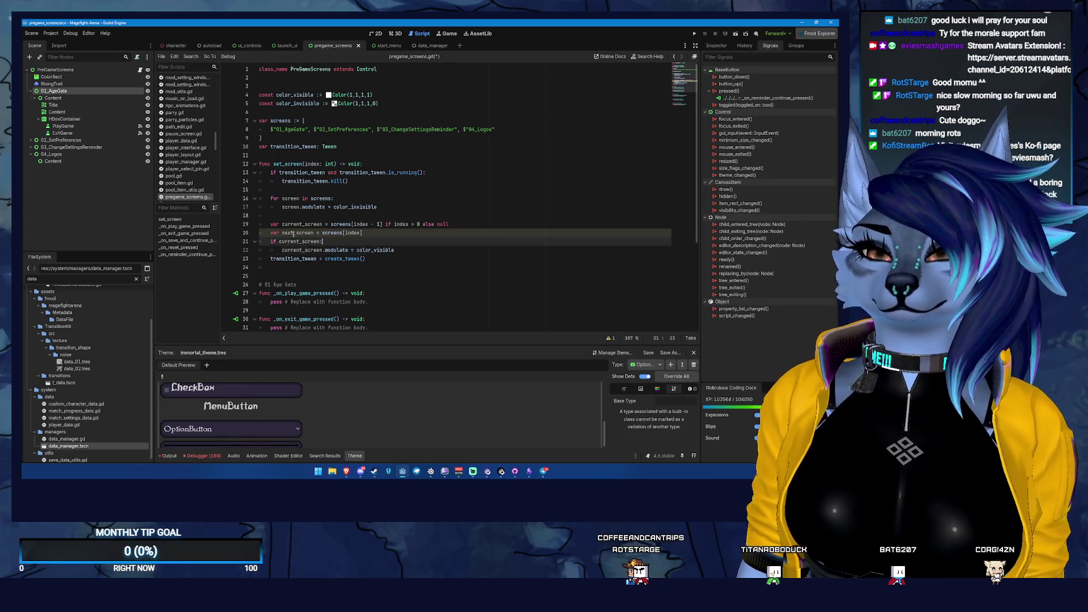
pyautogui.moveTo(374, 232); pyautogui.dragTo(263, 225)
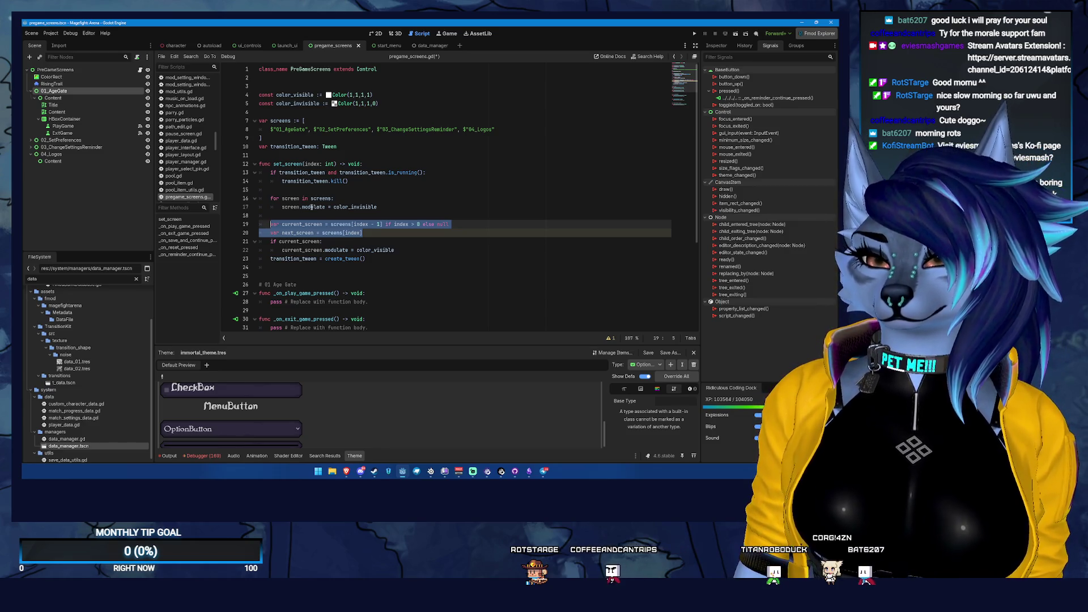
# - Inspect the index usage, then insert a blank line between the tween-kill check and the loop
pyautogui.click(325, 197)
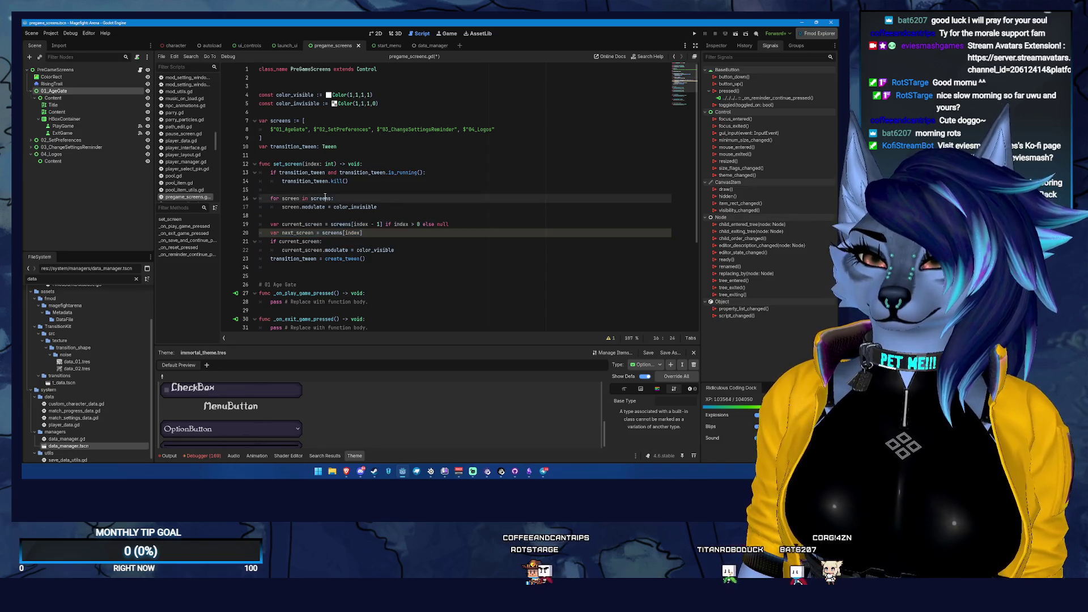
pyautogui.doubleClick(360, 224)
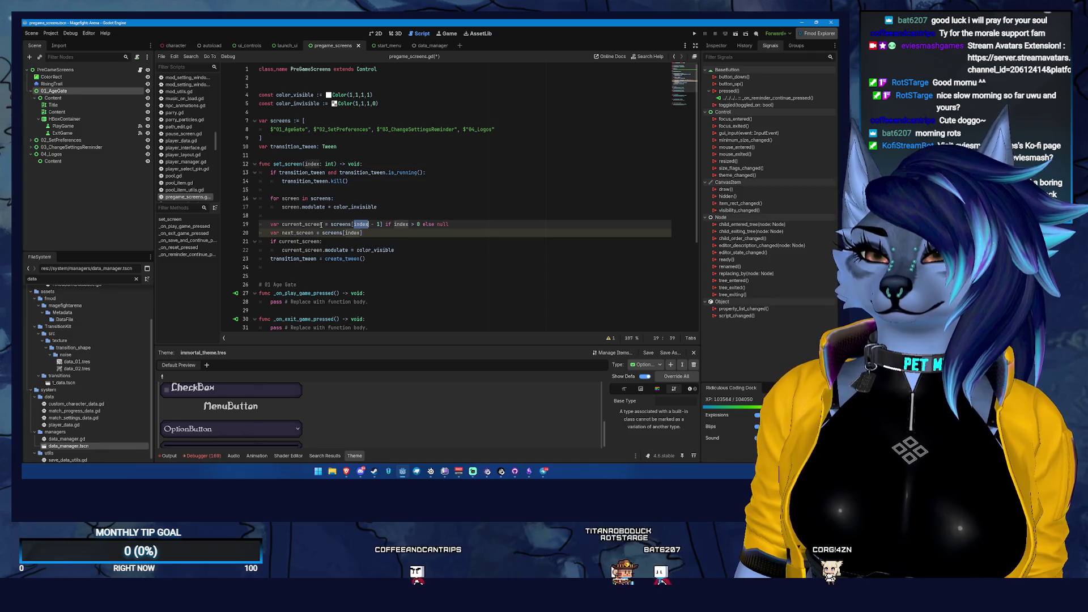
pyautogui.click(426, 232)
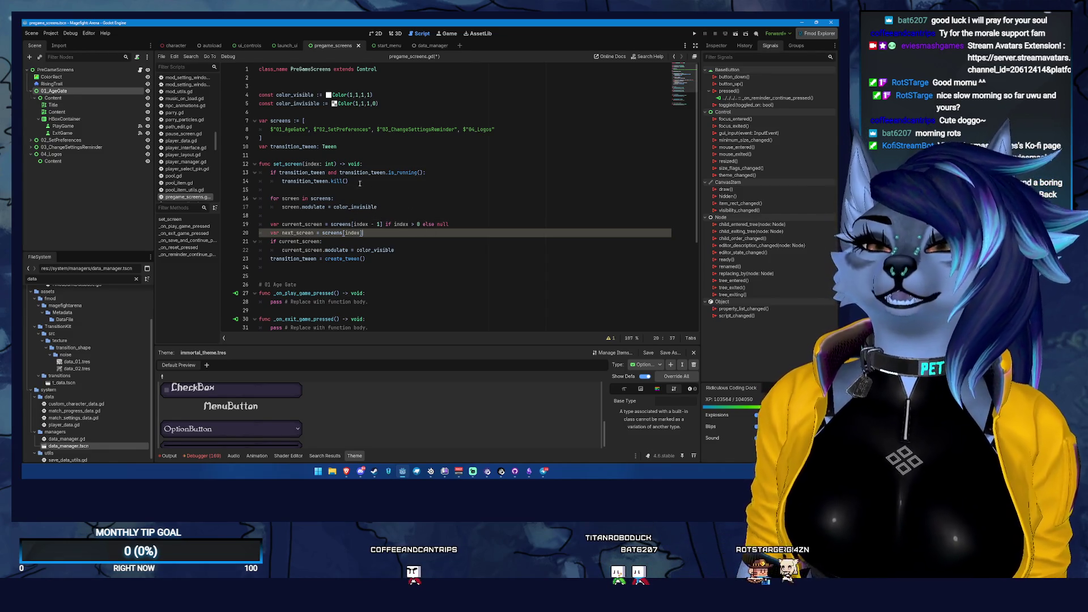
pyautogui.click(324, 189)
pyautogui.press('Return')
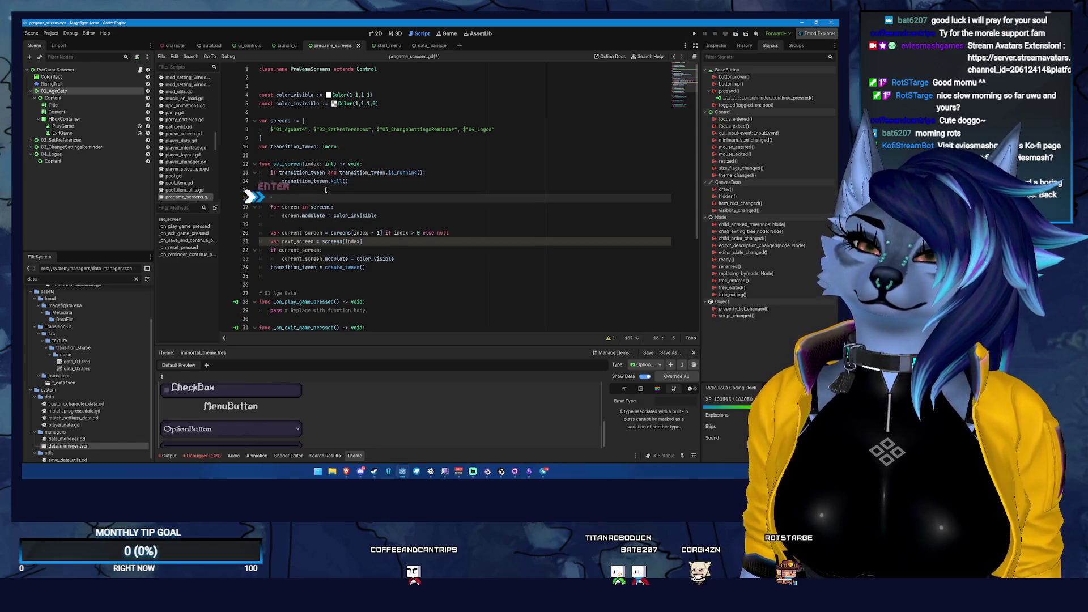
# - Declare current_index := index - 1 and make the loop iterate over screens.size()
pyautogui.write('var c')
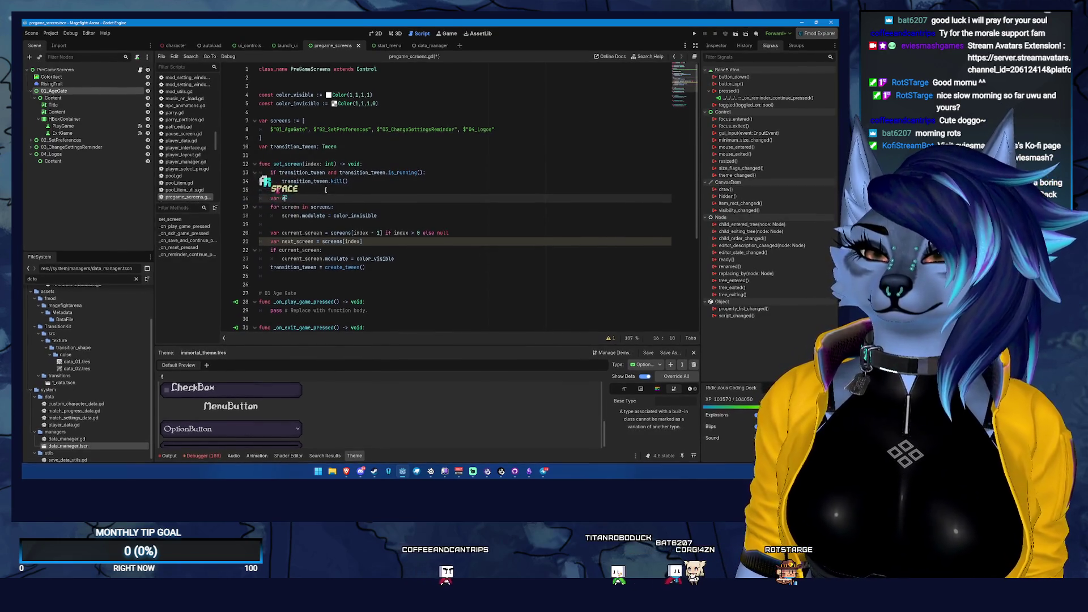
pyautogui.write('urrent_index')
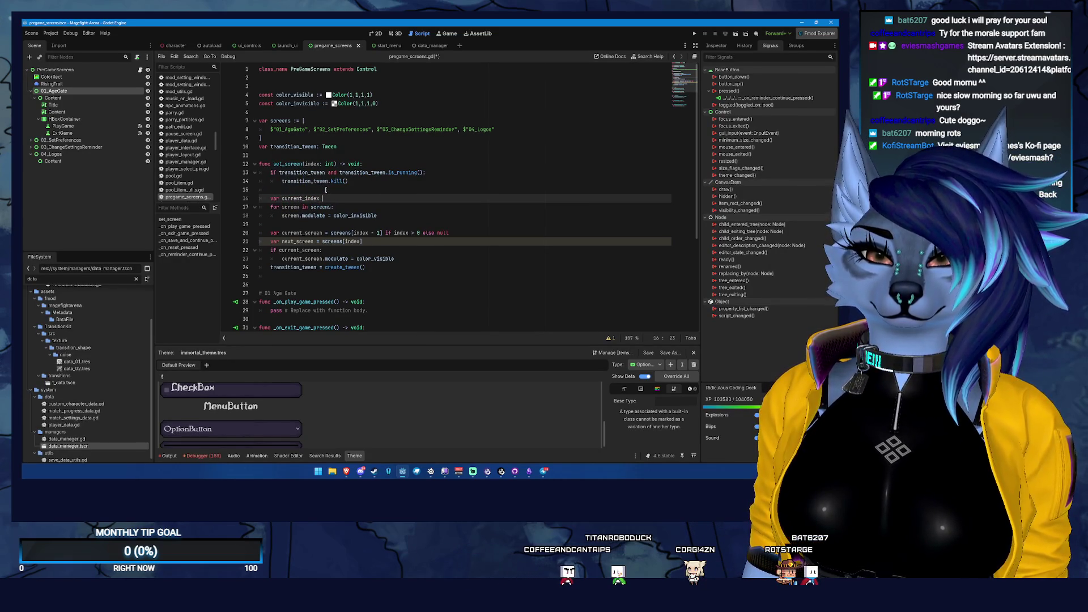
pyautogui.write(' := inde')
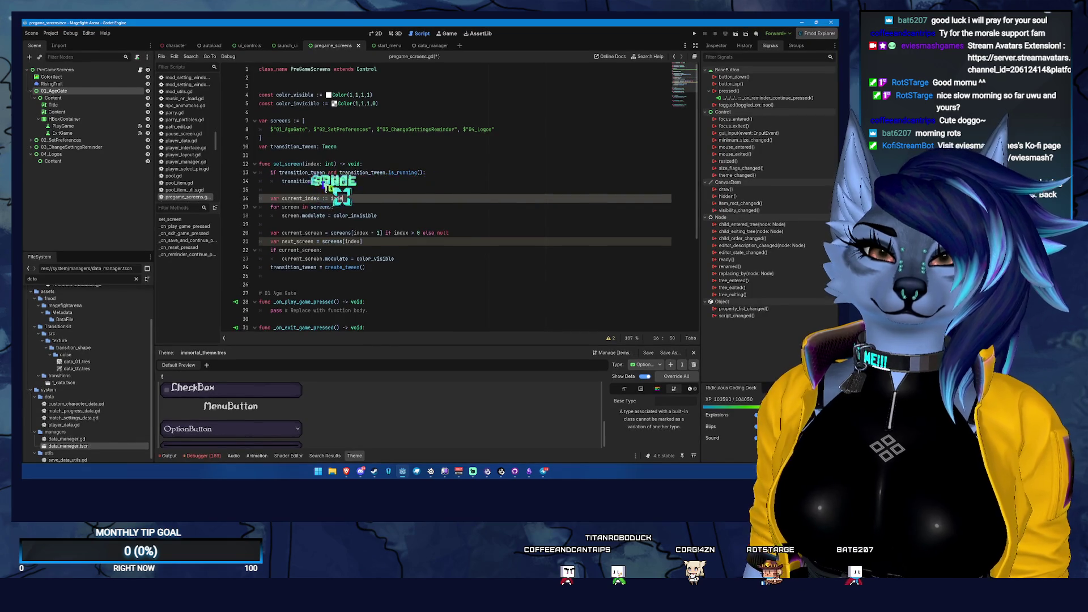
pyautogui.write('x - 1')
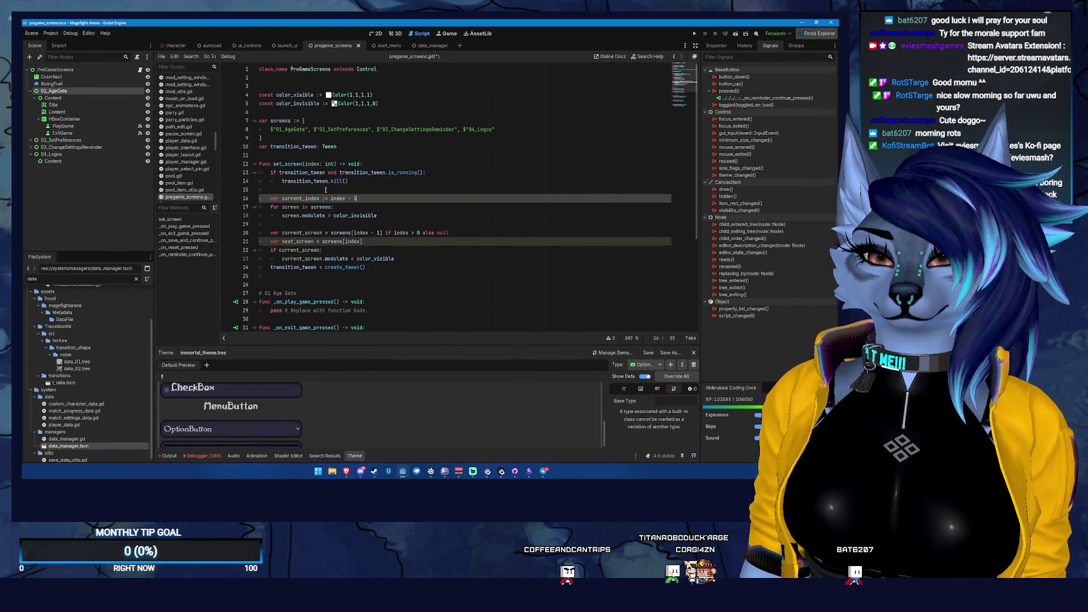
pyautogui.press('BackSpace')
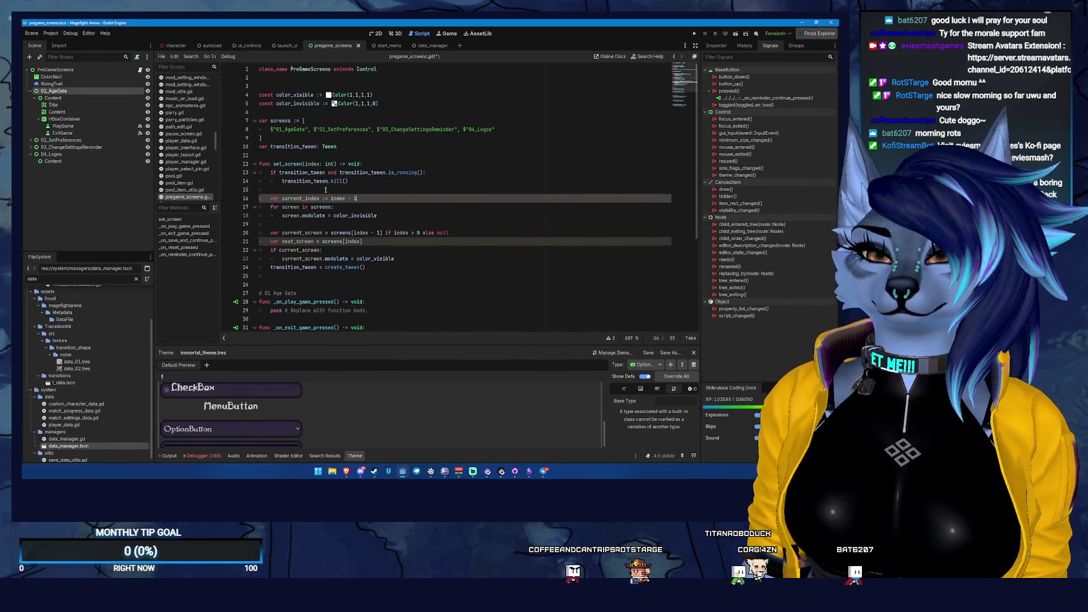
pyautogui.press('Down')
pyautogui.press('Left')
pyautogui.write('.size()')
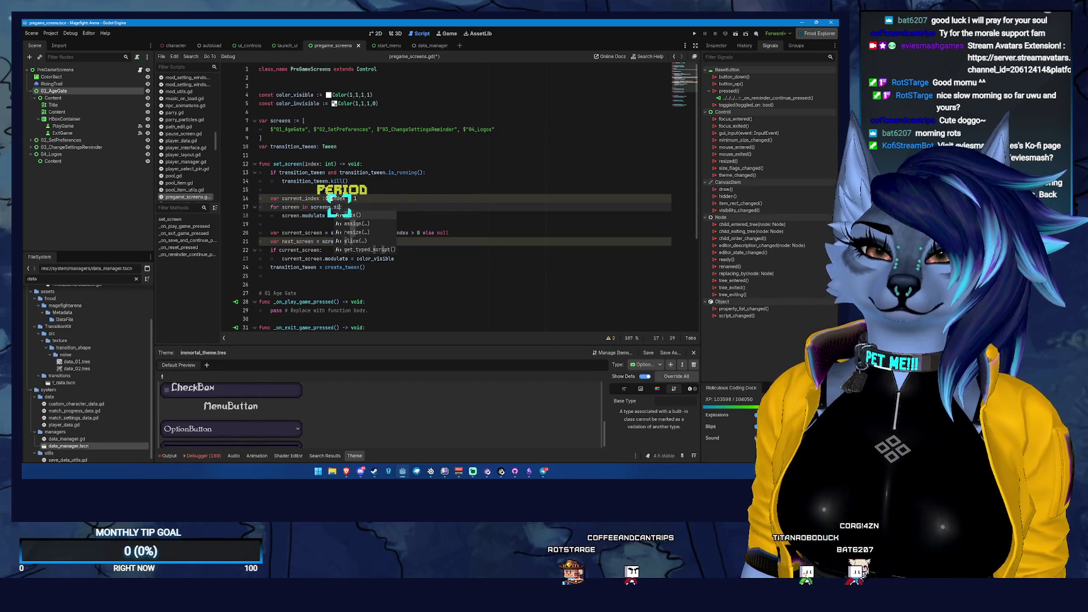
pyautogui.press('End')
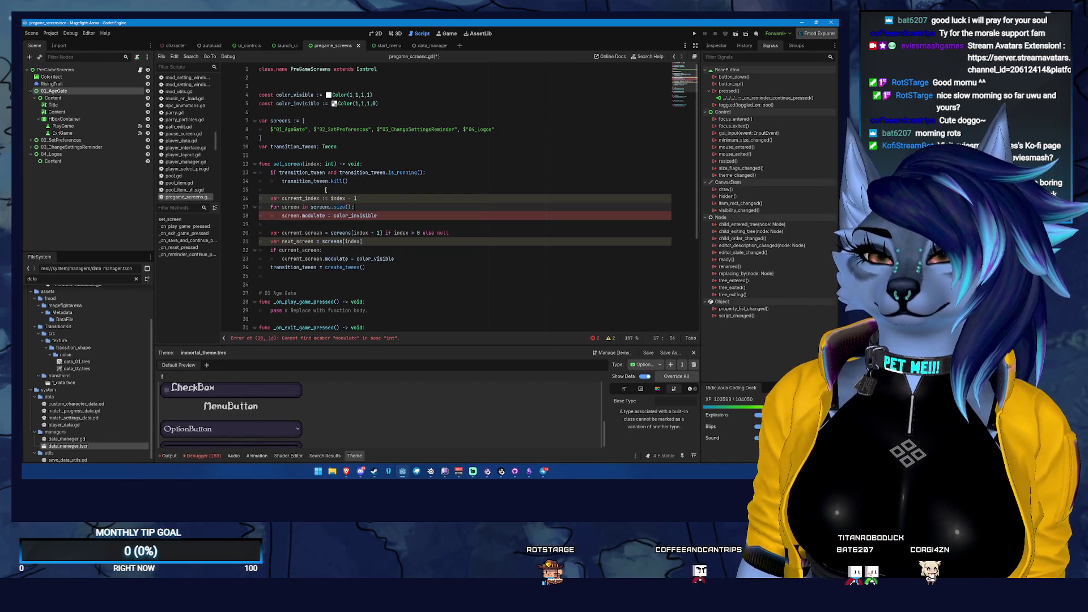
pyautogui.press('Down')
pyautogui.press('Home')
pyautogui.press('Left')
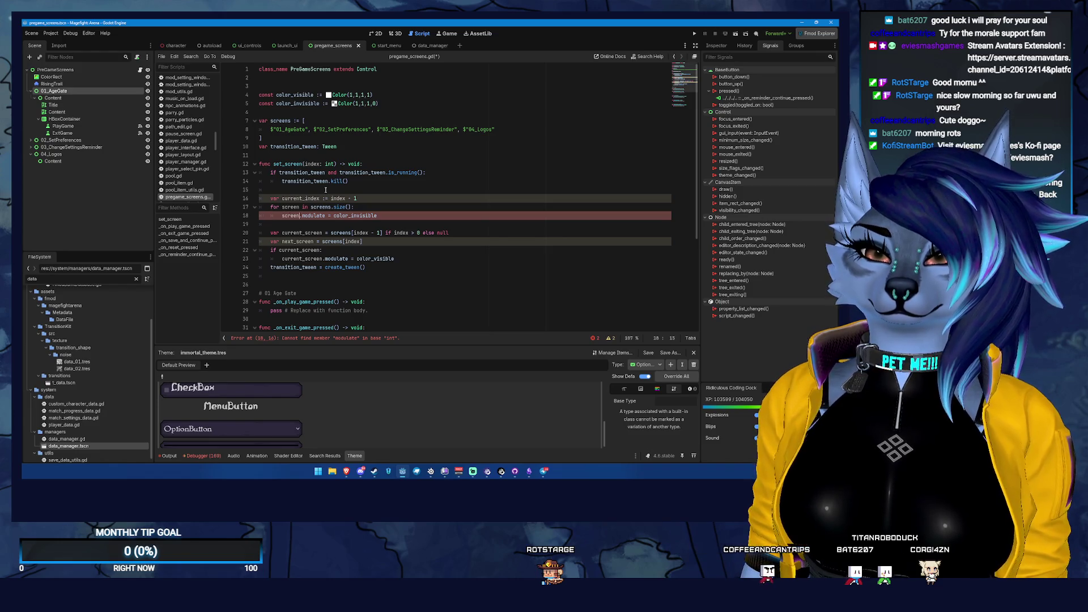
# - Rename the loop variable to i and index the body as screens[i]
pyautogui.click(299, 207)
pyautogui.press('BackSpace')
pyautogui.press('BackSpace')
pyautogui.press('BackSpace')
pyautogui.write('i')
pyautogui.press('BackSpace')
pyautogui.press('BackSpace')
pyautogui.press('BackSpace')
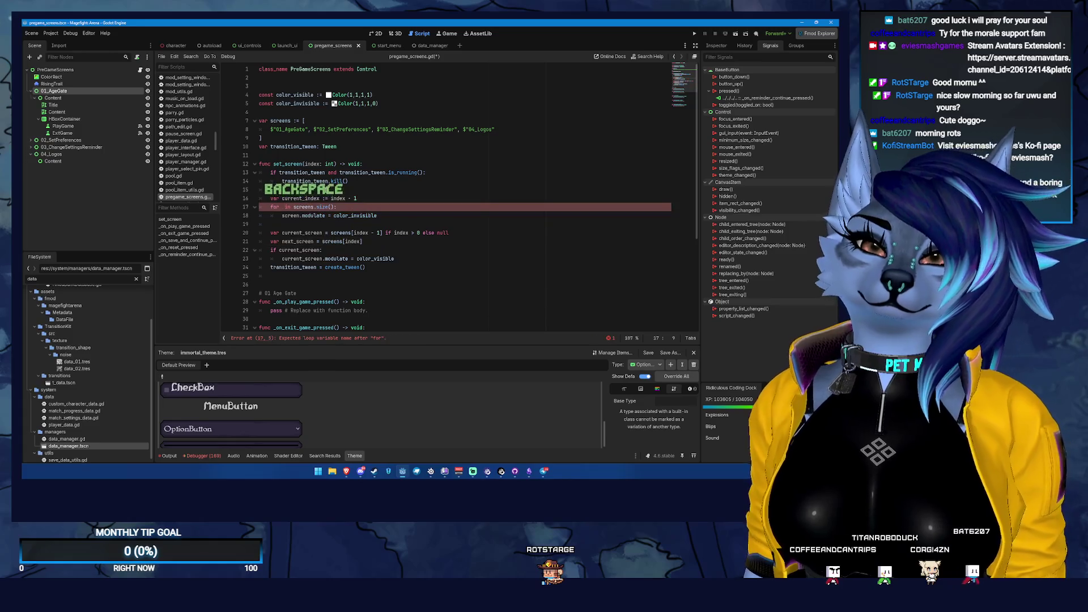
pyautogui.press('Down')
pyautogui.press('Home')
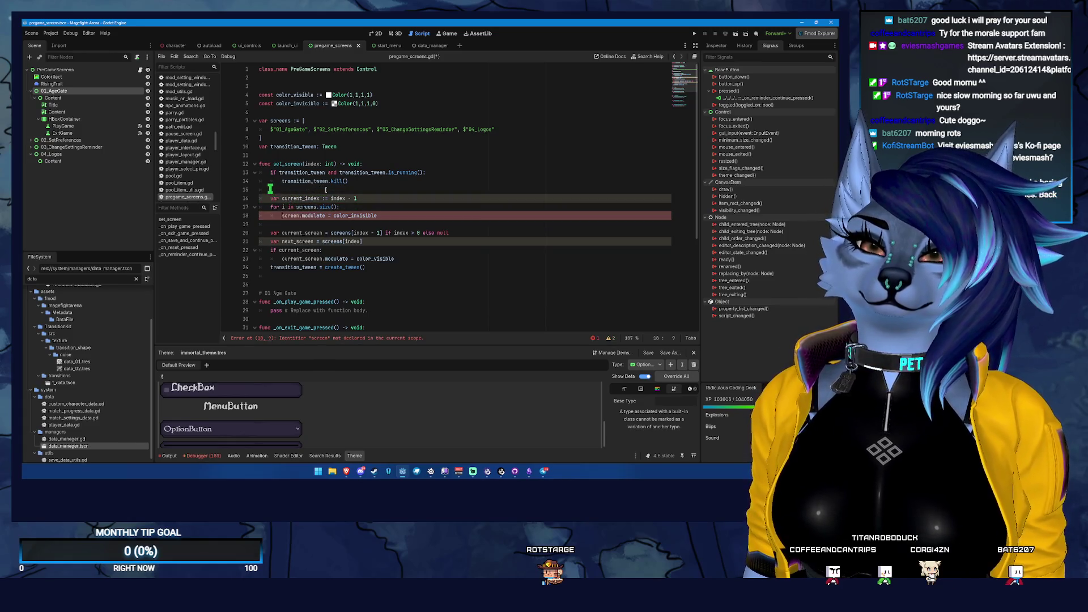
pyautogui.write('s[i')
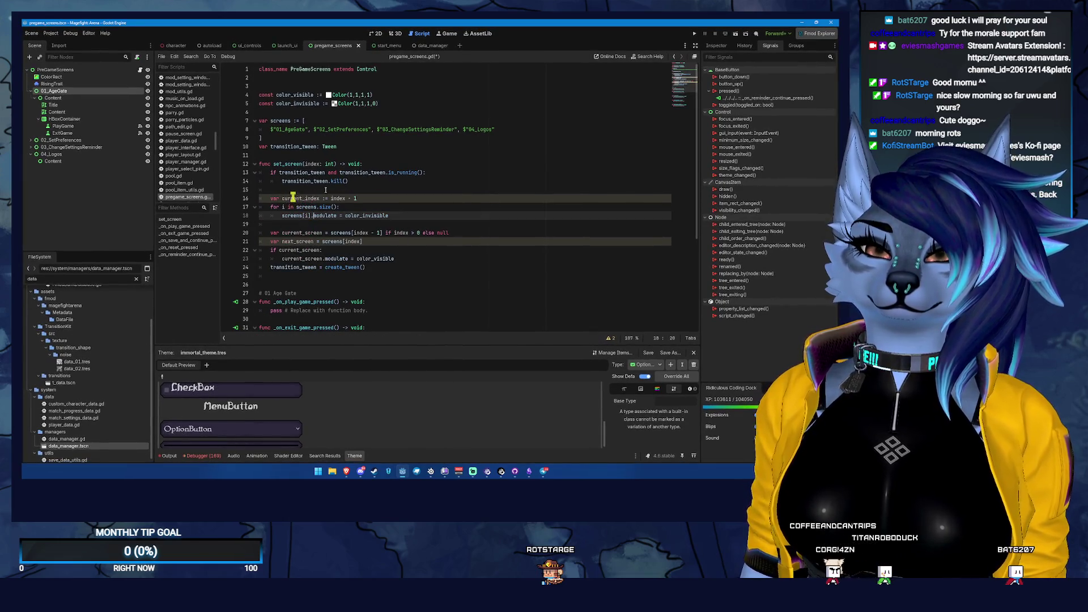
# - Inside the loop, add 'if i == current_index:' setting screens[i].modulate = color_visible
pyautogui.press('Up')
pyautogui.press('Right')
pyautogui.press('Right')
pyautogui.press('Right')
pyautogui.press('End')
pyautogui.press('Return')
pyautogui.write('if i == ')
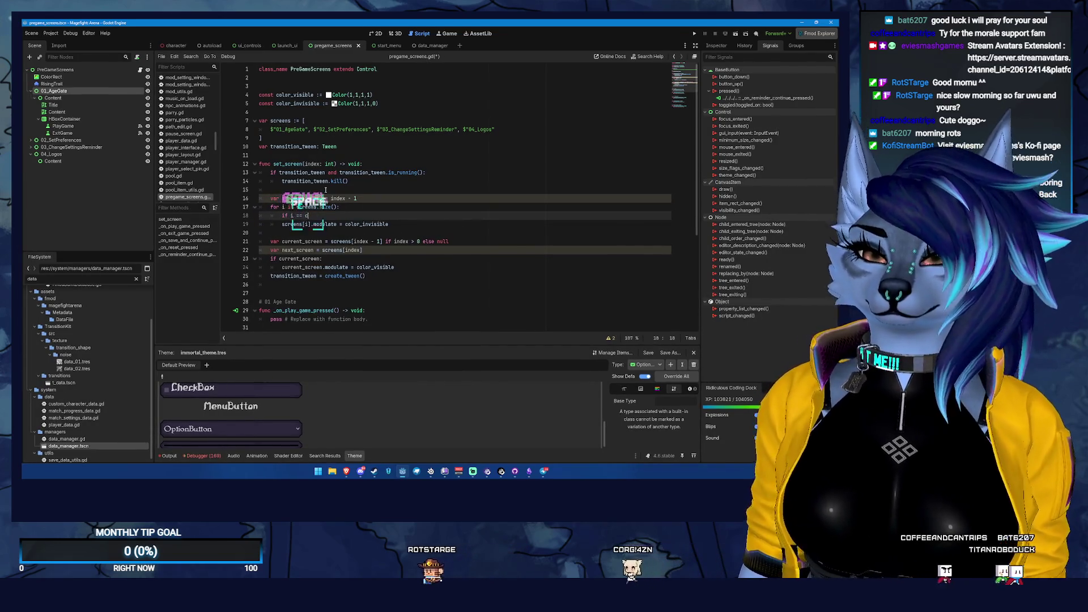
pyautogui.write('cur')
pyautogui.press('Return')
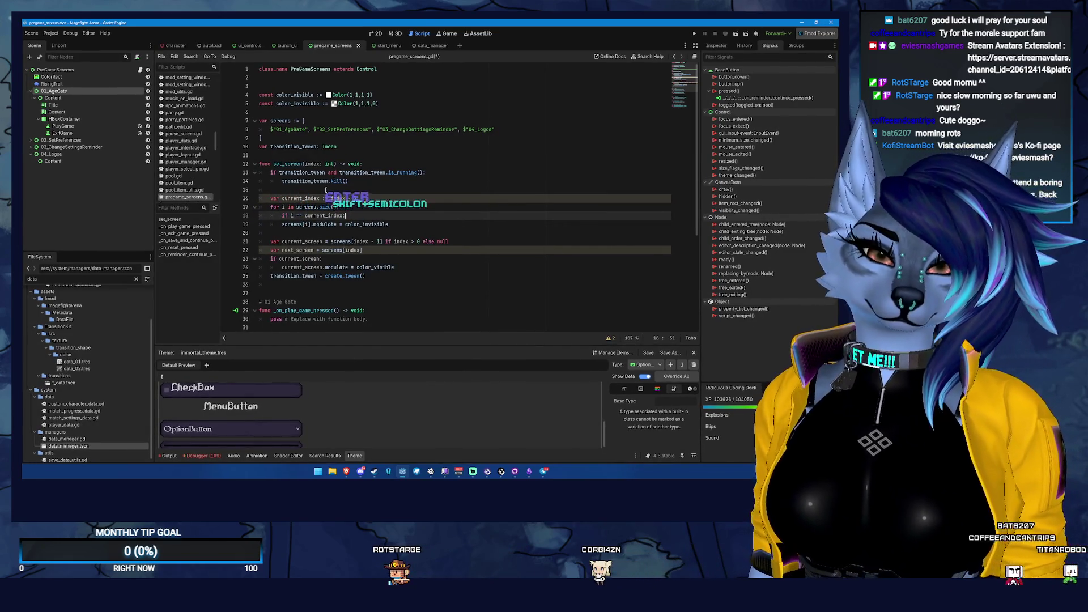
pyautogui.press('Return')
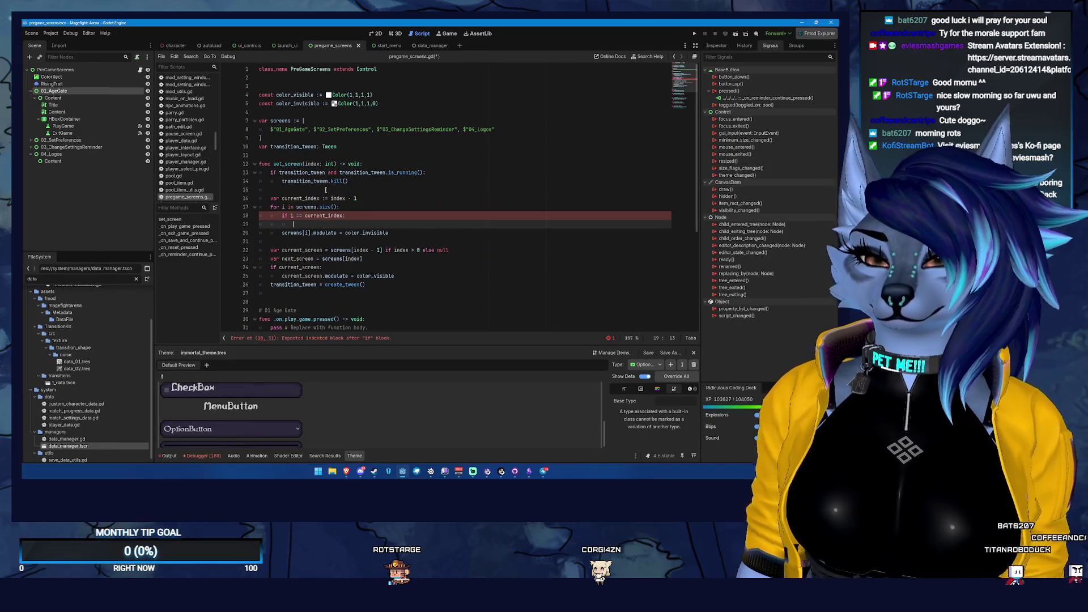
pyautogui.write('screens[')
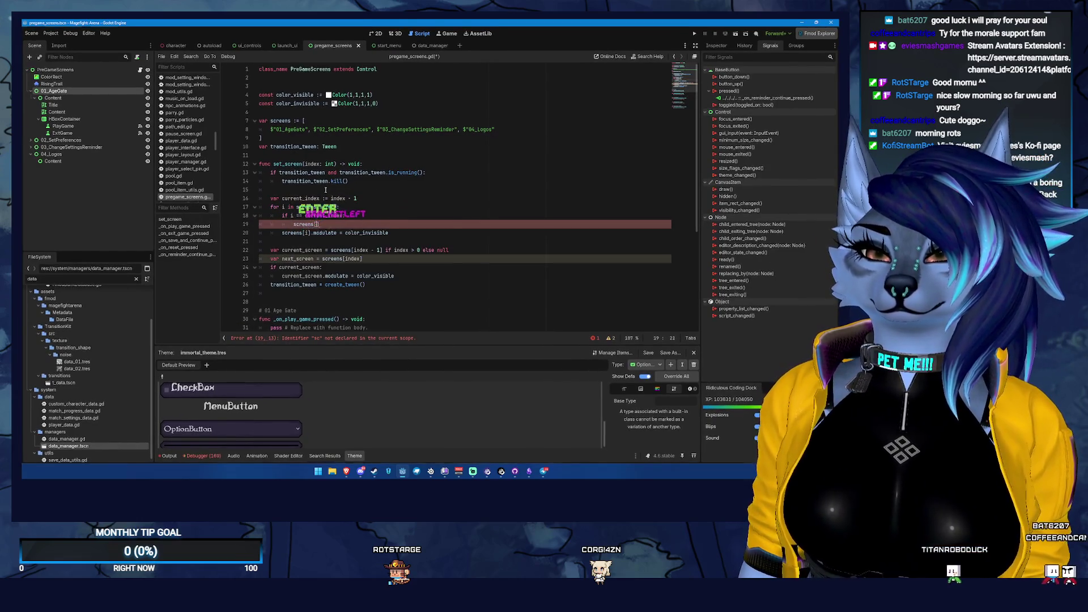
pyautogui.write('i].modulate = colo')
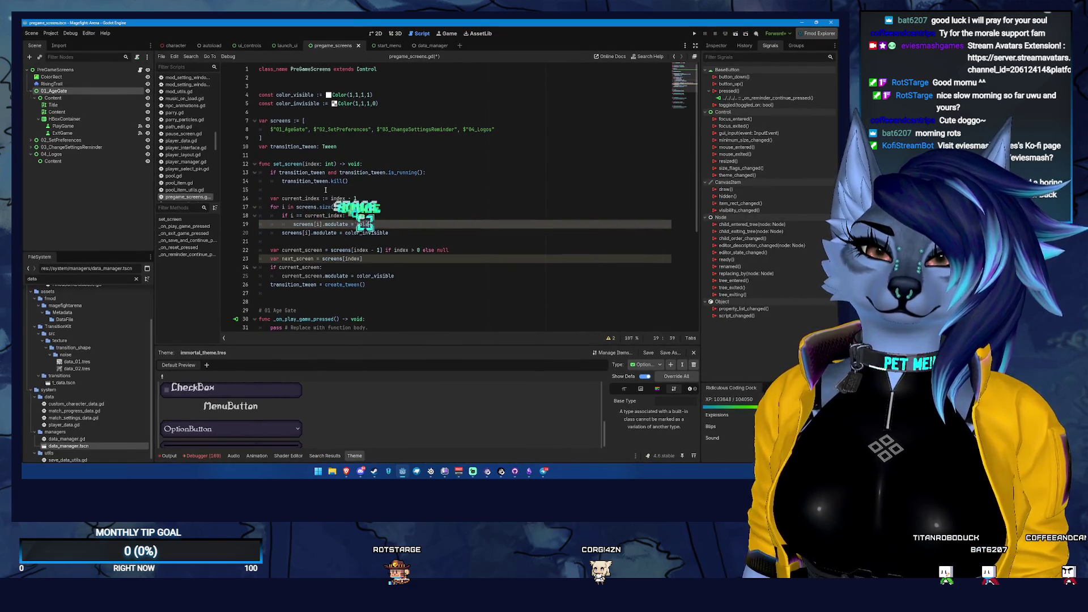
pyautogui.write('r_visible')
pyautogui.press('Return')
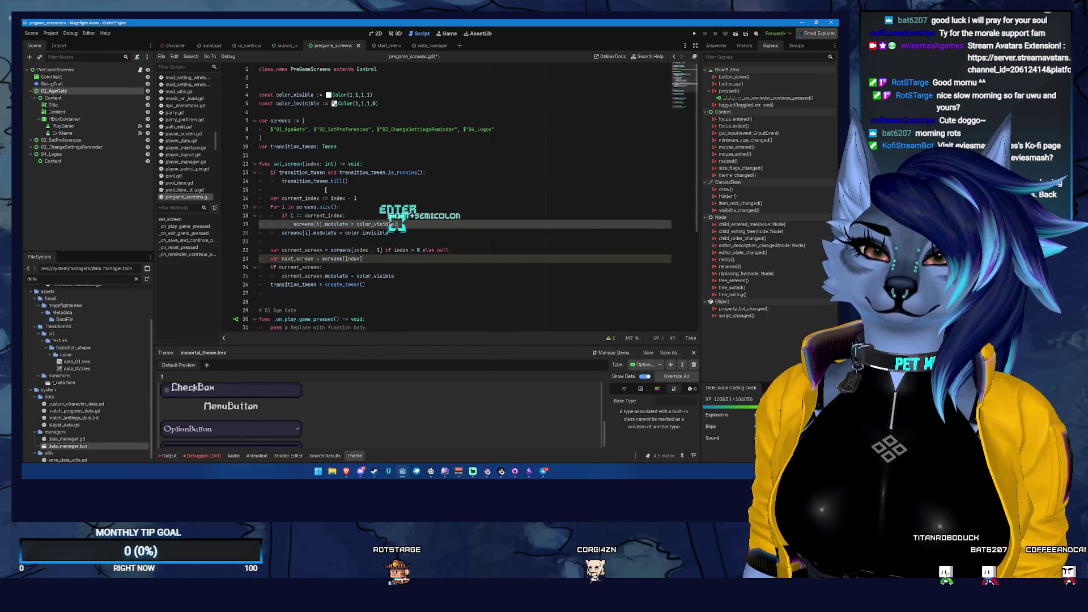
pyautogui.press('BackSpace')
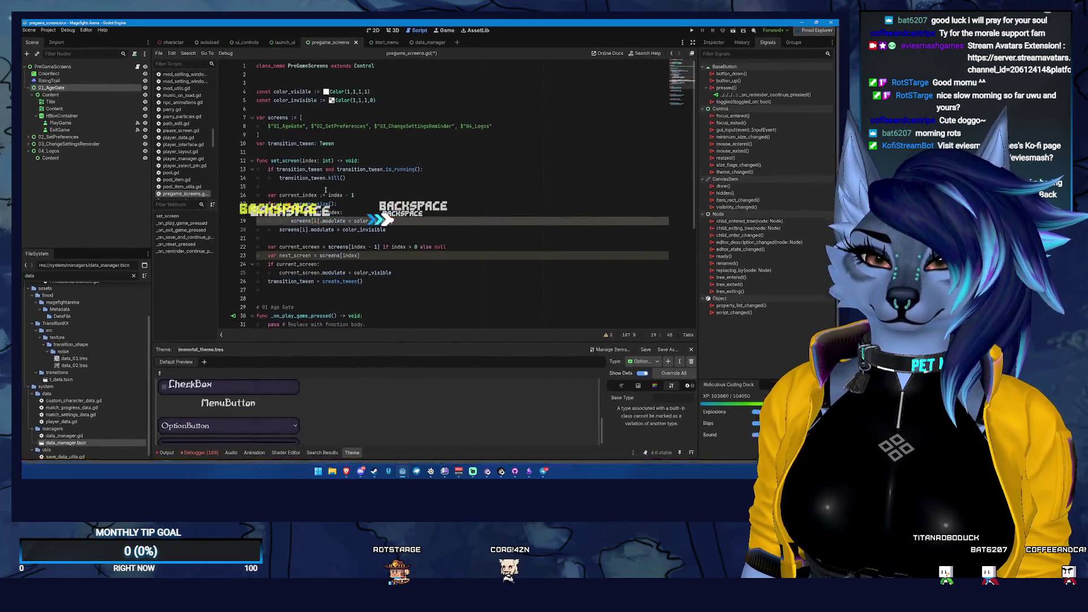
# - Add a continue statement under that assignment and save
pyautogui.press('Return')
pyautogui.write('continue')
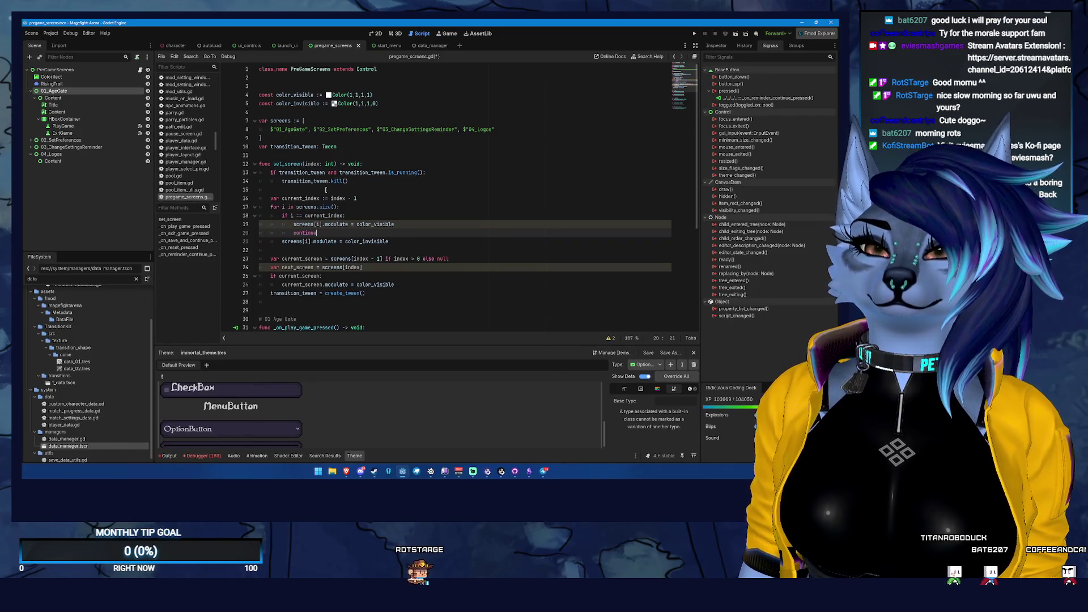
pyautogui.hotkey('ctrl', 's')
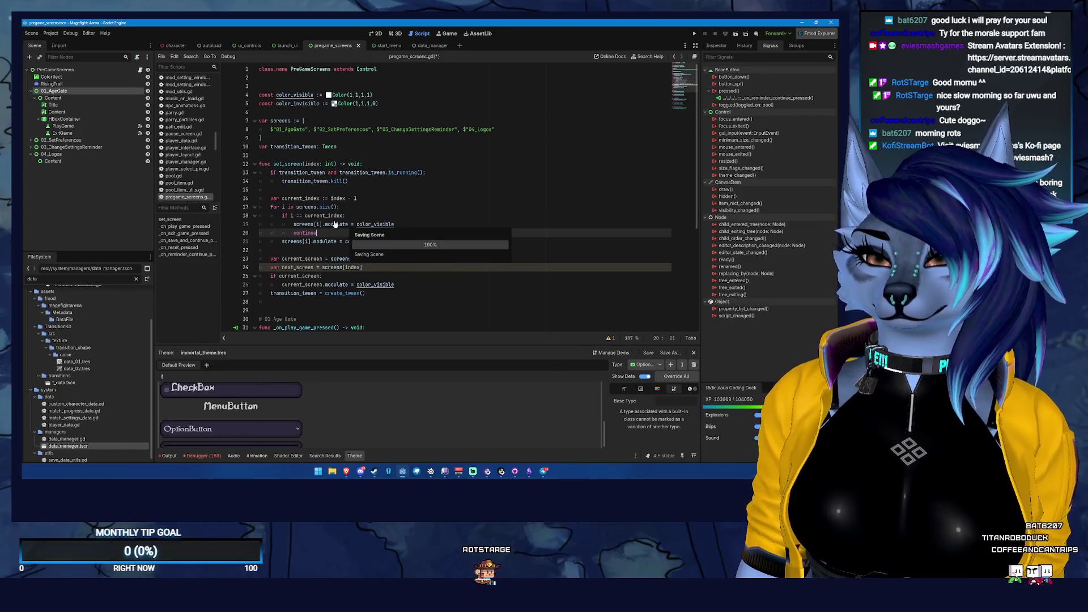
# - Remove the 'if current_screen:' block and the var current_screen declaration line
pyautogui.scroll(-1, 345, 241)
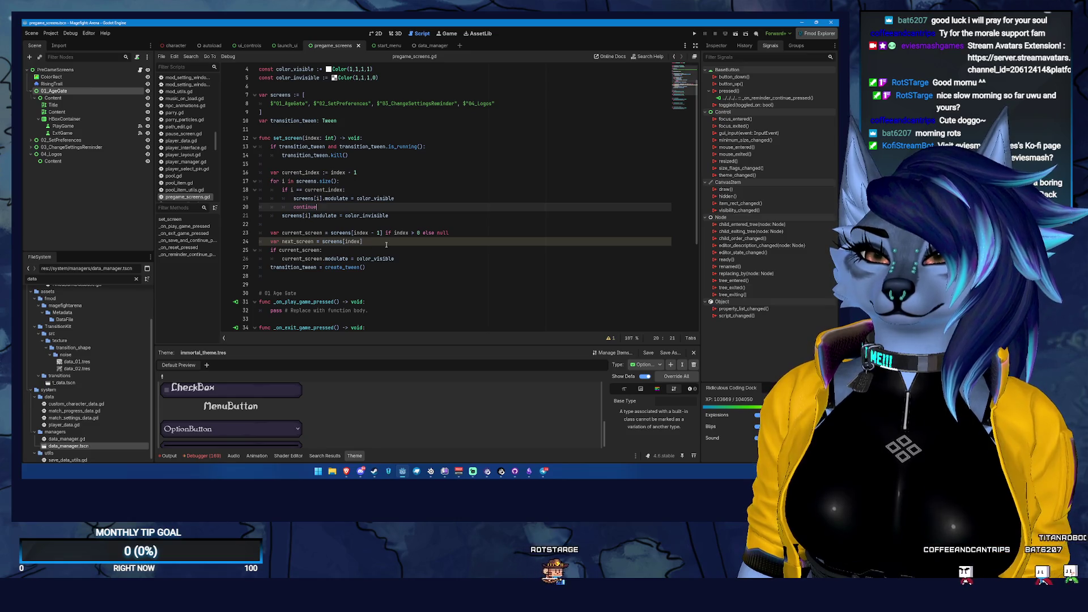
pyautogui.click(419, 258)
pyautogui.hotkey('shift', 'Up')
pyautogui.hotkey('shift', 'Home')
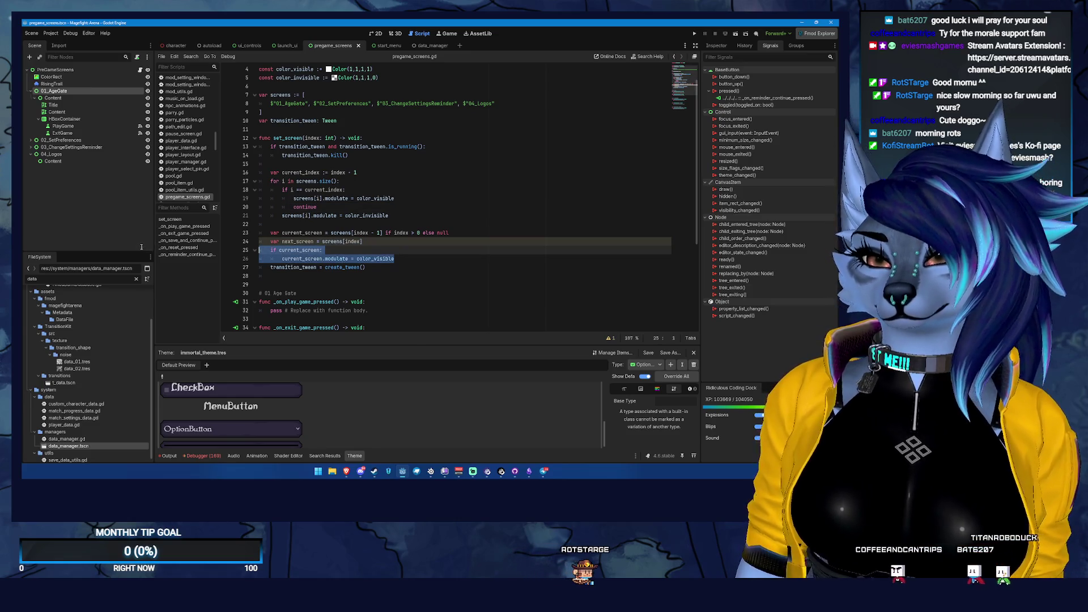
pyautogui.press('BackSpace')
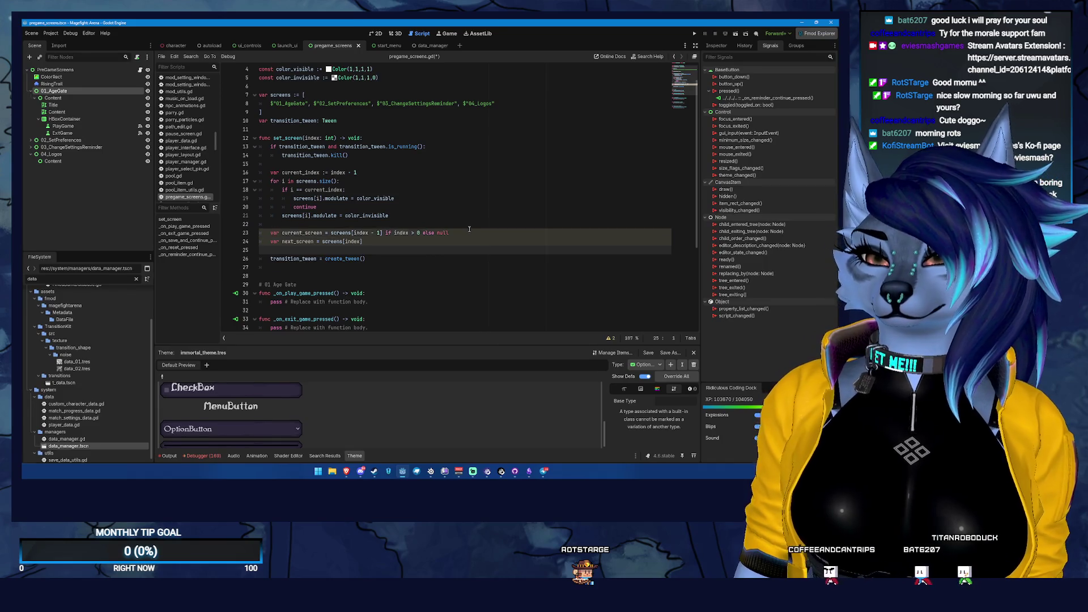
pyautogui.press('BackSpace')
pyautogui.moveTo(458, 233); pyautogui.dragTo(71, 233)
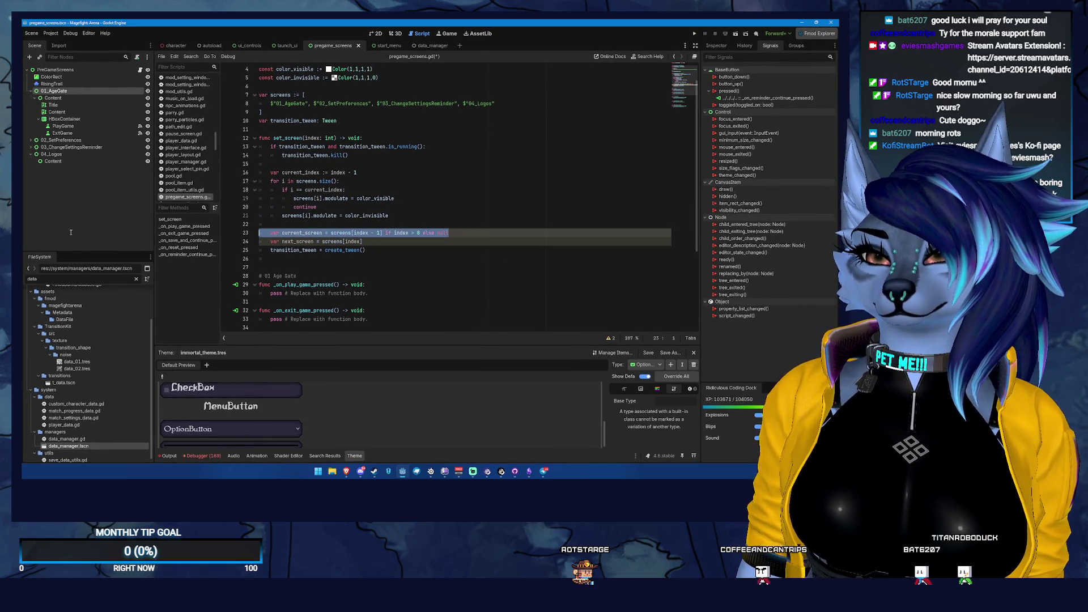
pyautogui.press('BackSpace')
pyautogui.press('BackSpace')
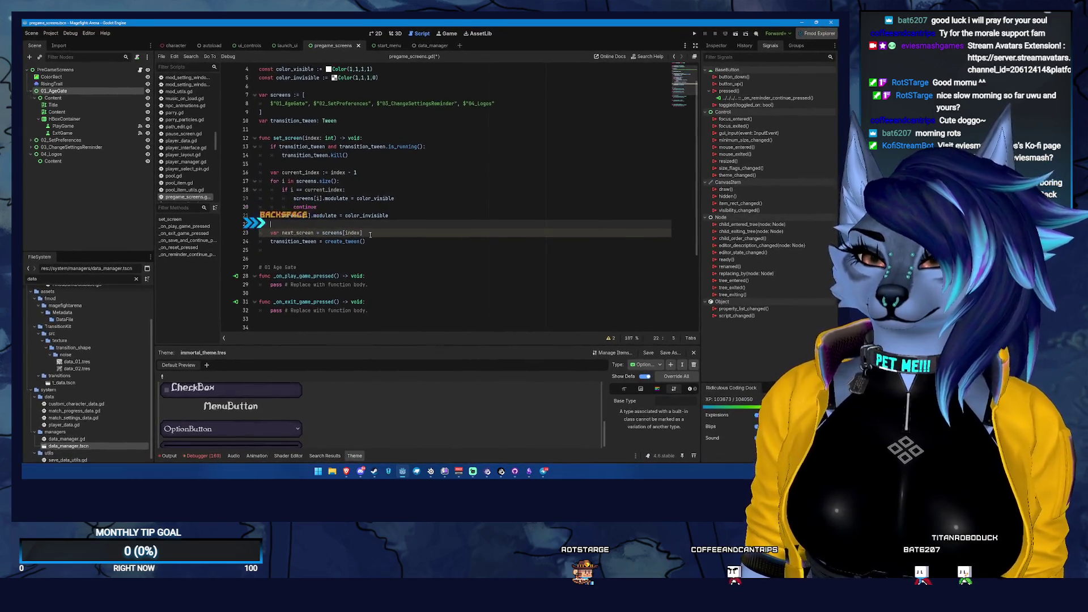
pyautogui.click(383, 242)
pyautogui.click(367, 250)
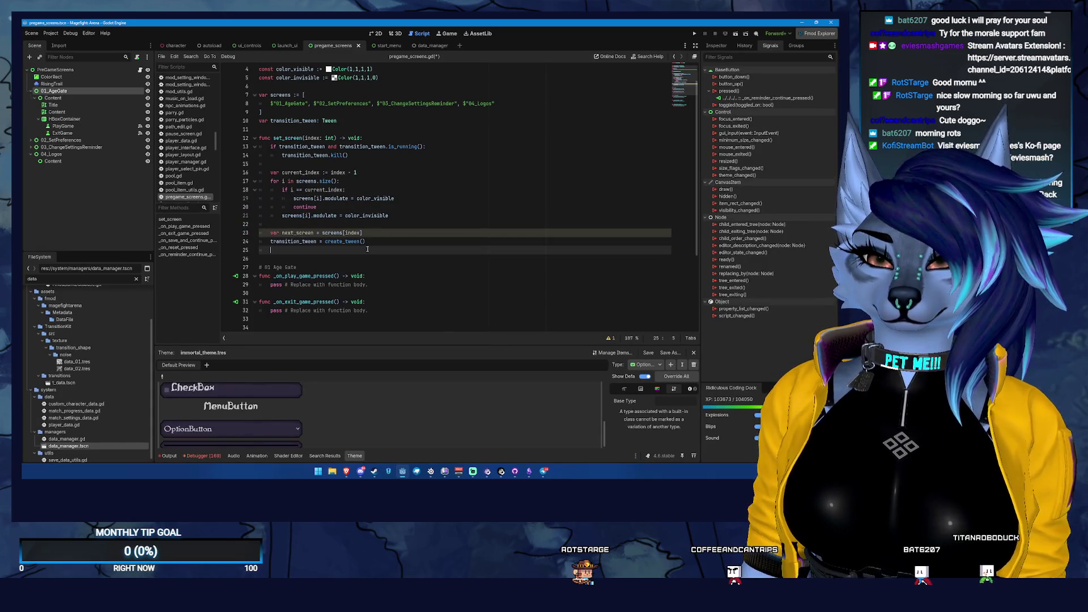
# - Add an empty transition_tween.tween_property() call below the tween creation
pyautogui.write('tr')
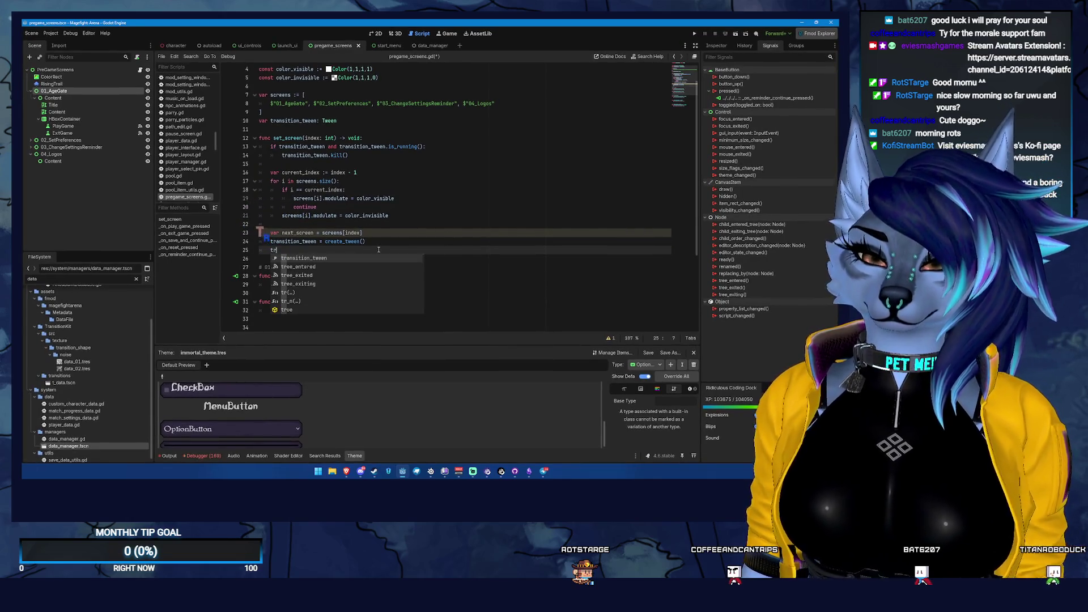
pyautogui.press('BackSpace')
pyautogui.press('BackSpace')
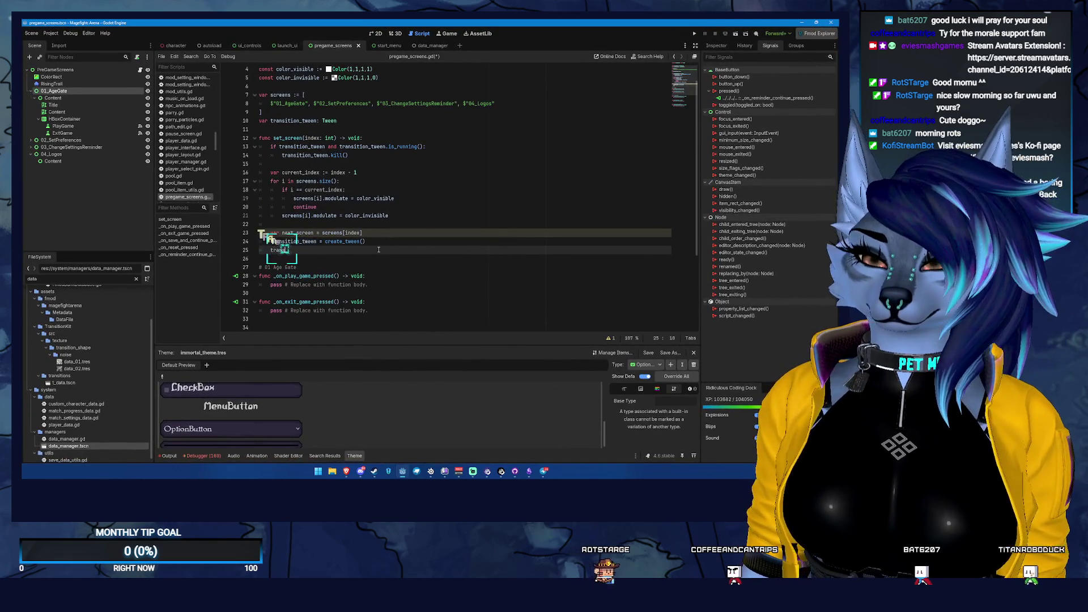
pyautogui.press('Return')
pyautogui.write('.')
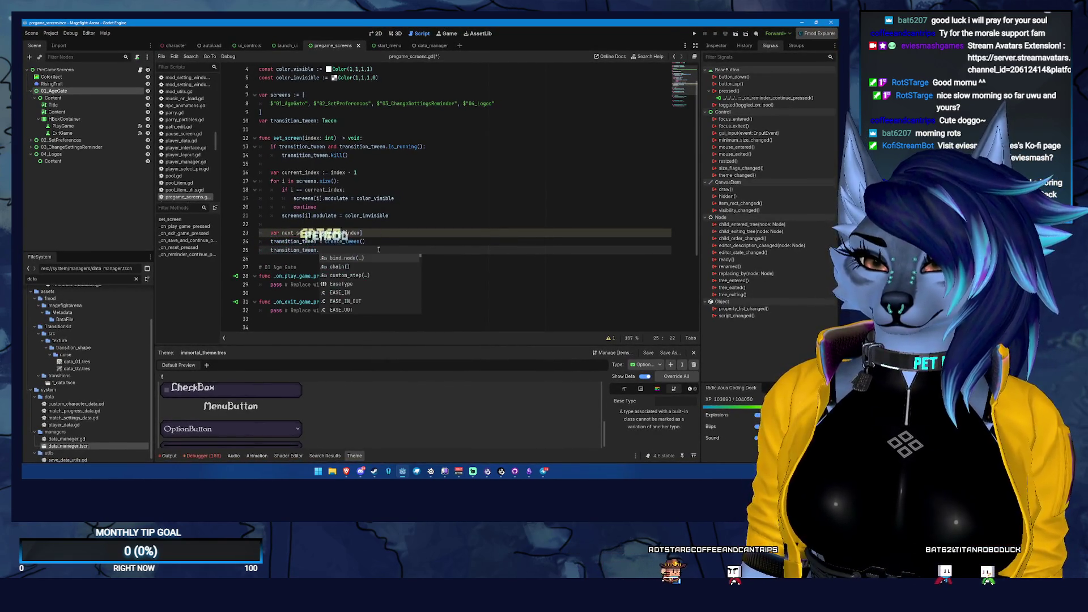
pyautogui.write('prop')
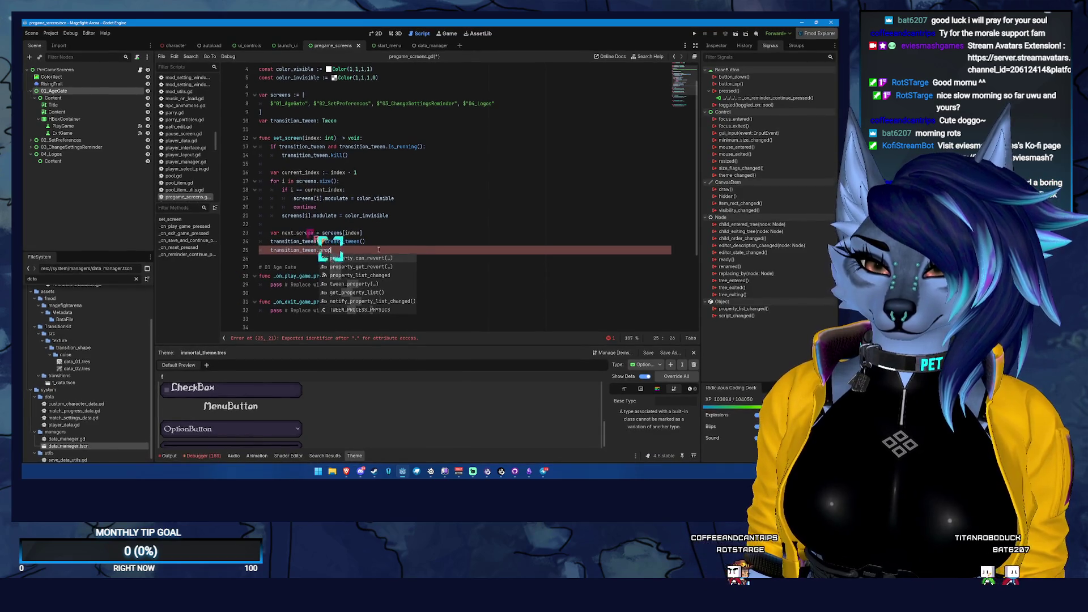
pyautogui.press('Return')
# - Declare var prev_screen = screens[current_index] above the next_screen line
pyautogui.press('Home')
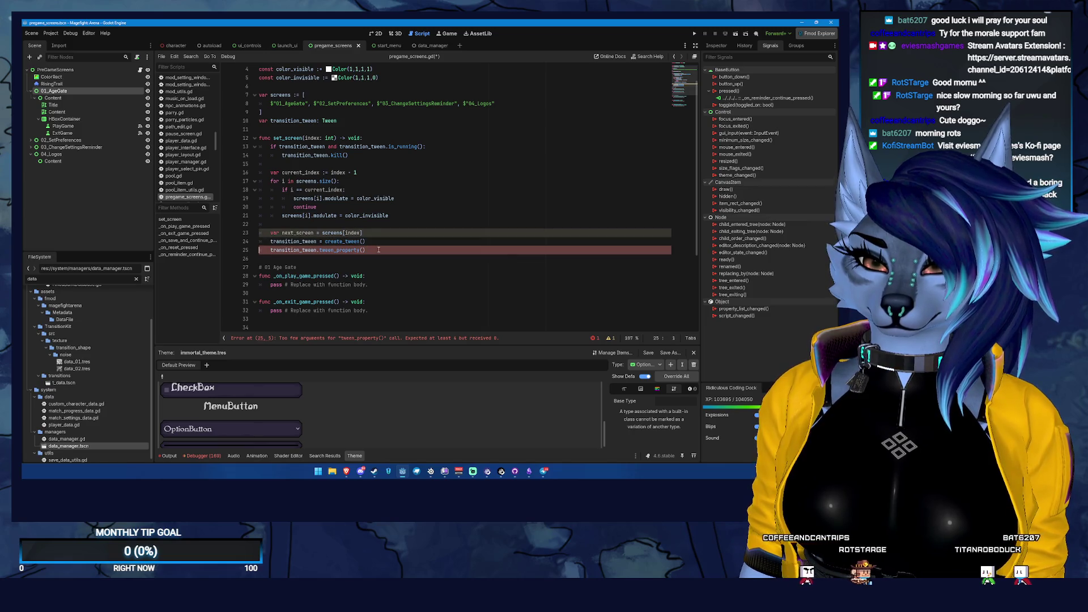
pyautogui.press('Left')
pyautogui.press('Right')
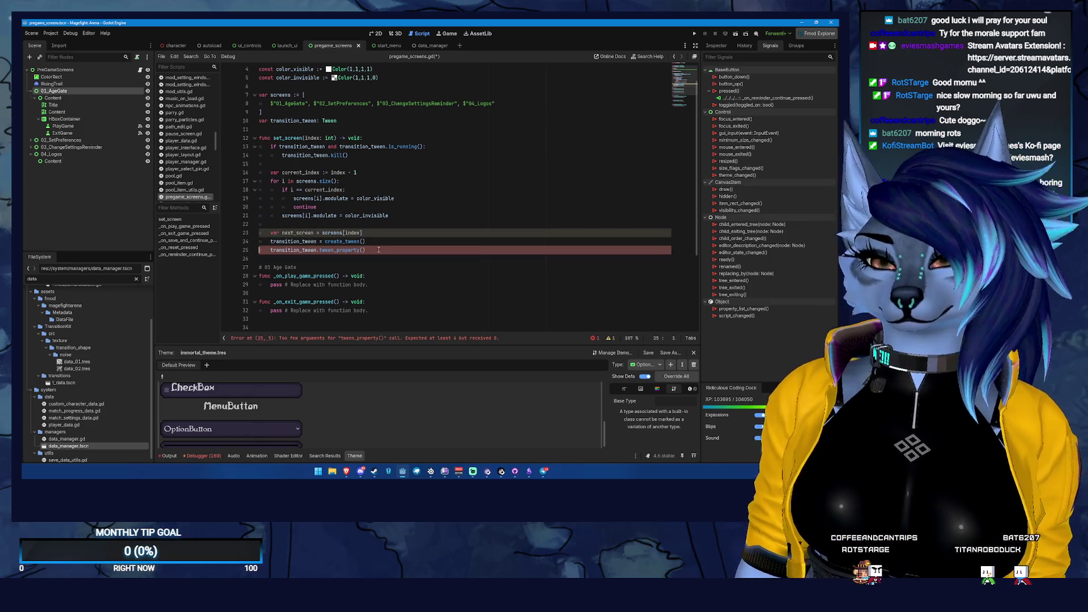
pyautogui.press('Up')
pyautogui.press('Up')
pyautogui.press('Up')
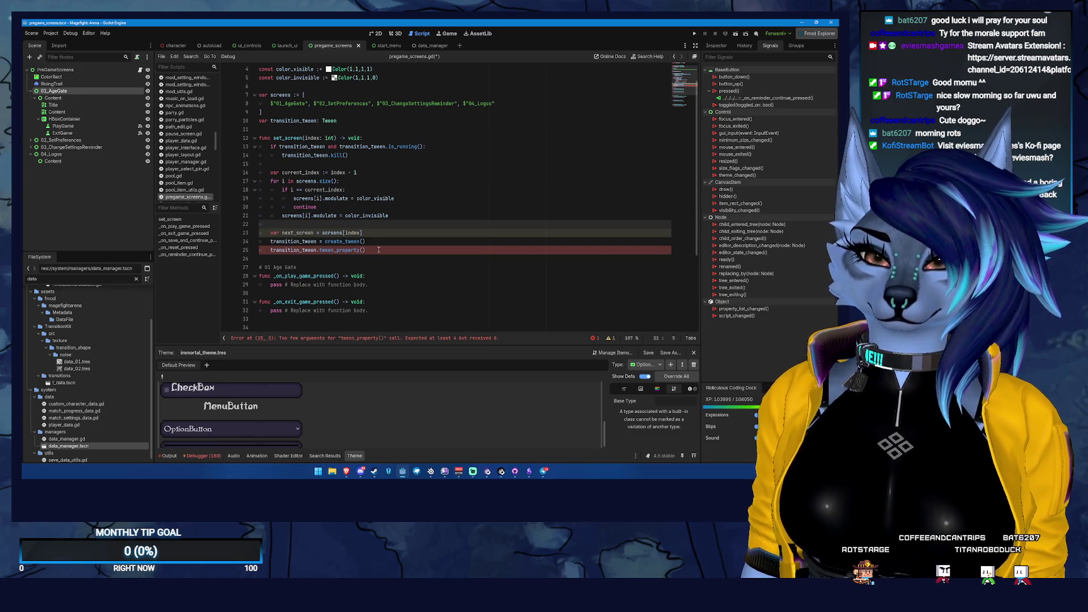
pyautogui.press('Return')
pyautogui.write('var prev')
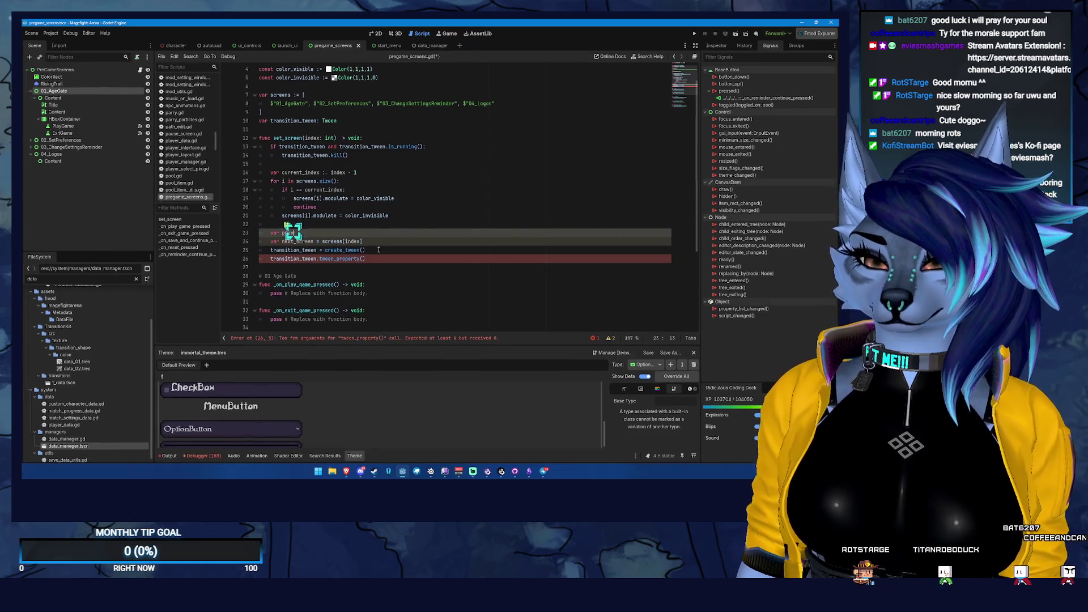
pyautogui.write('_screen = scr')
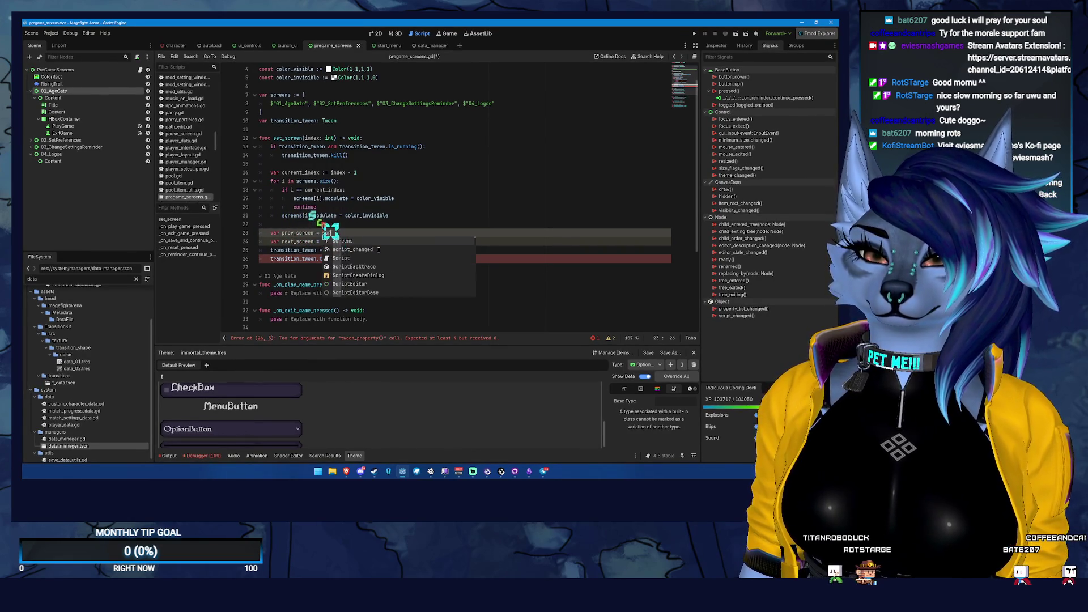
pyautogui.press('Return')
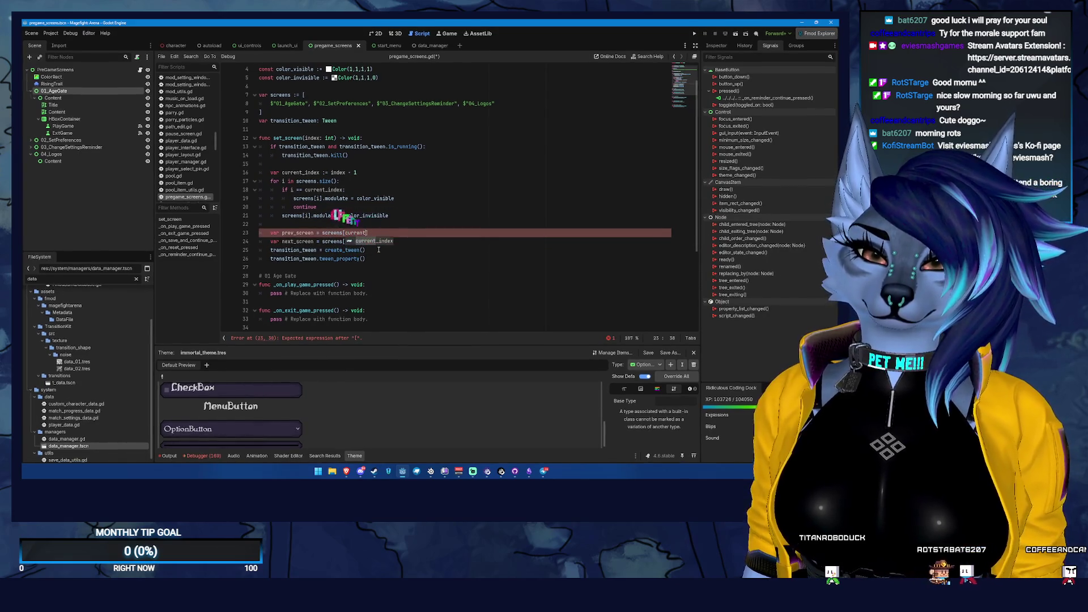
pyautogui.press('Return')
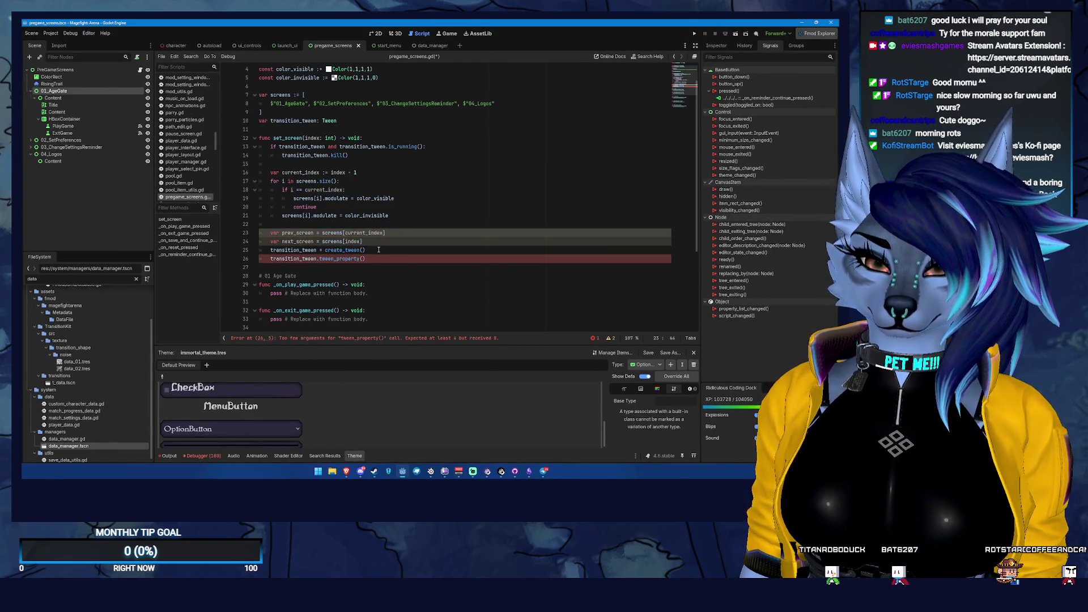
# - Make prev_screen fall back with 'if current_index > 0 else null'
pyautogui.write('if ')
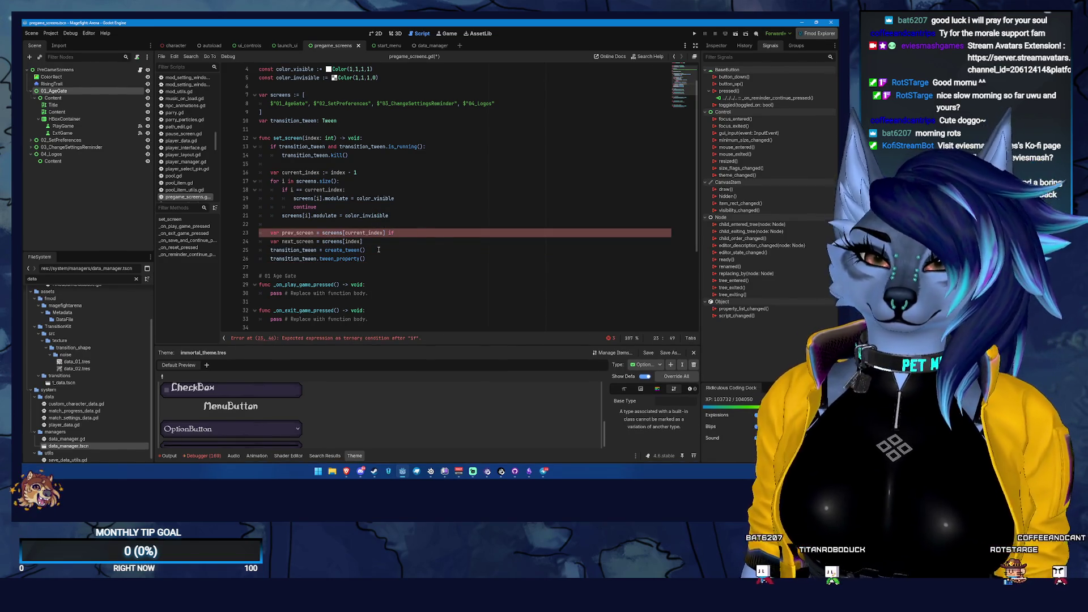
pyautogui.write('cur')
pyautogui.press('Return')
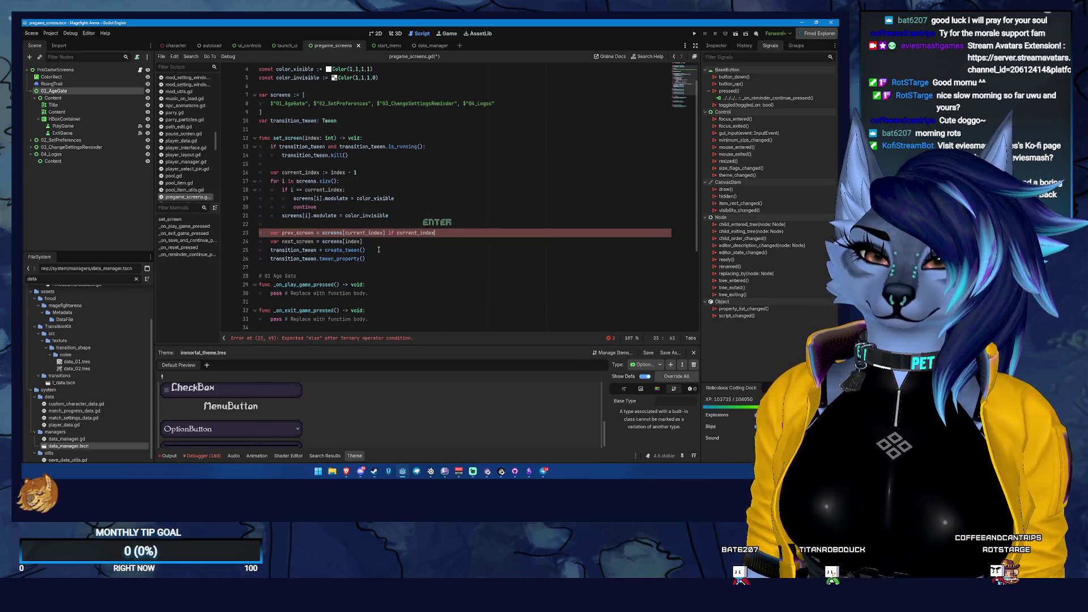
pyautogui.write('0 else null')
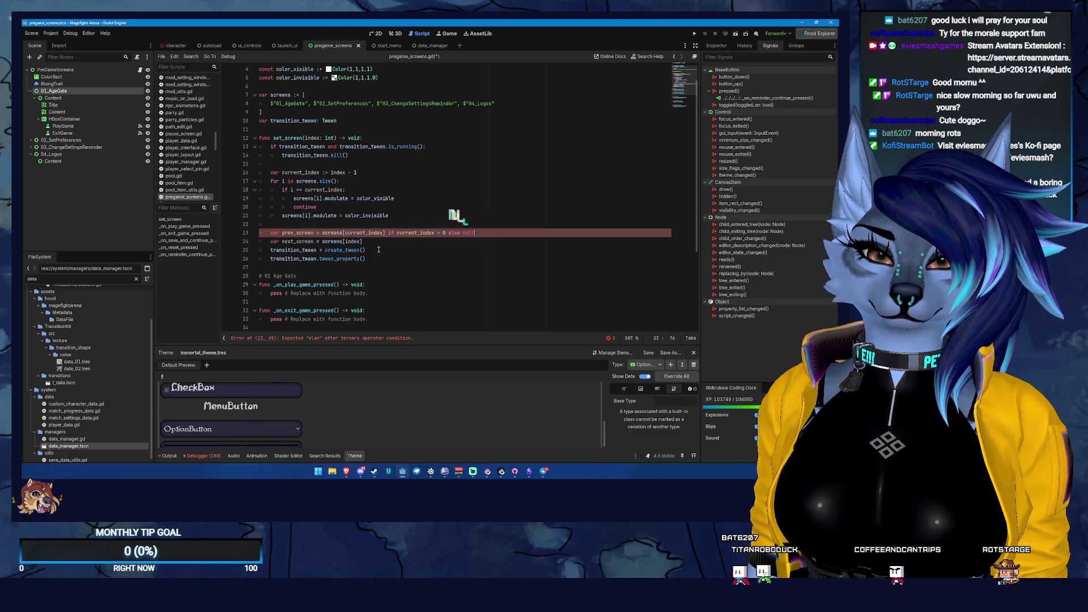
# - Wrap the tween in 'if prev_screen:' calling tween_property(prev_screen, "modulate", color_invisible)
pyautogui.press('Down')
pyautogui.press('Down')
pyautogui.press('Return')
pyautogui.write('if prev_screen:')
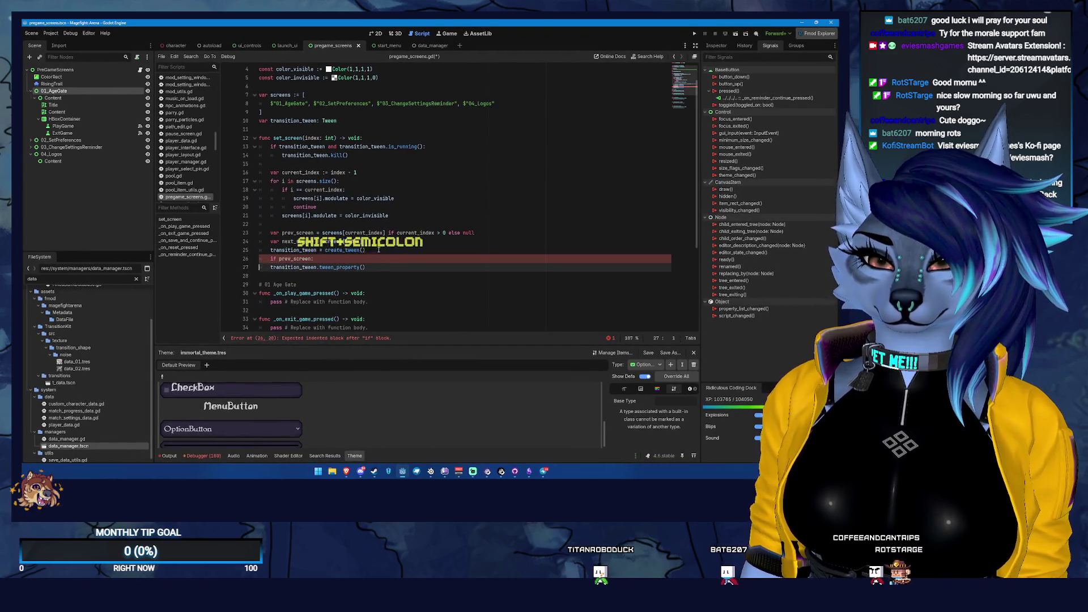
pyautogui.press('Down')
pyautogui.press('Home')
pyautogui.press('Tab')
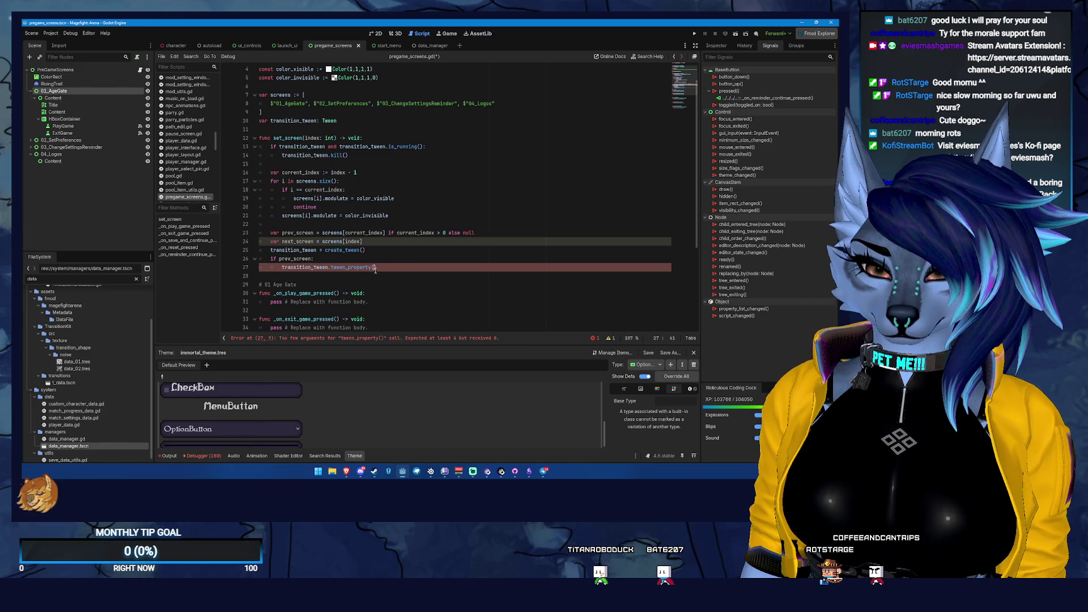
pyautogui.write('prev_screen')
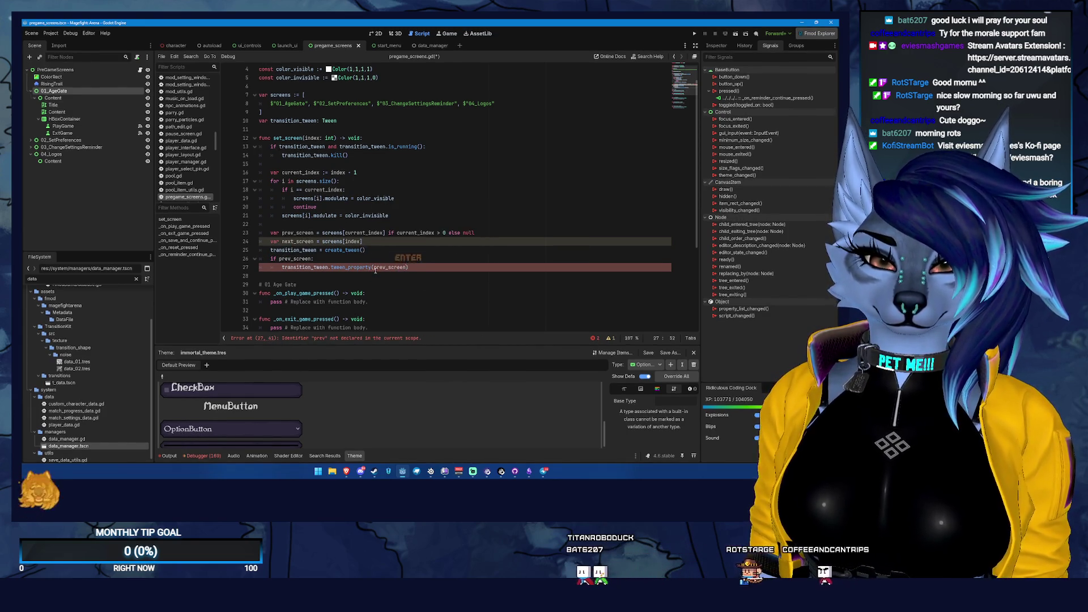
pyautogui.press('Return')
pyautogui.write(', "mod')
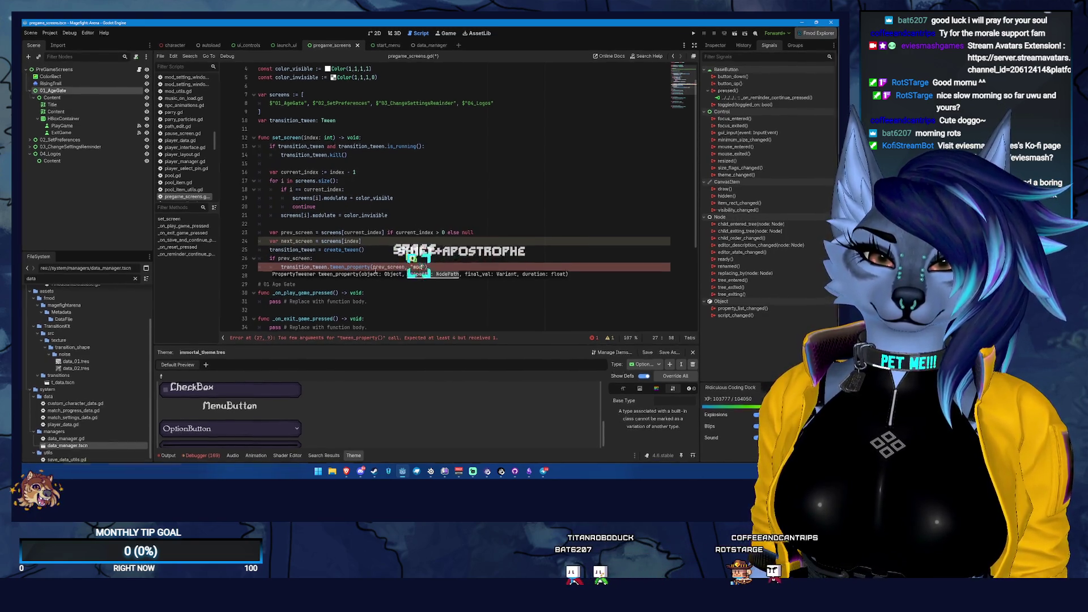
pyautogui.write('ulate"')
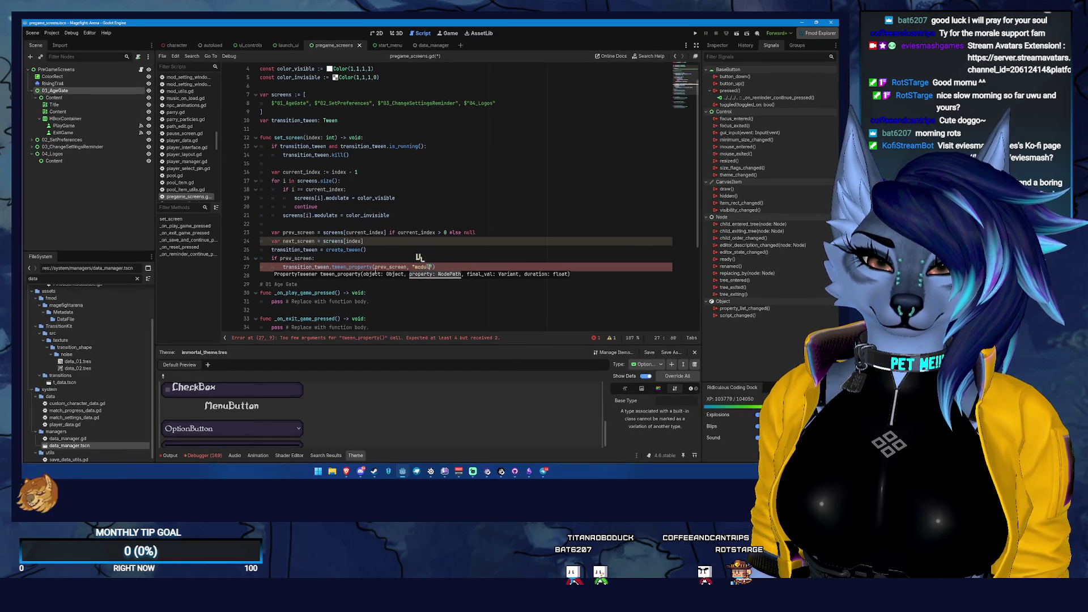
pyautogui.write(', ')
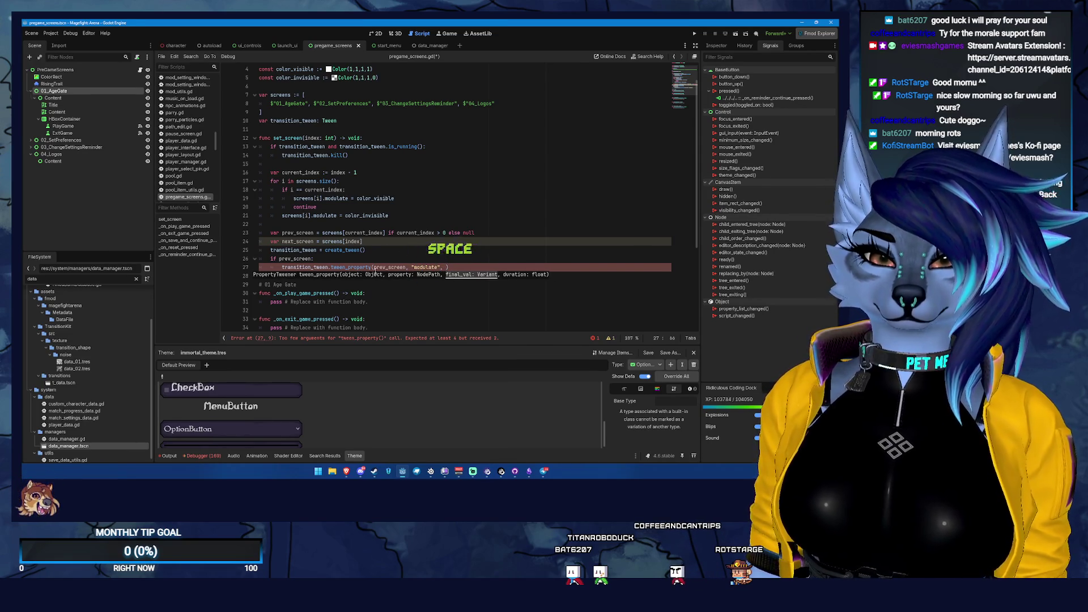
pyautogui.write('color_invisible')
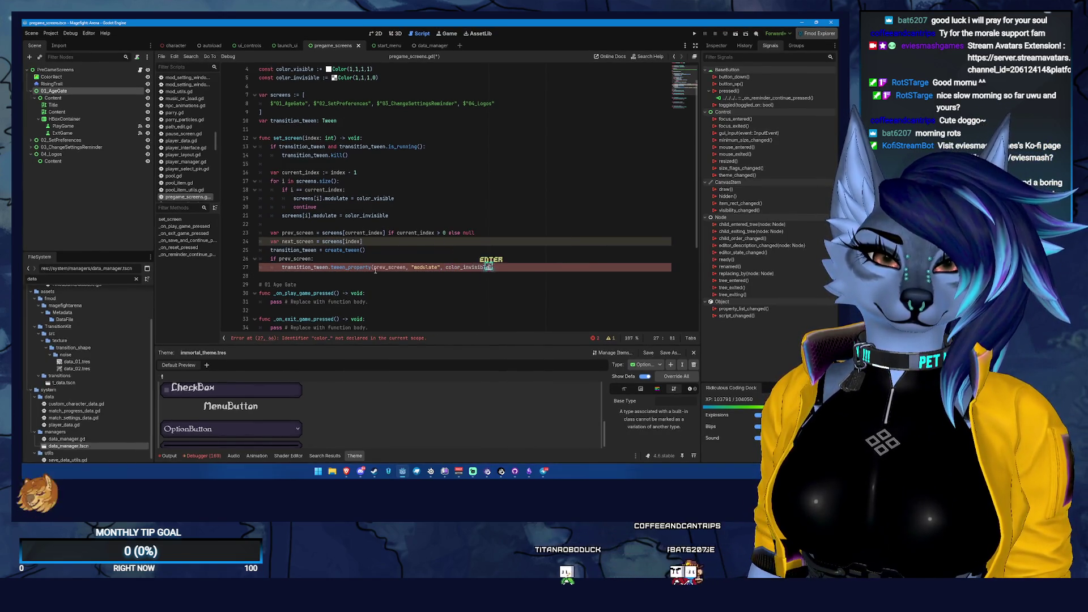